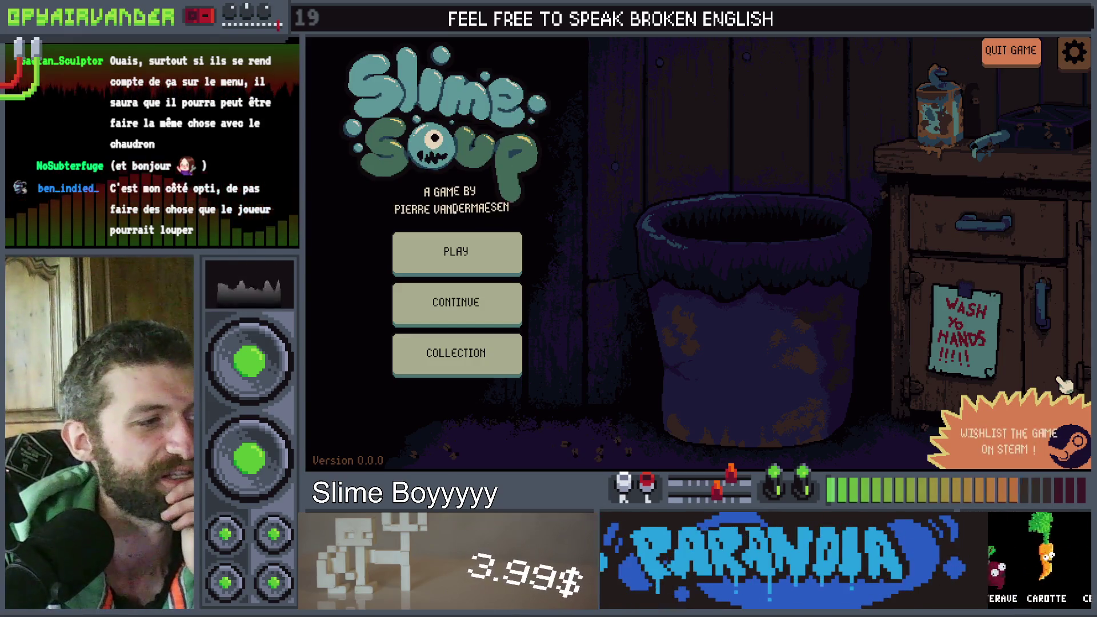
Open the collection book and page forward through the Ustensils to page 4
click(478, 358)
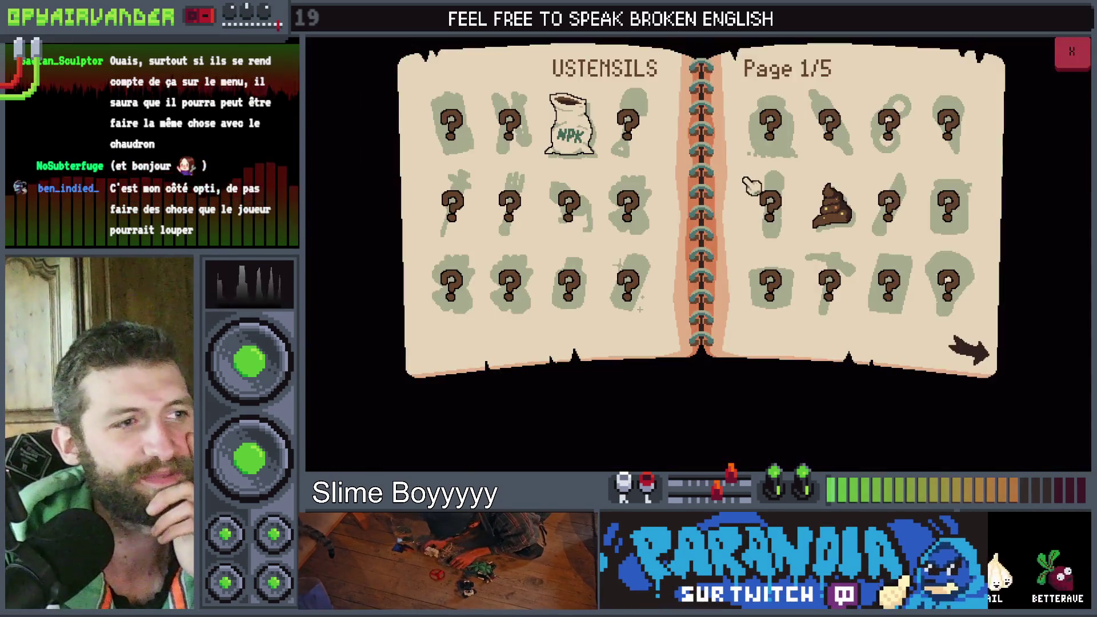
click(971, 352)
click(972, 351)
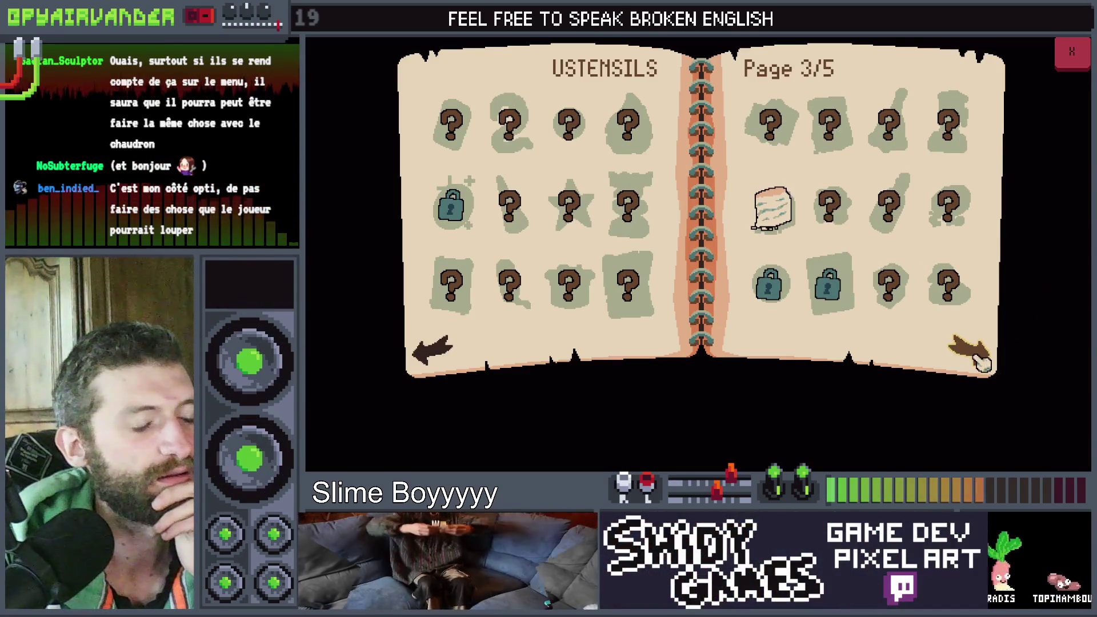
click(975, 354)
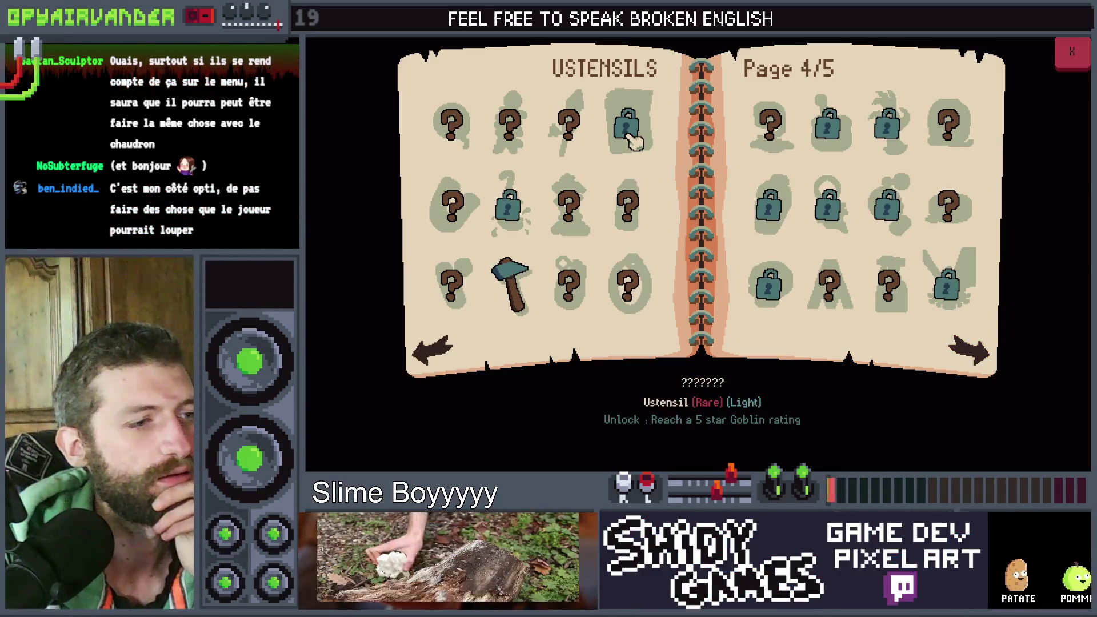
mouse_move(866, 143)
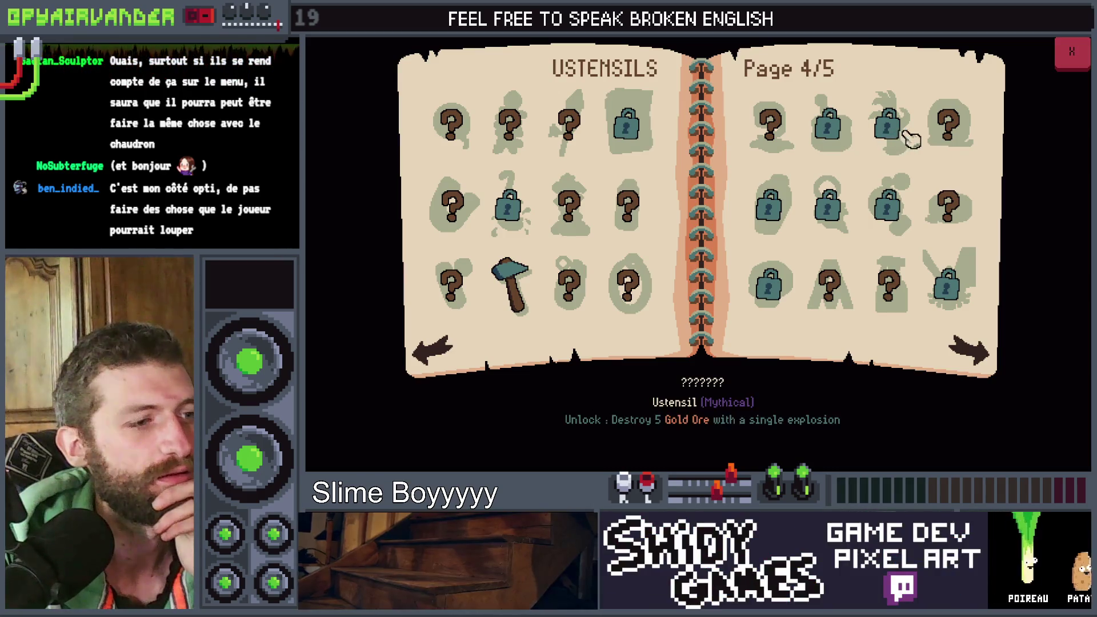
mouse_move(924, 204)
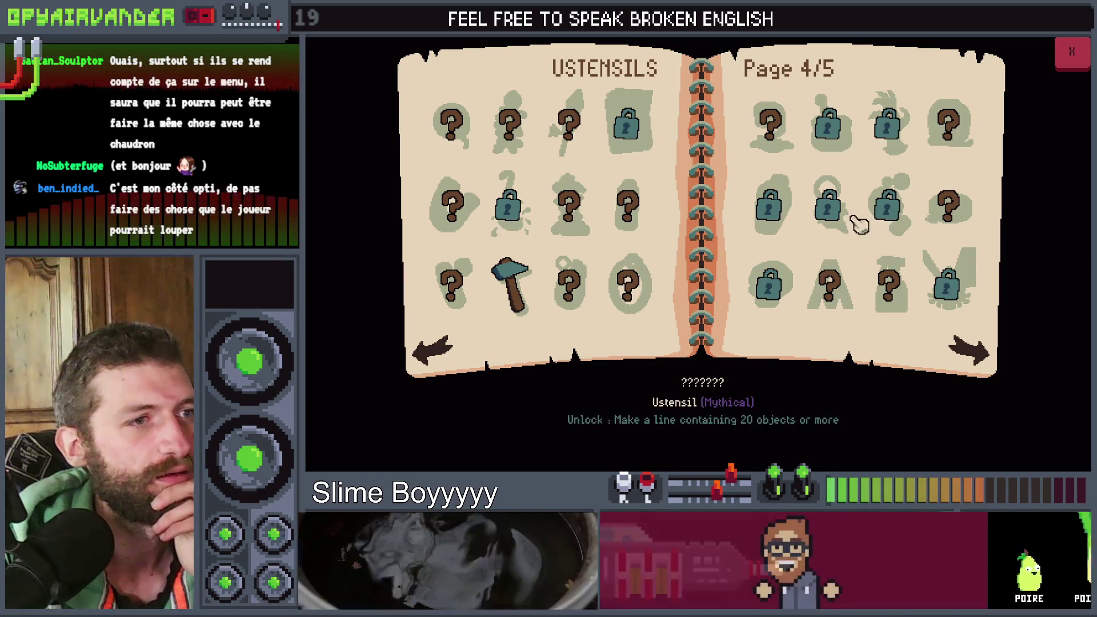
mouse_move(795, 219)
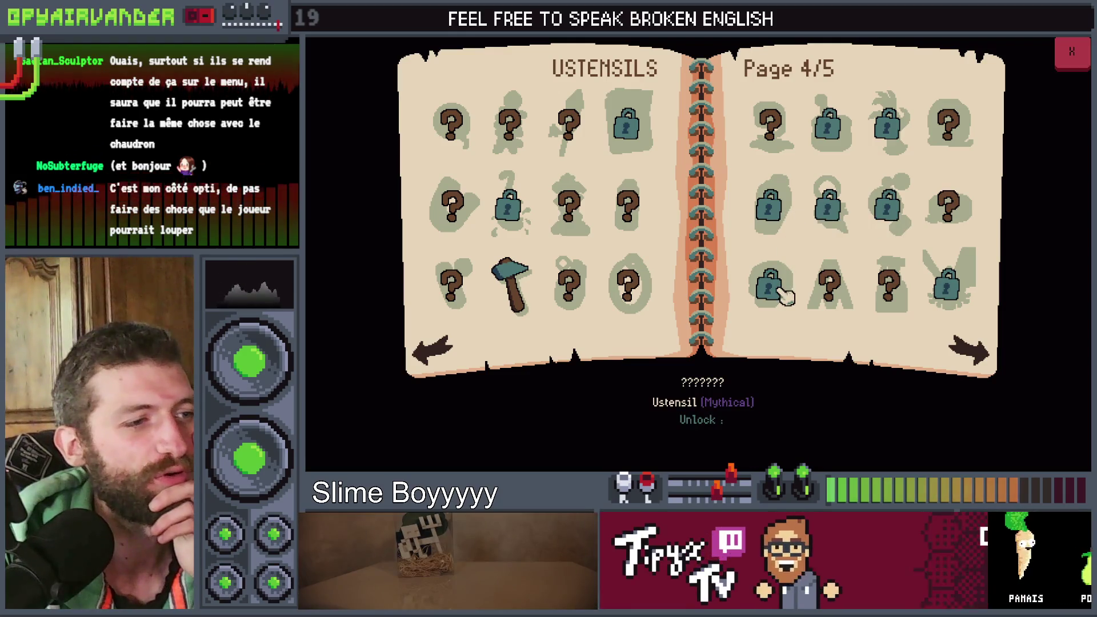
mouse_move(945, 289)
mouse_move(512, 195)
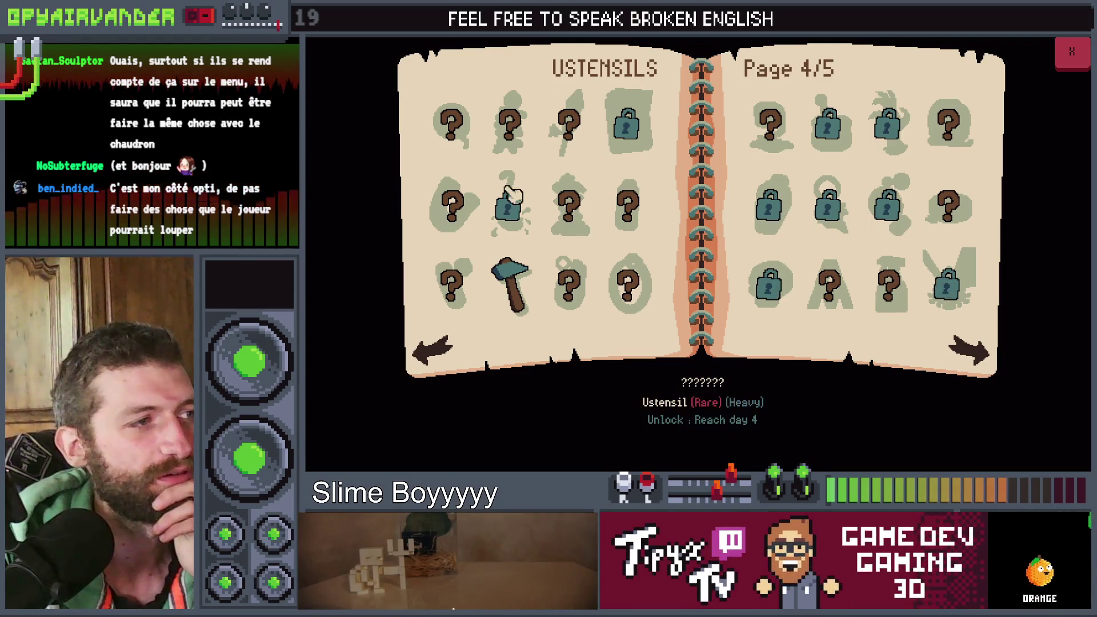
Turn to the last page, 5/5, then go back to page 3/5
click(979, 332)
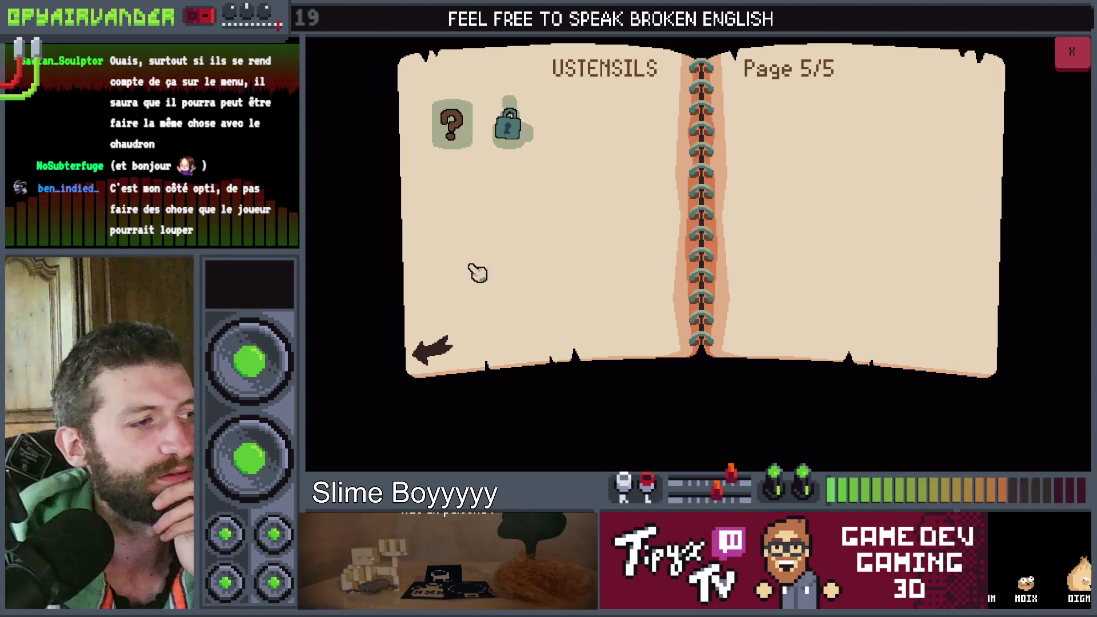
click(436, 352)
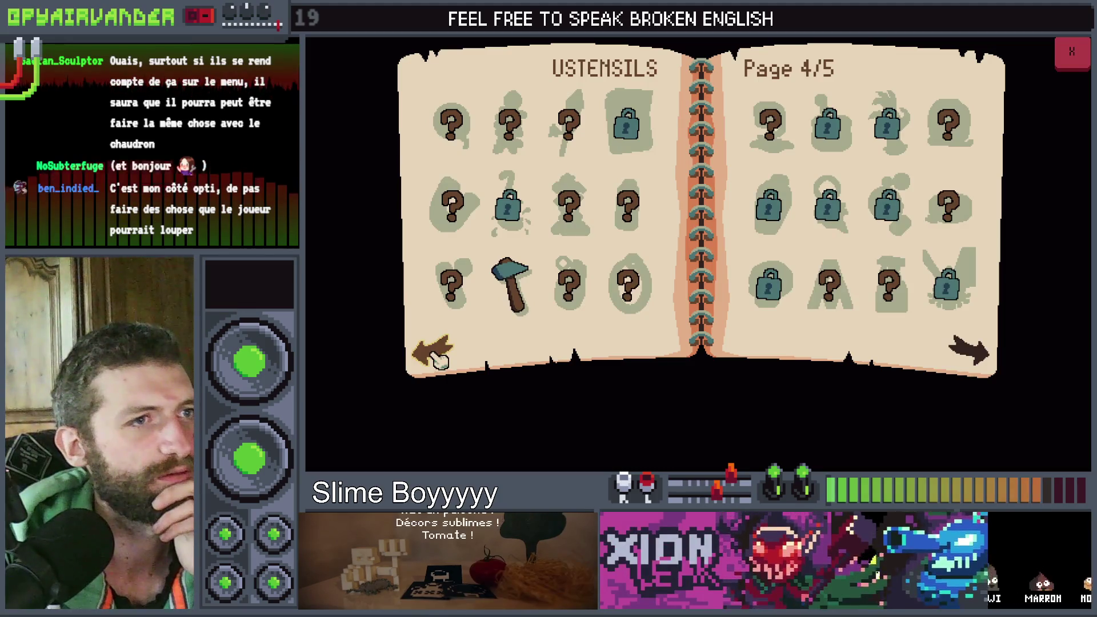
click(437, 358)
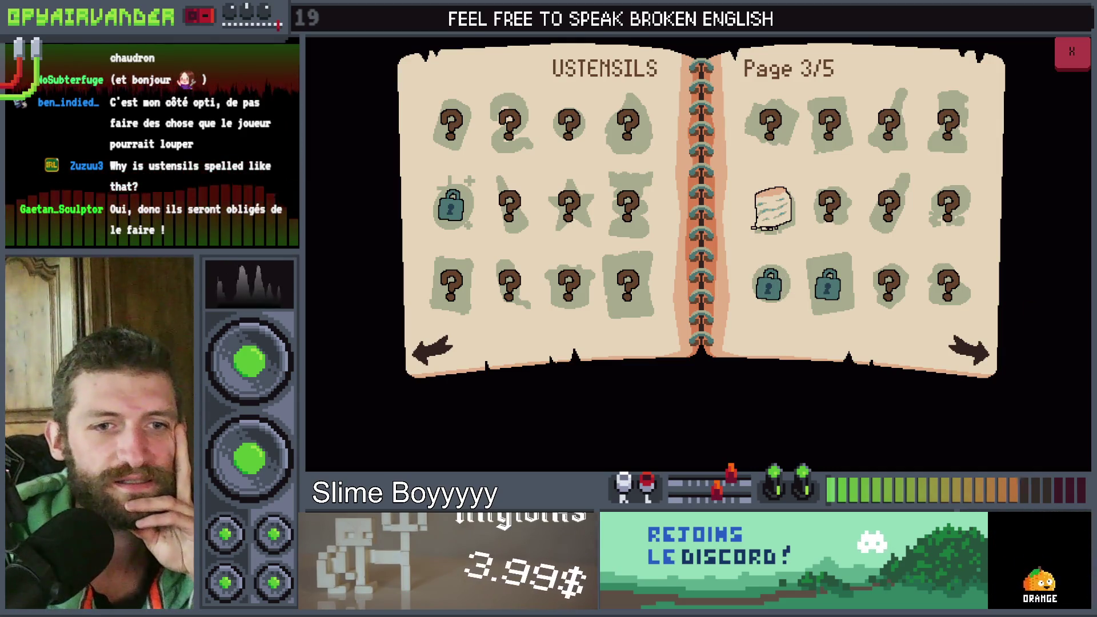
Search 'kitchen ustensils' on DuckDuckGo in a new browser tab, skim the results, and return to the game
key(alt+Tab)
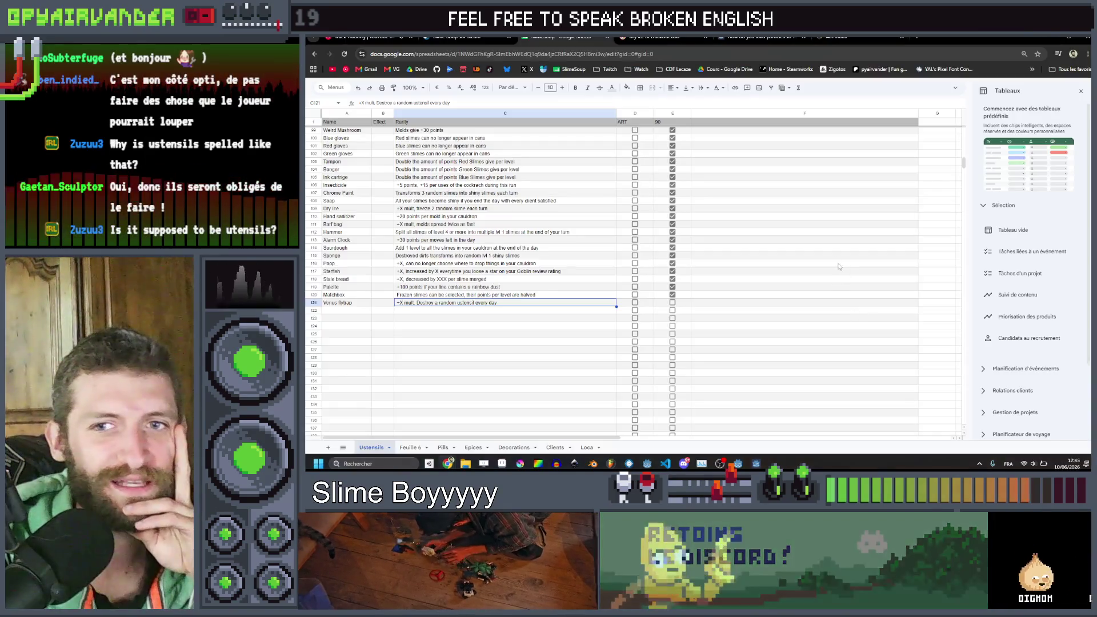
click(834, 36)
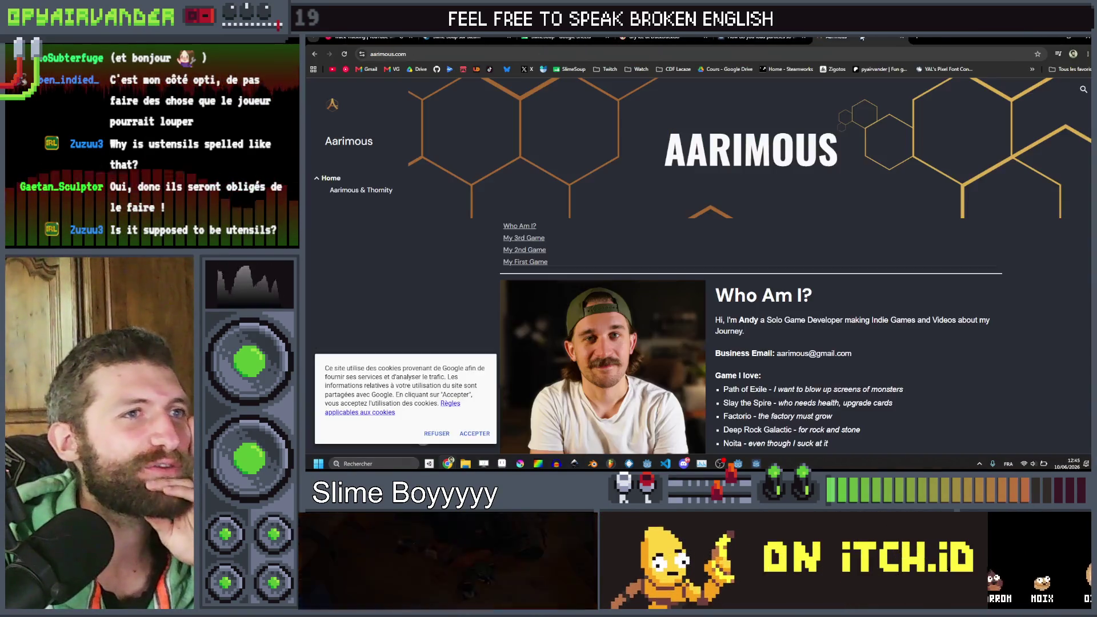
key(ctrl+t)
text(kitche)
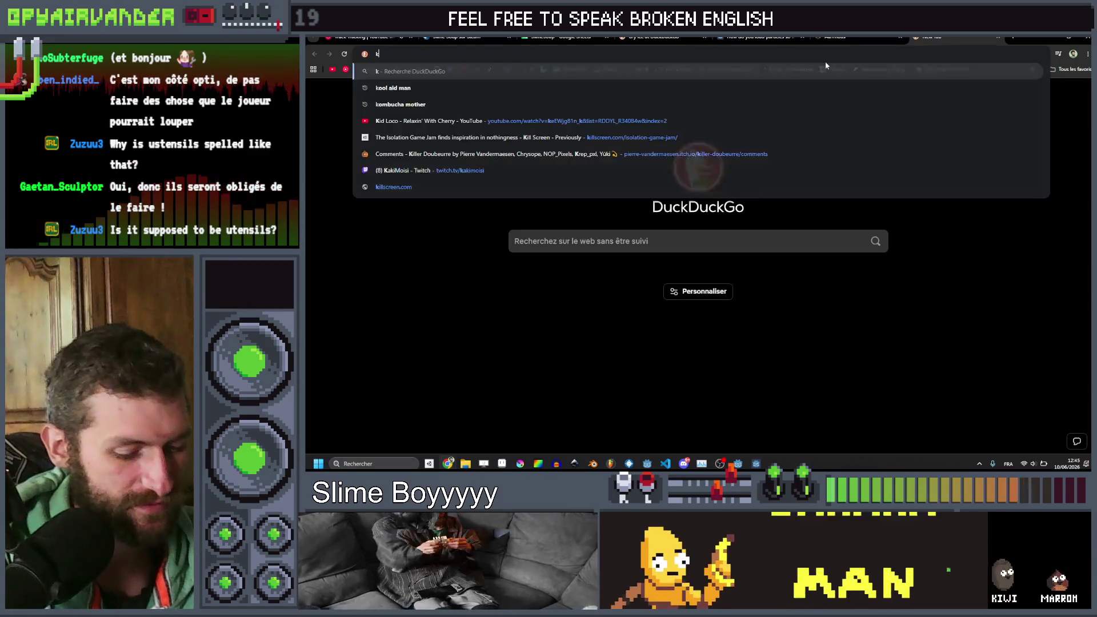
text(n us)
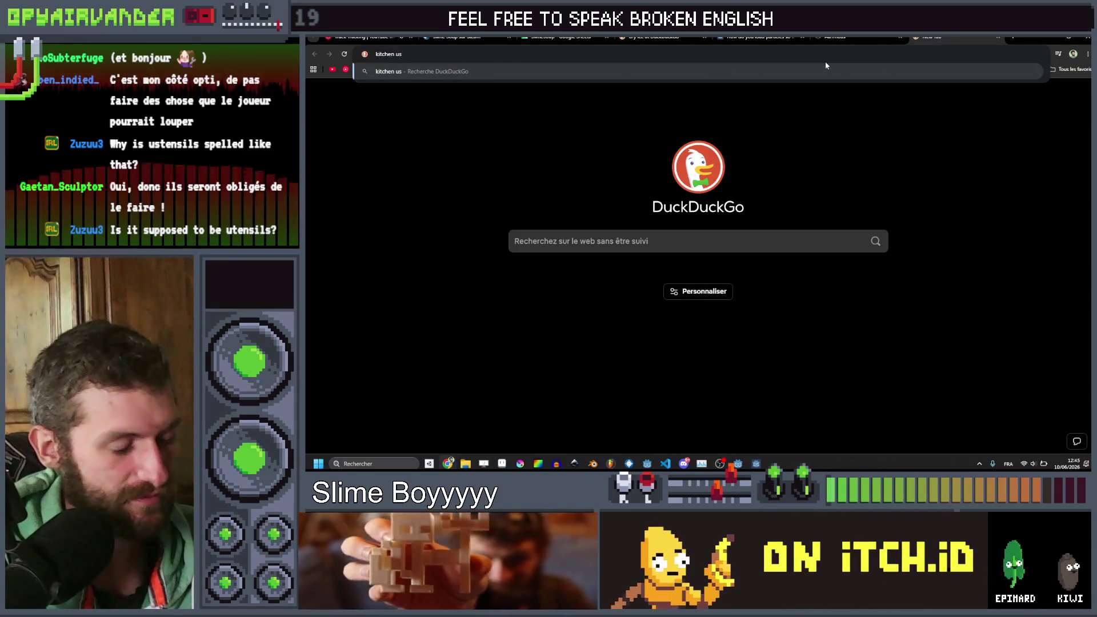
text(tensils)
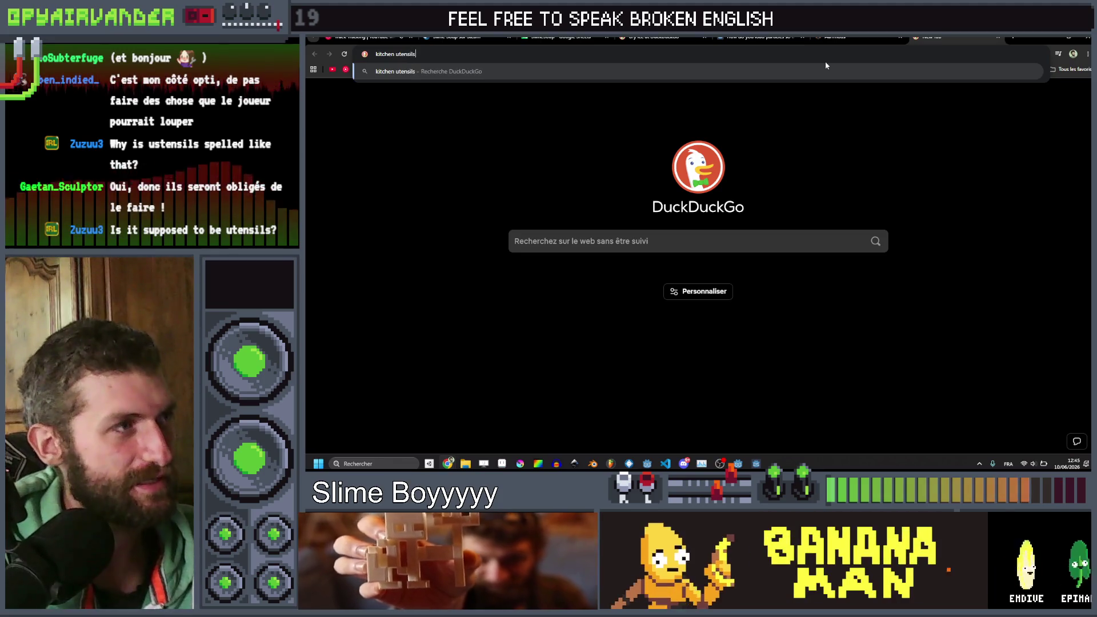
key(Return)
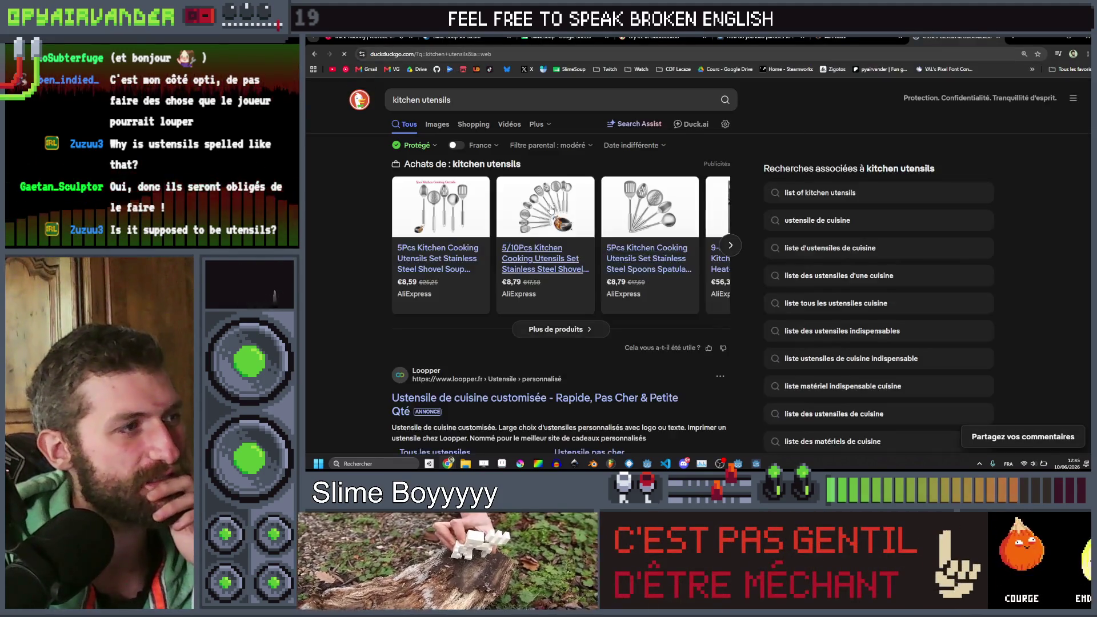
scroll(402, 264, down, 3)
key(alt+Tab)
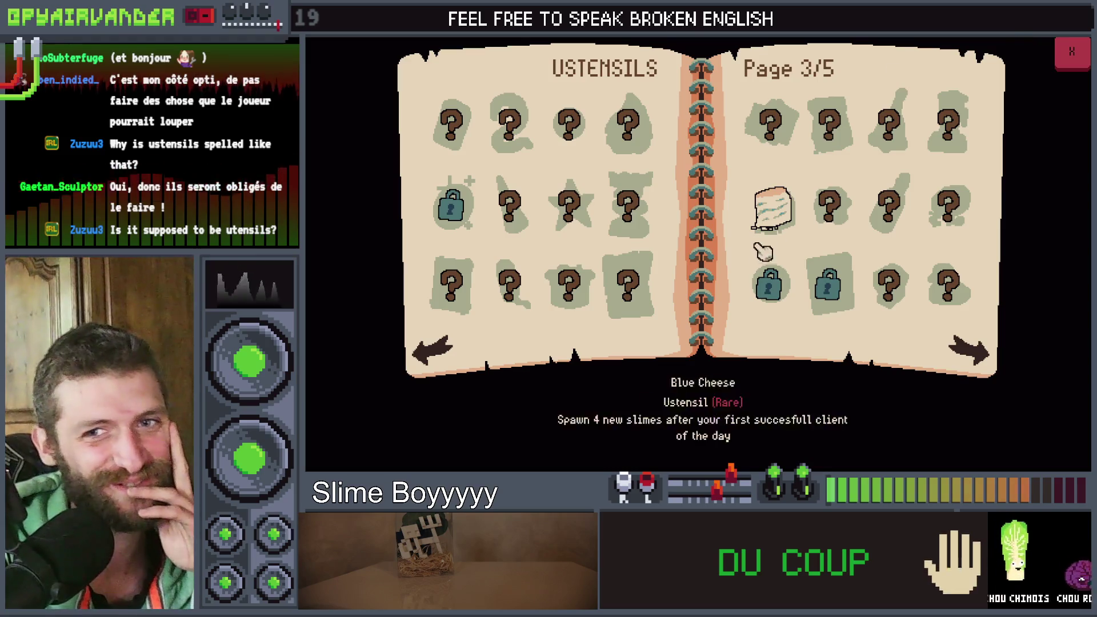
Read a few ustensil slot descriptions, then close the Slime Soup game window
mouse_move(660, 146)
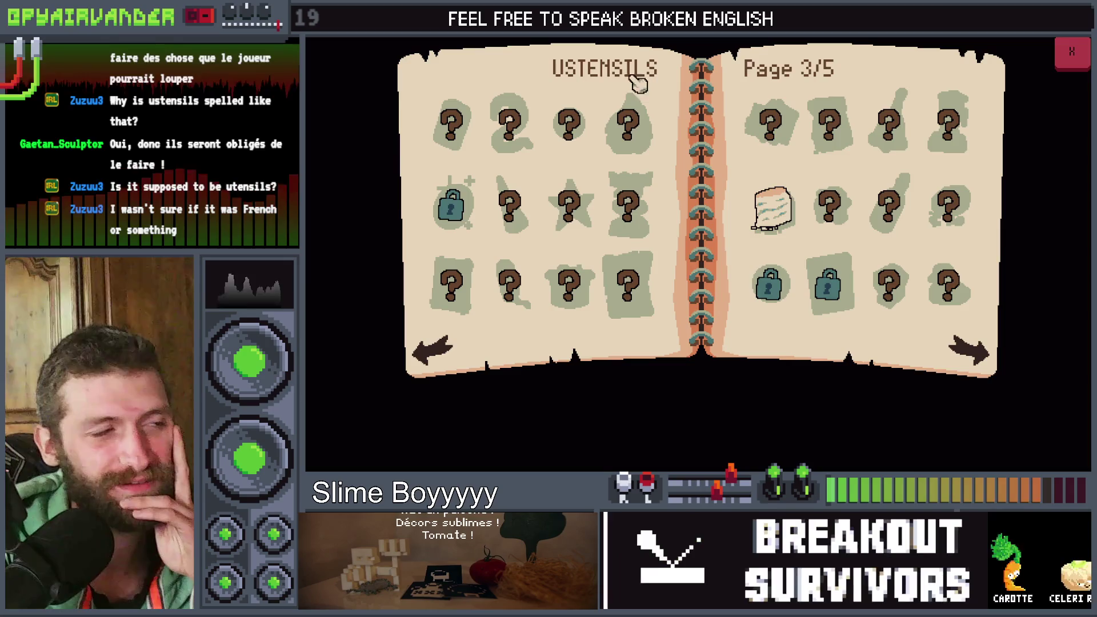
mouse_move(568, 123)
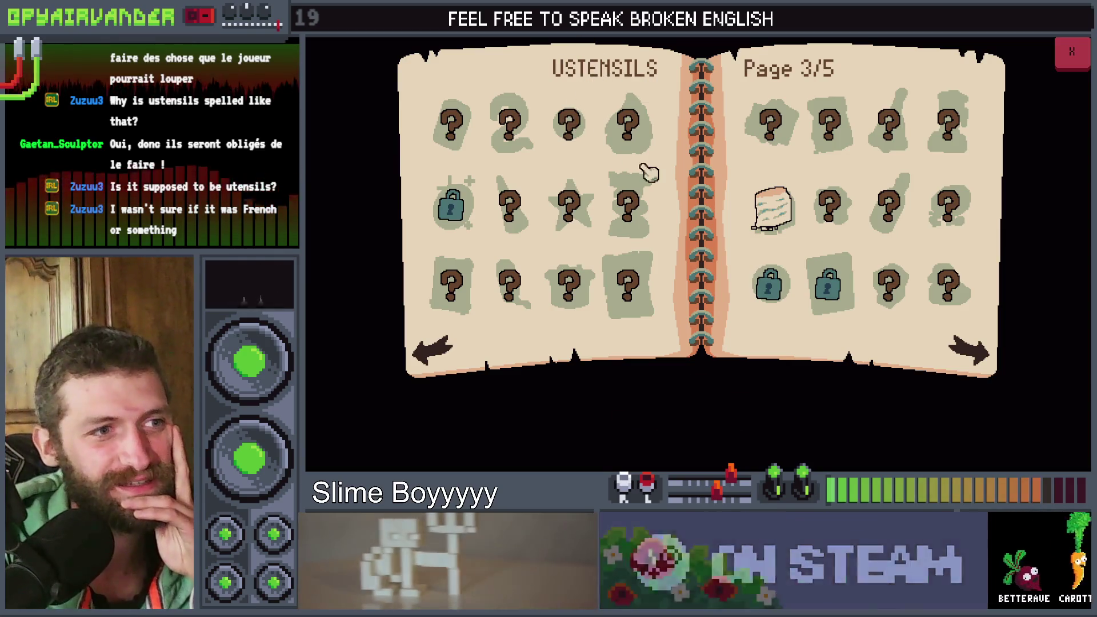
mouse_move(652, 231)
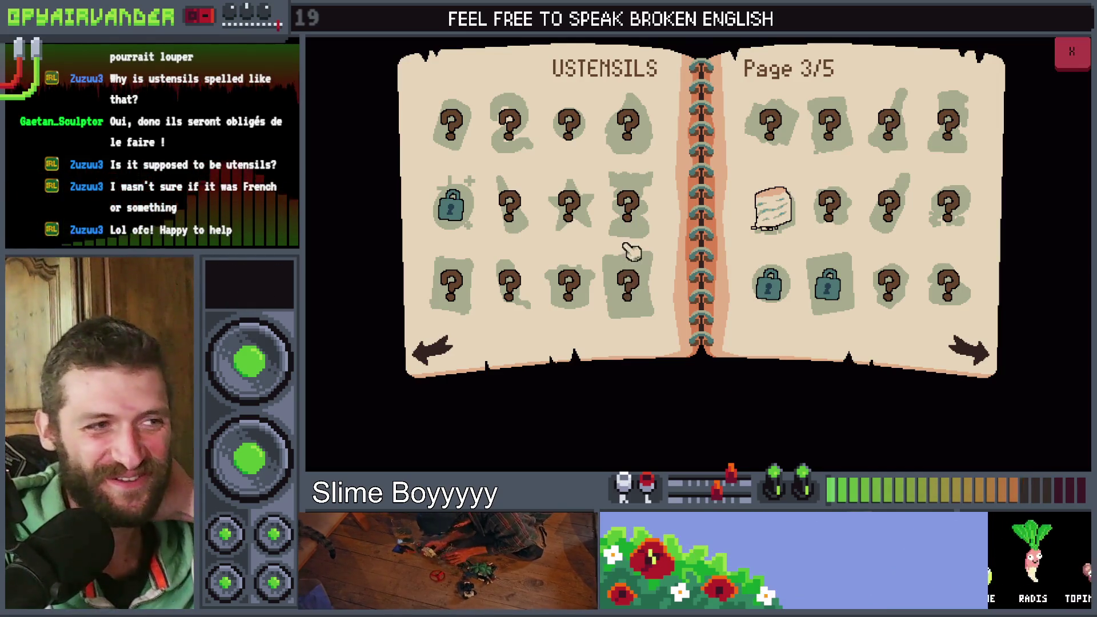
click(1071, 66)
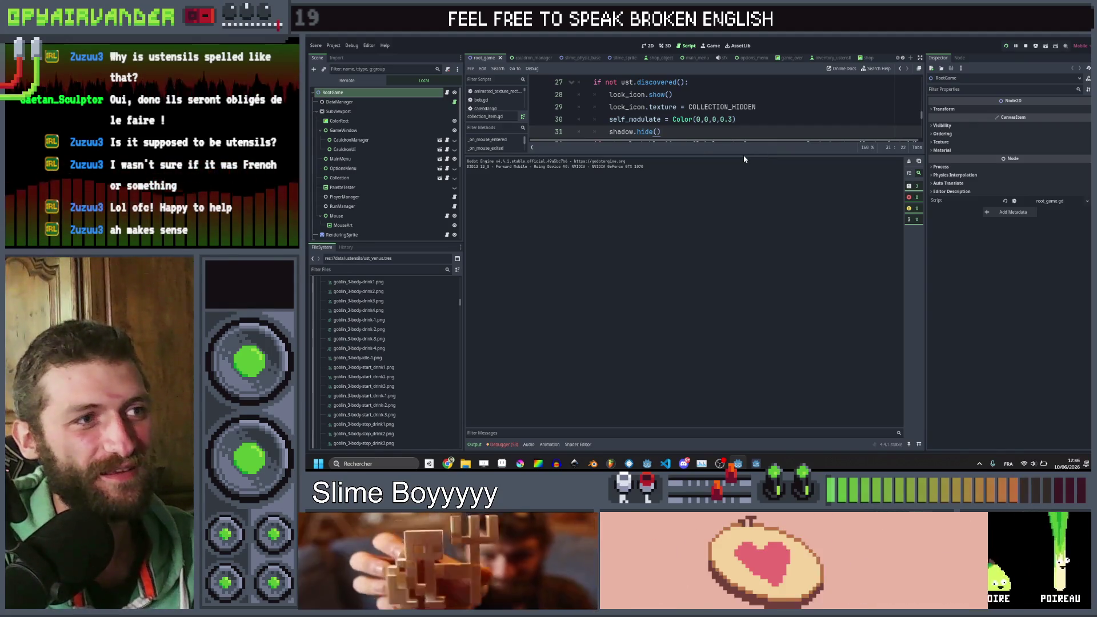
Enlarge the script code area and place the caret on empty line 14
drag(743, 153, 752, 372)
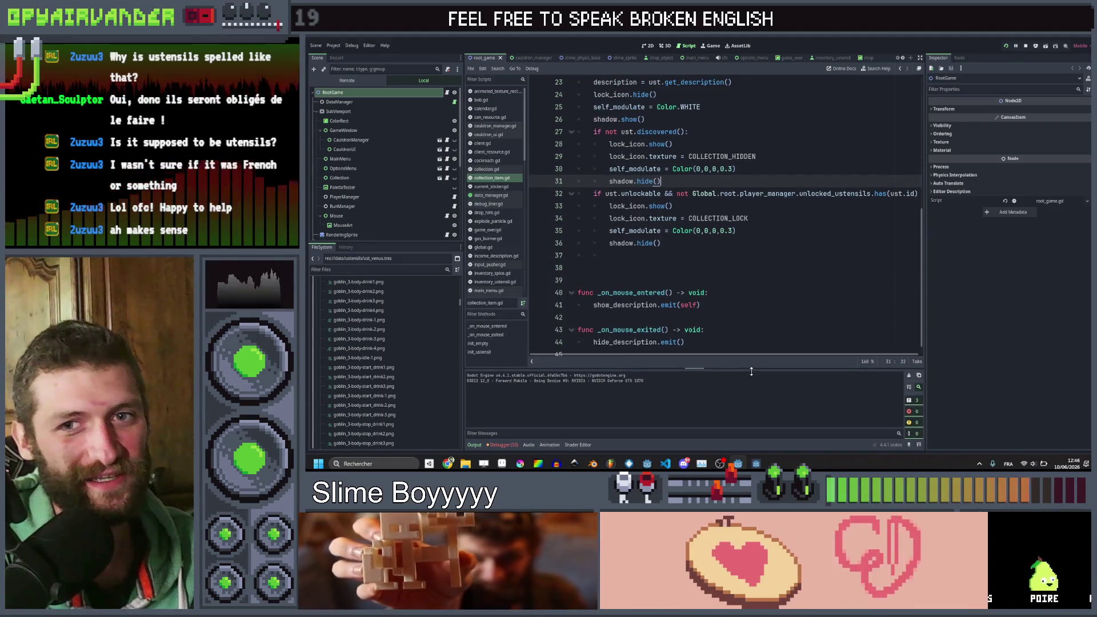
click(800, 219)
scroll(808, 233, up, 7)
click(807, 244)
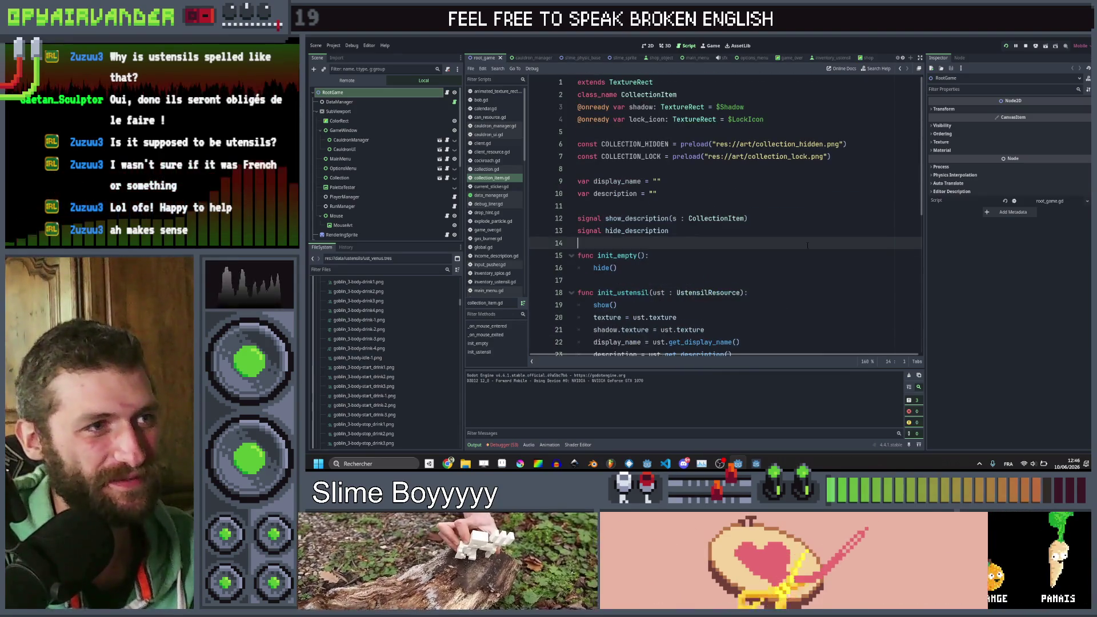
Search all project files for 'ustensil' and jump to line 31 of ustensil_resource.gd
key(ctrl+shift+f)
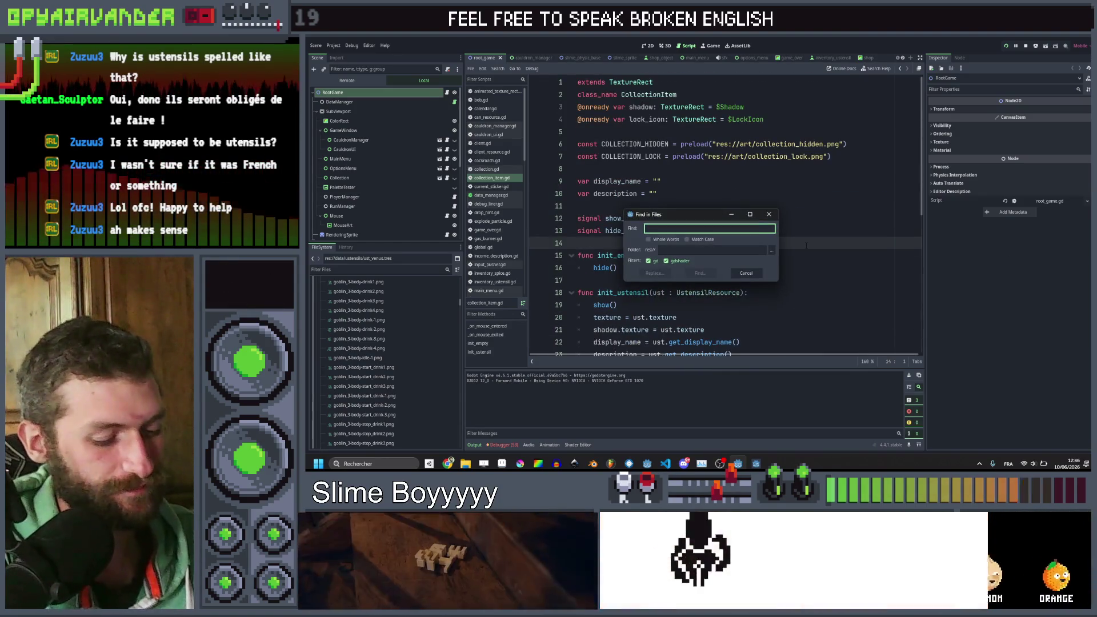
key(Return)
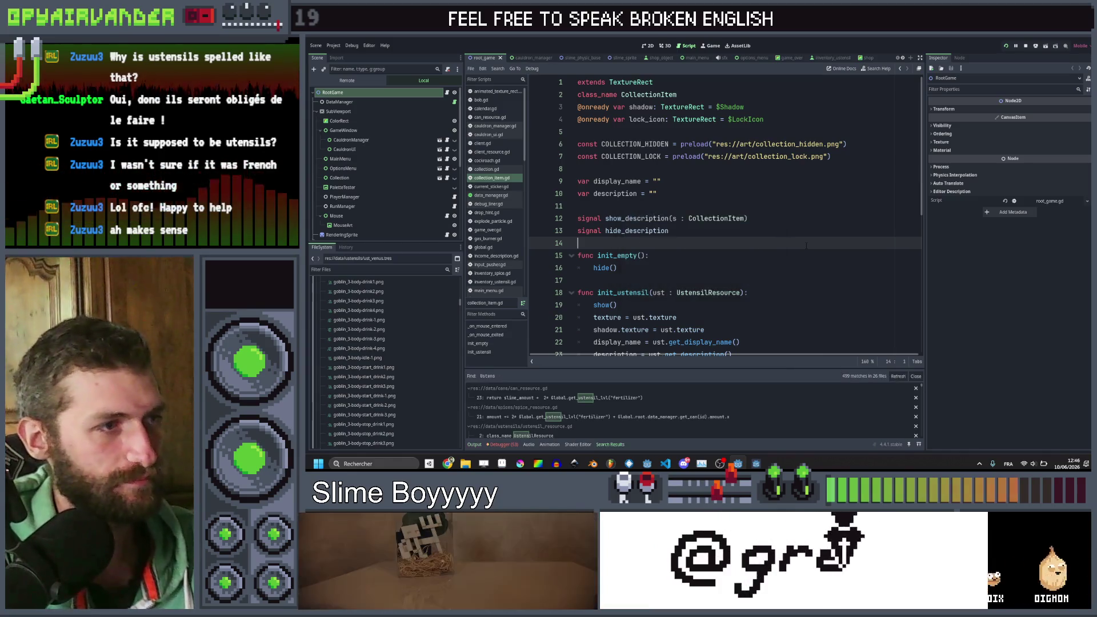
scroll(619, 404, down, 3)
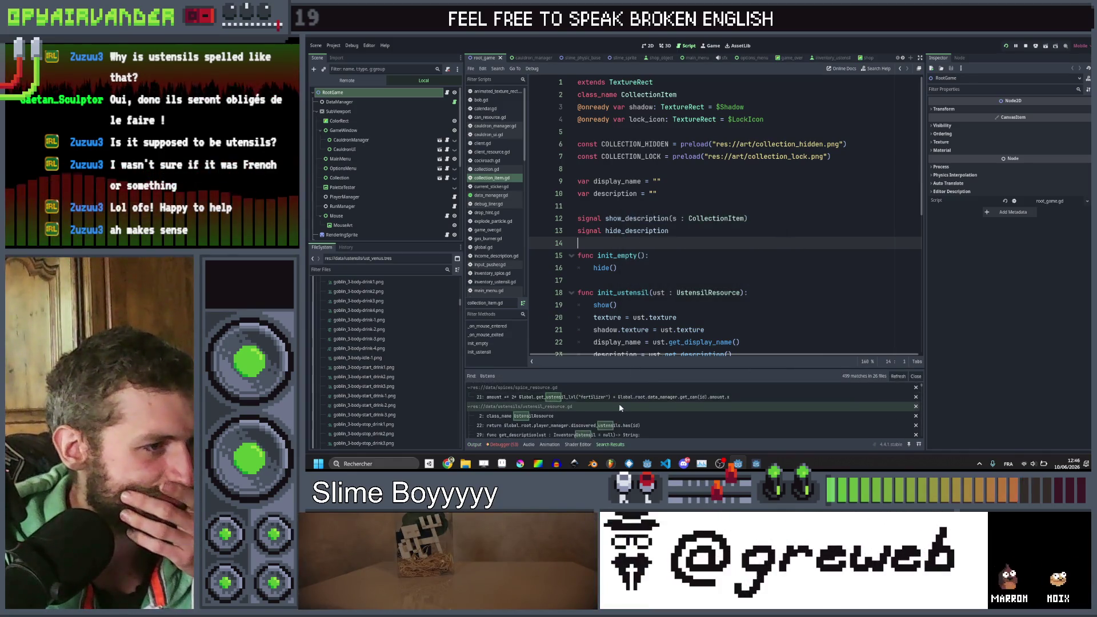
scroll(622, 406, down, 1)
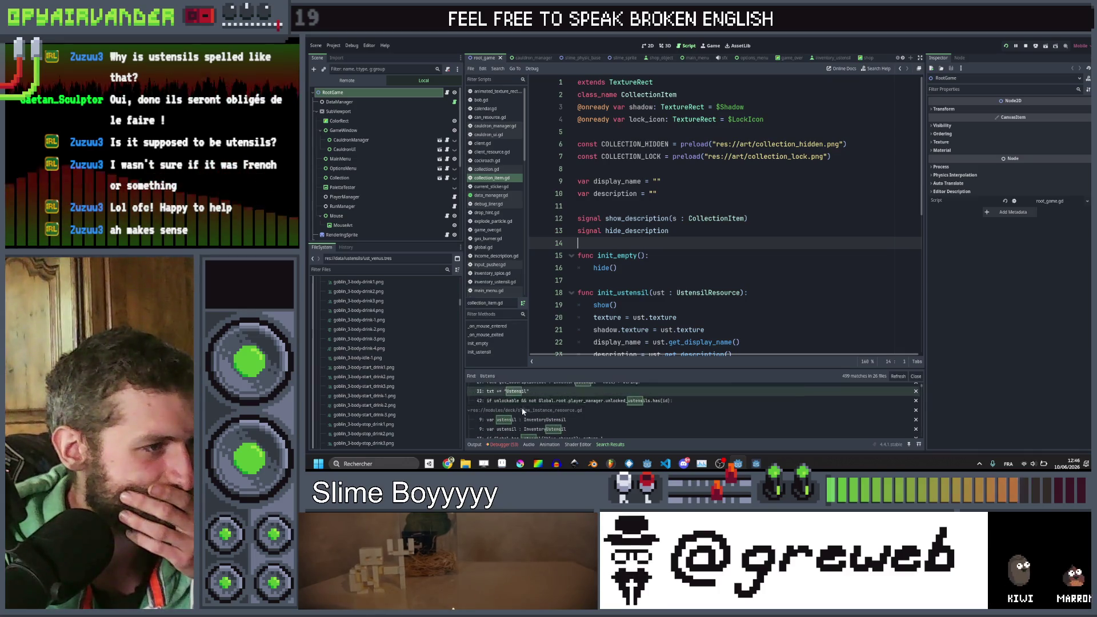
click(609, 393)
scroll(726, 217, up, 4)
click(627, 230)
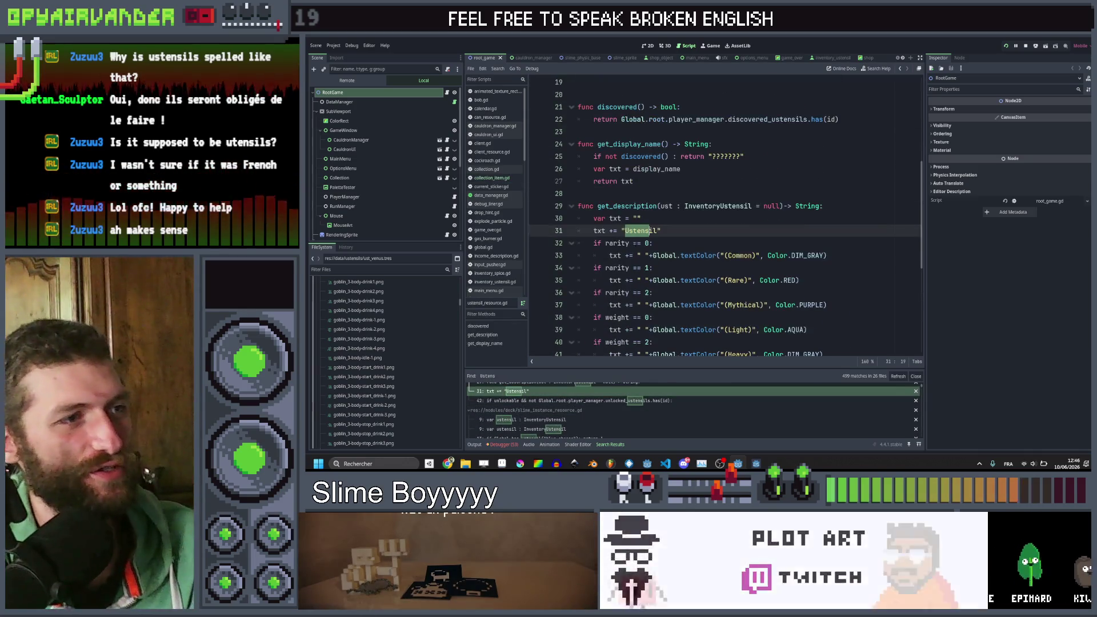
Delete the extra 's' on line 31 so it reads "Utensil", then scroll through the script
key(Delete)
click(703, 232)
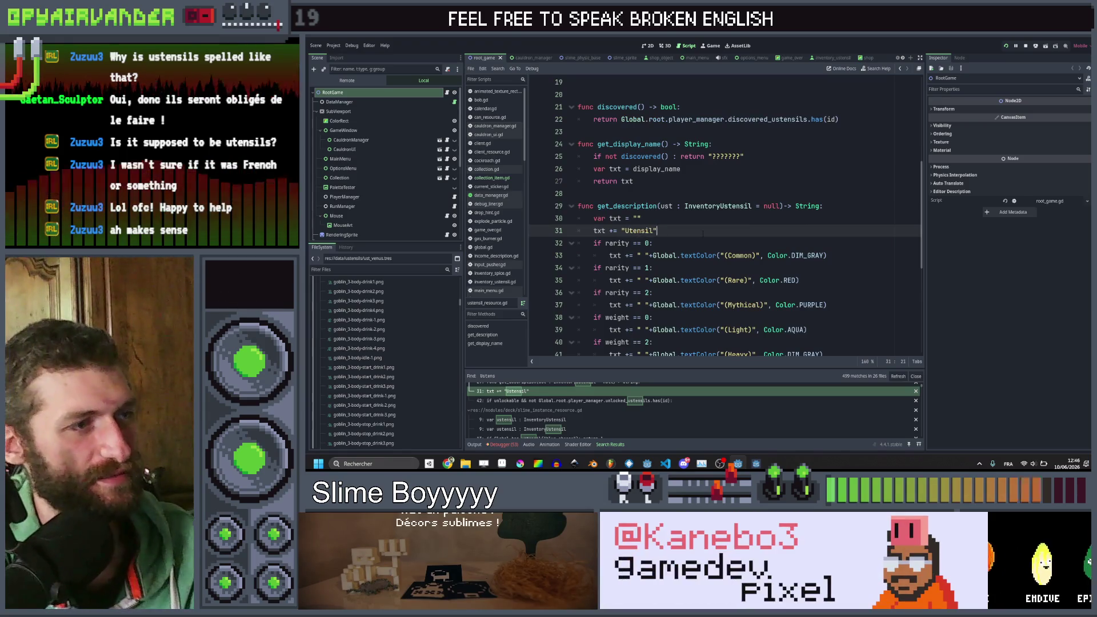
scroll(703, 233, down, 6)
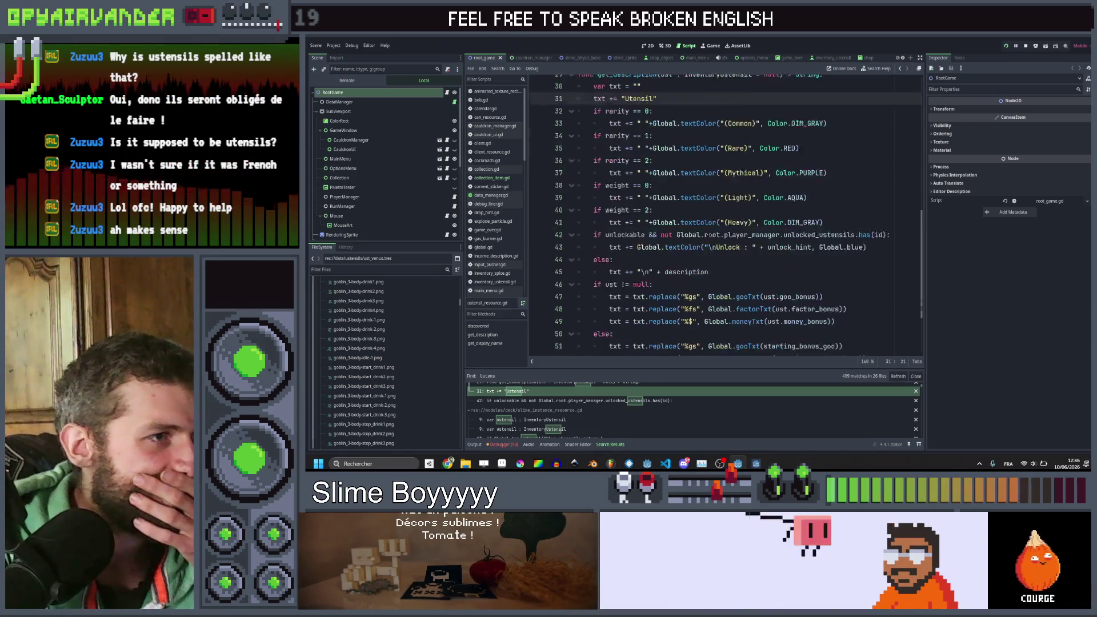
scroll(585, 401, down, 6)
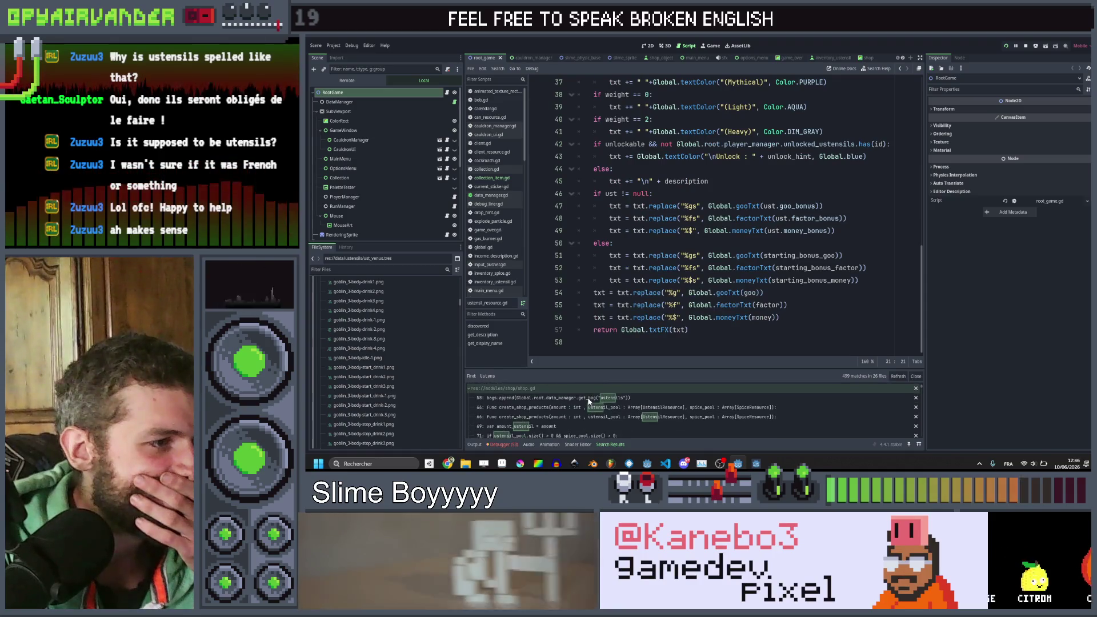
scroll(587, 400, down, 3)
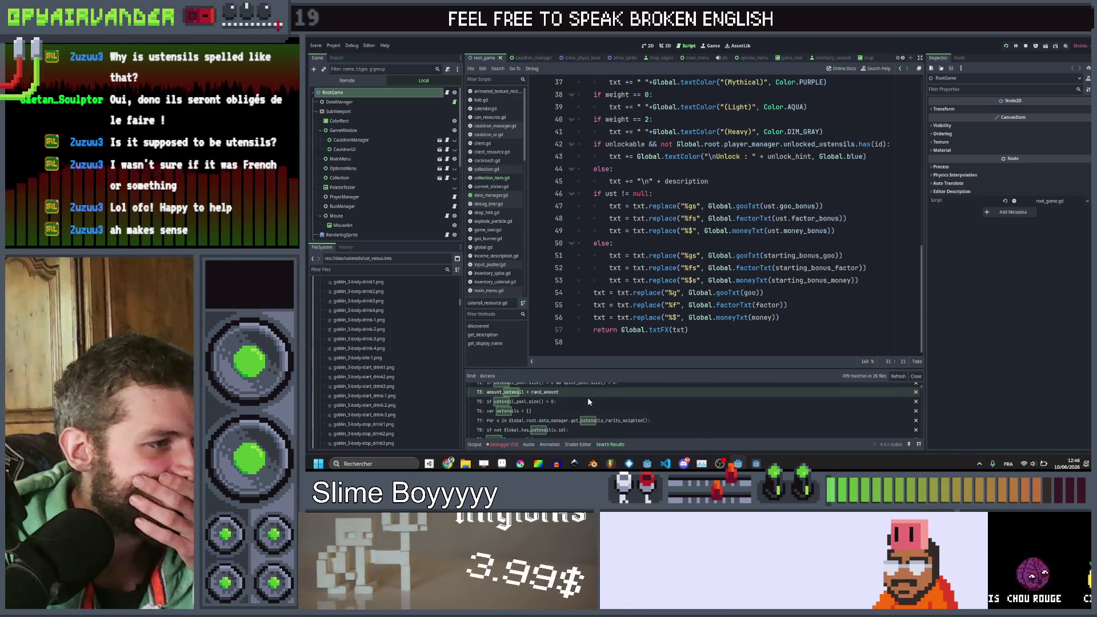
scroll(432, 340, up, 5)
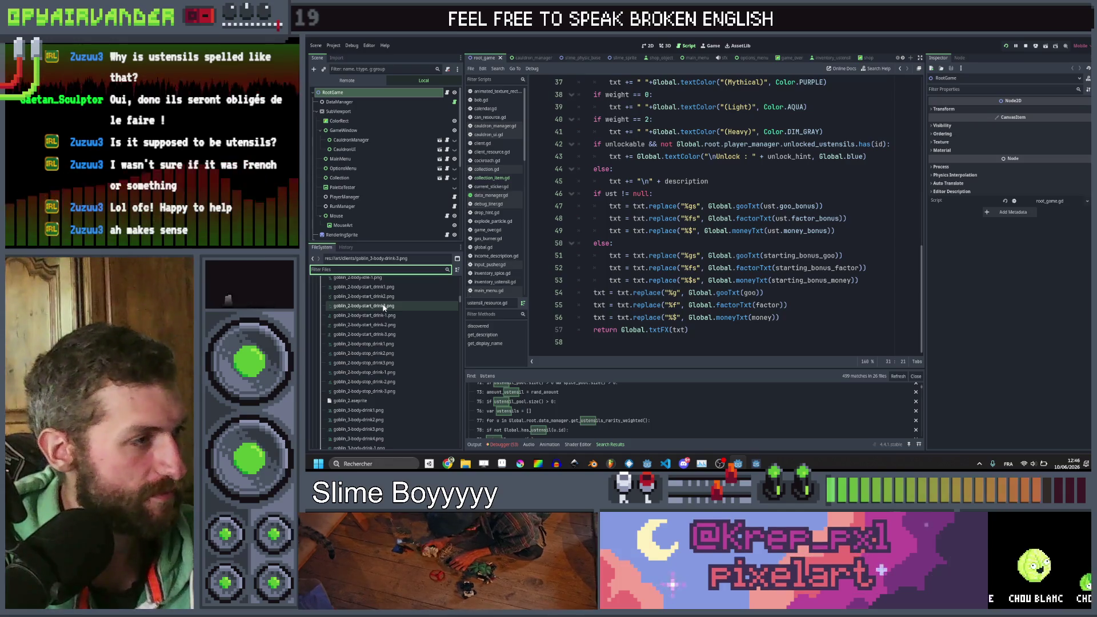
Filter FileSystem by 'ust' and inspect Acne Cream through Stale Bread resources
text(ust)
scroll(378, 294, down, 10)
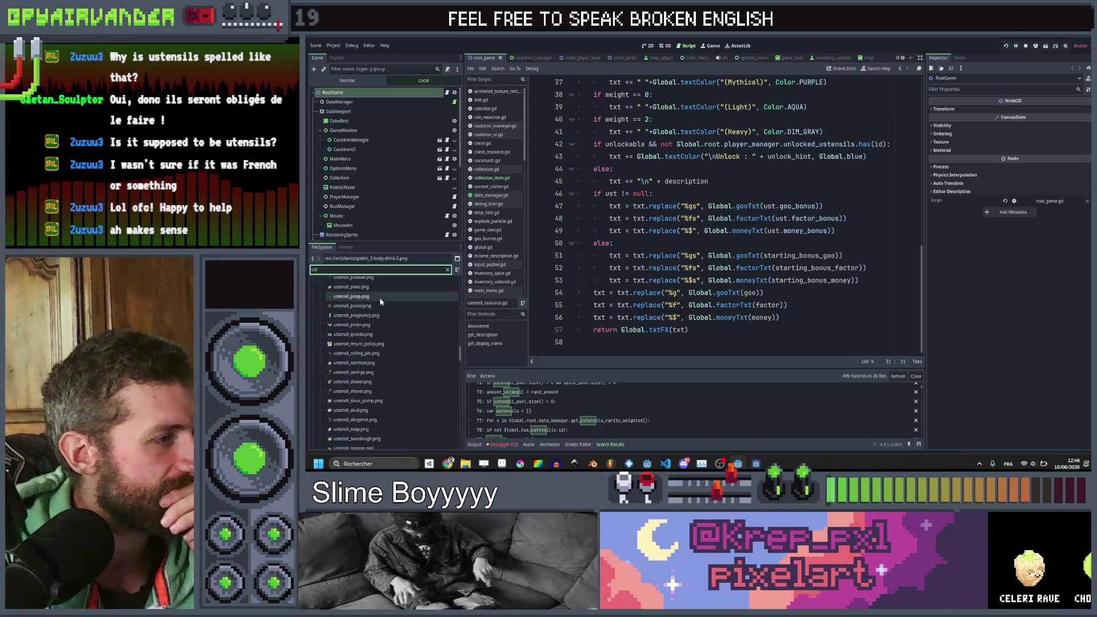
scroll(392, 325, up, 3)
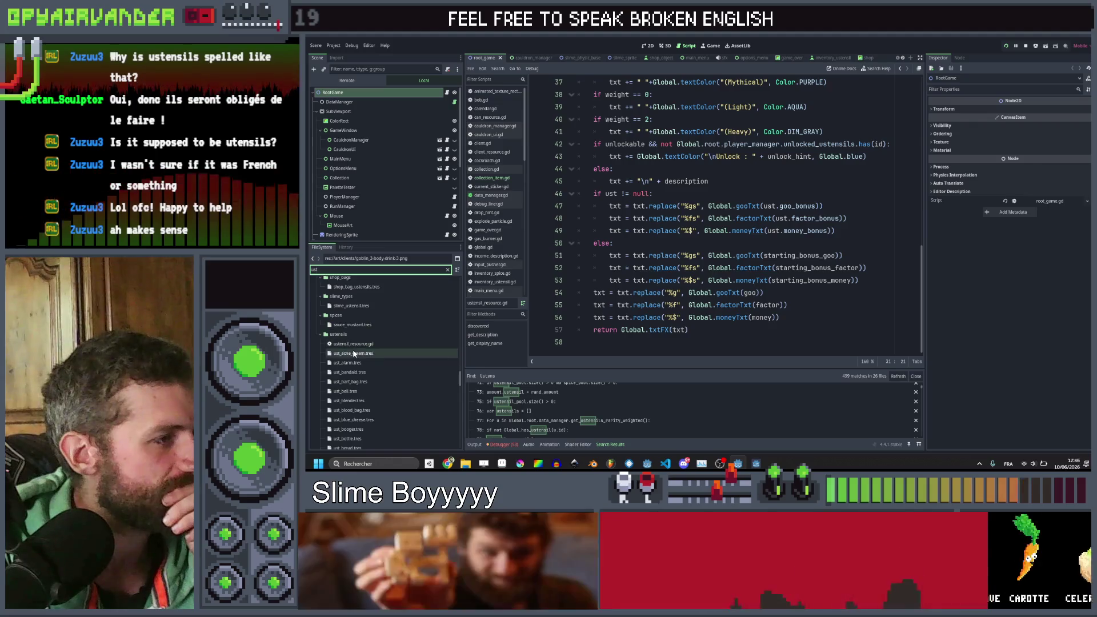
click(353, 353)
click(352, 363)
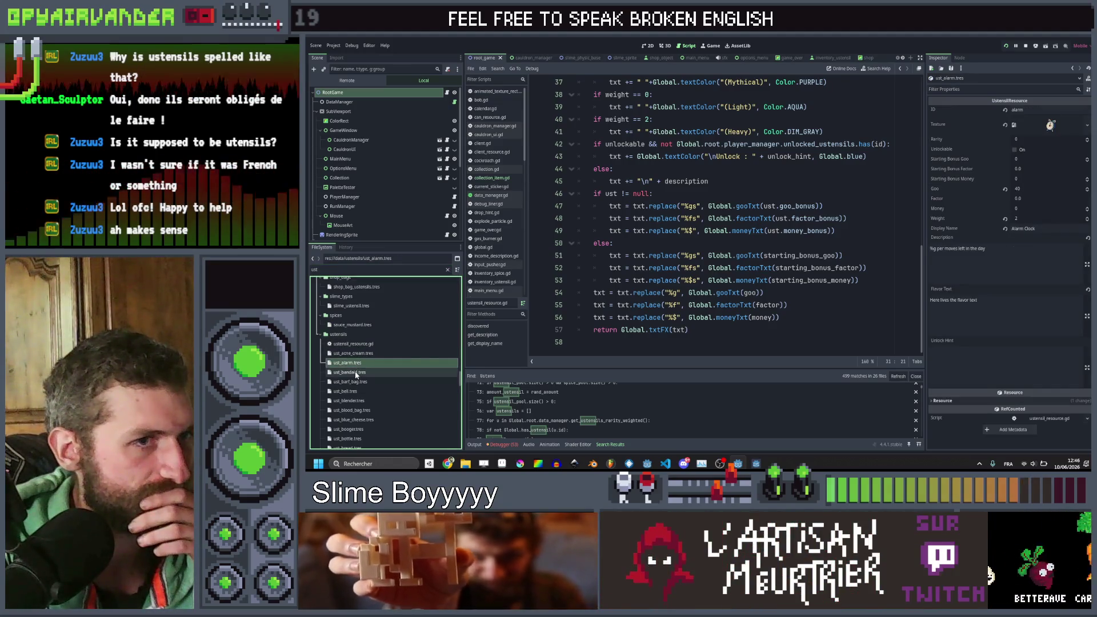
click(355, 382)
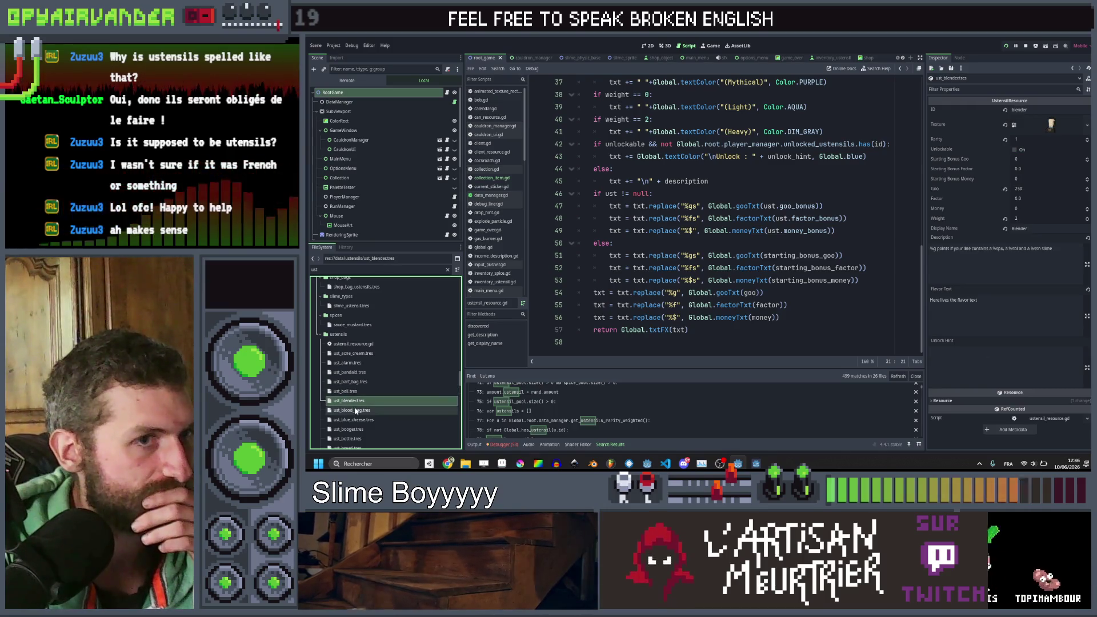
click(355, 411)
scroll(354, 394, down, 3)
click(352, 355)
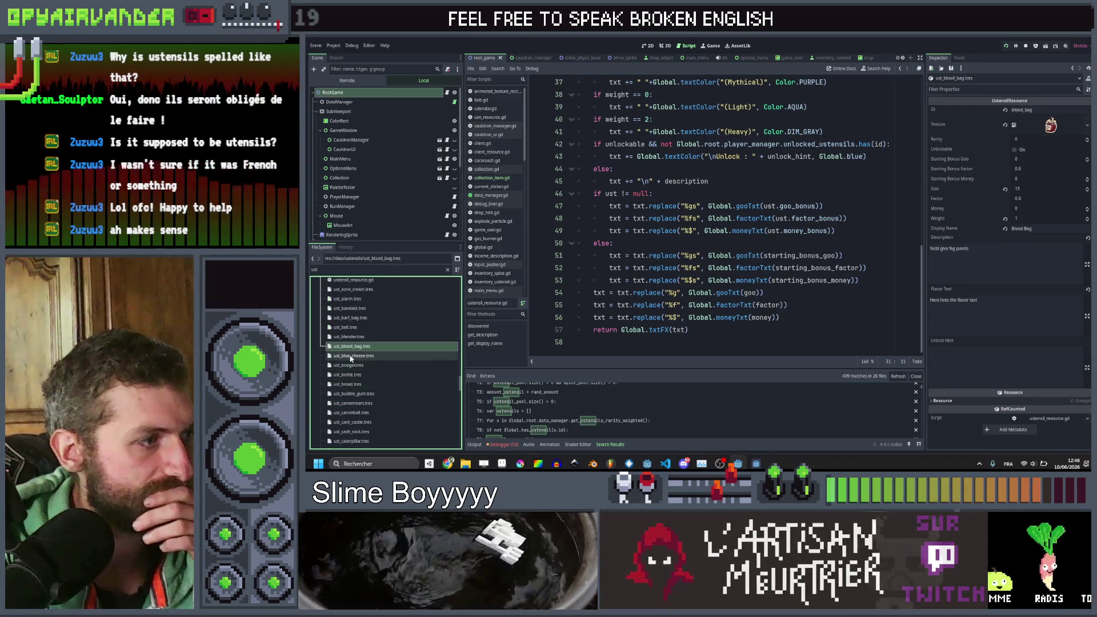
click(351, 366)
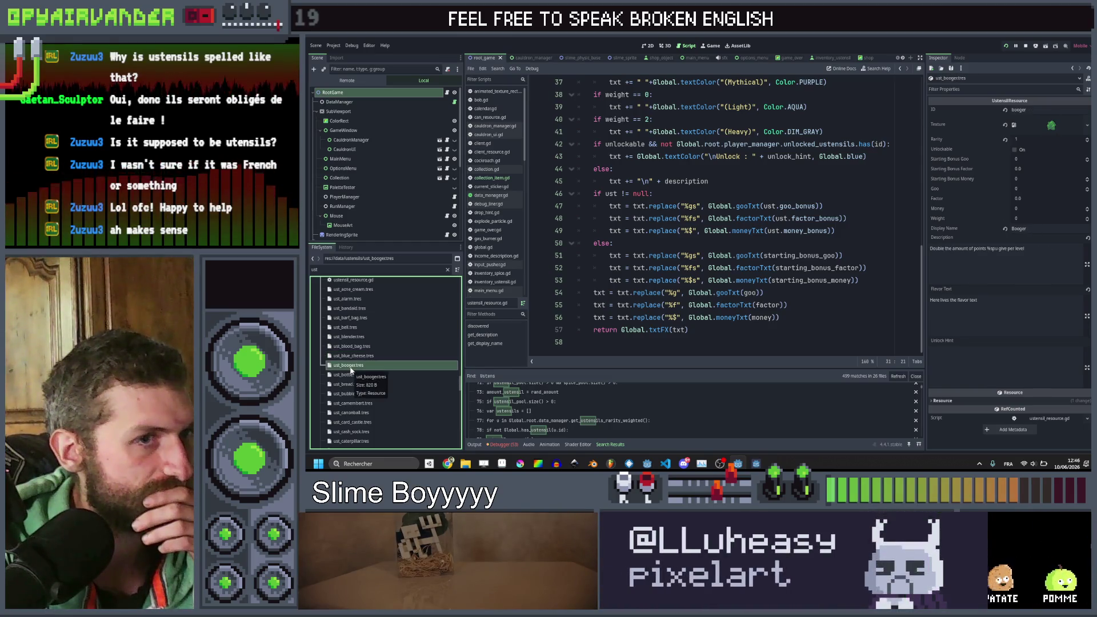
click(354, 385)
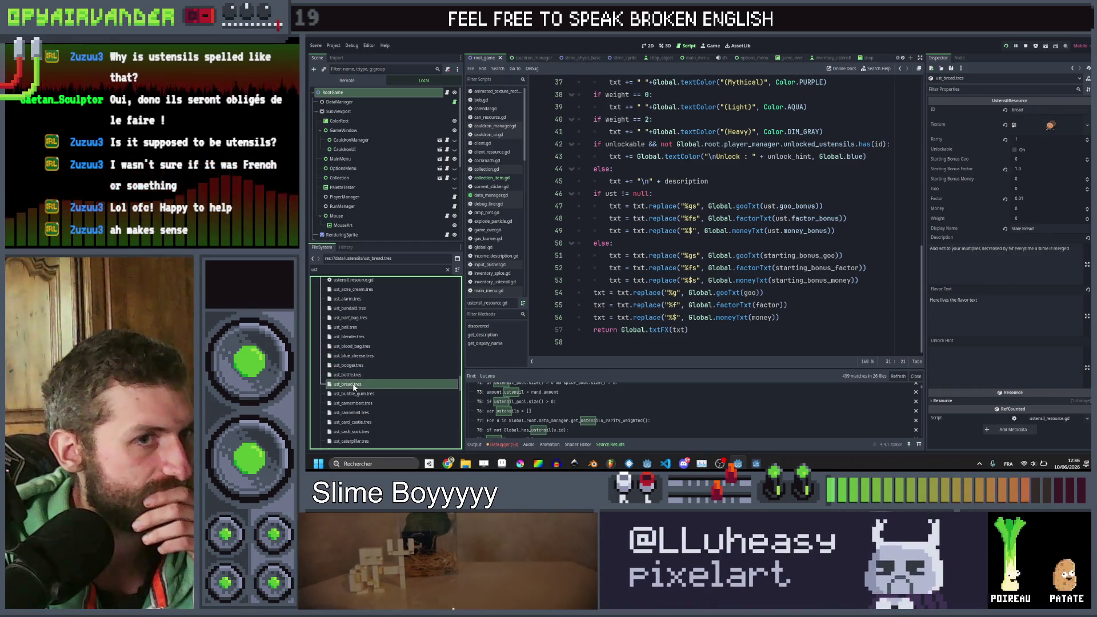
Inspect the Bubble Gum, Cannonball, Card Castle, Cash Sock, Caterpillar and Potato Chips resources
scroll(354, 387, down, 2)
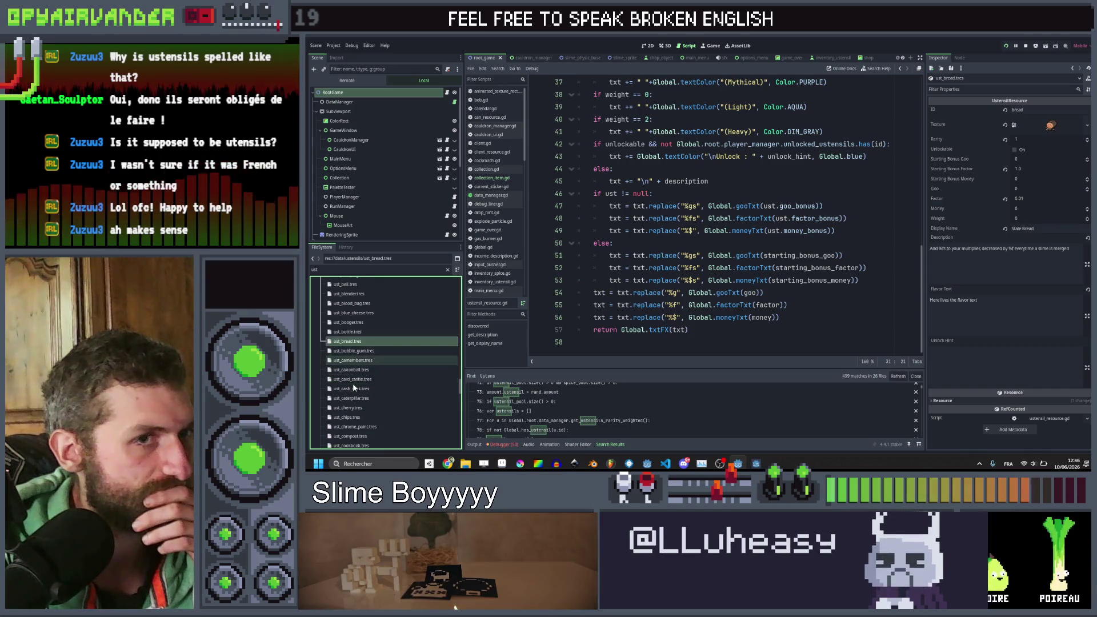
click(354, 351)
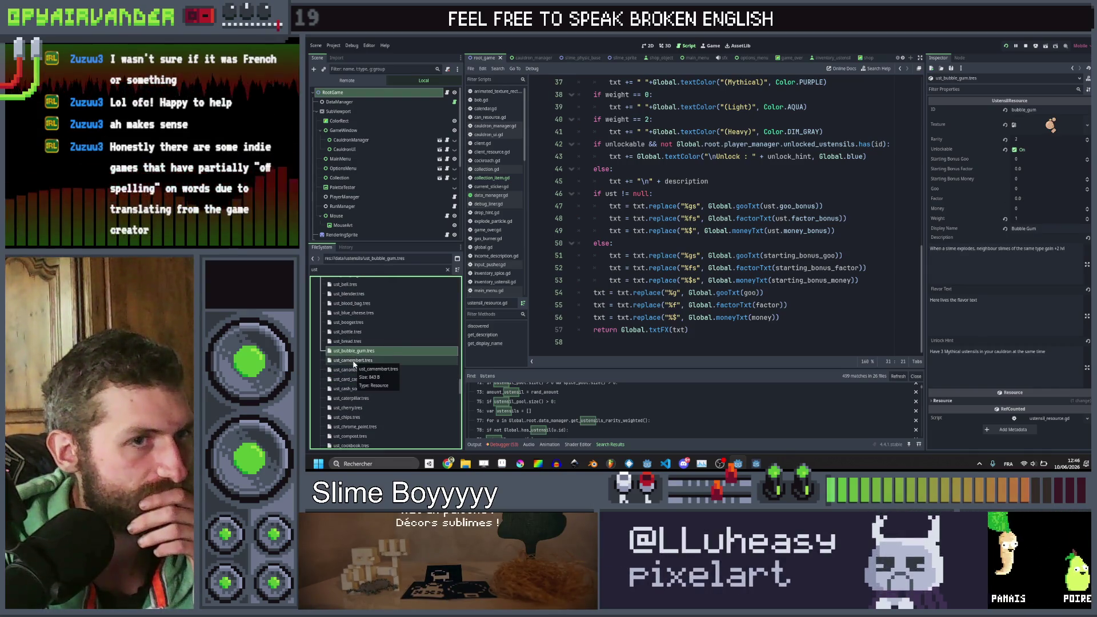
click(354, 370)
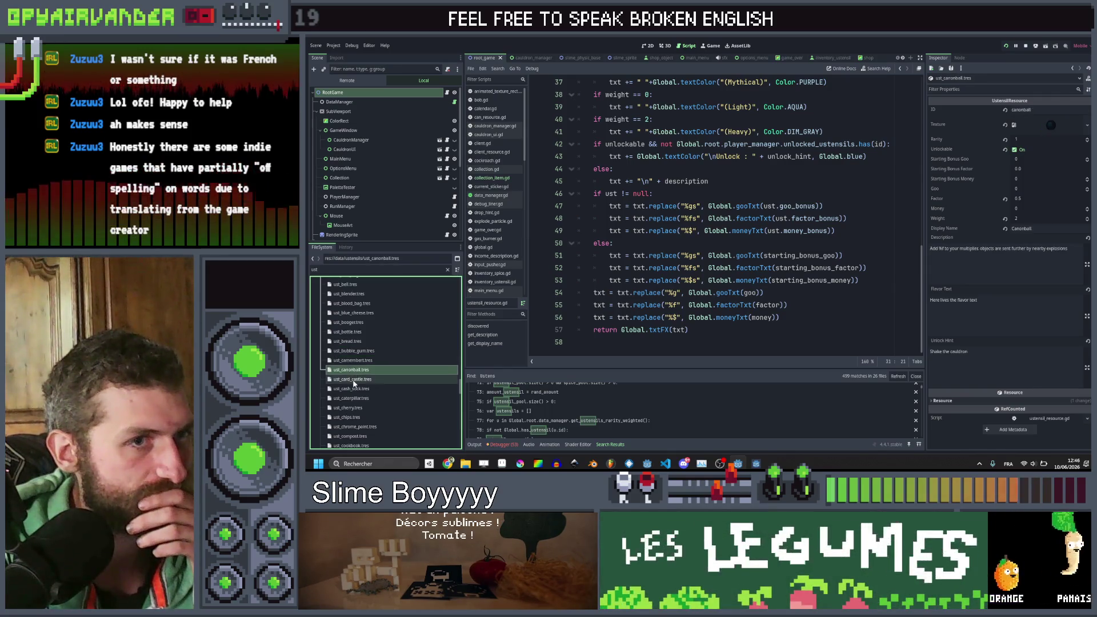
click(353, 381)
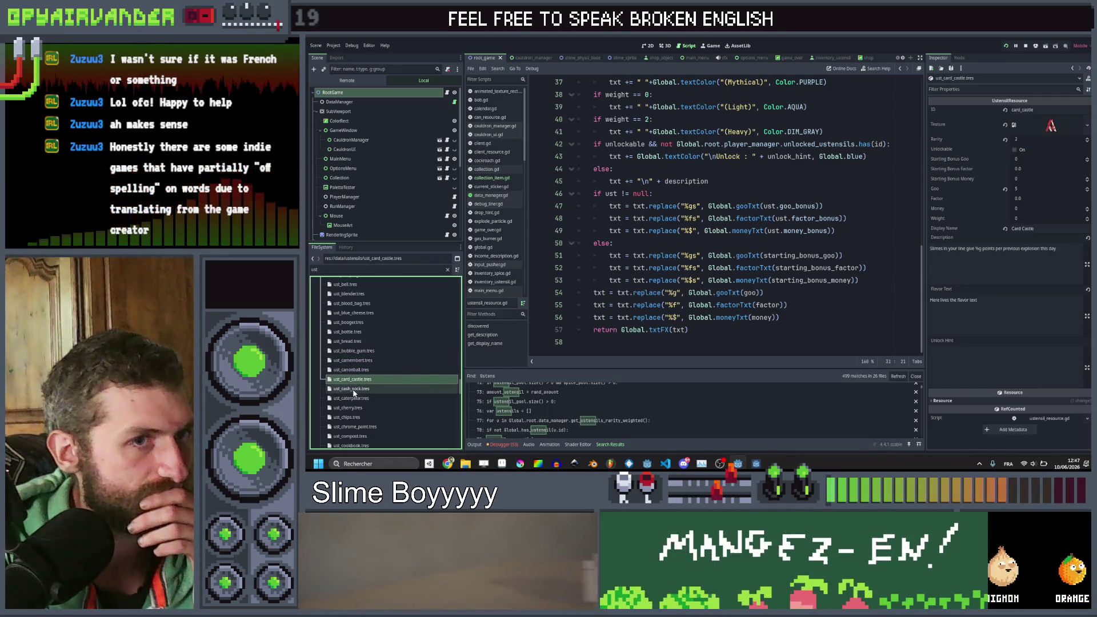
click(354, 390)
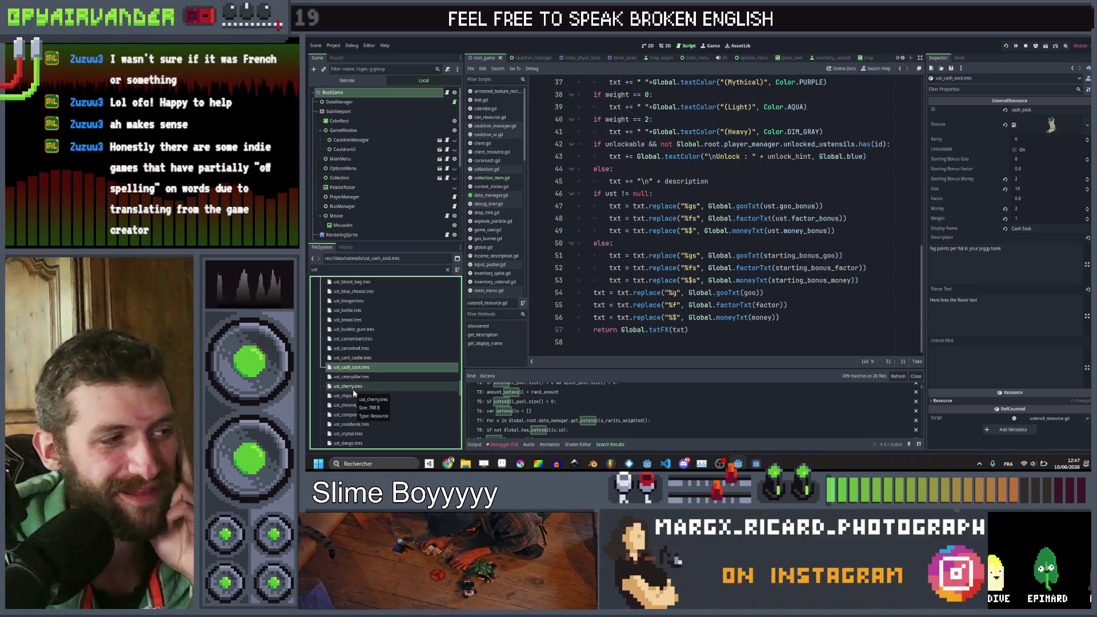
click(353, 378)
double_click(353, 378)
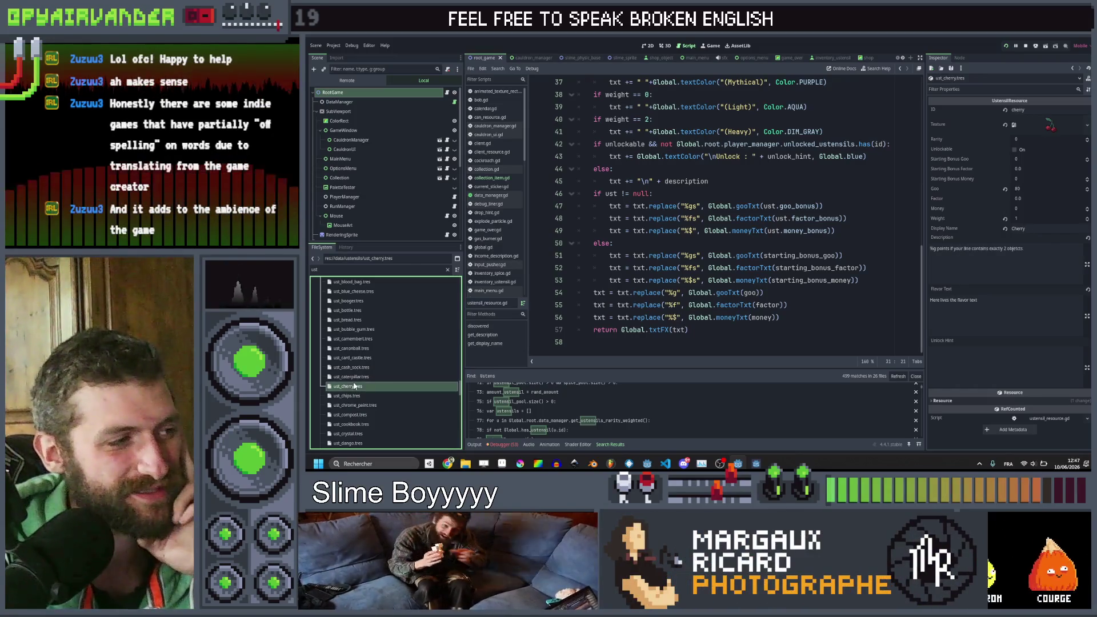
double_click(355, 396)
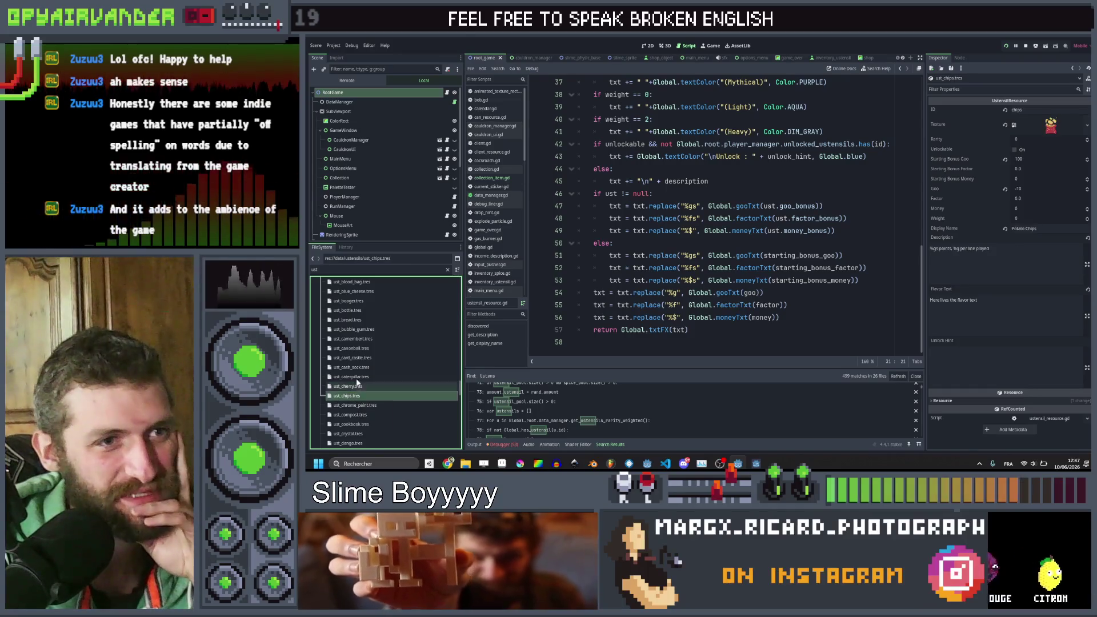
scroll(354, 377, down, 2)
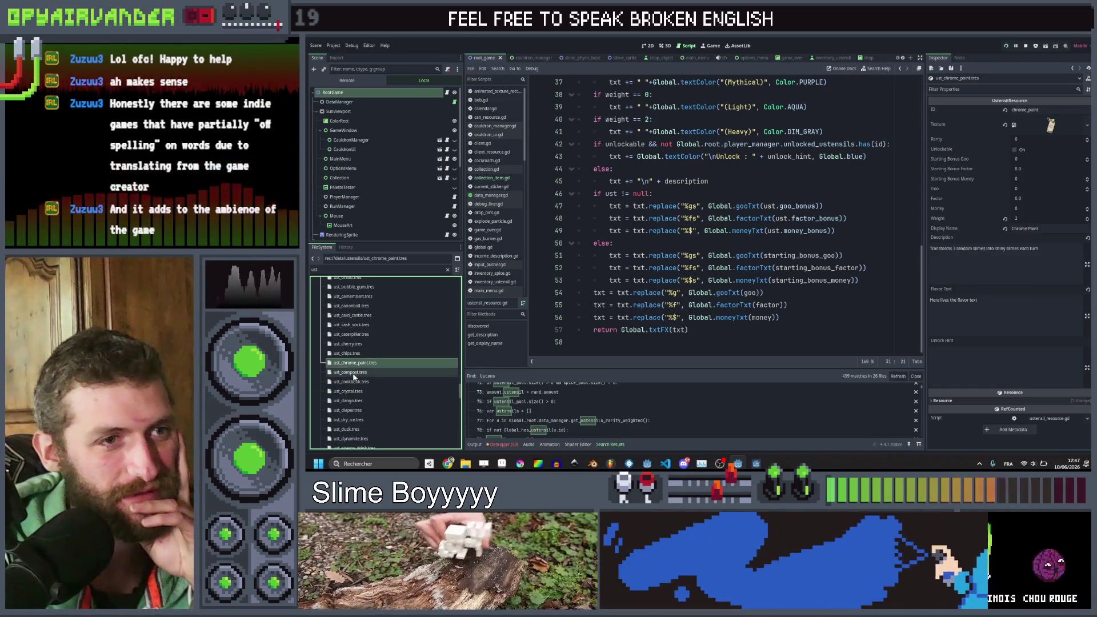
Inspect the Cookbook, Crystal Cup, Dango, Used Diaper and Rubber Duck resources
click(354, 381)
click(354, 391)
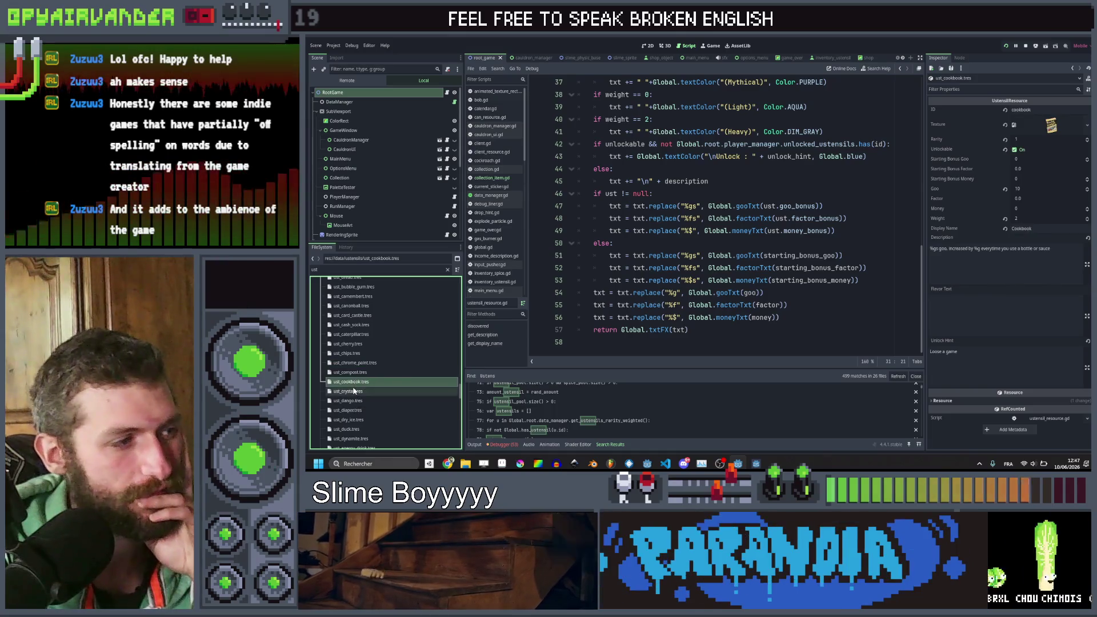
scroll(356, 378, down, 2)
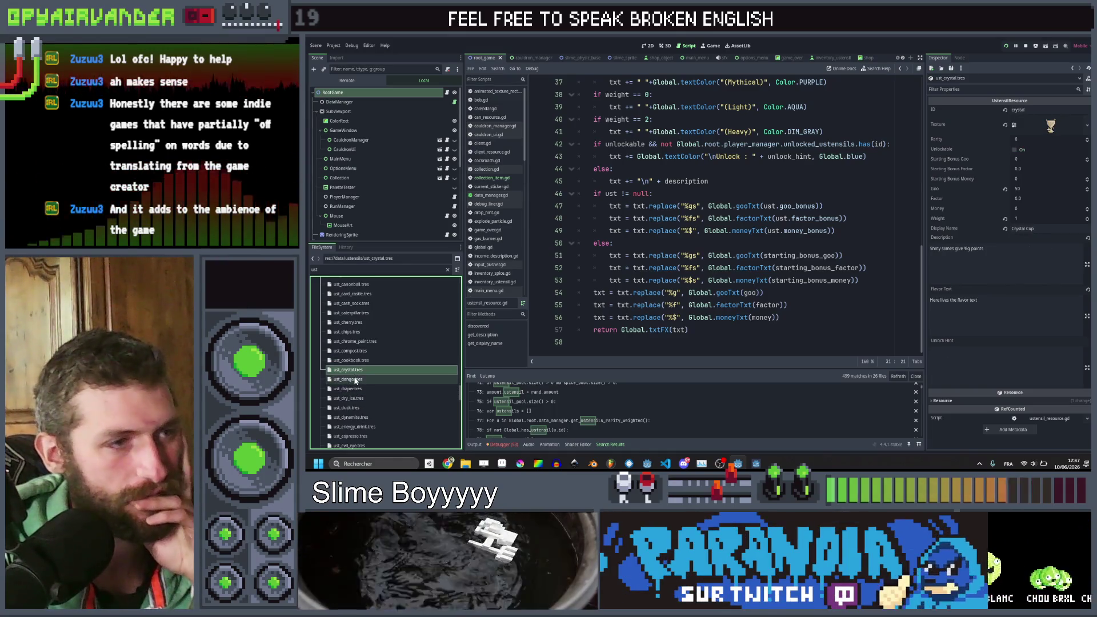
click(355, 379)
click(355, 389)
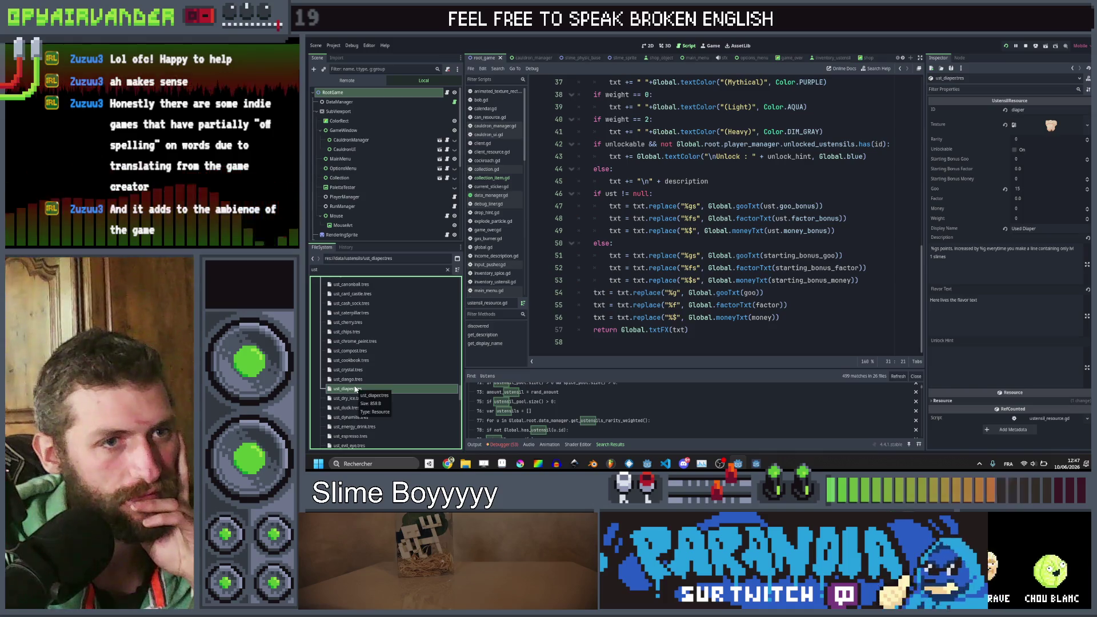
scroll(355, 389, down, 2)
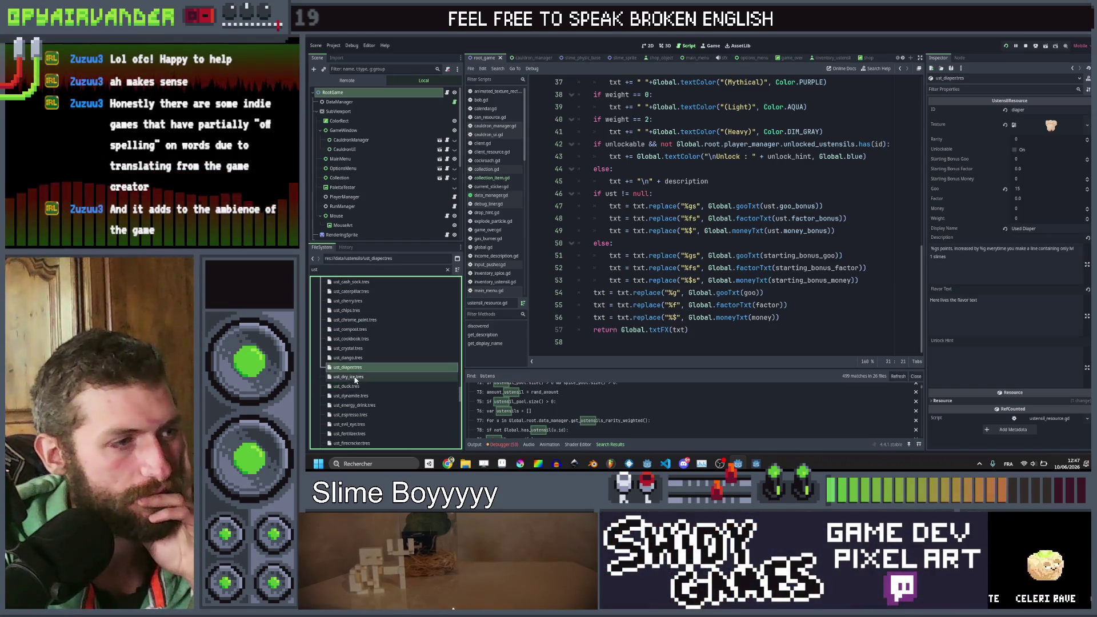
click(357, 387)
scroll(356, 387, down, 2)
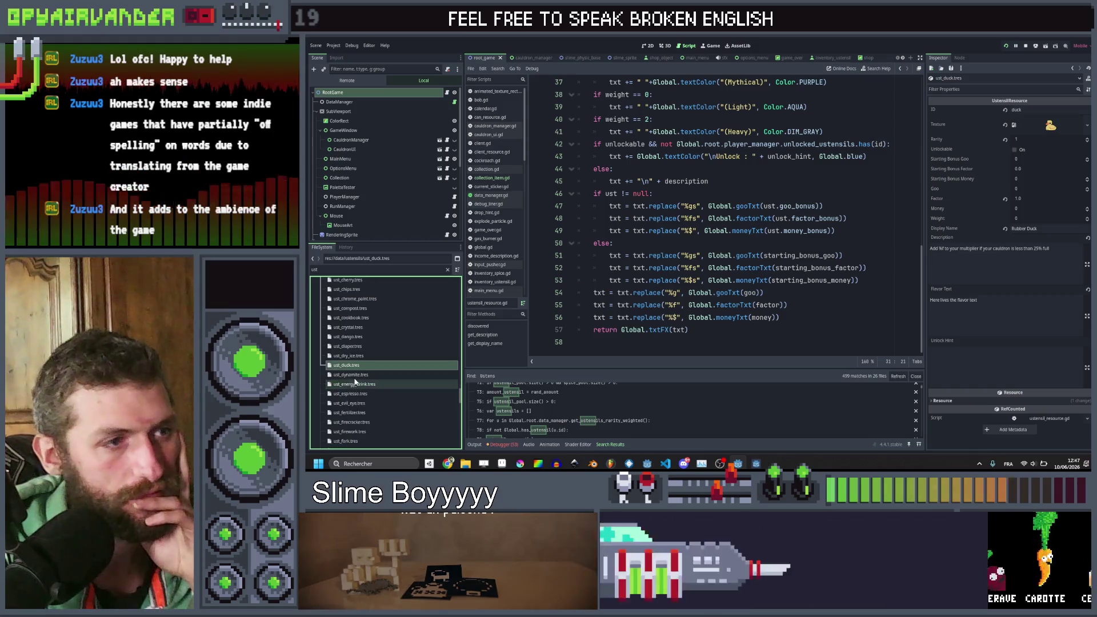
Inspect the Energy Drink, Espresso, Evil Eye and Fertilizer resources
click(355, 385)
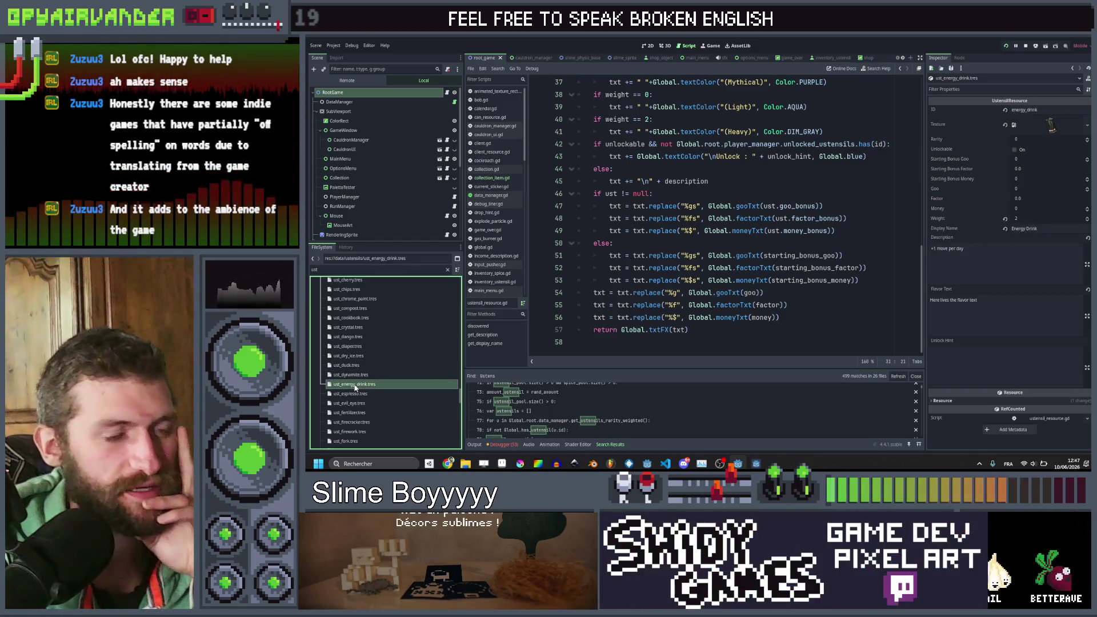
click(356, 394)
scroll(357, 393, down, 2)
click(358, 391)
key(Up)
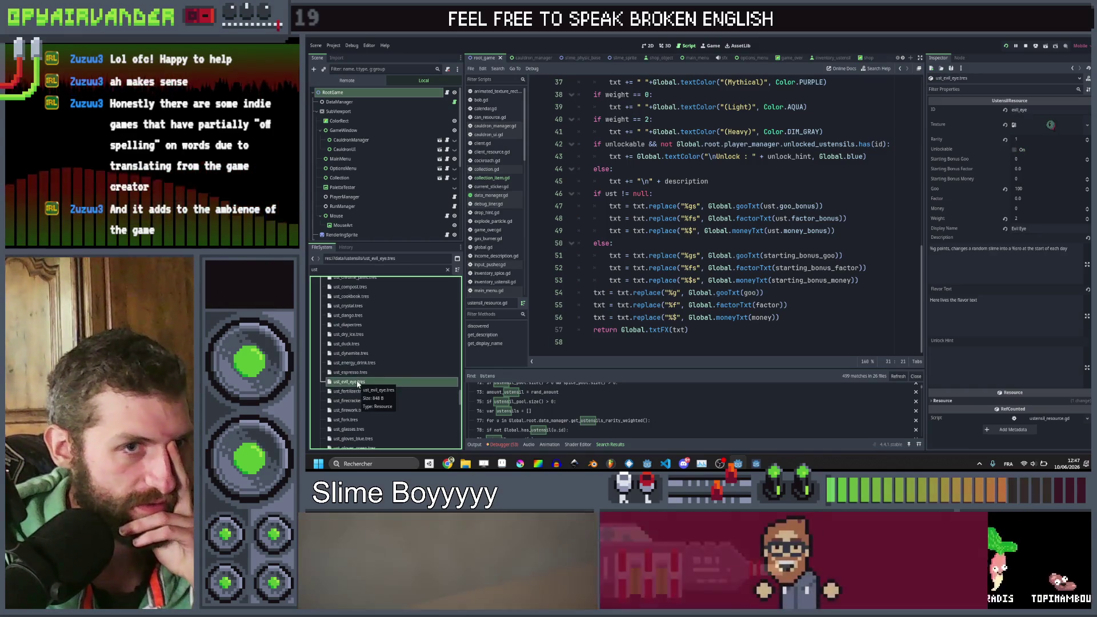
click(357, 391)
Inspect Green Gloves, Gold Ingot, Grenade, Handcuffs and Insecticide, ending on ust_ice_cream.tres
scroll(357, 390, down, 2)
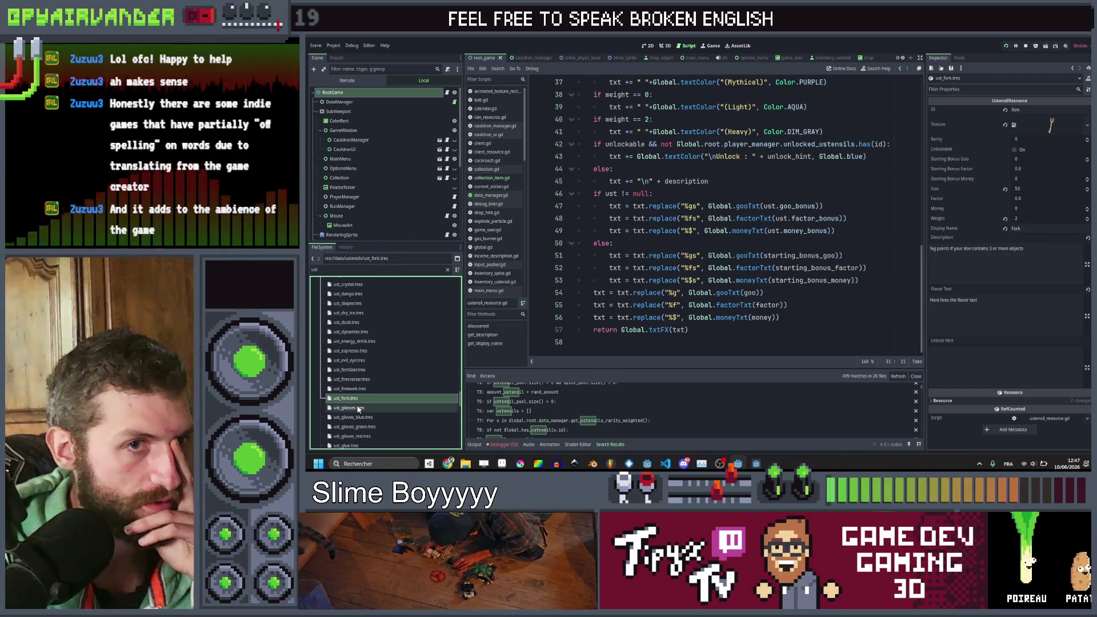
scroll(359, 385, down, 4)
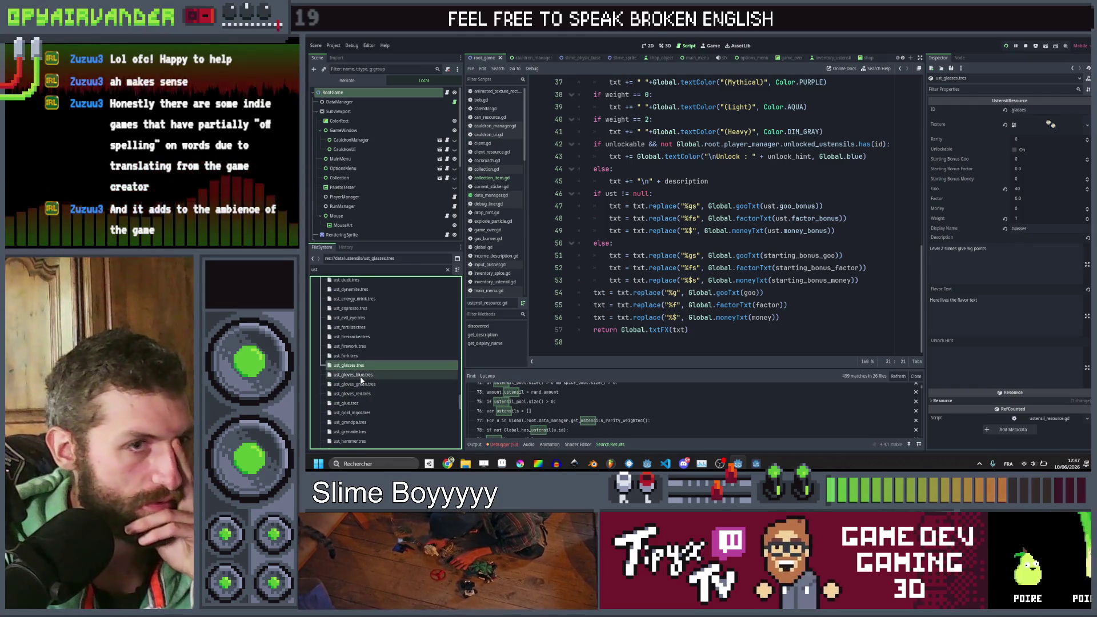
click(360, 382)
scroll(358, 382, down, 2)
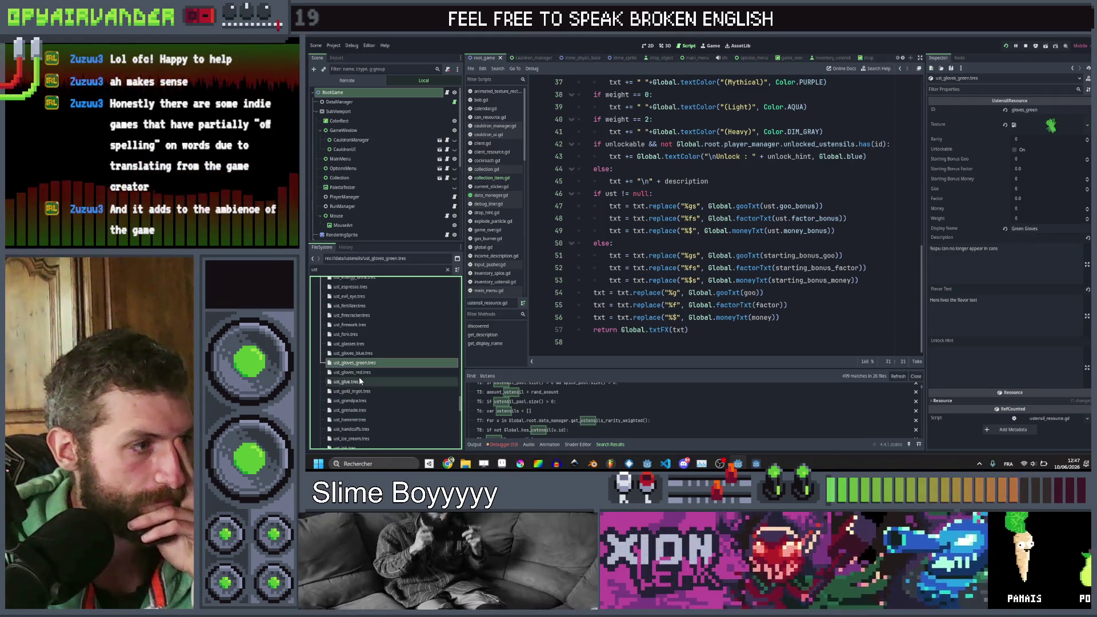
click(358, 391)
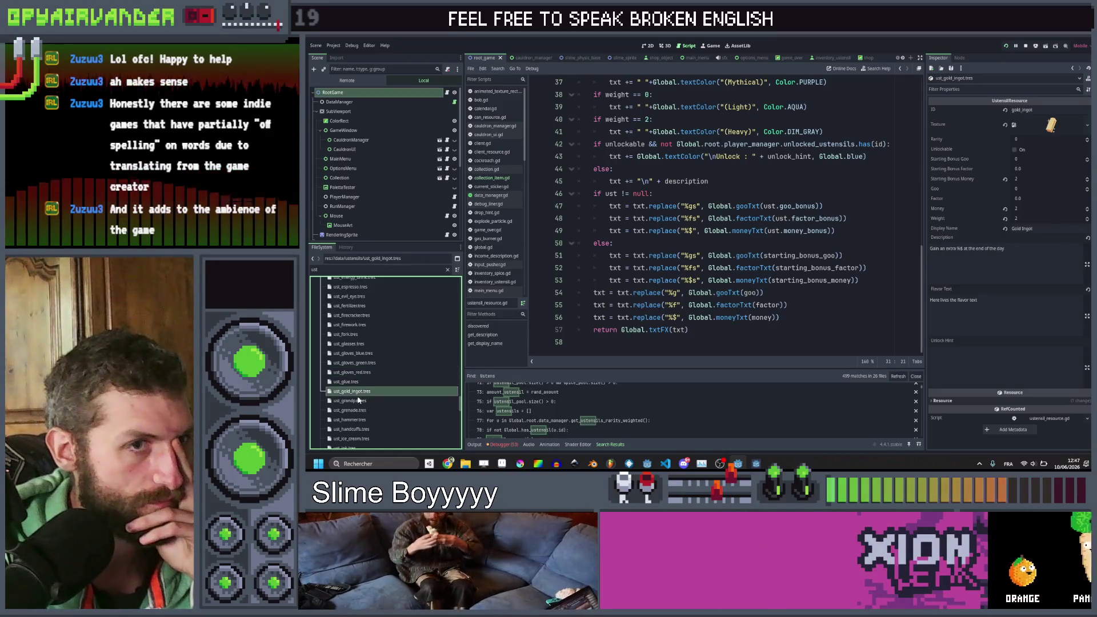
click(359, 411)
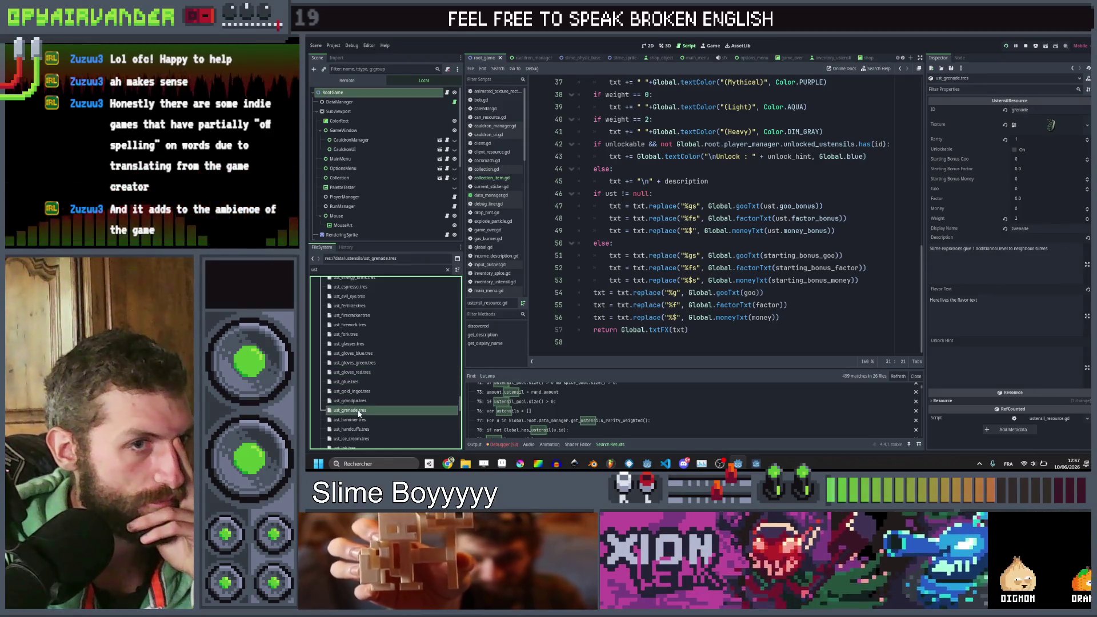
scroll(359, 412, down, 2)
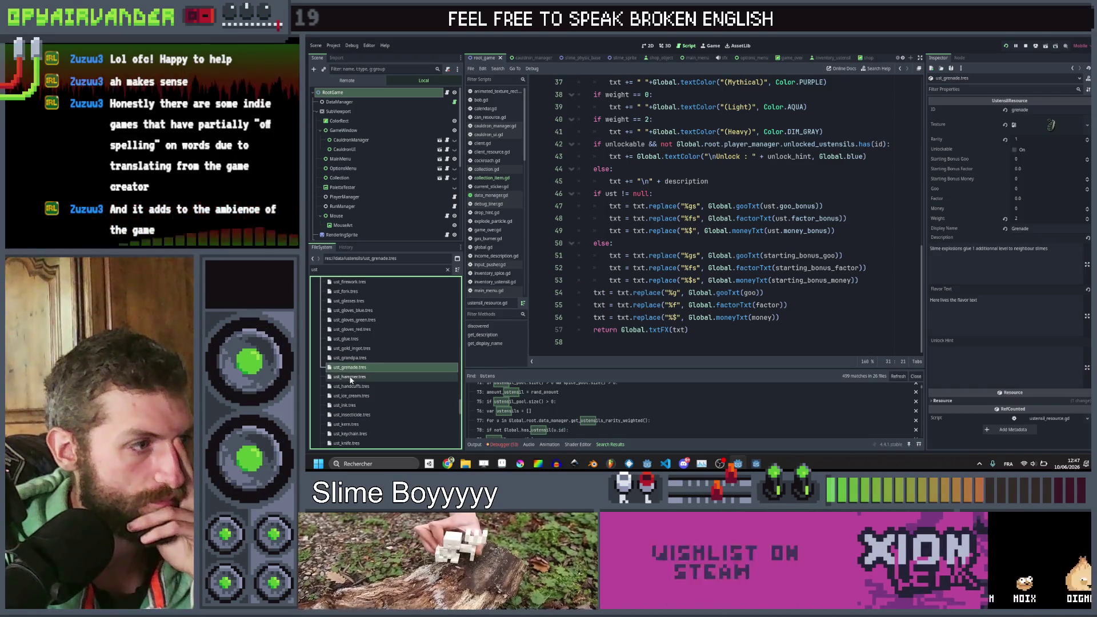
click(353, 387)
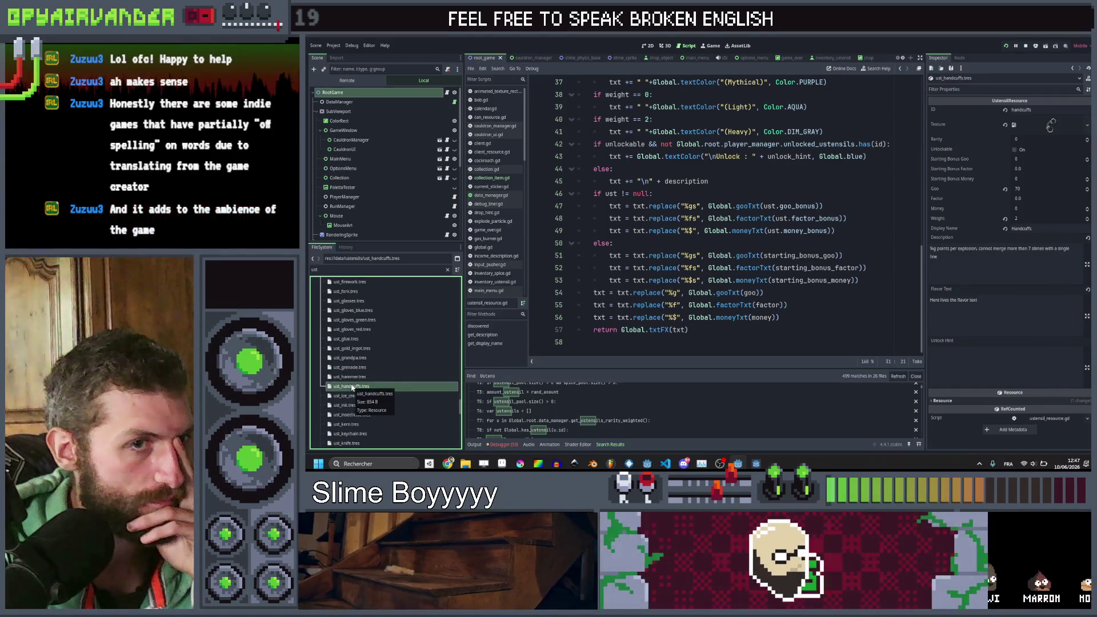
scroll(353, 388, down, 1)
click(353, 376)
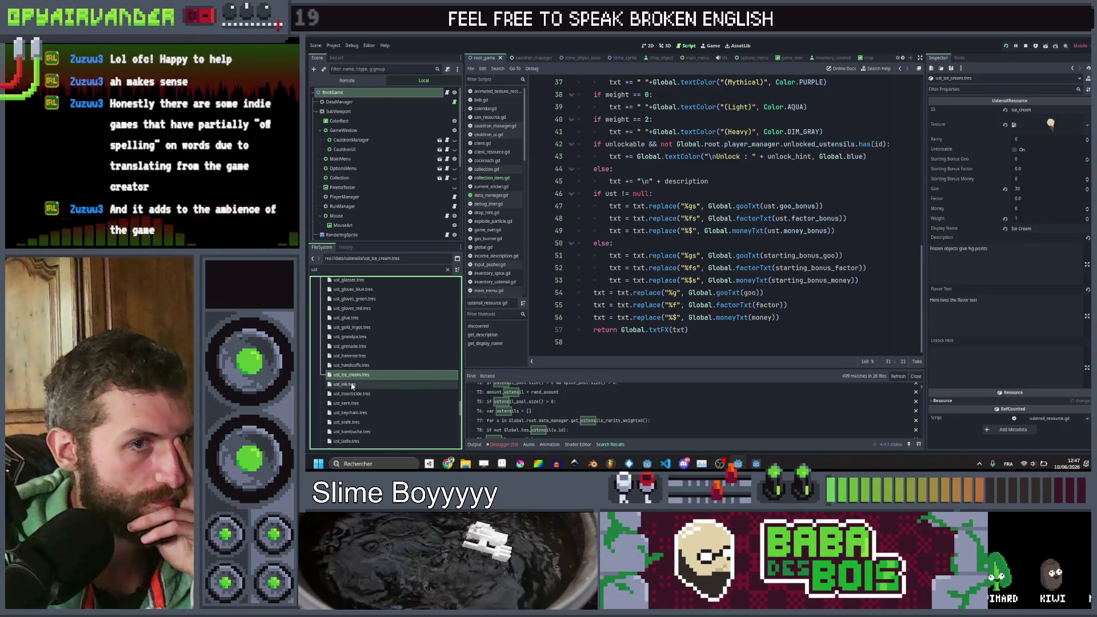
click(353, 393)
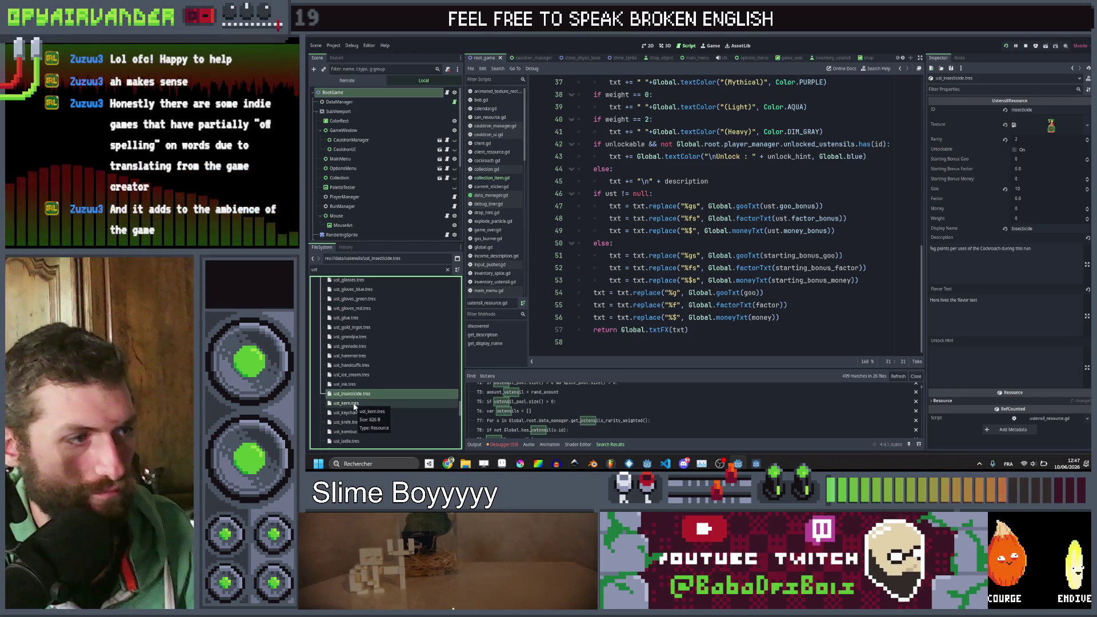
click(353, 375)
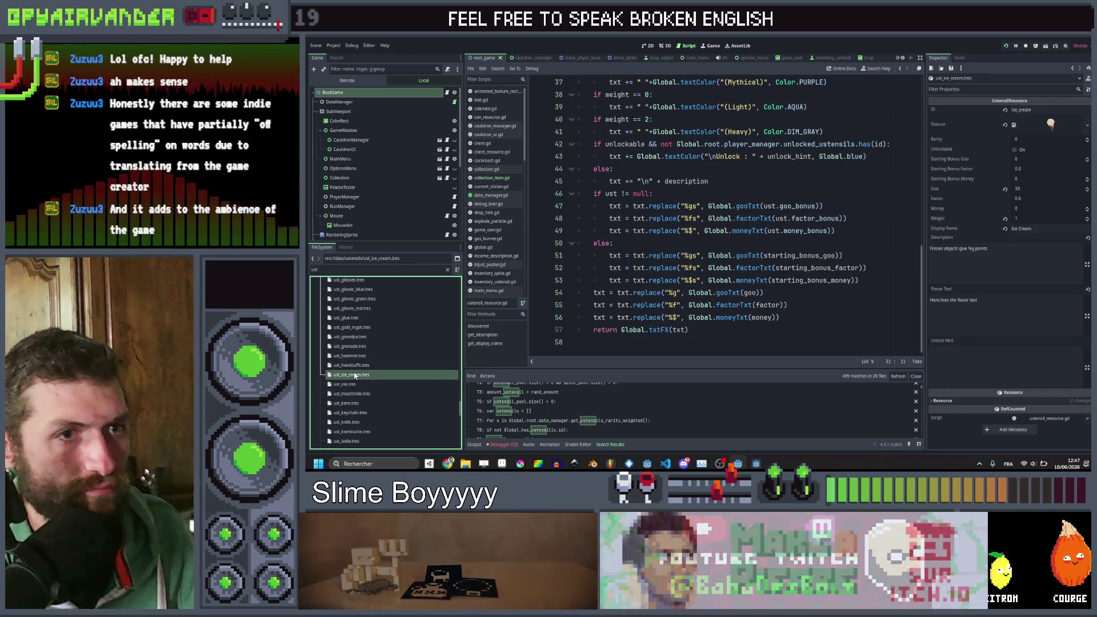
Change the Ice Cream description to '%g points per Frozen slime in your cauldron'
drag(971, 251, 944, 248)
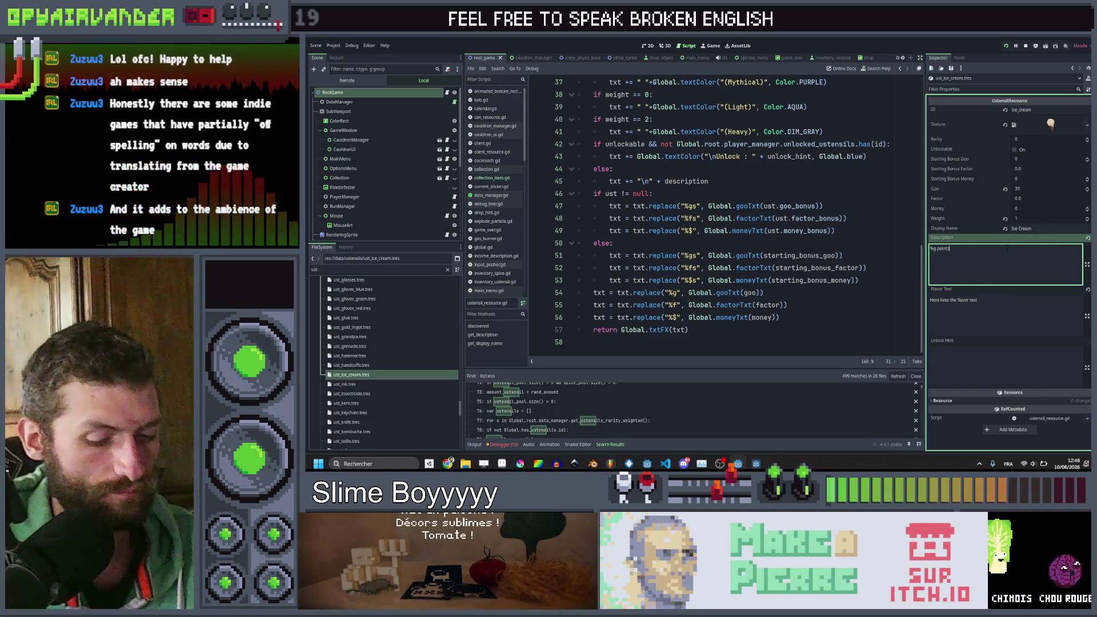
text(Frozen s)
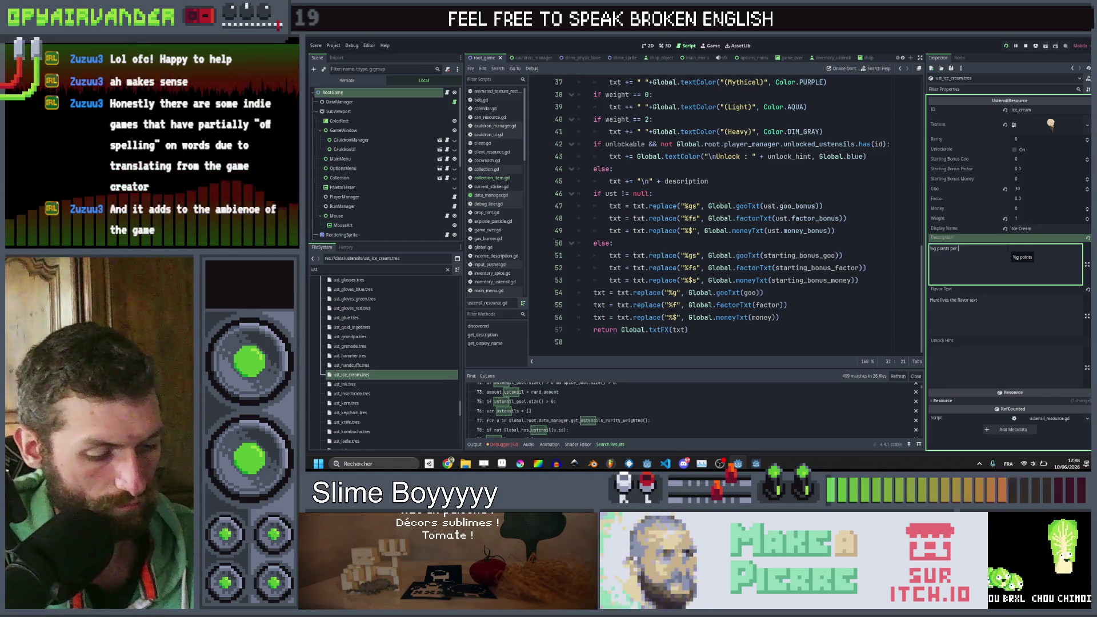
text(slime)
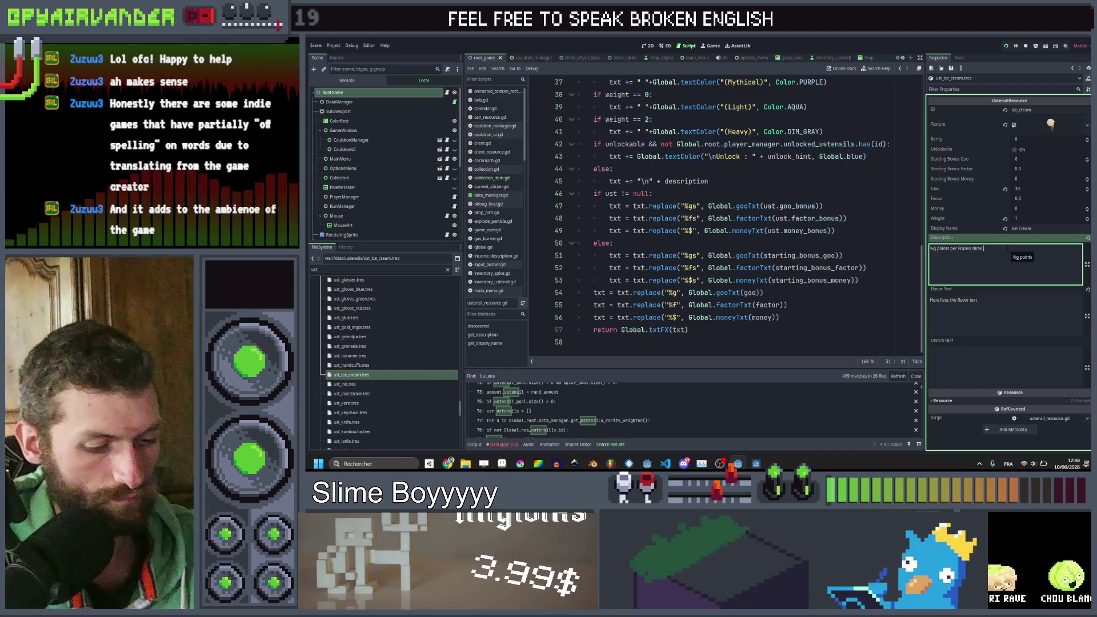
text(in your cauldron)
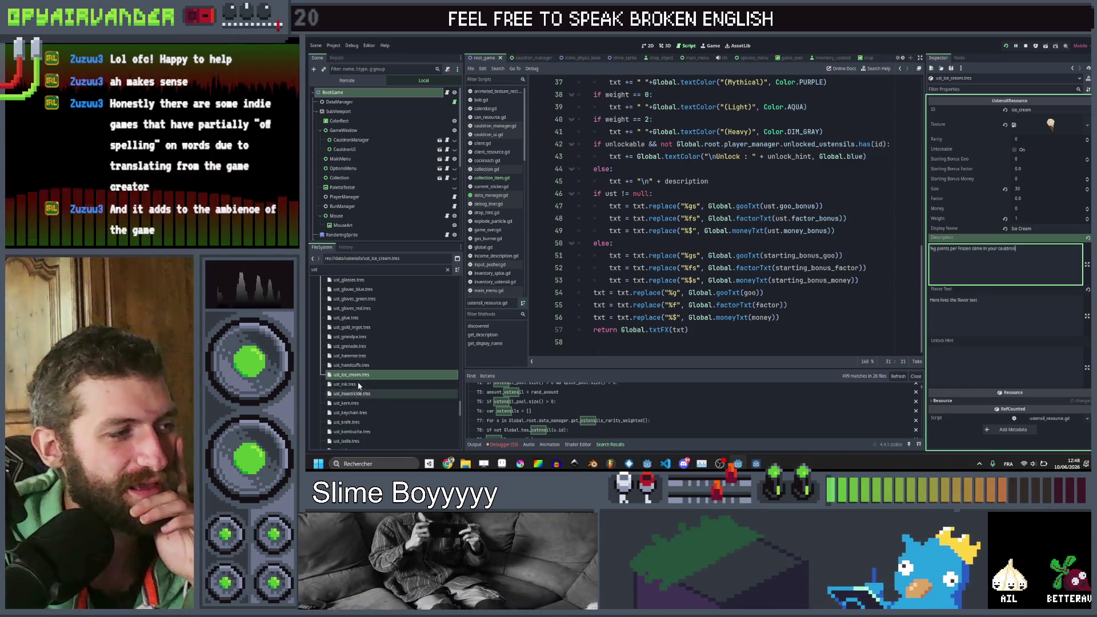
click(359, 384)
click(356, 395)
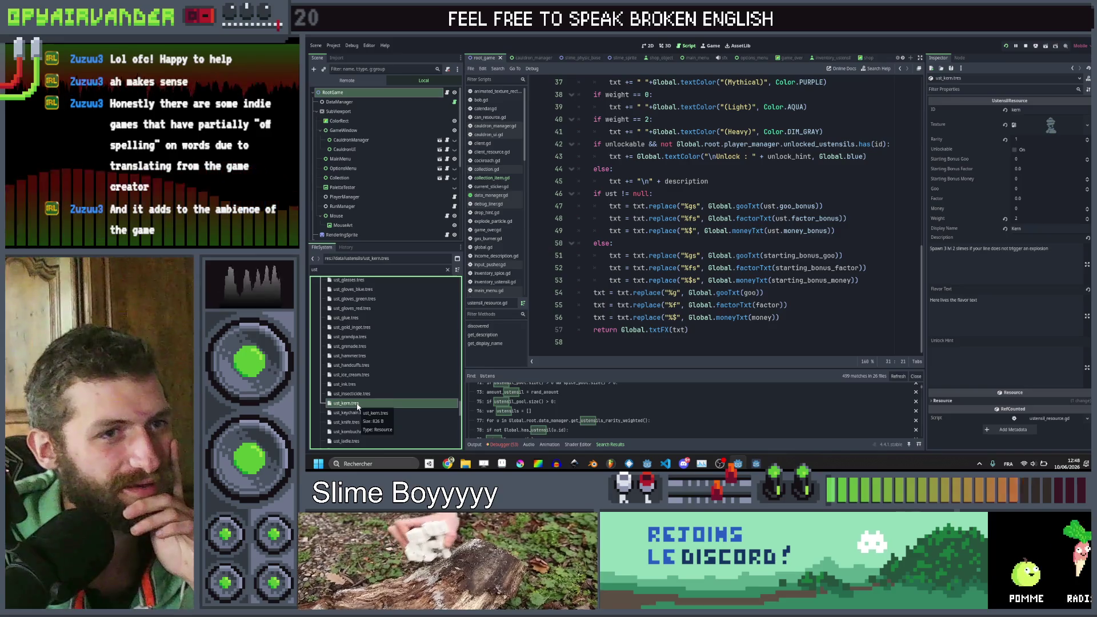
Inspect the Keychain, Knife, Kombucha, Ladle, Leftovers, Magnet, Matchbox, Midas, Mushroom and Nasal Spray resources
scroll(357, 405, down, 2)
click(356, 369)
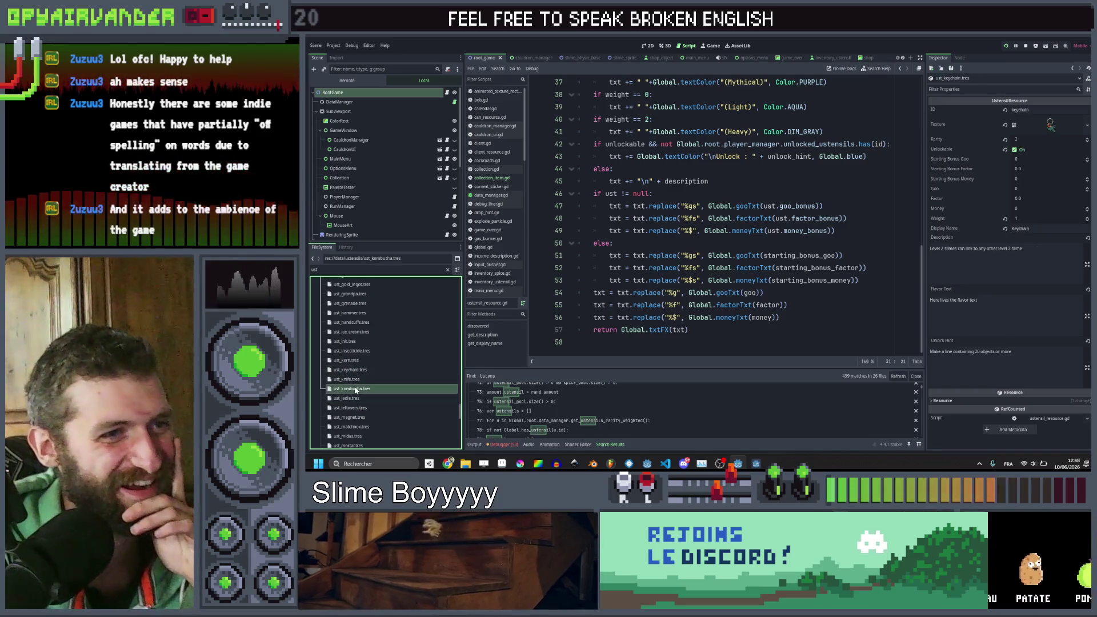
click(356, 380)
click(356, 389)
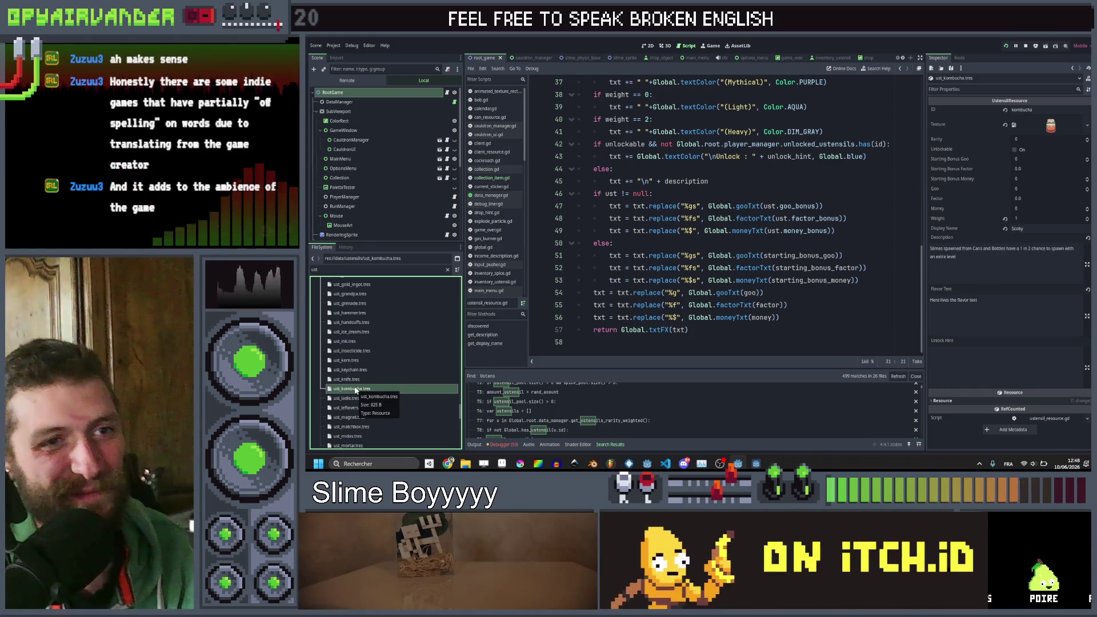
click(356, 399)
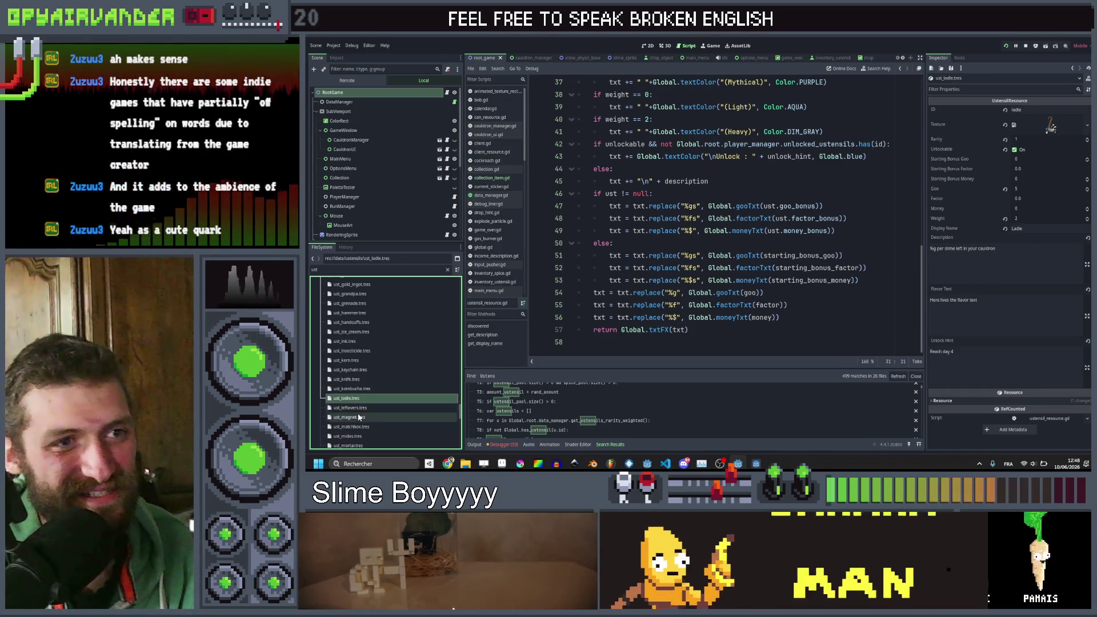
click(361, 407)
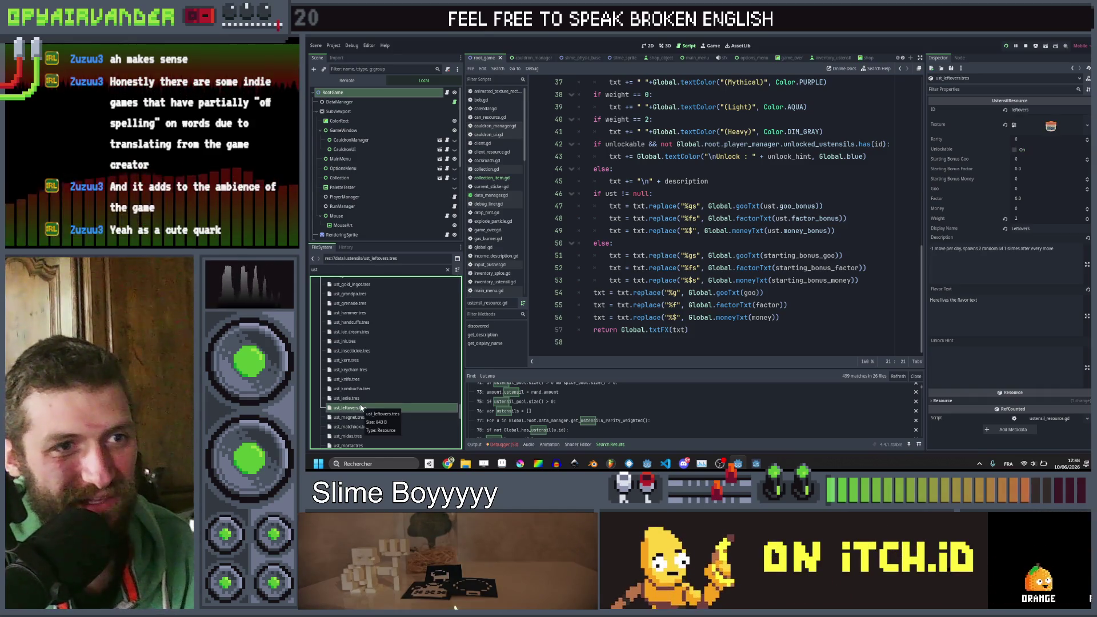
click(361, 417)
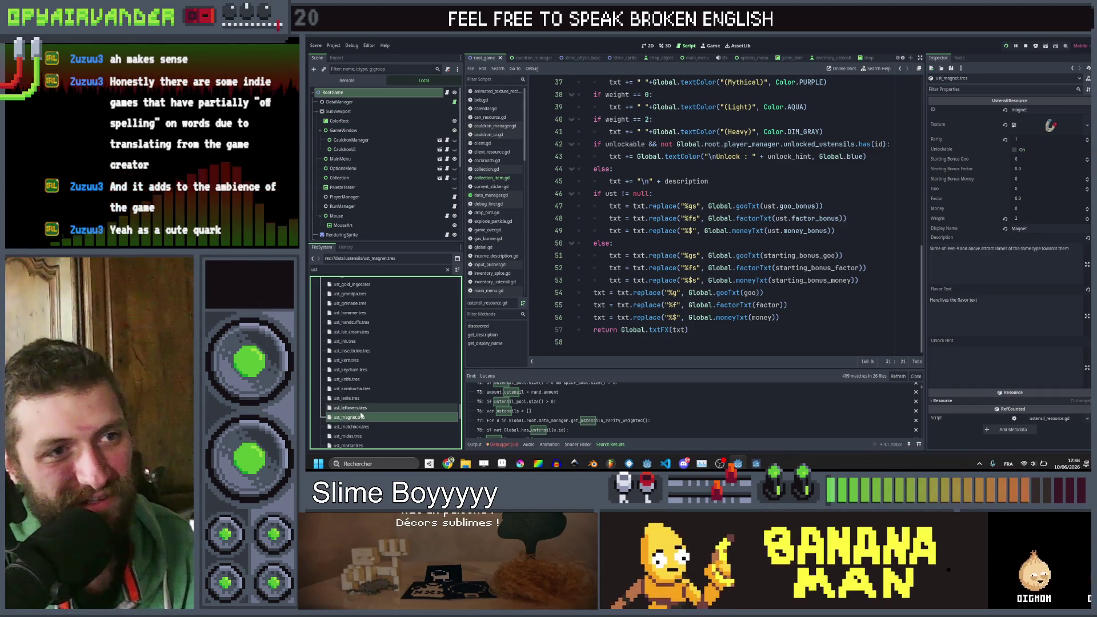
scroll(350, 416, down, 1)
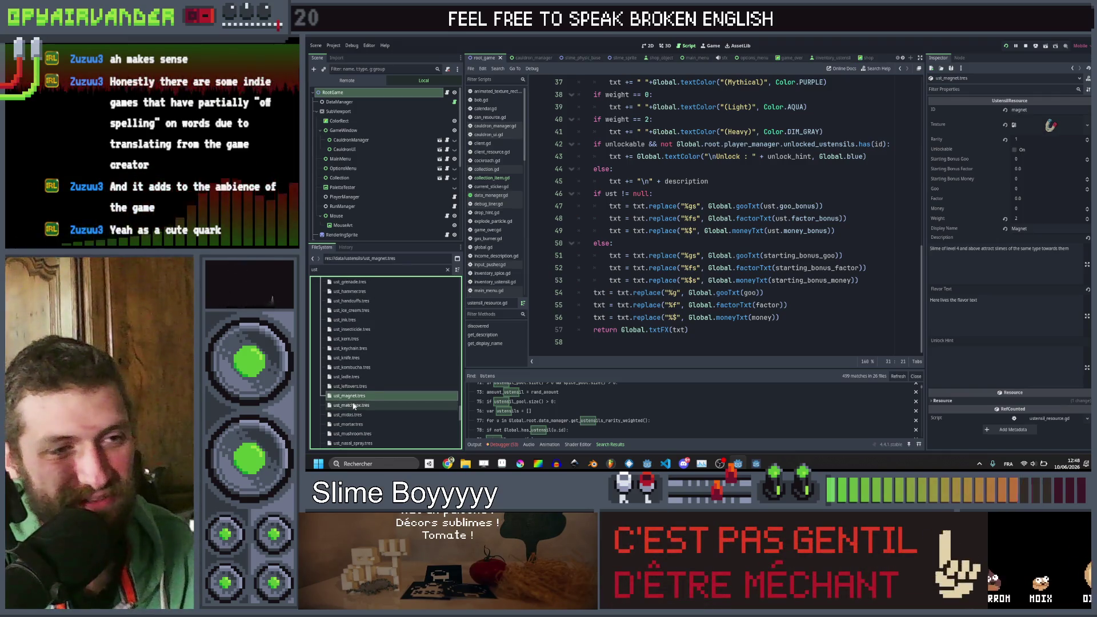
click(353, 406)
scroll(354, 410, down, 1)
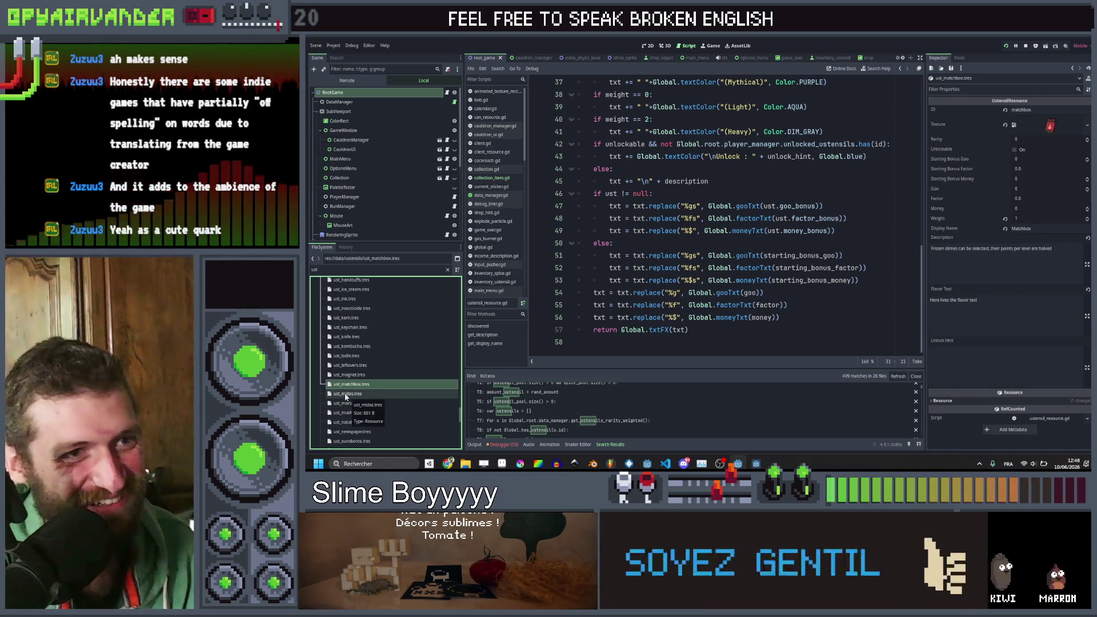
click(347, 395)
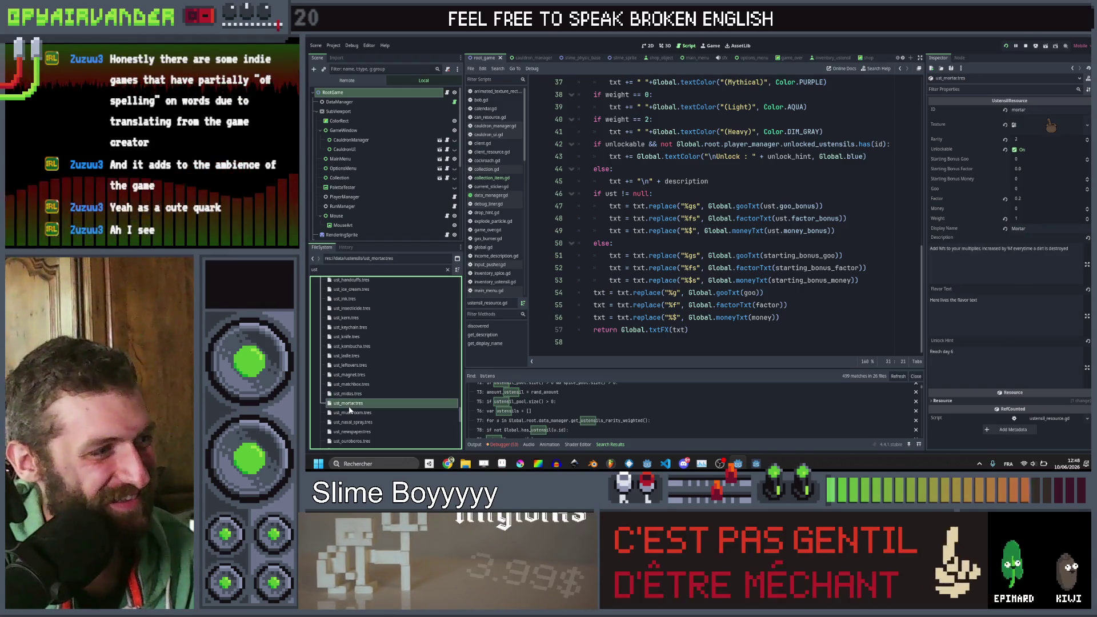
click(350, 413)
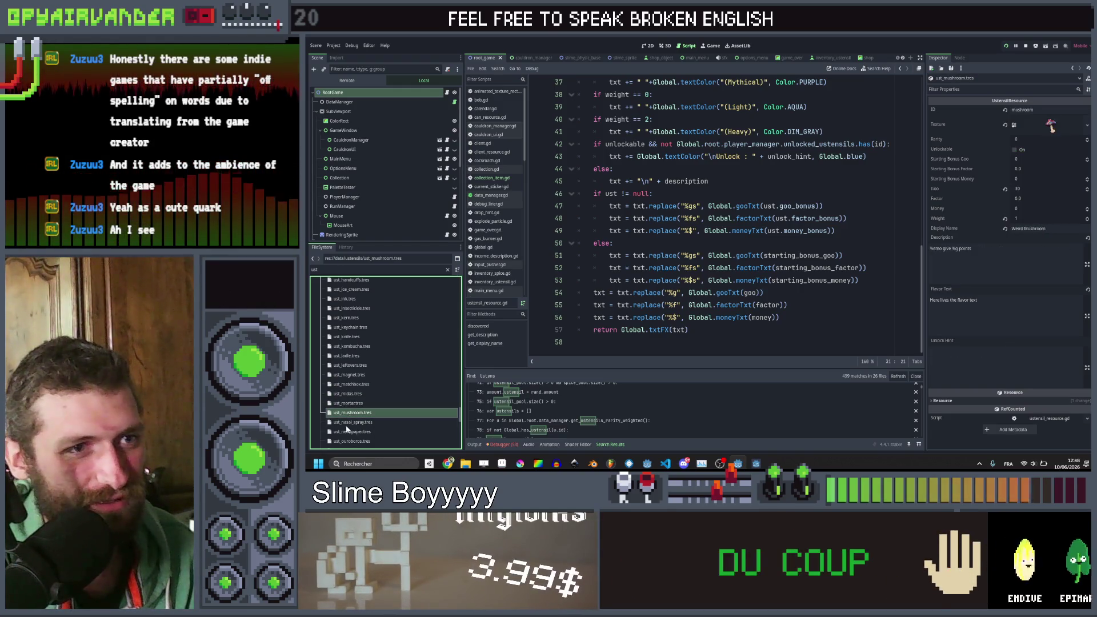
click(347, 423)
Check Newspaper, Palette and Pickaxe, then fix the misspelled word in Parachute's unlock hint
scroll(349, 423, down, 1)
click(352, 412)
scroll(356, 409, down, 1)
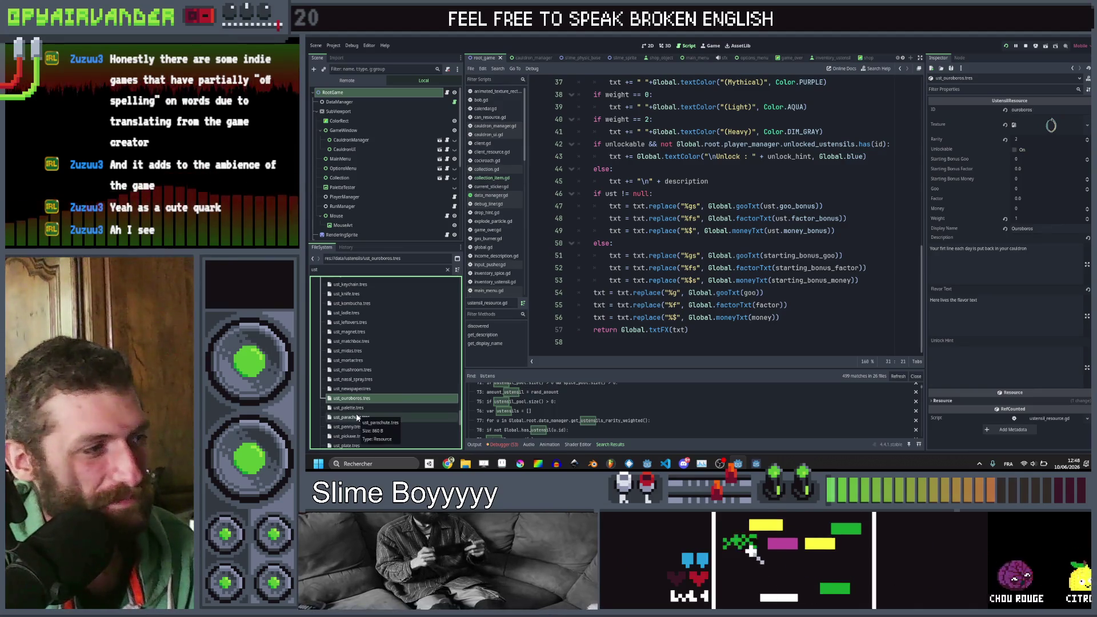
key(Down)
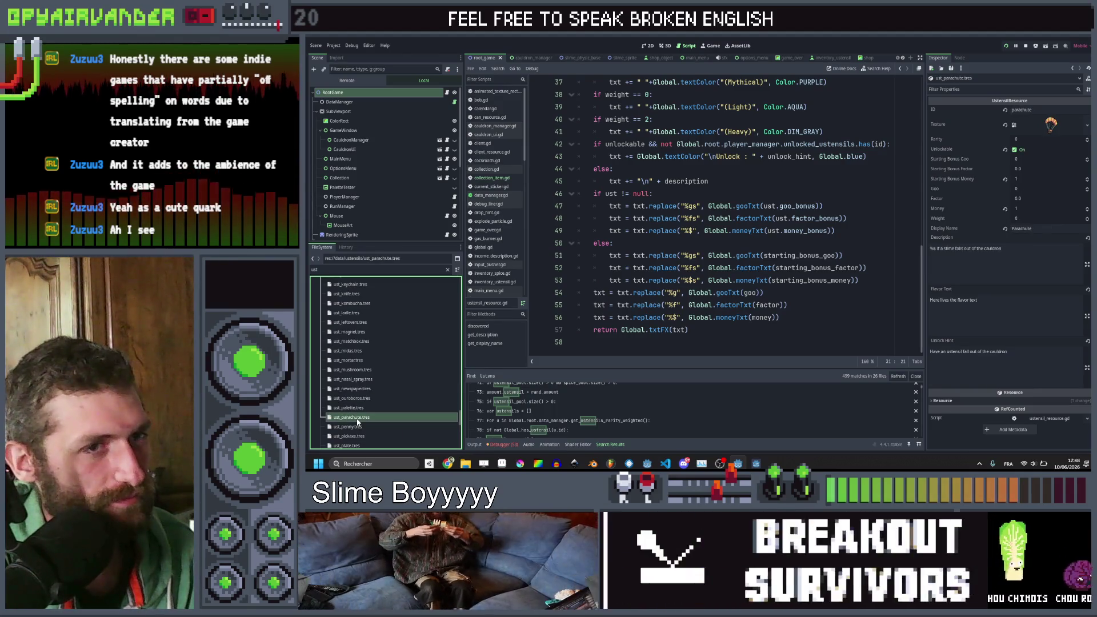
scroll(356, 410, down, 1)
click(355, 416)
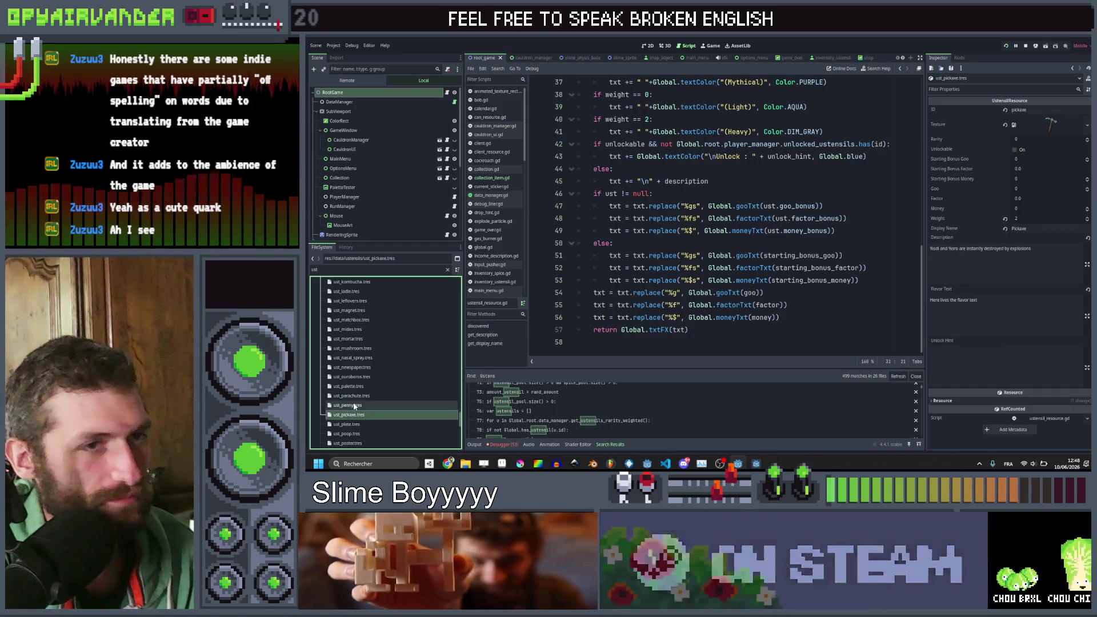
click(353, 397)
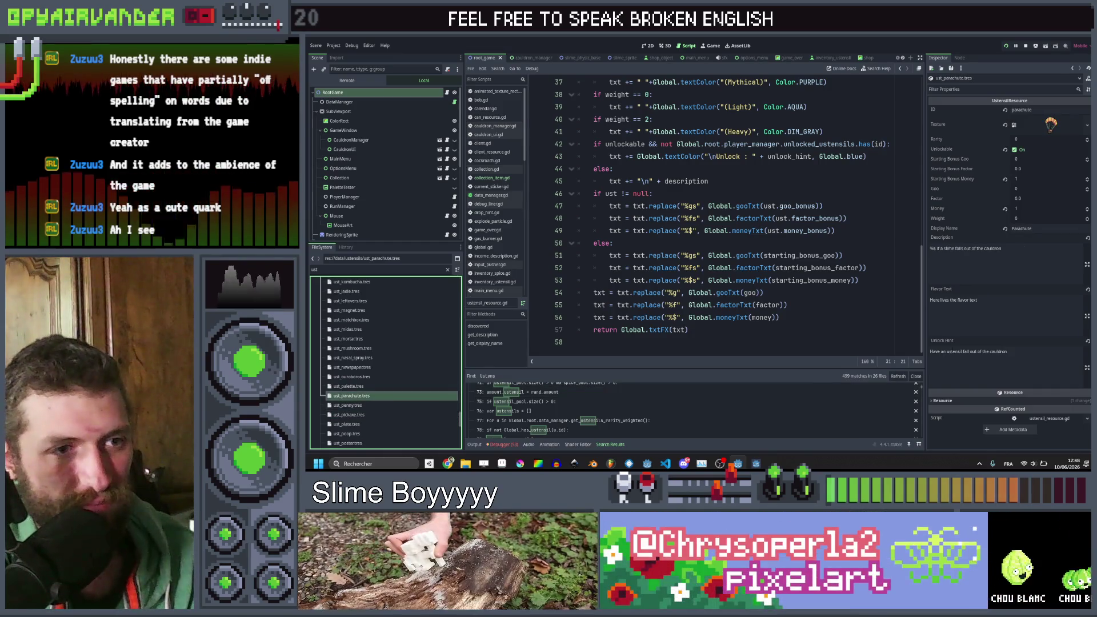
click(974, 363)
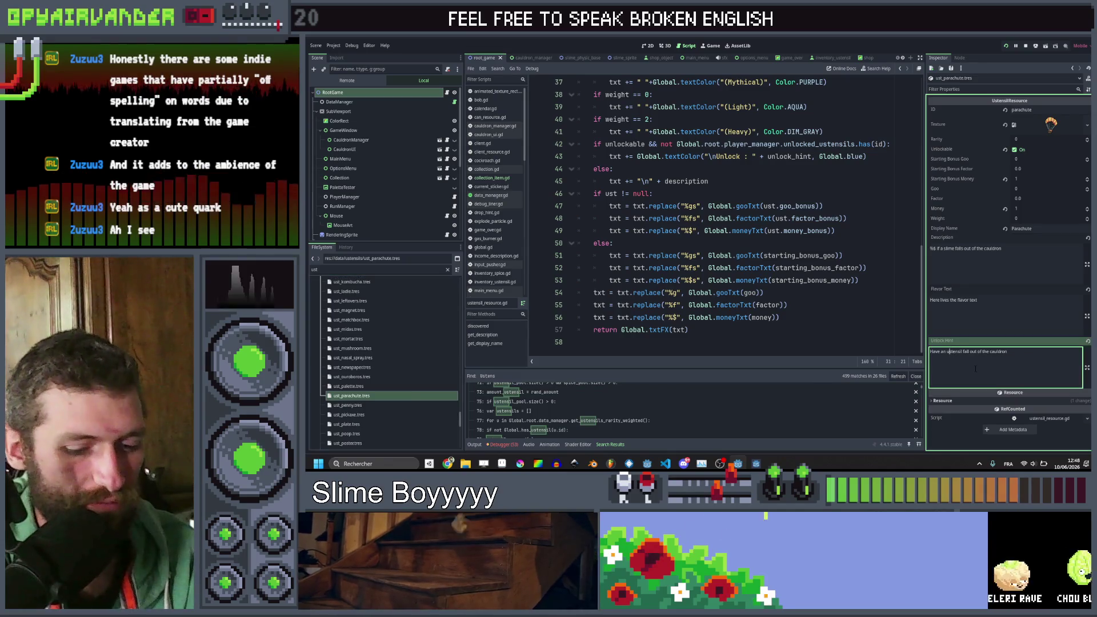
click(1013, 359)
click(964, 351)
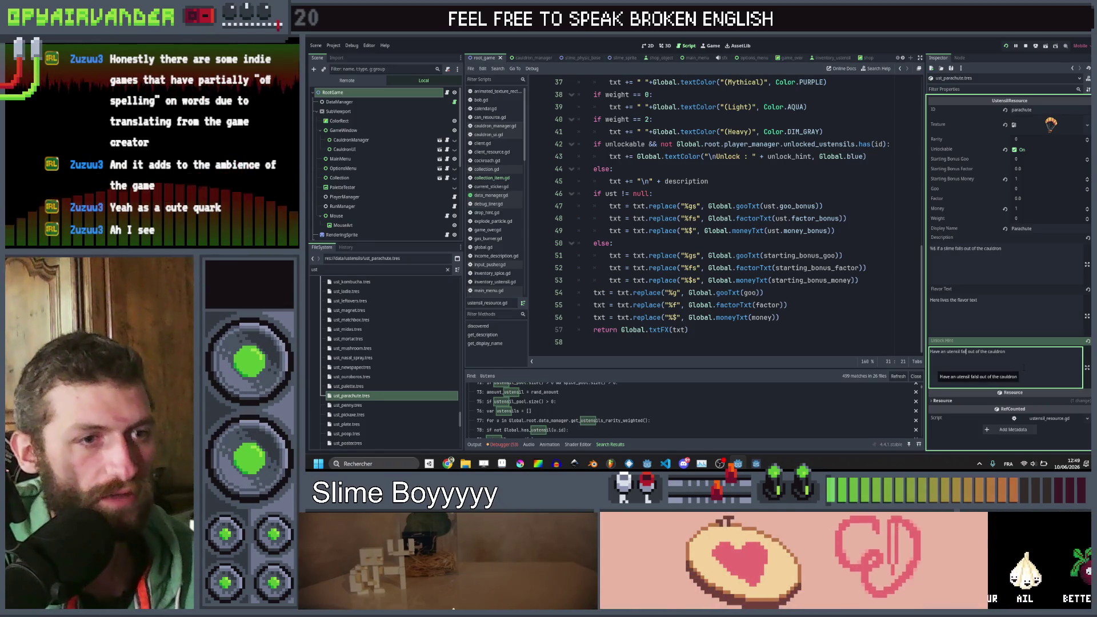
Inspect Plate, Penny, Poster, Pregnancy and Prism, then edit the Return Policy description
click(371, 423)
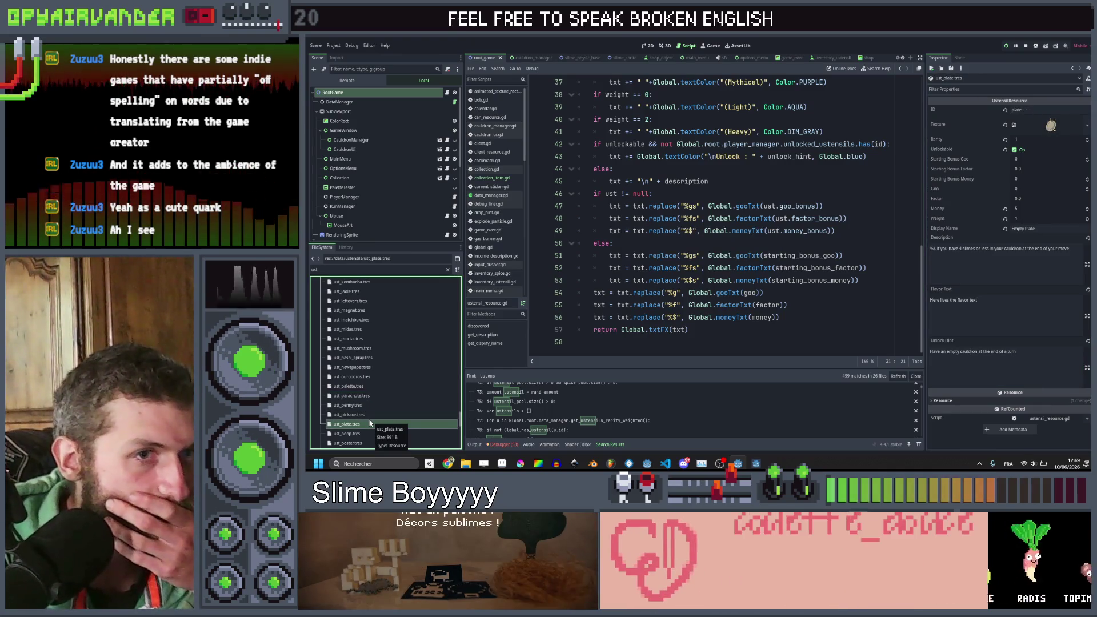
click(368, 414)
click(369, 405)
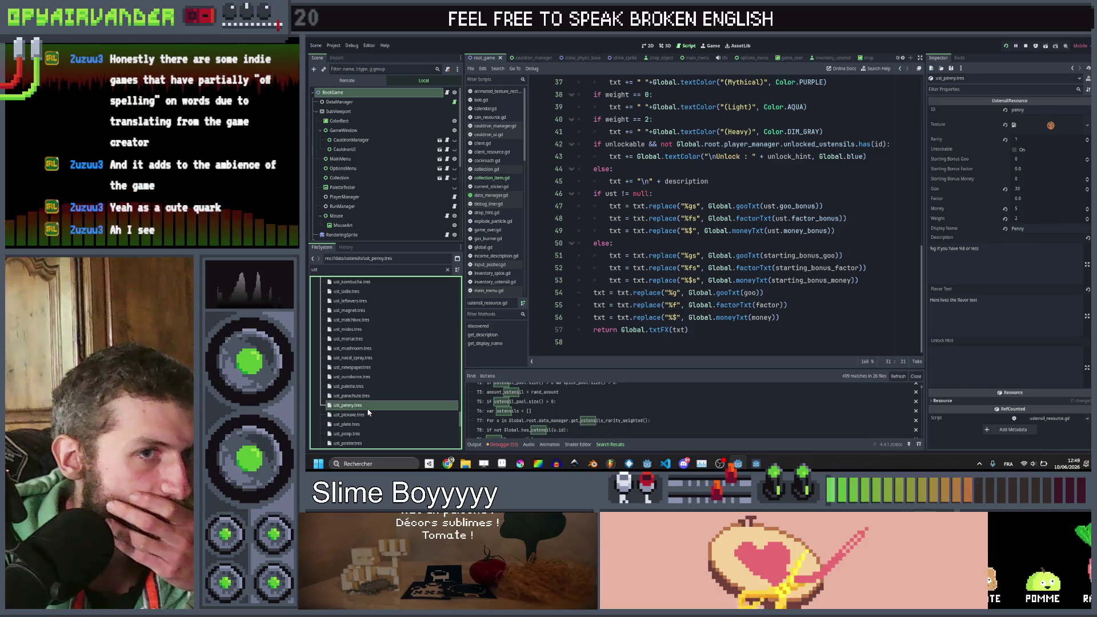
scroll(365, 403, down, 2)
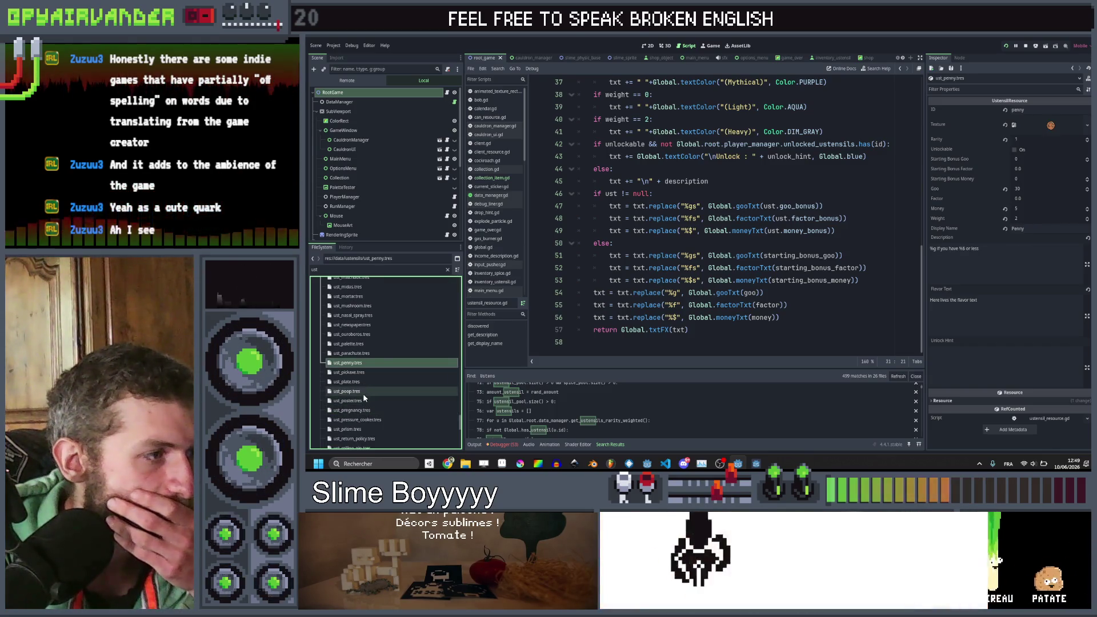
click(362, 403)
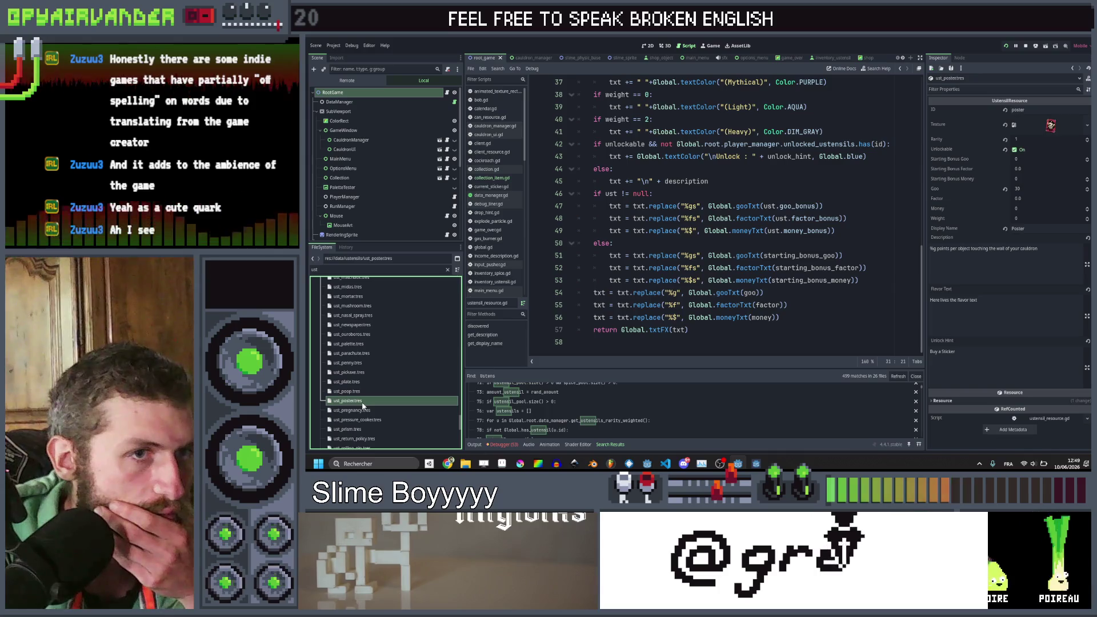
click(364, 410)
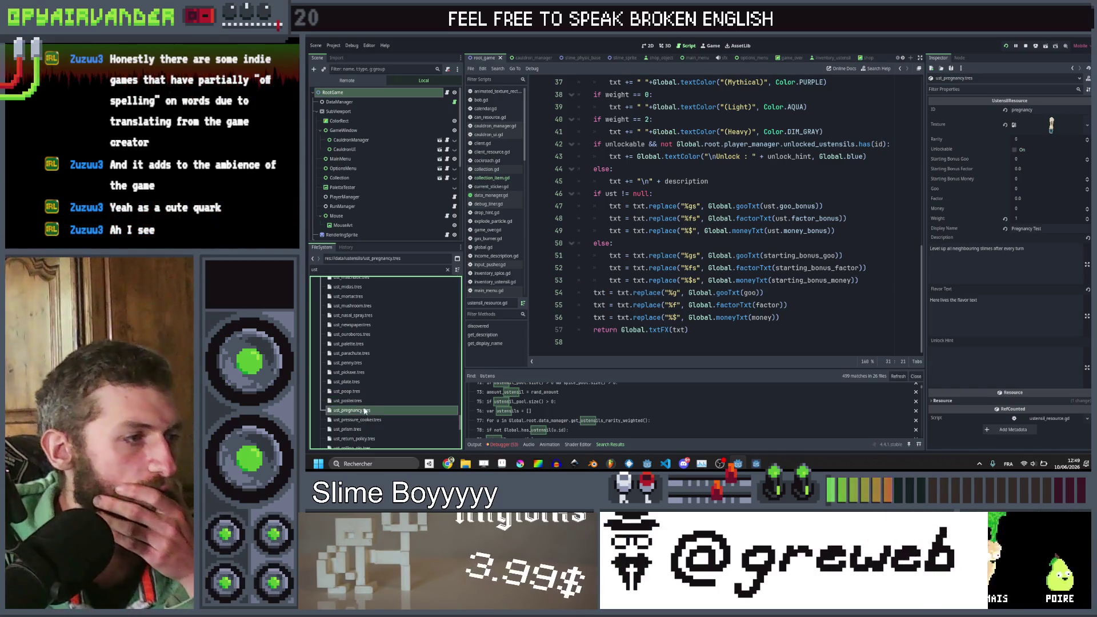
click(371, 401)
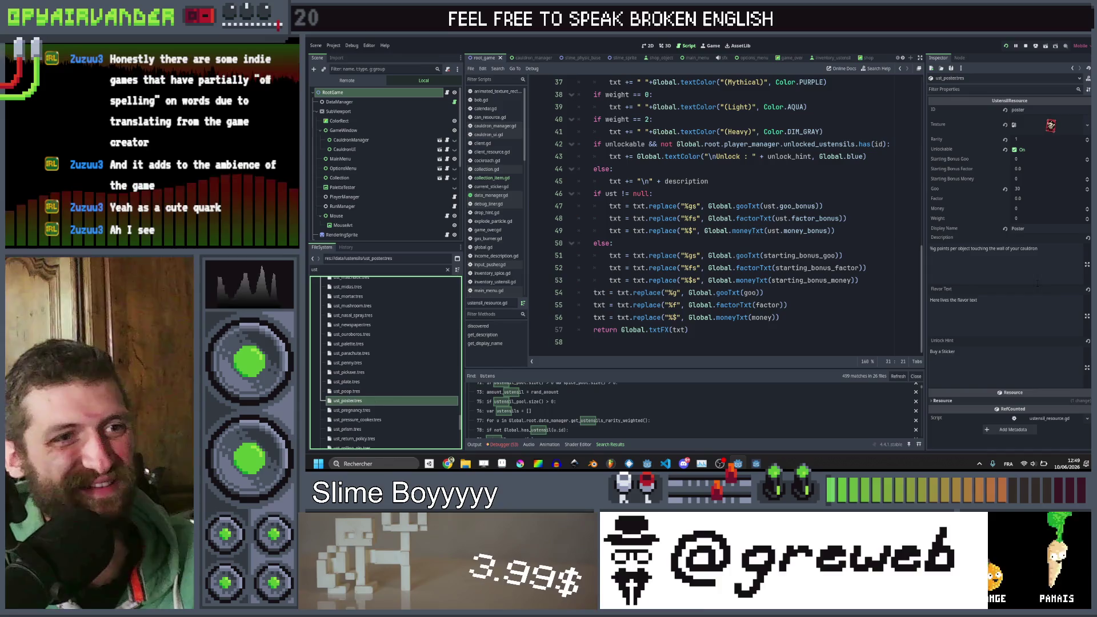
click(395, 430)
scroll(385, 425, down, 1)
click(383, 420)
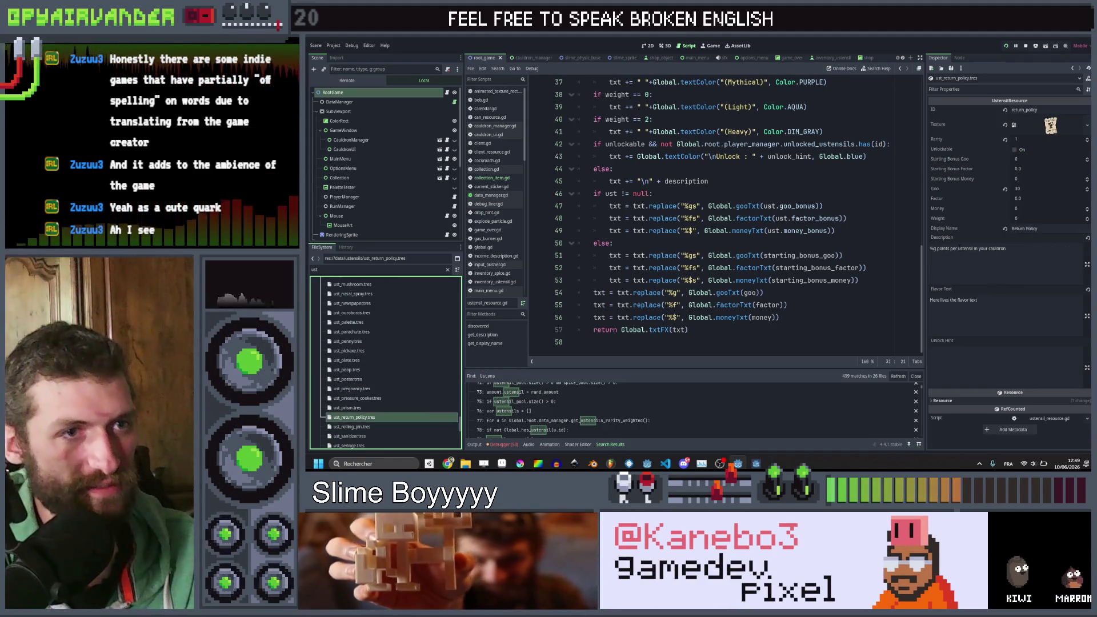
click(961, 248)
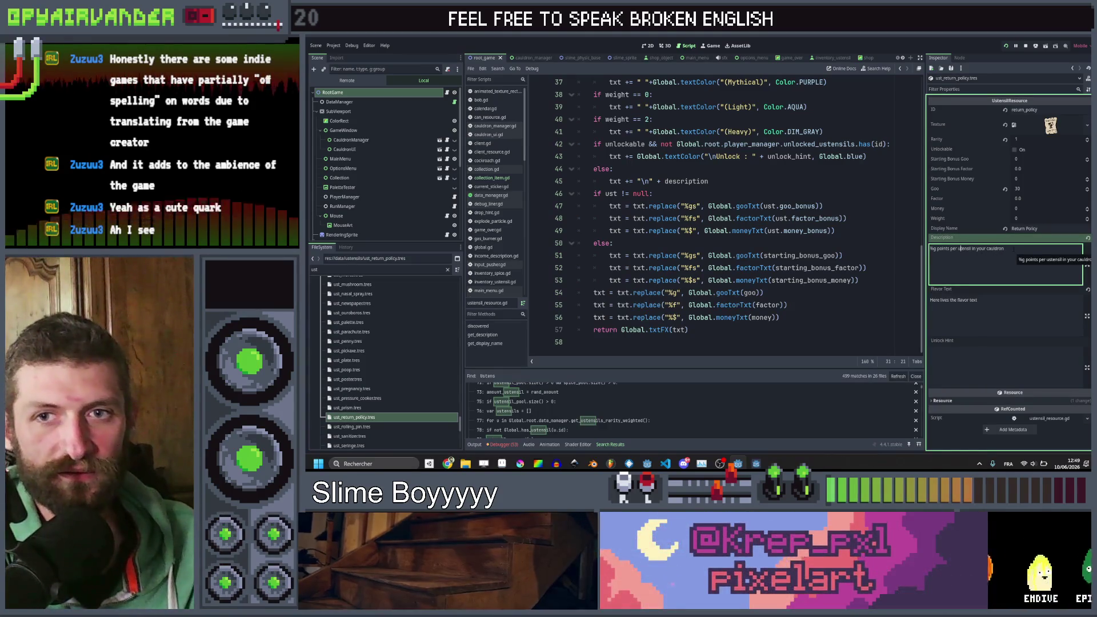
Save the Return Policy fix, then correct and save the Statue description
key(ctrl+s)
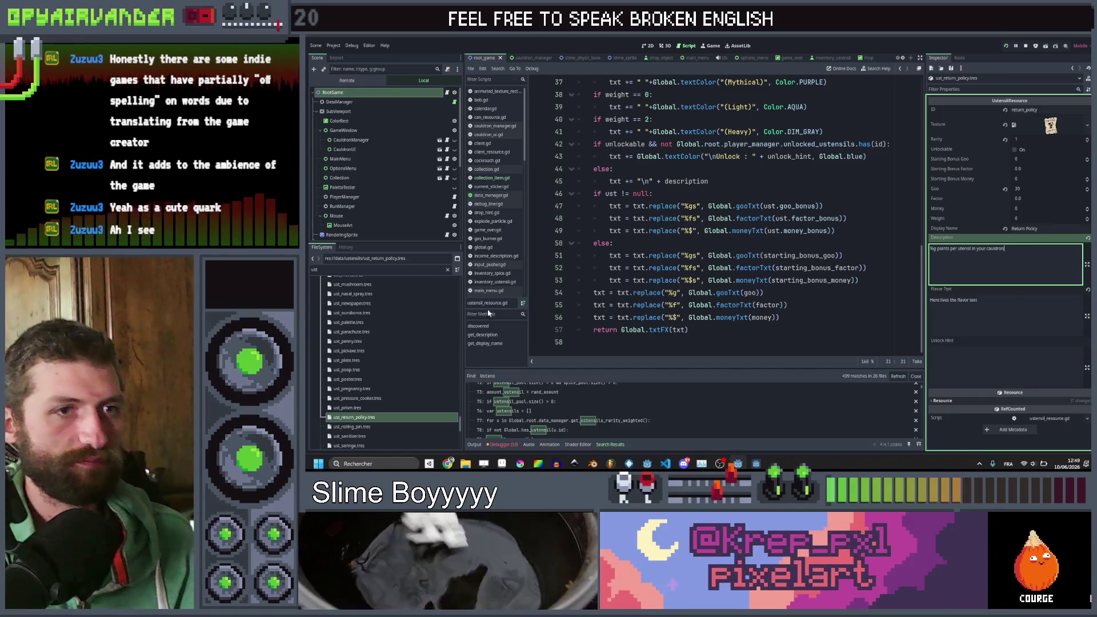
scroll(419, 382, down, 3)
scroll(407, 379, down, 3)
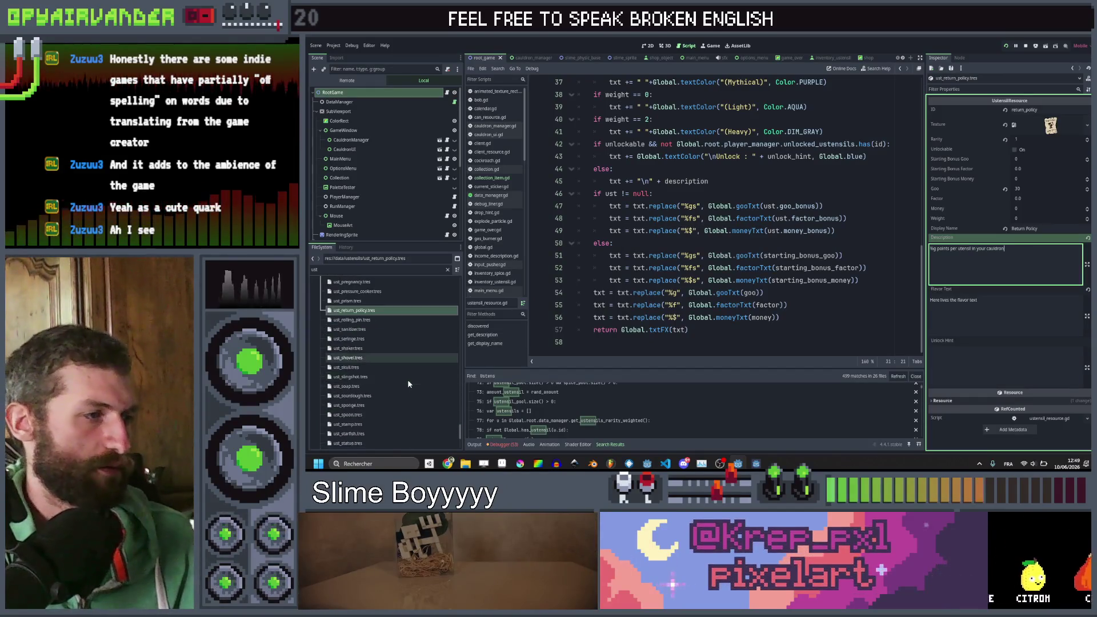
scroll(394, 396, down, 1)
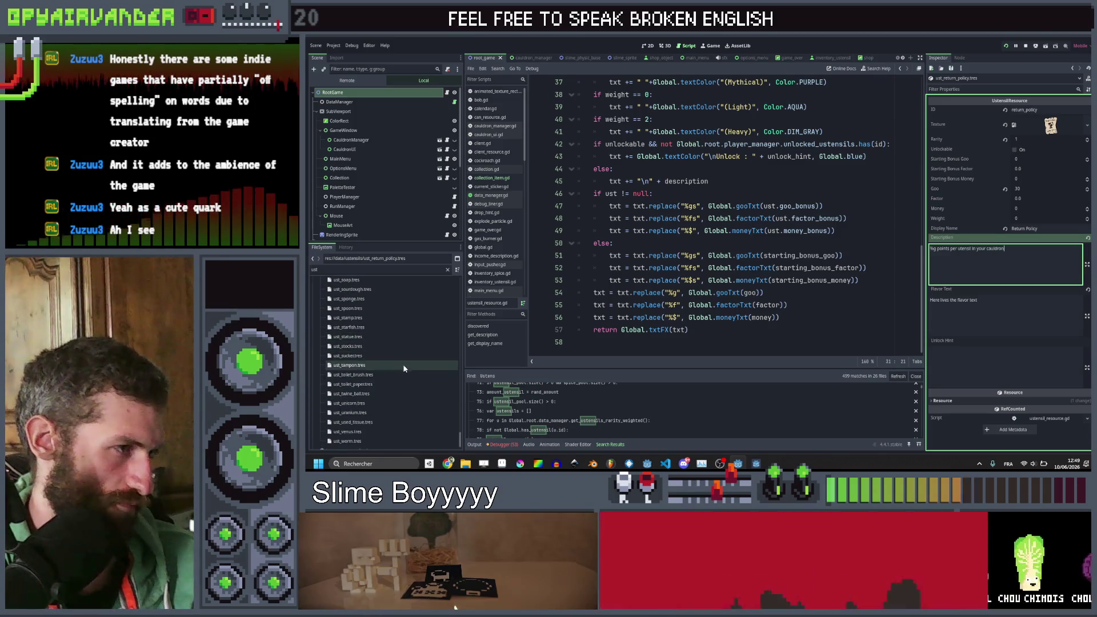
click(416, 337)
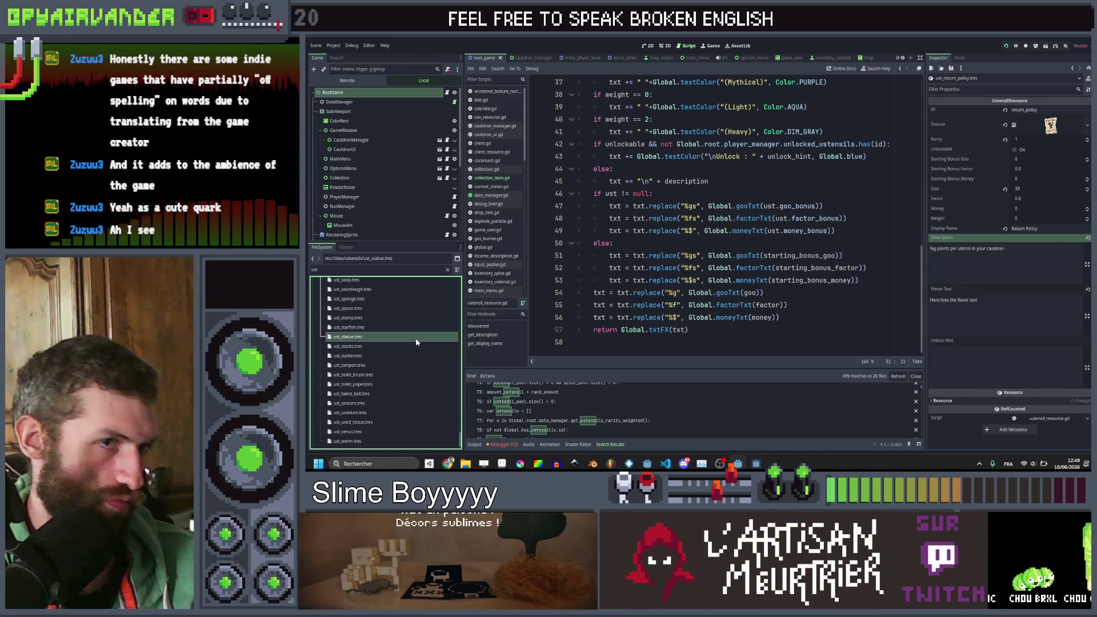
click(992, 251)
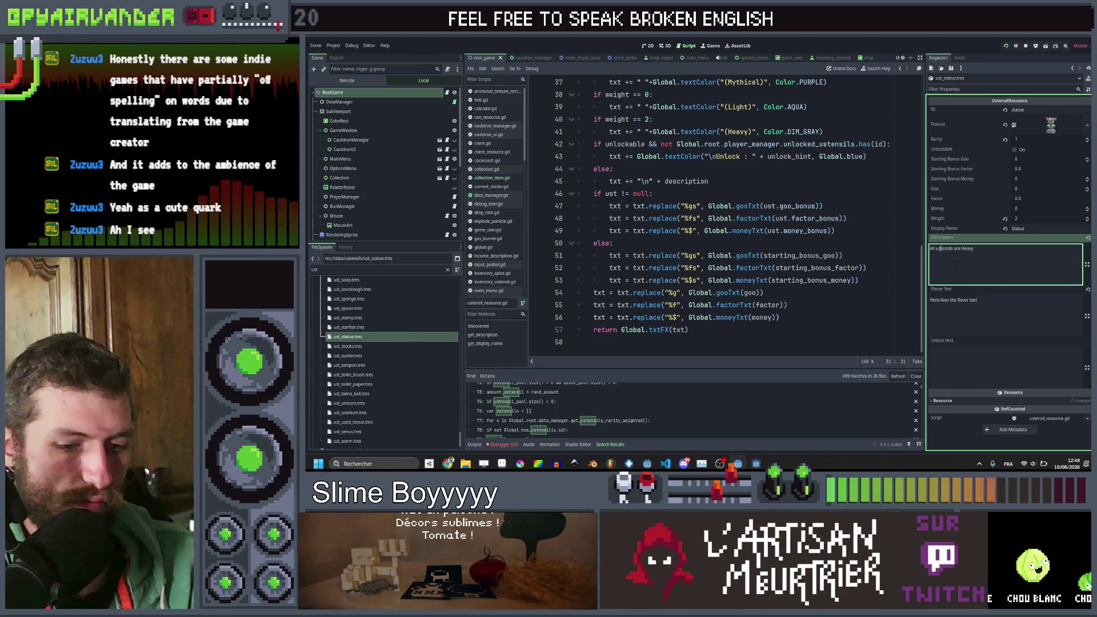
key(ctrl+s)
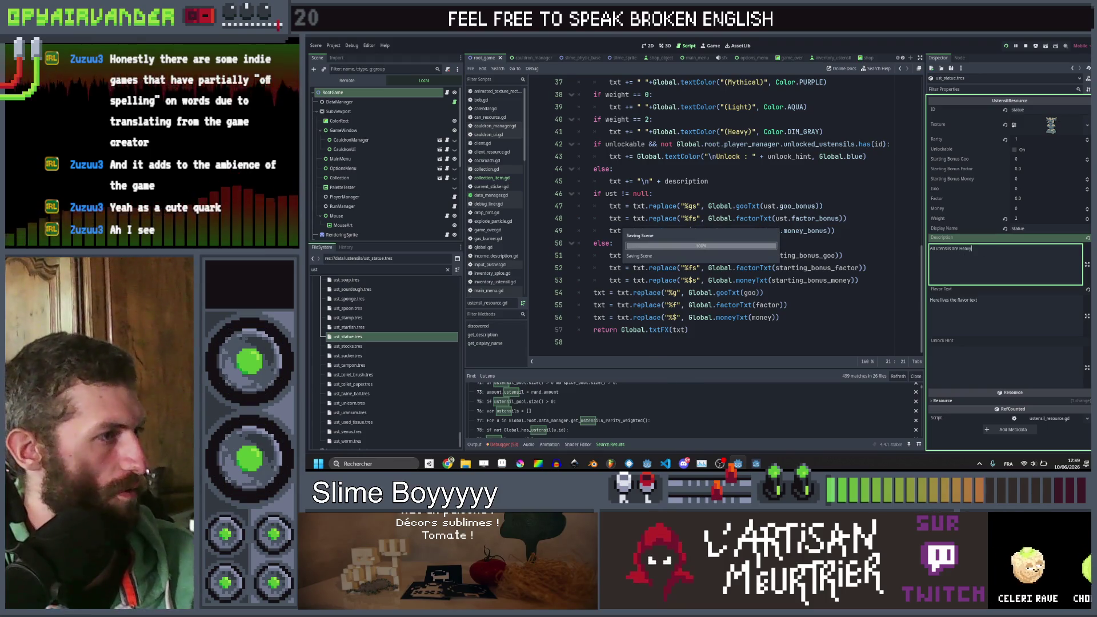
Correct and save the Venus Flytrap description, then open the Collection scene
click(370, 441)
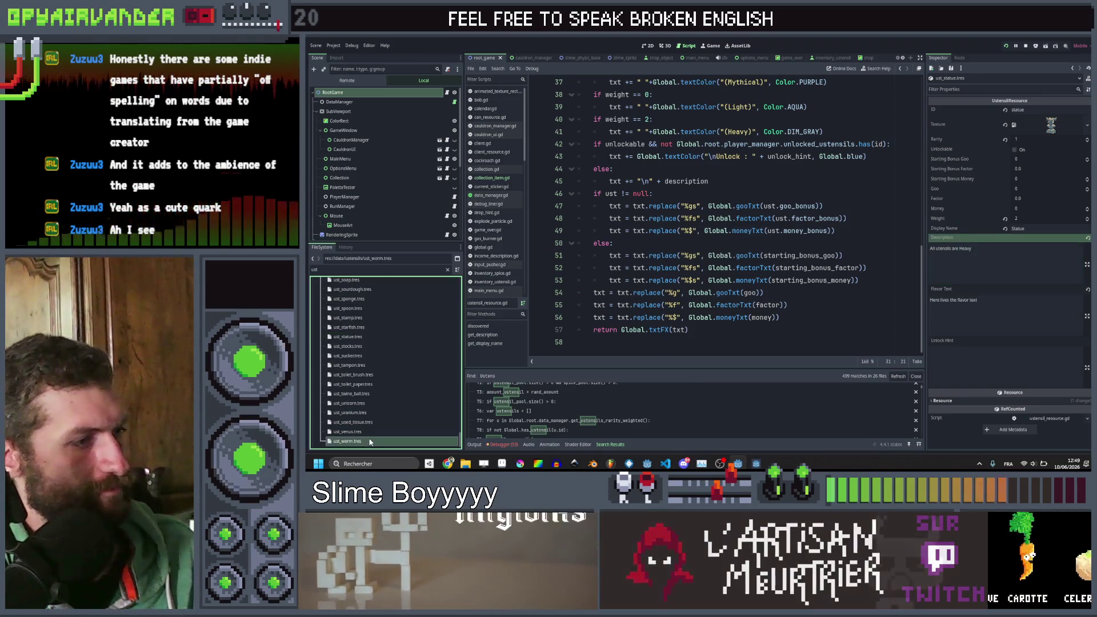
click(365, 431)
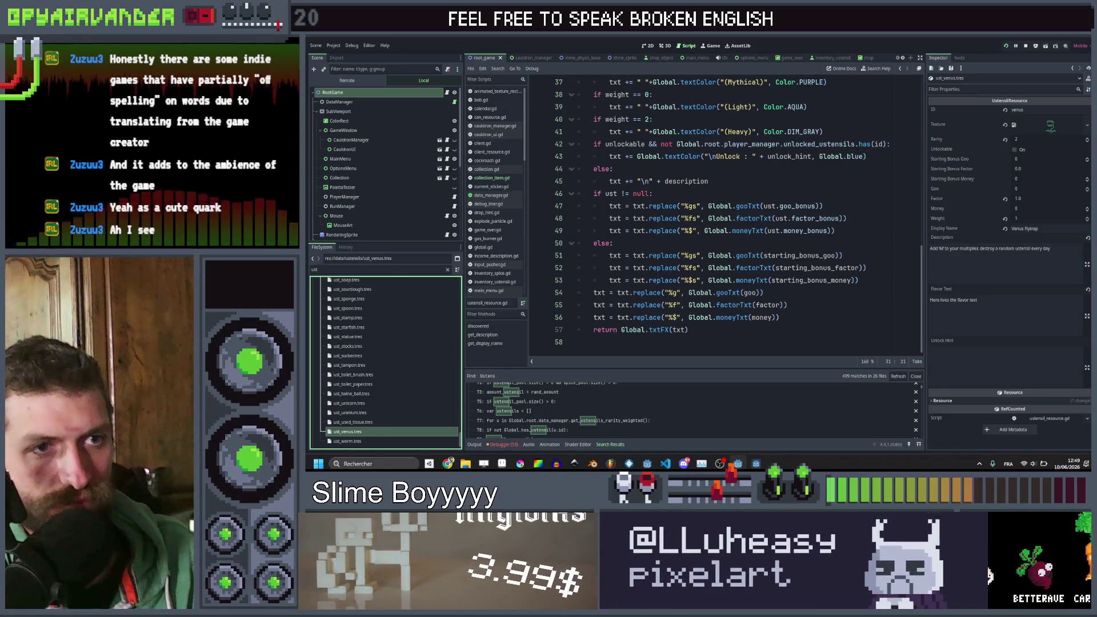
click(1016, 249)
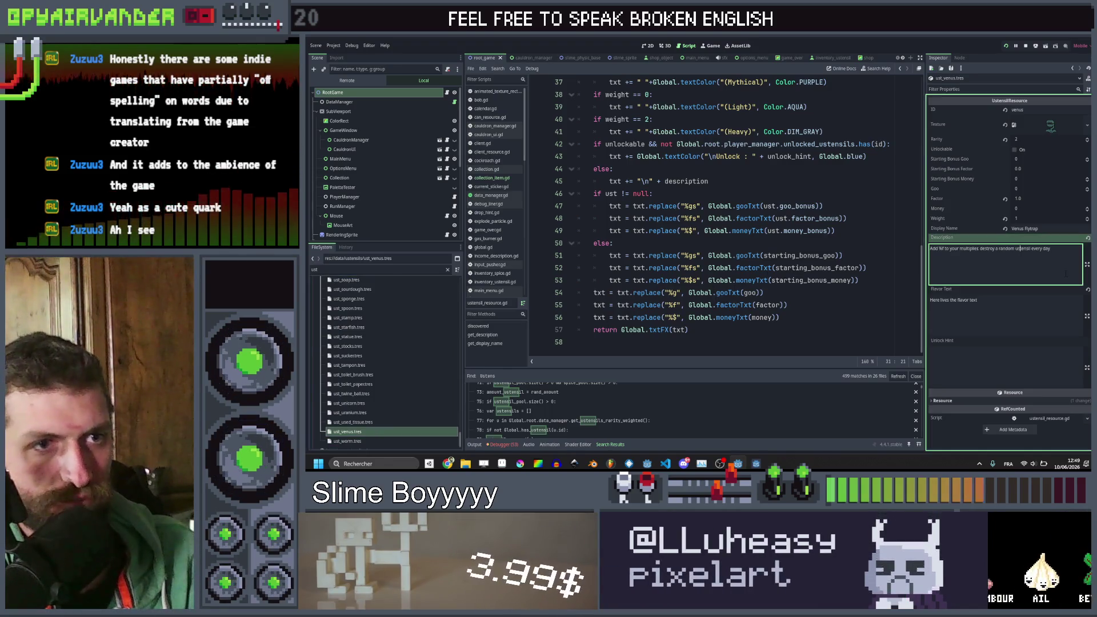
click(1046, 258)
key(ctrl+s)
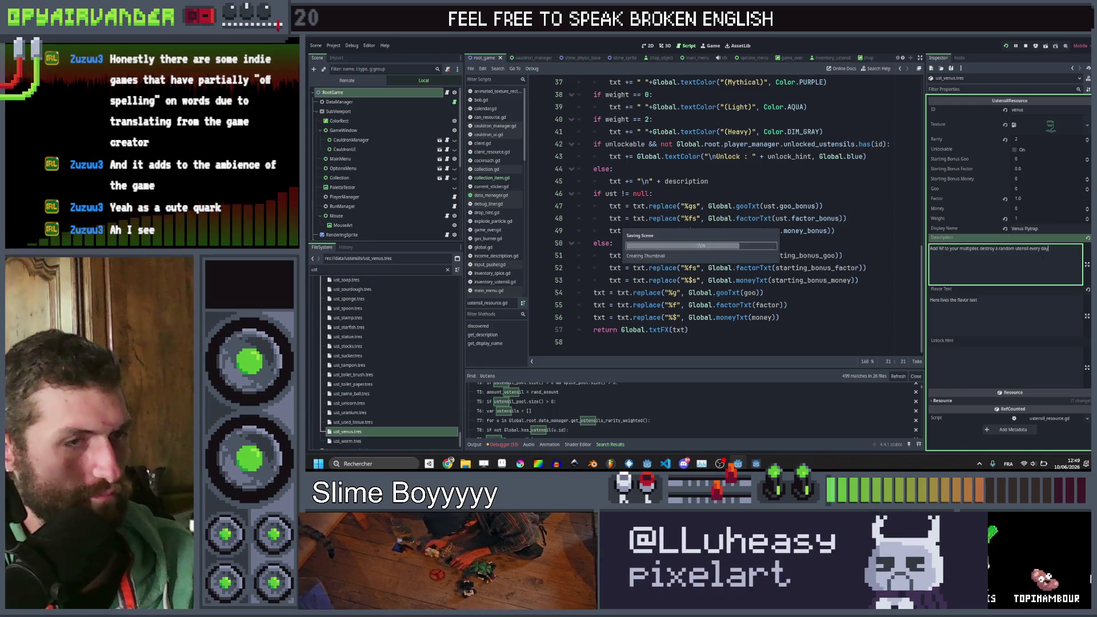
scroll(383, 408, up, 2)
scroll(385, 374, up, 5)
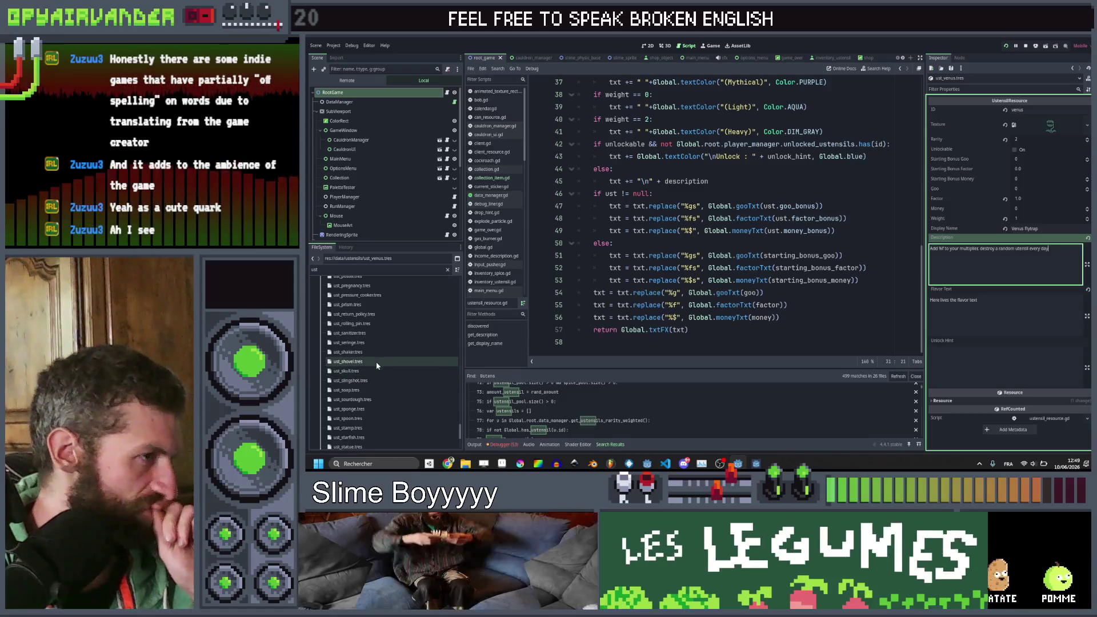
scroll(376, 359, up, 2)
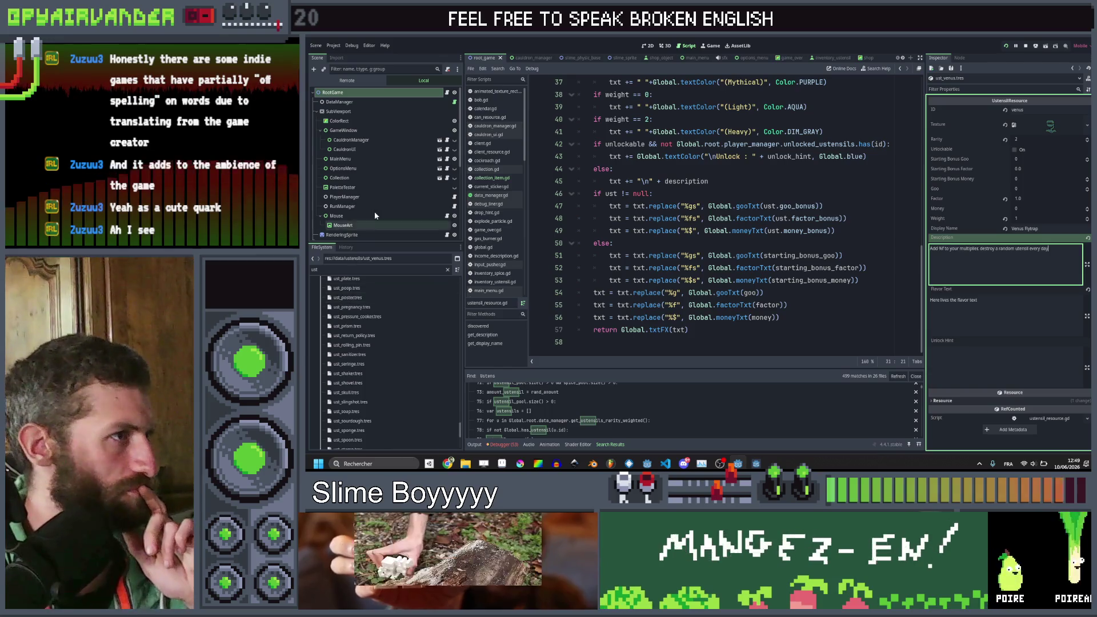
click(439, 179)
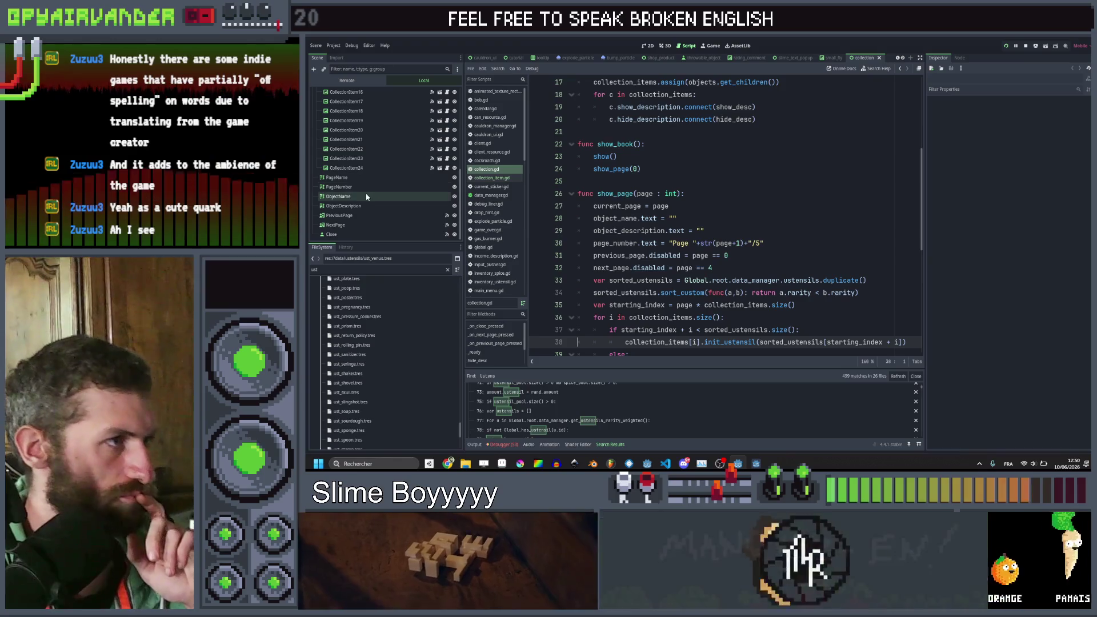
Touch up the PageName label's text, save the collection scene, and switch to the tutorial scene
click(370, 176)
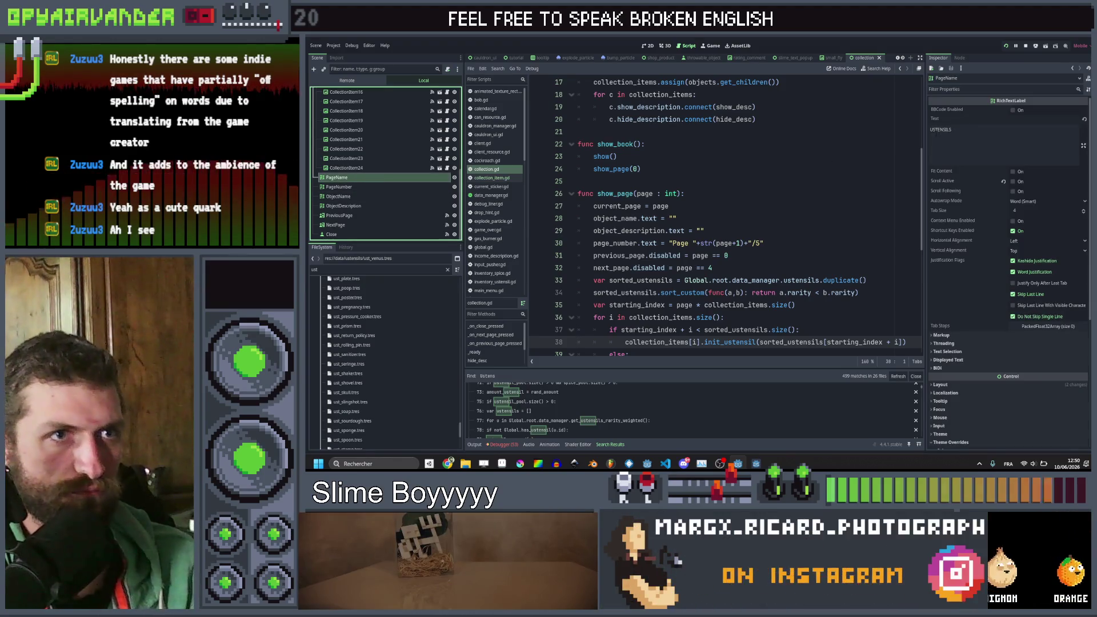
click(938, 129)
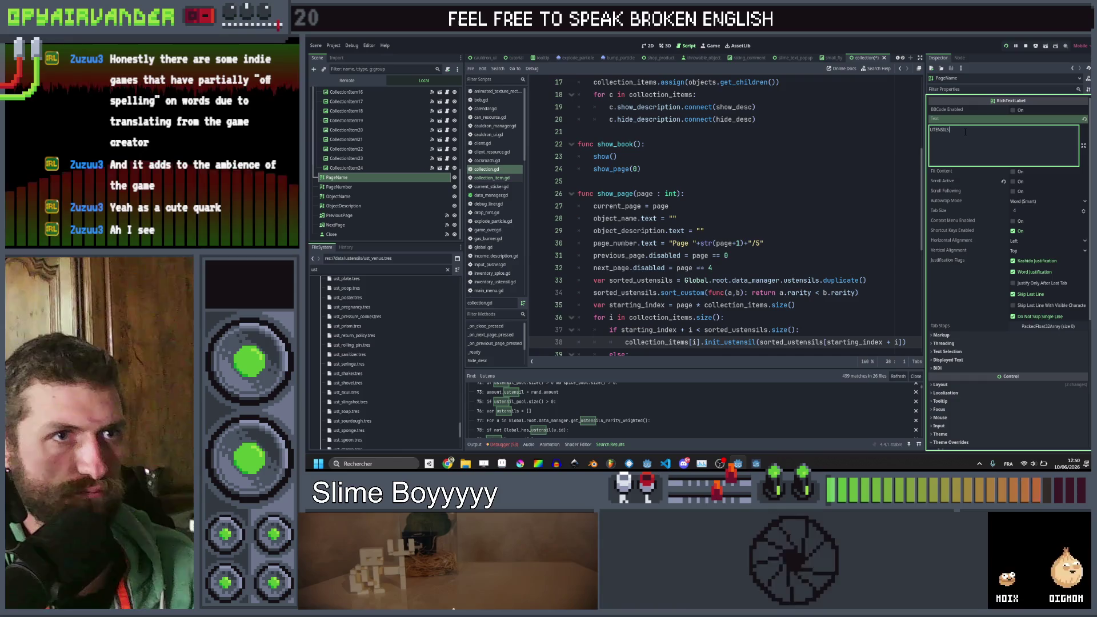
key(ctrl+s)
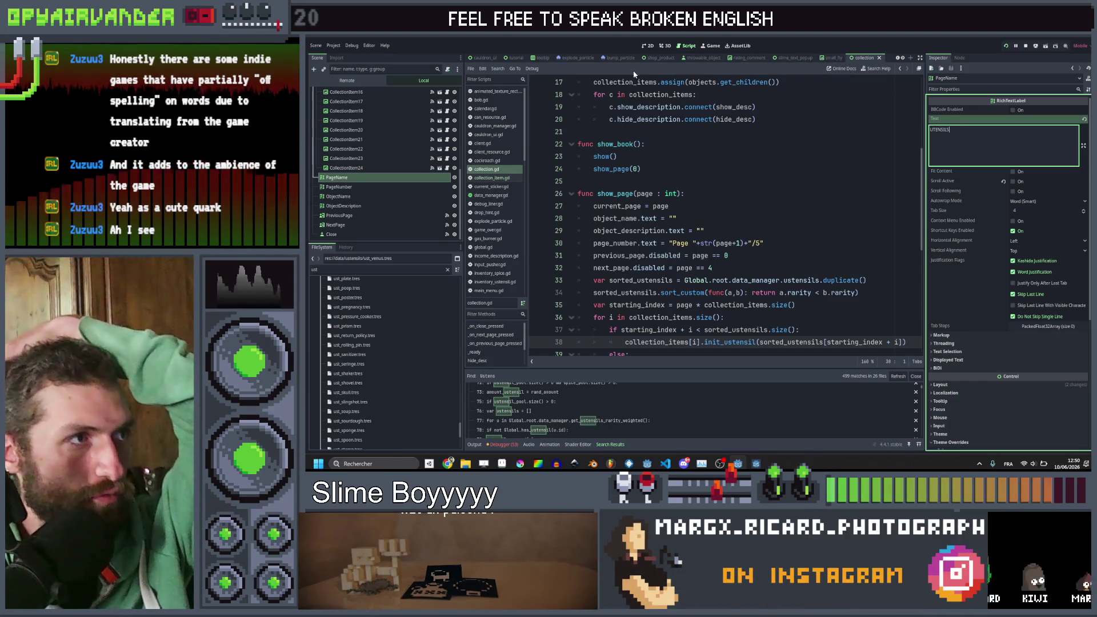
click(516, 58)
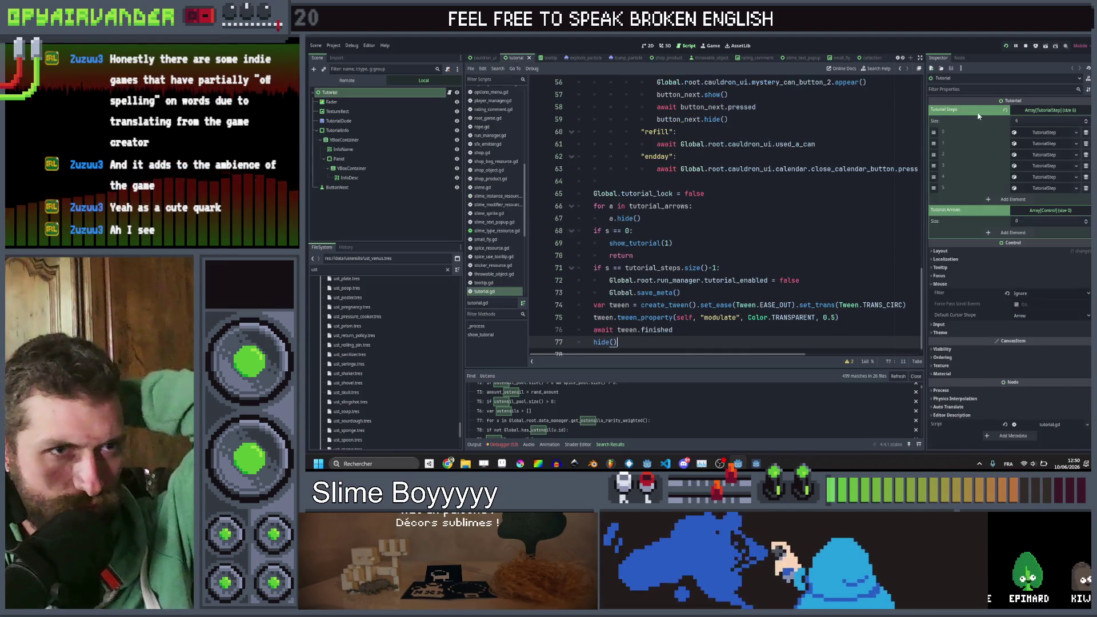
Expand tutorial steps 2 and 3 in the Inspector to read their dialogue lines
click(1041, 154)
click(1038, 189)
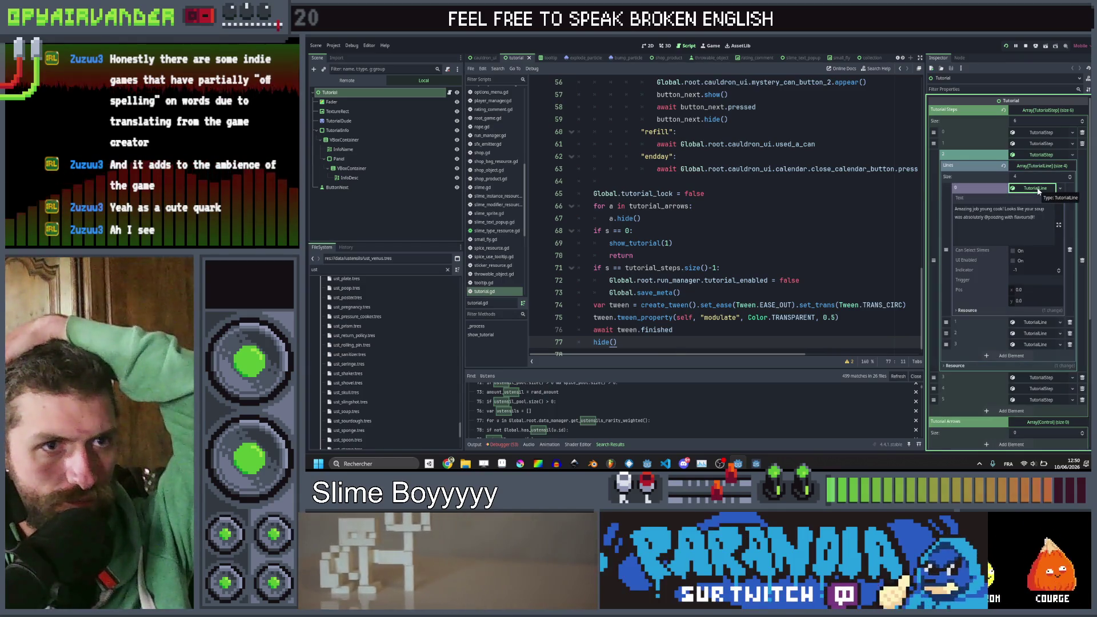
click(1038, 189)
click(1039, 265)
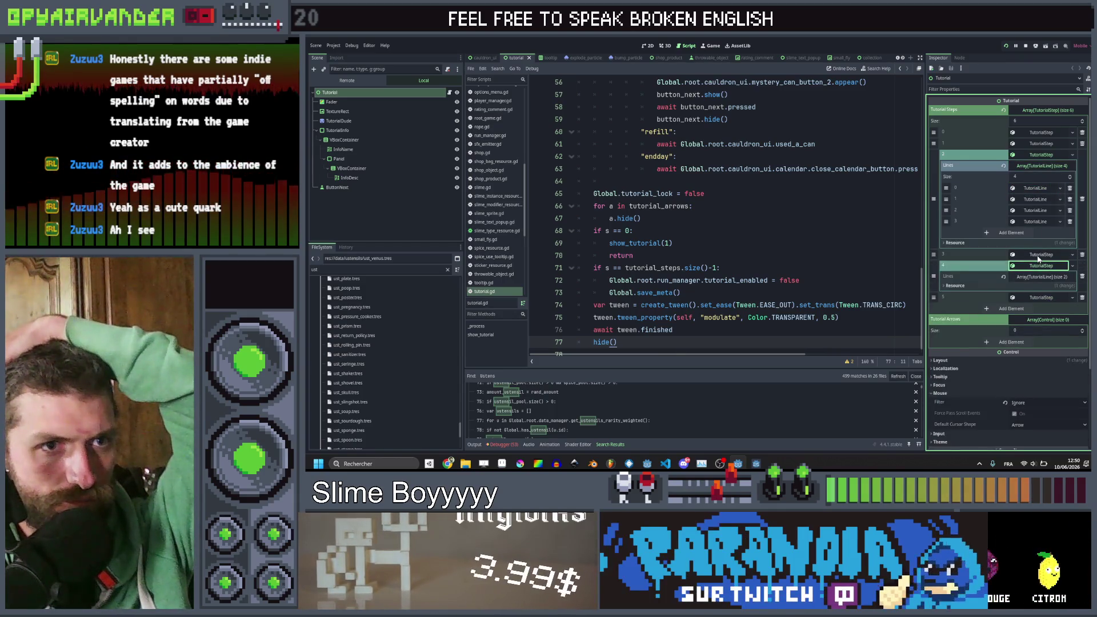
click(1037, 258)
click(1039, 288)
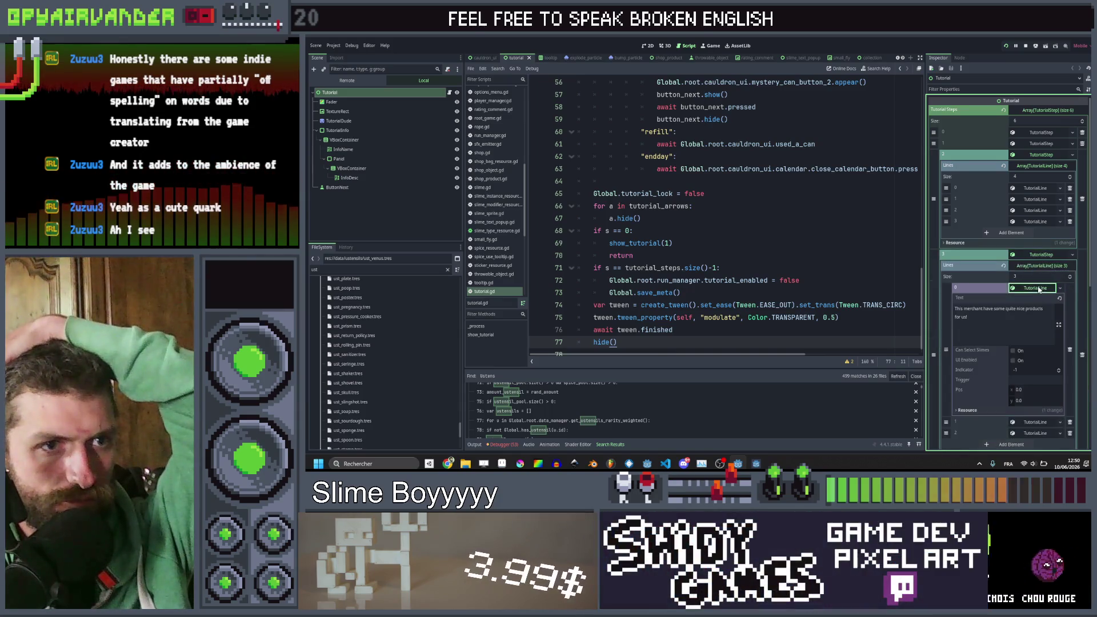
click(1039, 288)
click(1038, 300)
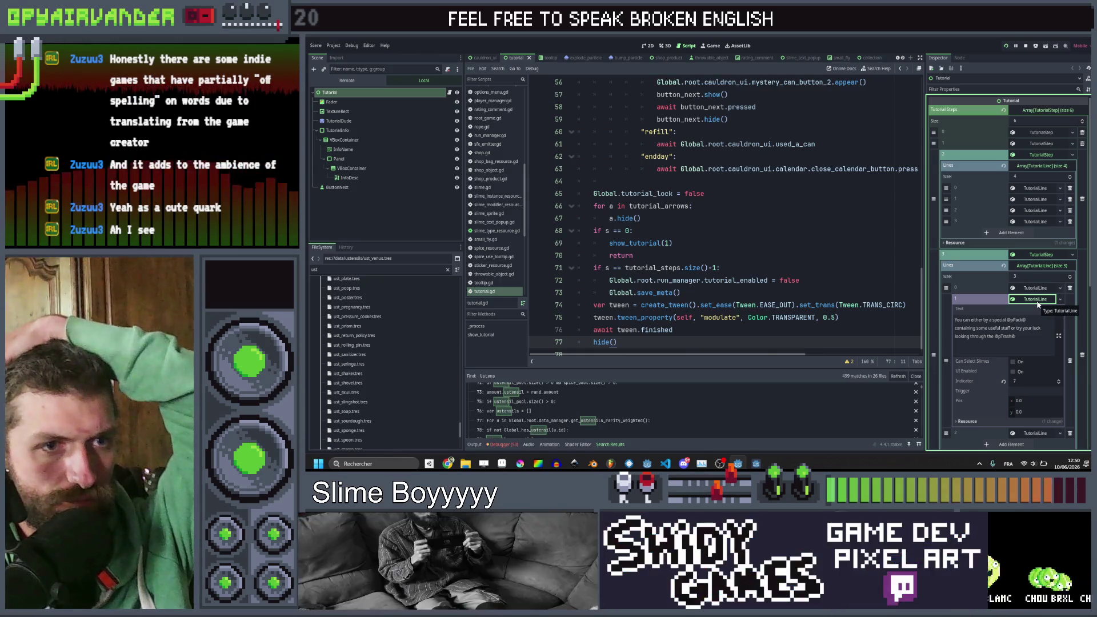
click(1039, 302)
click(1038, 312)
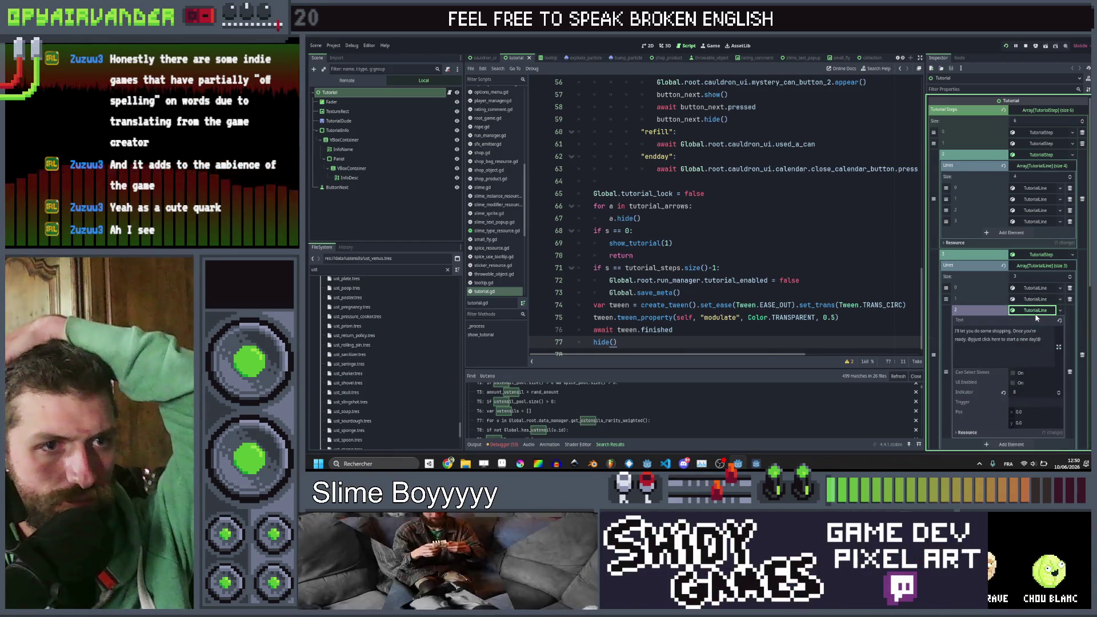
Expand tutorial step 4 to read its first and second lines
click(1038, 312)
scroll(1035, 314, down, 2)
click(1034, 312)
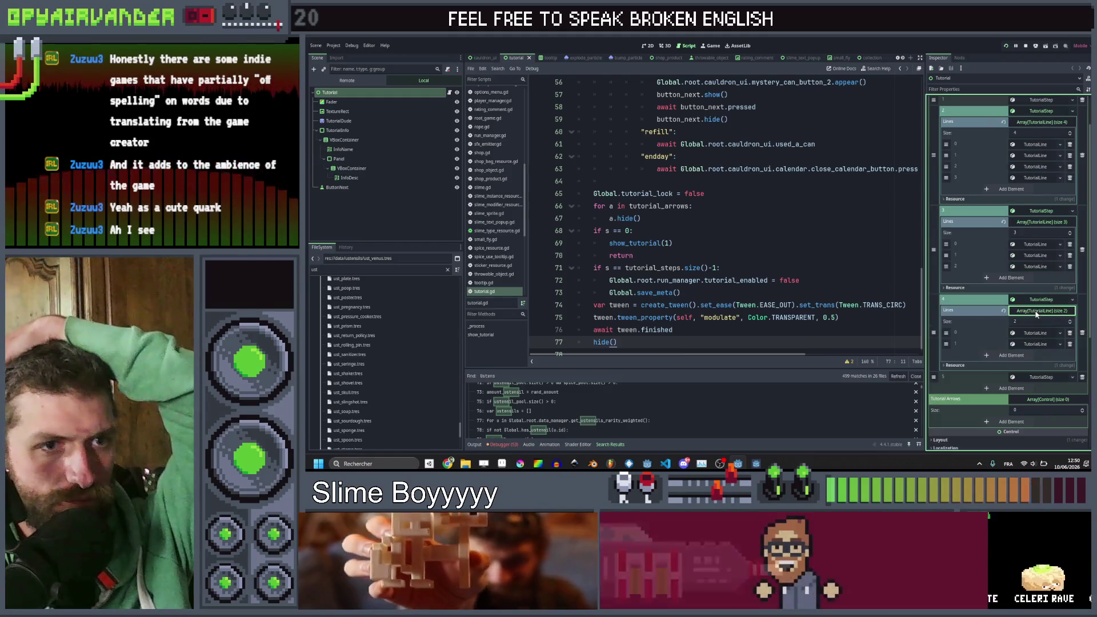
click(1036, 333)
click(1036, 334)
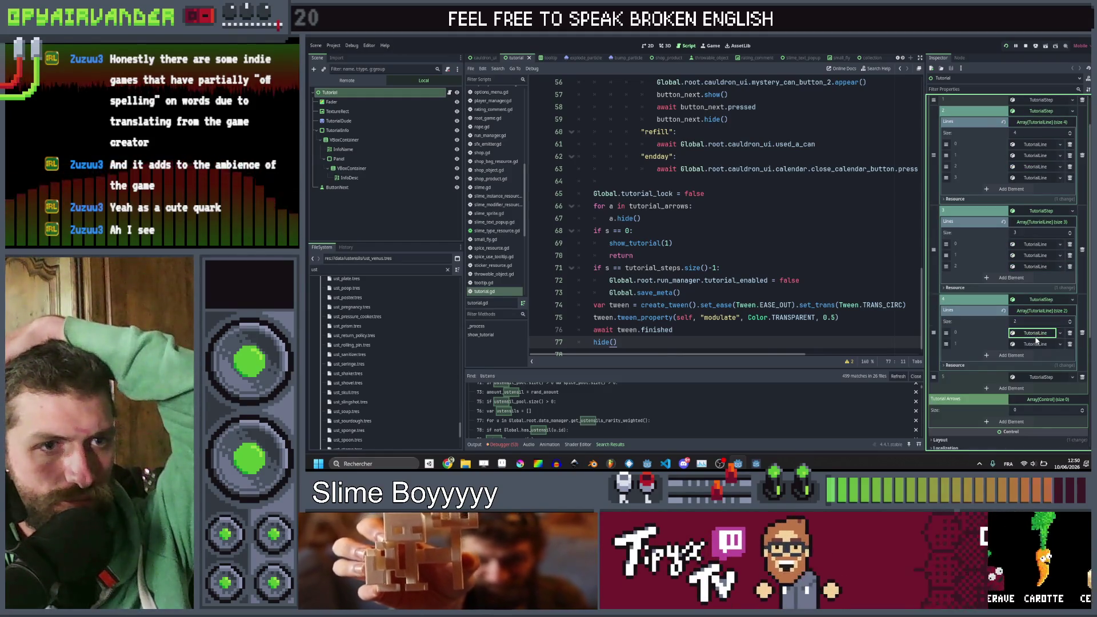
click(1038, 344)
click(1036, 344)
Read step 5's lines, edit its second line's text, and save the tutorial scene
click(1038, 377)
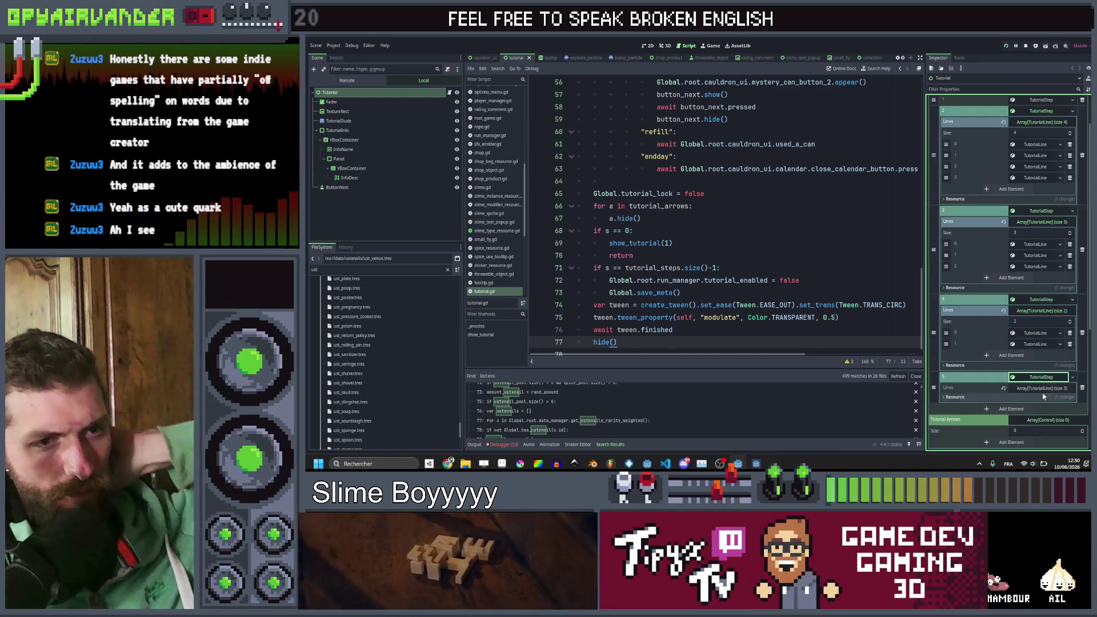
click(1046, 388)
click(1036, 410)
scroll(1027, 366, down, 3)
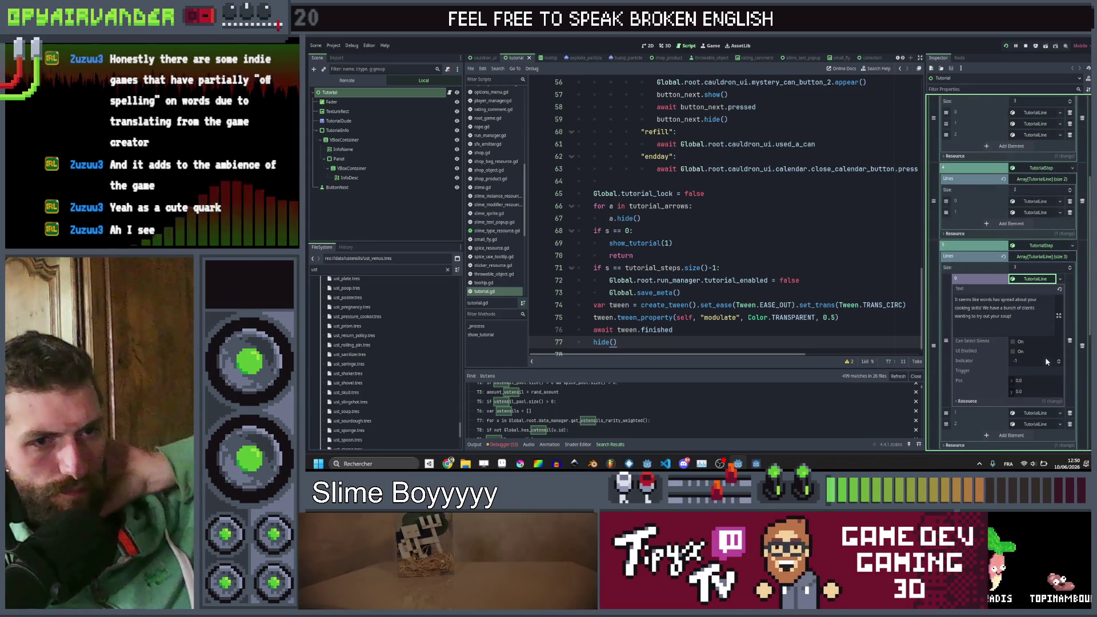
click(1036, 413)
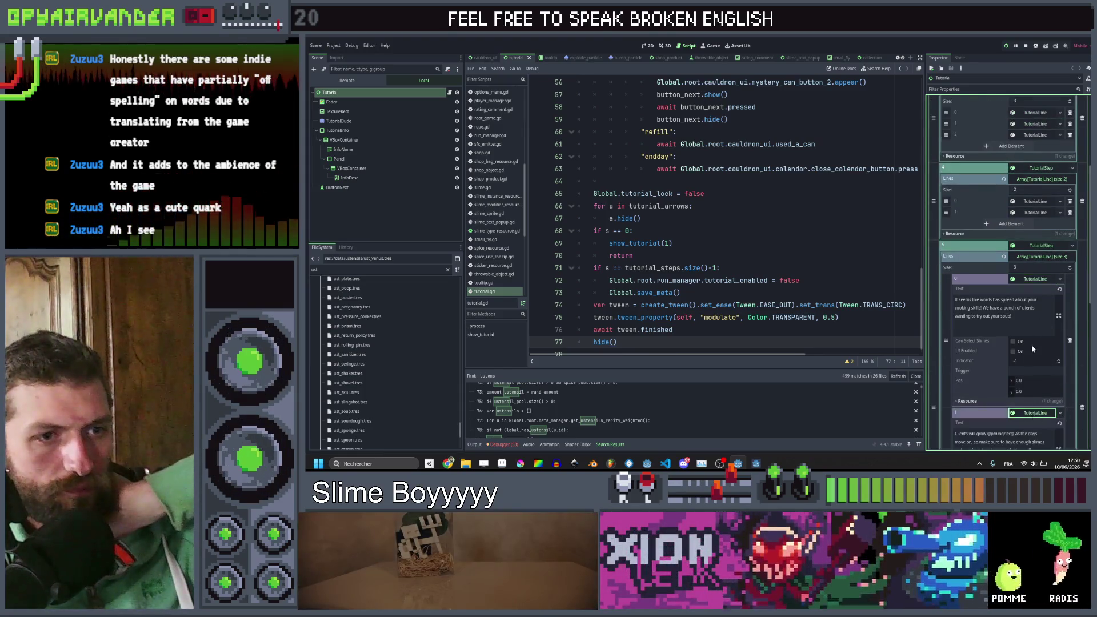
scroll(1031, 371, down, 3)
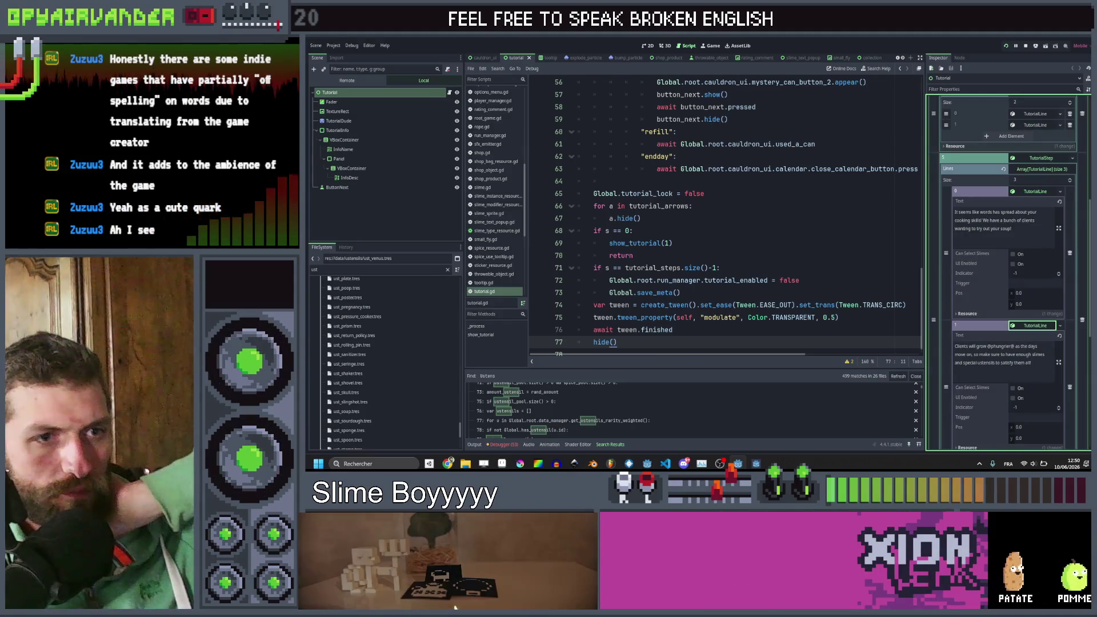
click(980, 363)
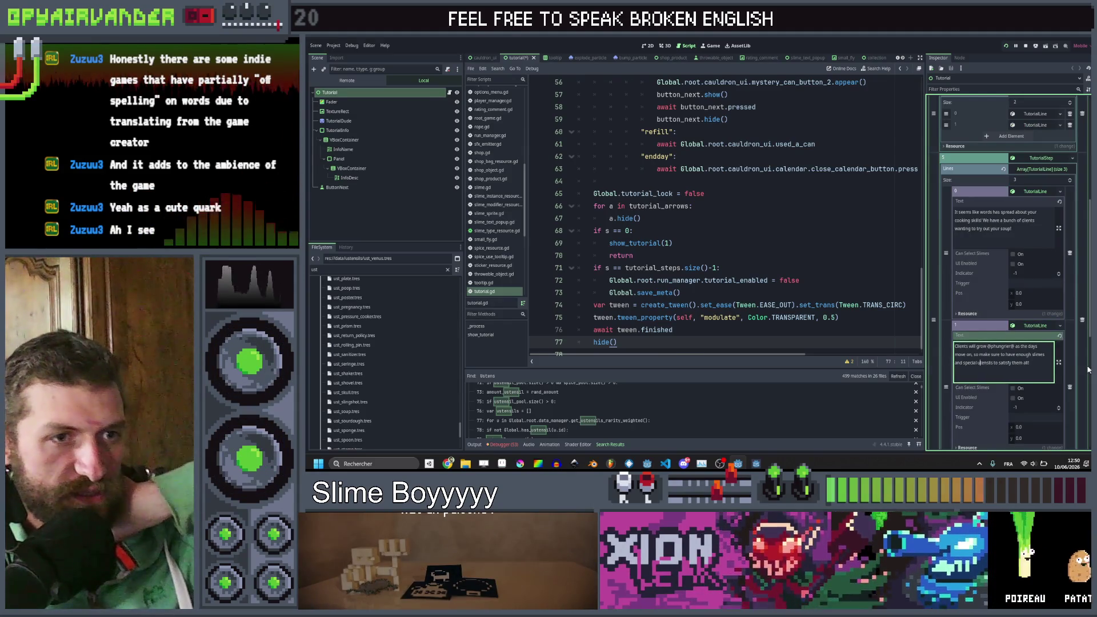
click(1037, 369)
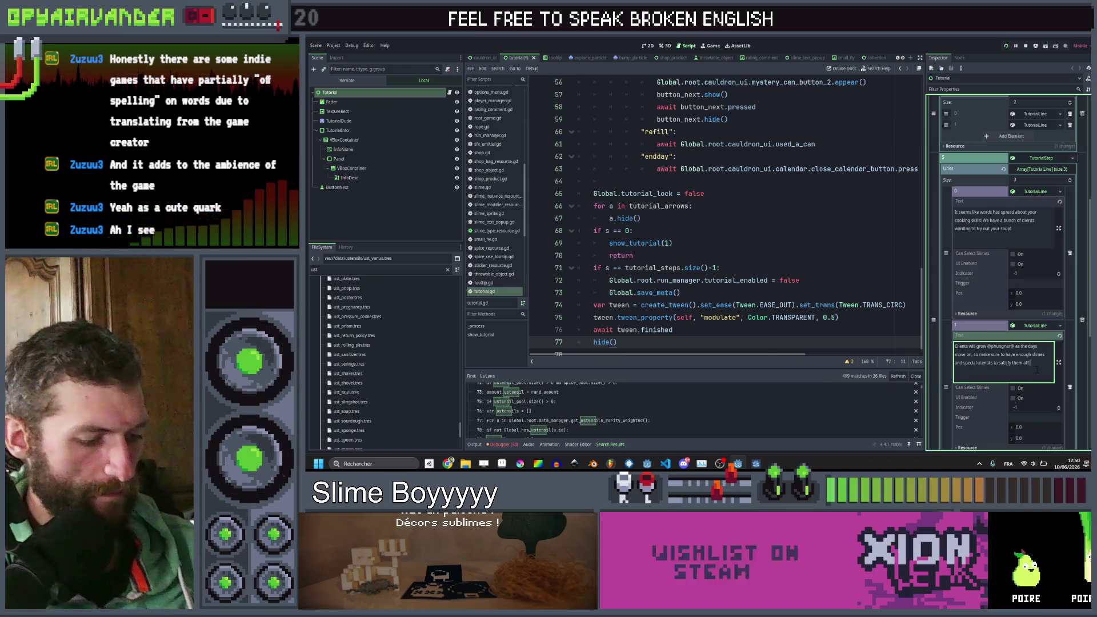
key(ctrl+s)
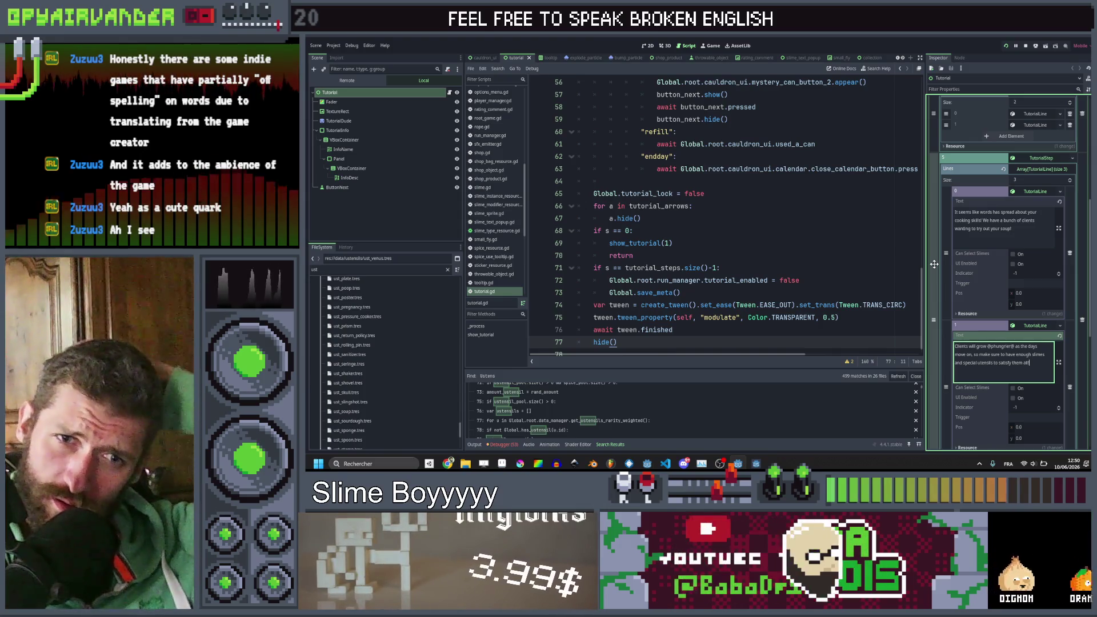
click(817, 218)
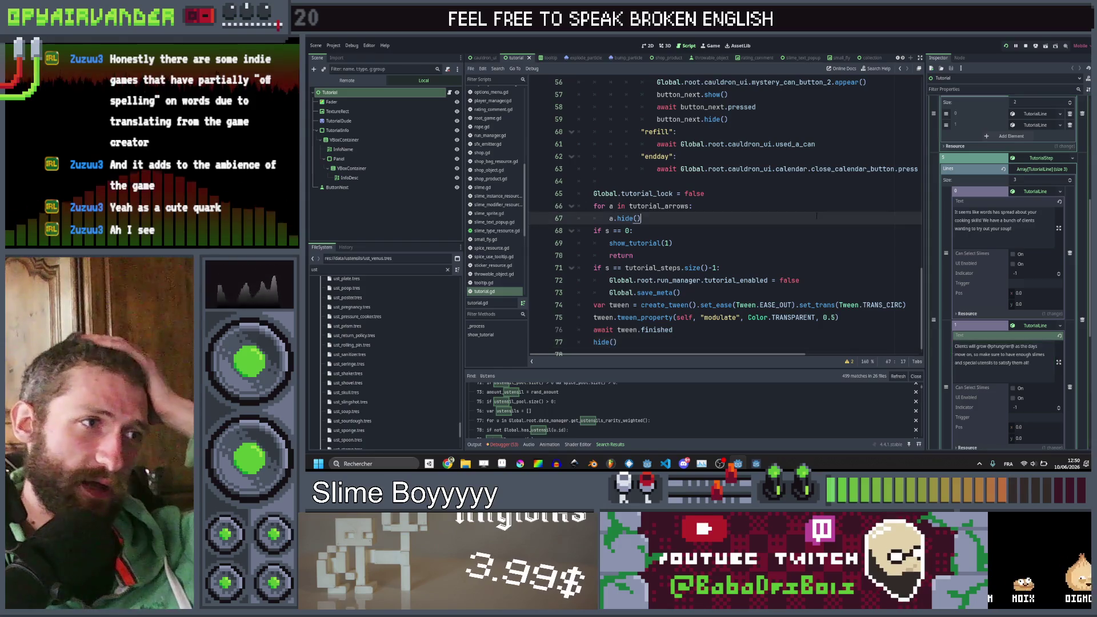
click(313, 269)
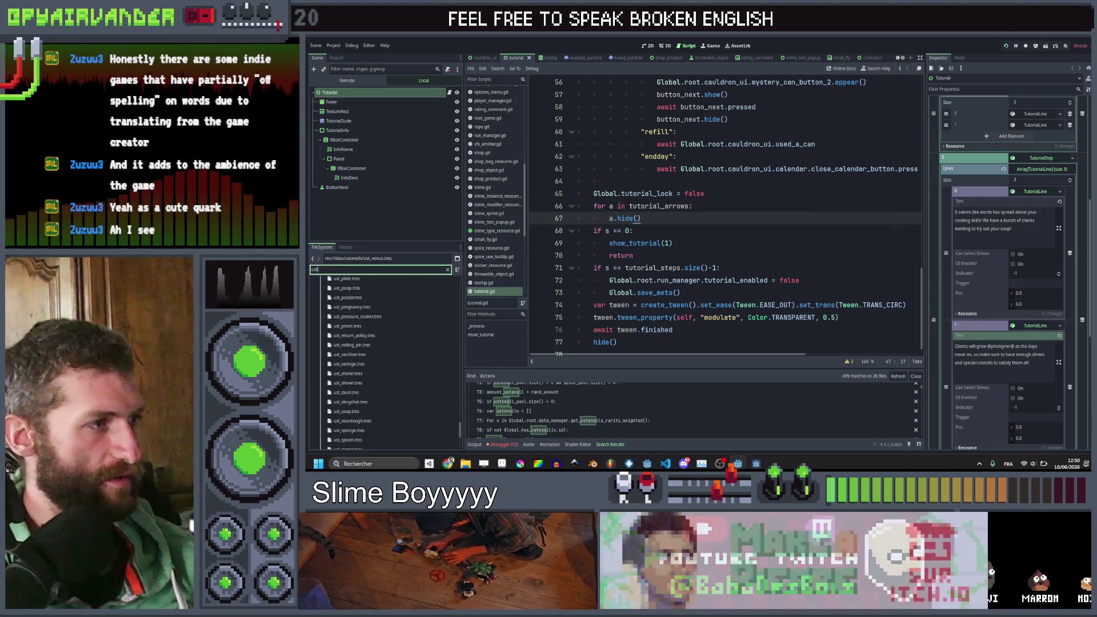
Filter files by 'bag' and inspect the shop_bag_trash and shop_bag_ustensils descriptions
text(bag)
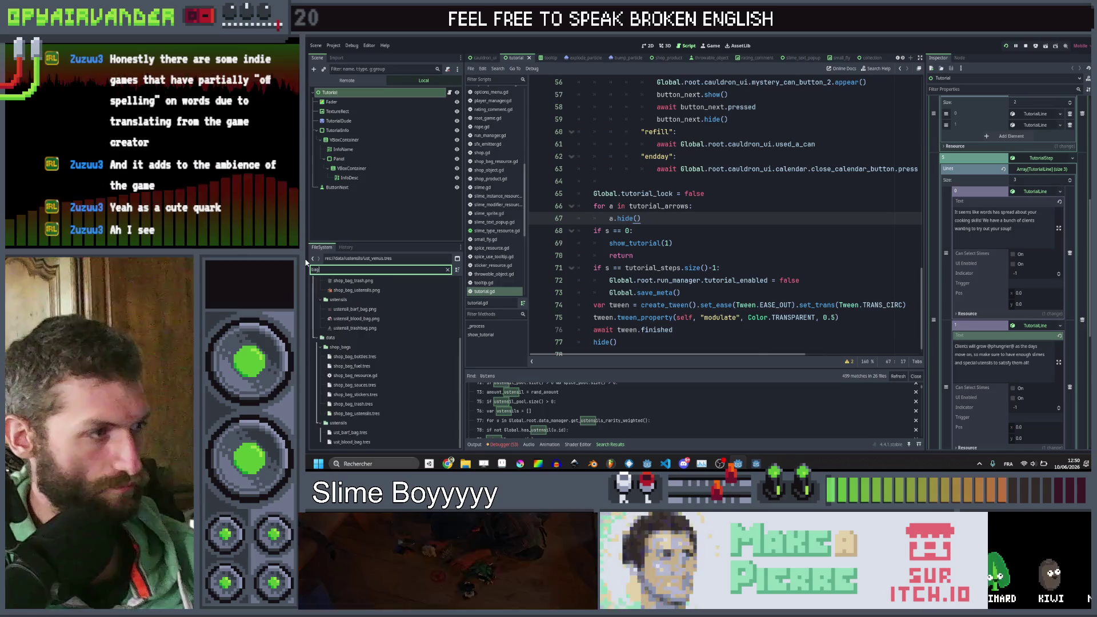
click(359, 404)
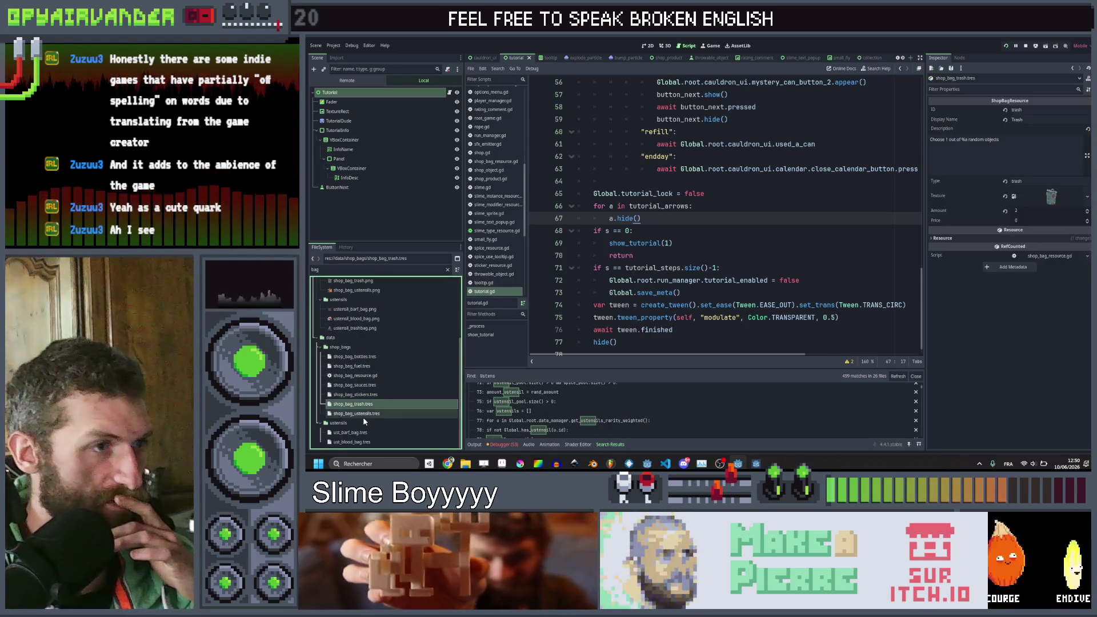
click(363, 413)
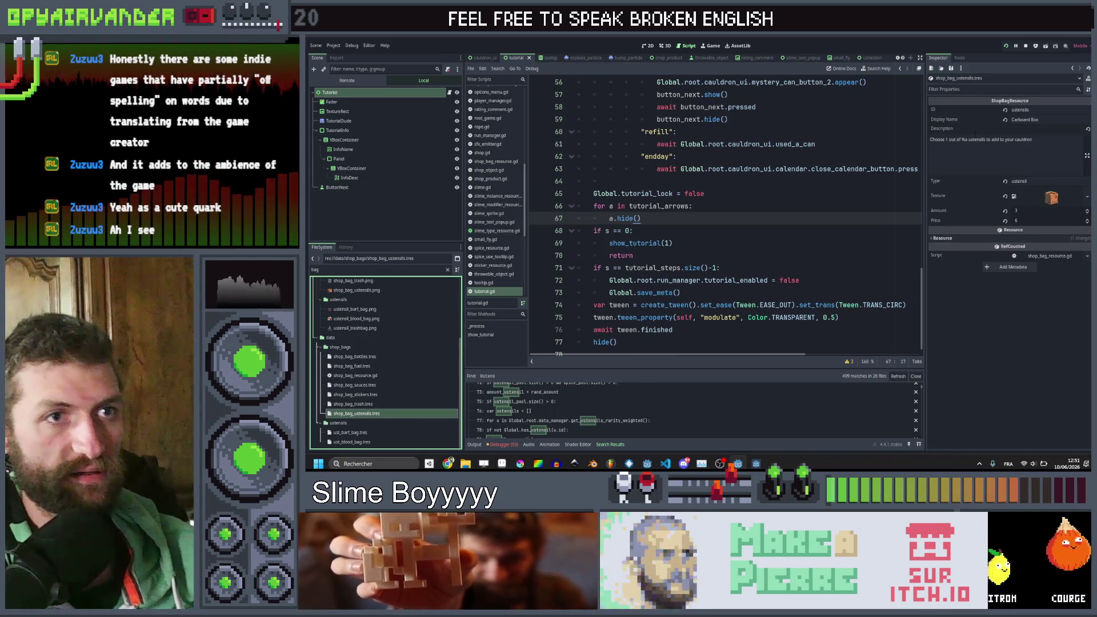
click(970, 139)
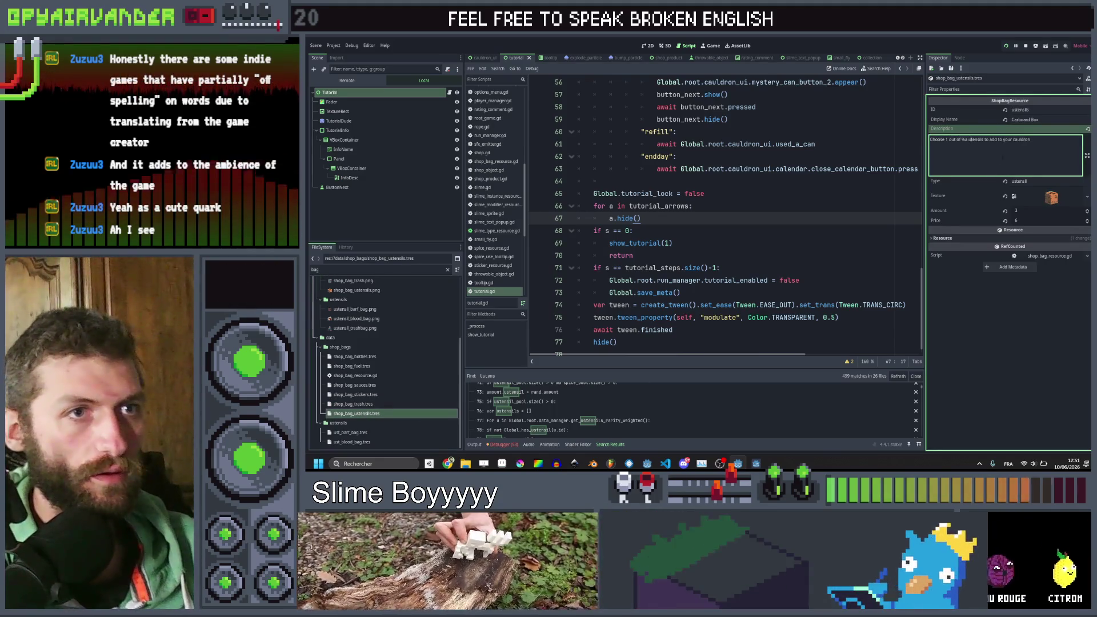
key(End)
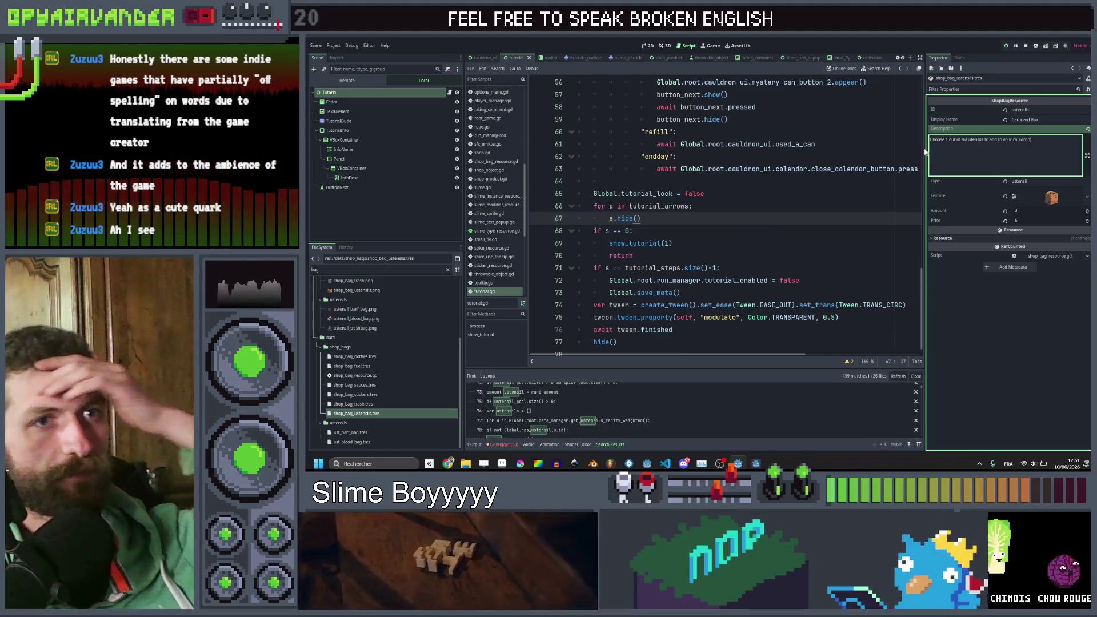
scroll(344, 374, up, 2)
scroll(343, 374, down, 2)
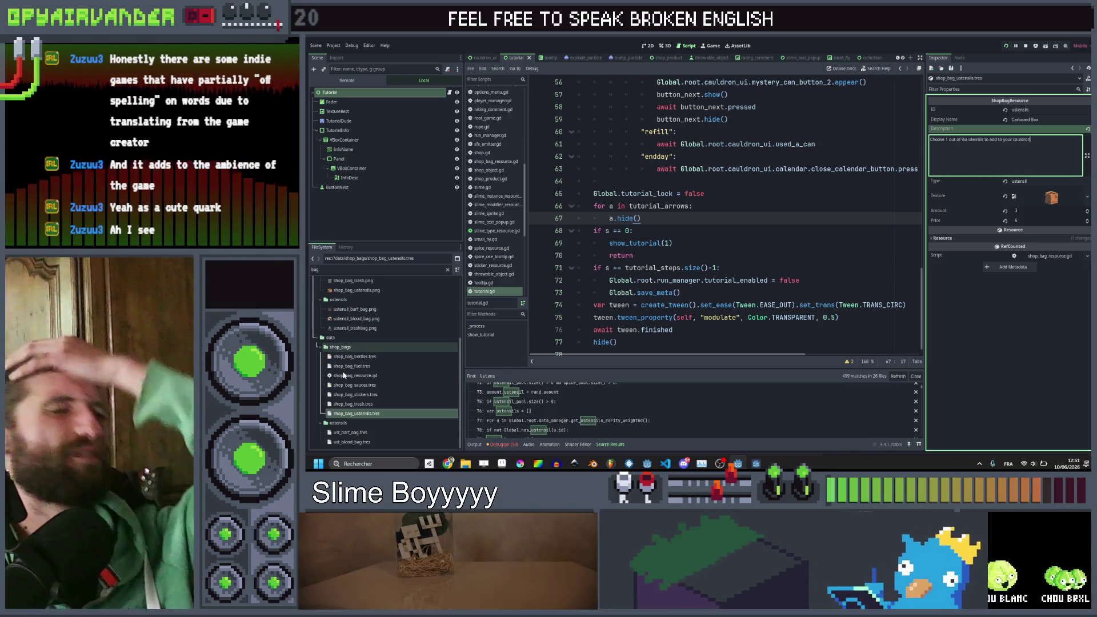
scroll(496, 236, up, 3)
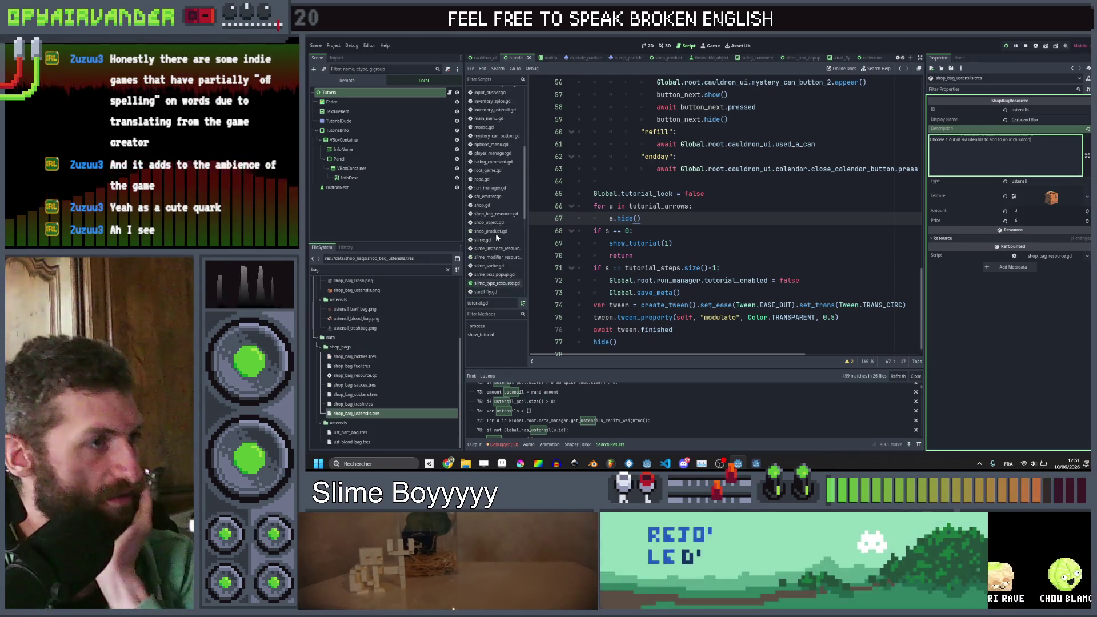
scroll(496, 237, up, 3)
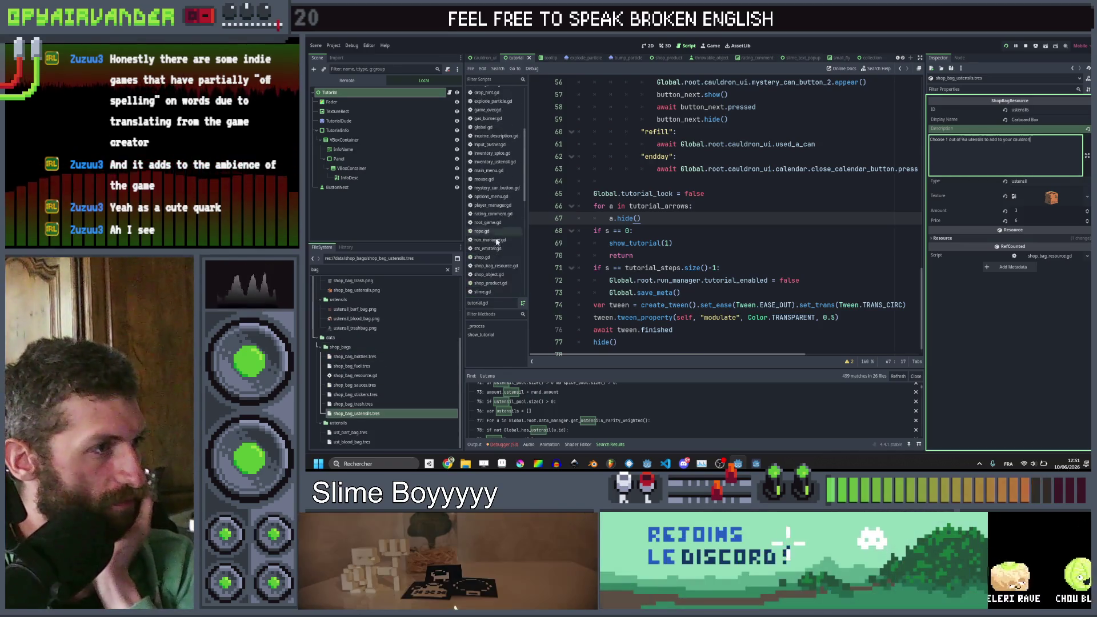
click(495, 283)
Correct 'ustensils' to 'utensils' on line 16 of shop_product.gd and save the script
scroll(726, 217, right, 2)
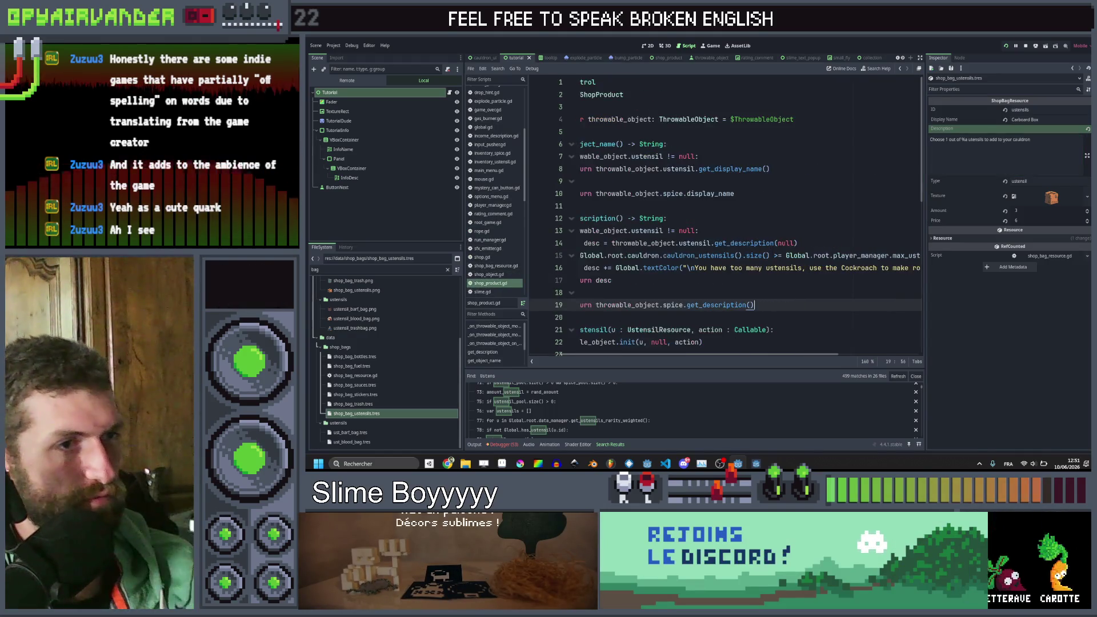
click(774, 267)
key(BackSpace)
scroll(725, 217, right, 5)
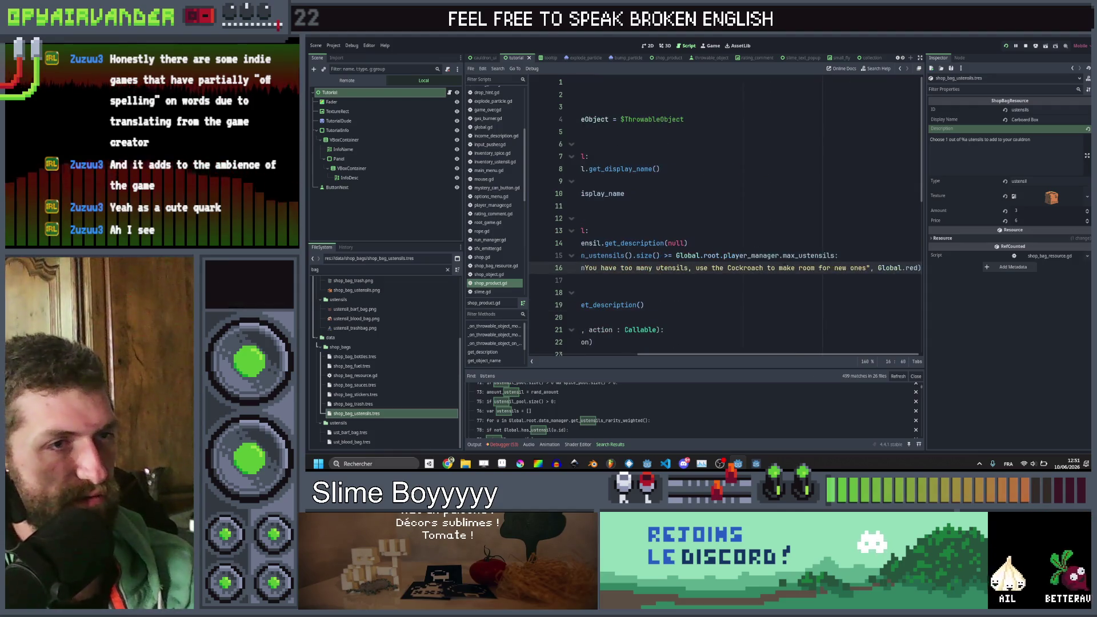
key(ctrl+s)
Filter files by 'cock' and inspect misc_cockroach.tres, briefly opening Find in Files
click(378, 270)
key(ctrl+a)
text(cock)
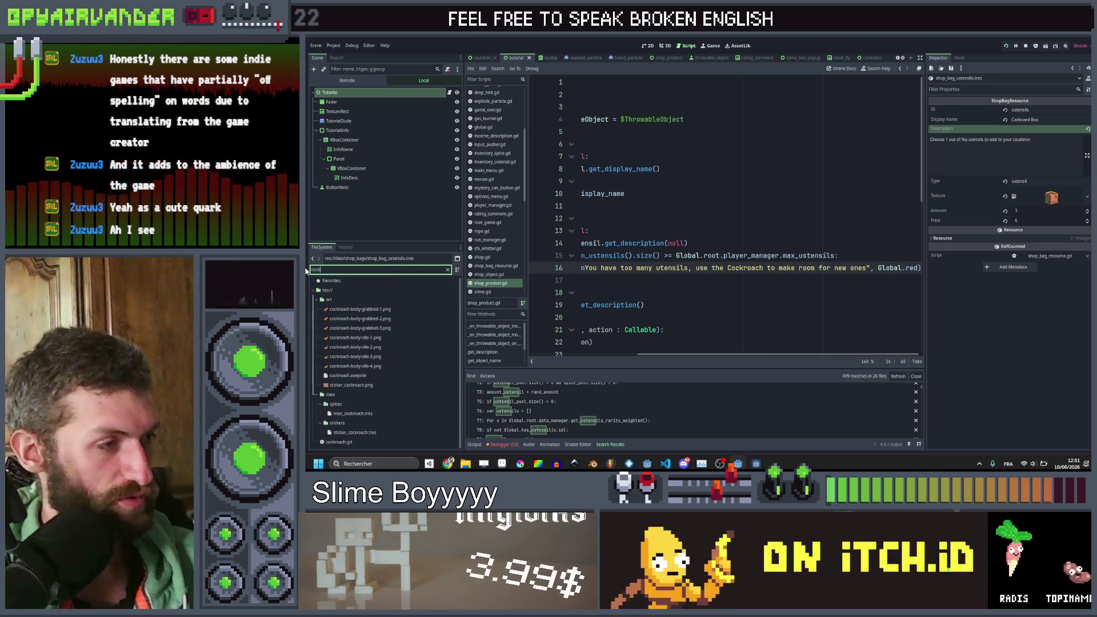
click(370, 414)
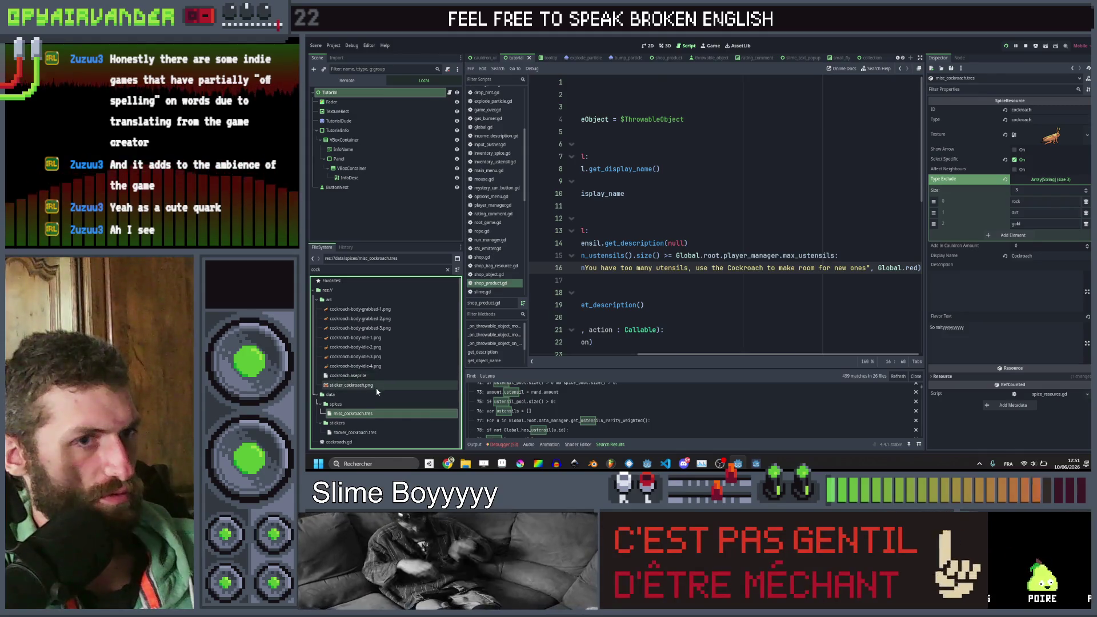
click(827, 246)
scroll(825, 248, left, 3)
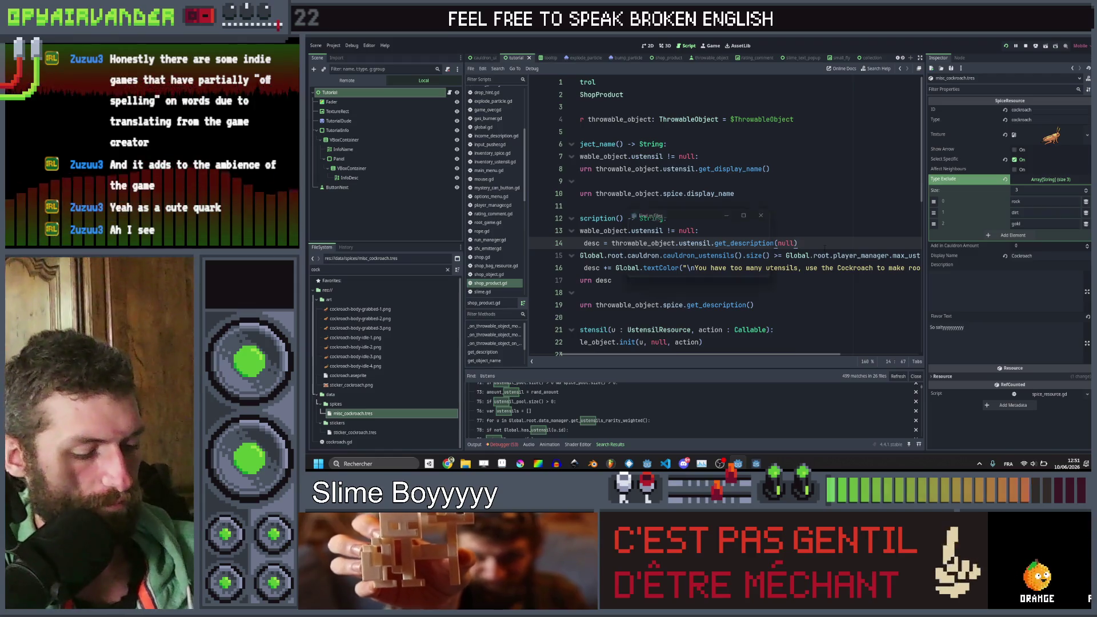
key(ctrl+shift+f)
key(Escape)
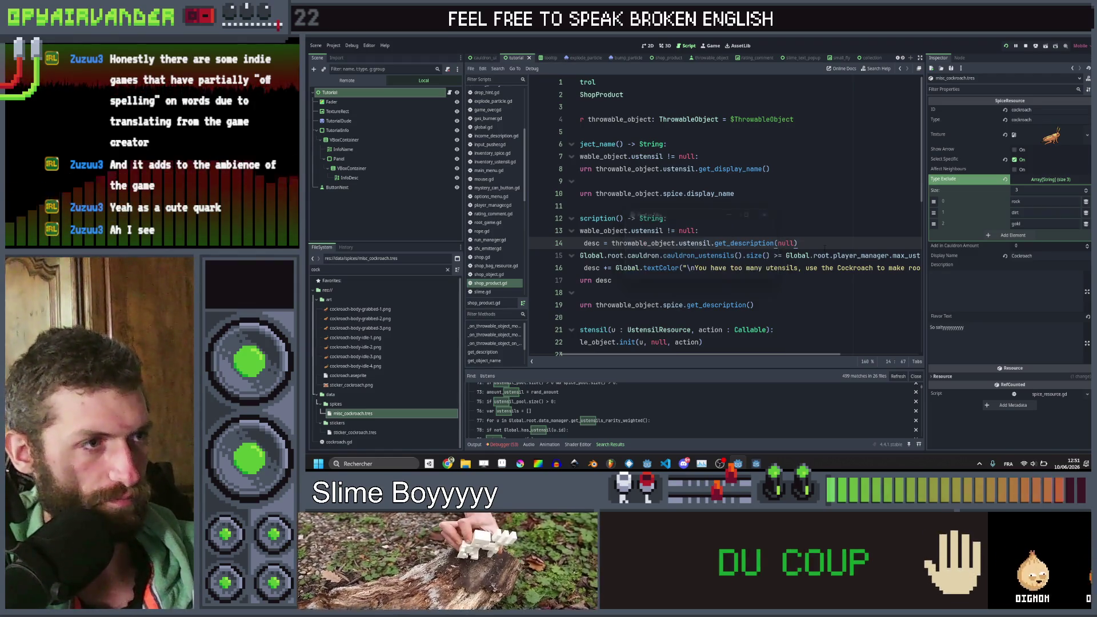
click(448, 270)
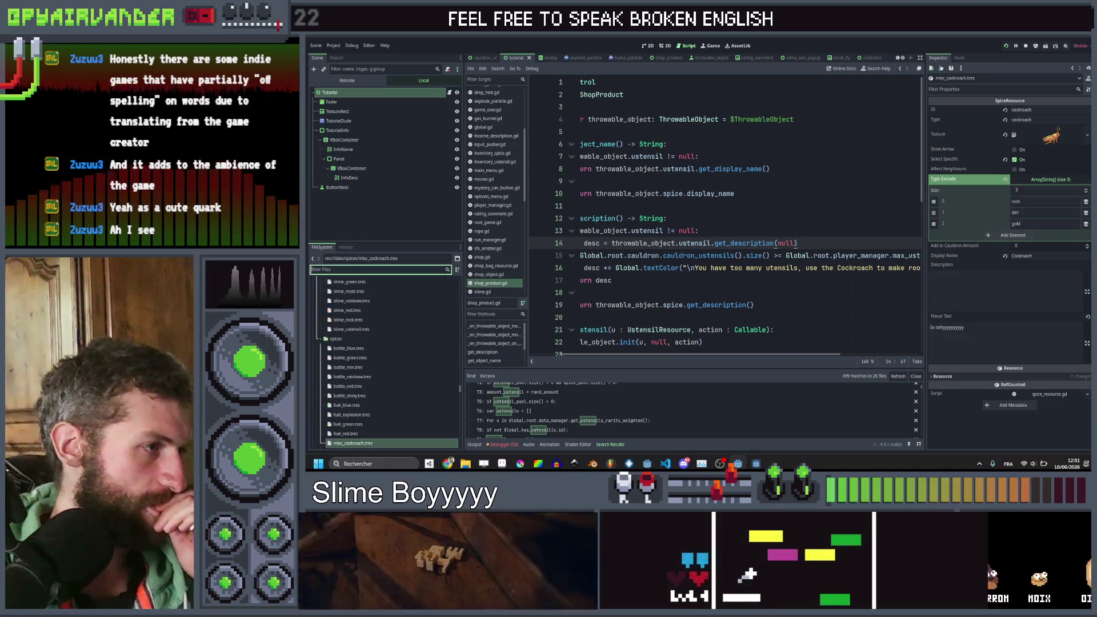
Review the descriptions of sauce_detergent, sauce_hotsauce and sauce_mayo
scroll(366, 372, down, 2)
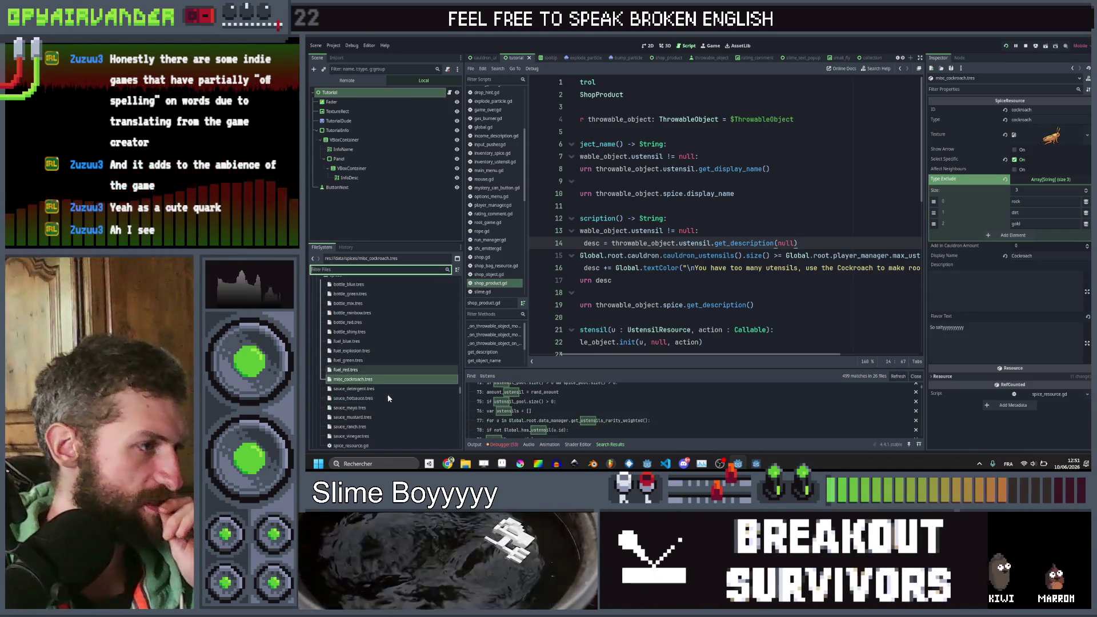
click(350, 389)
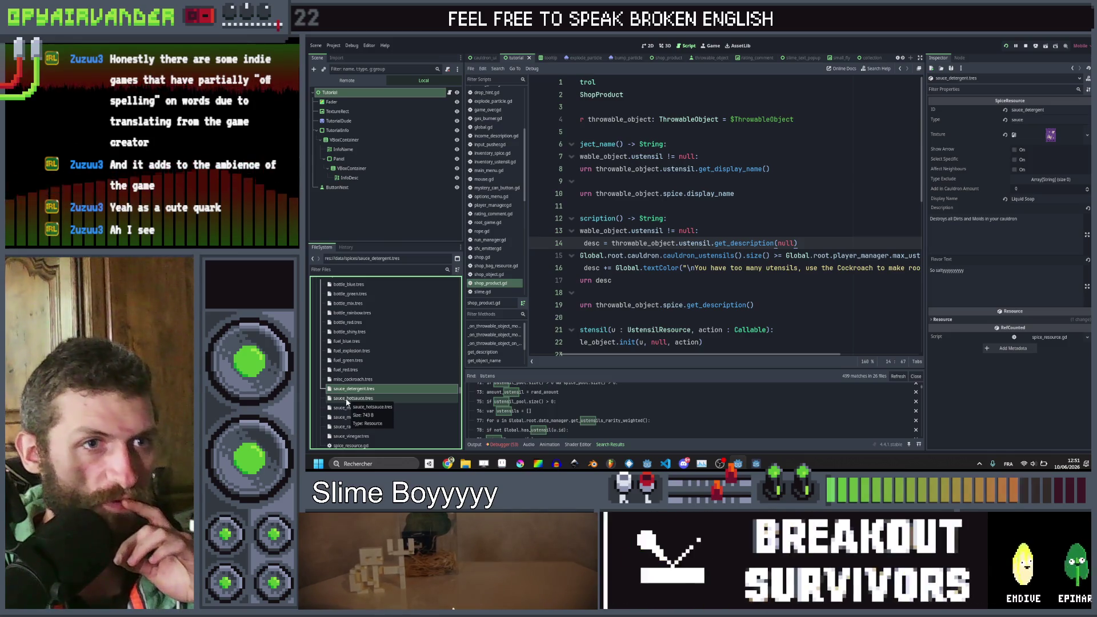
click(346, 400)
click(346, 408)
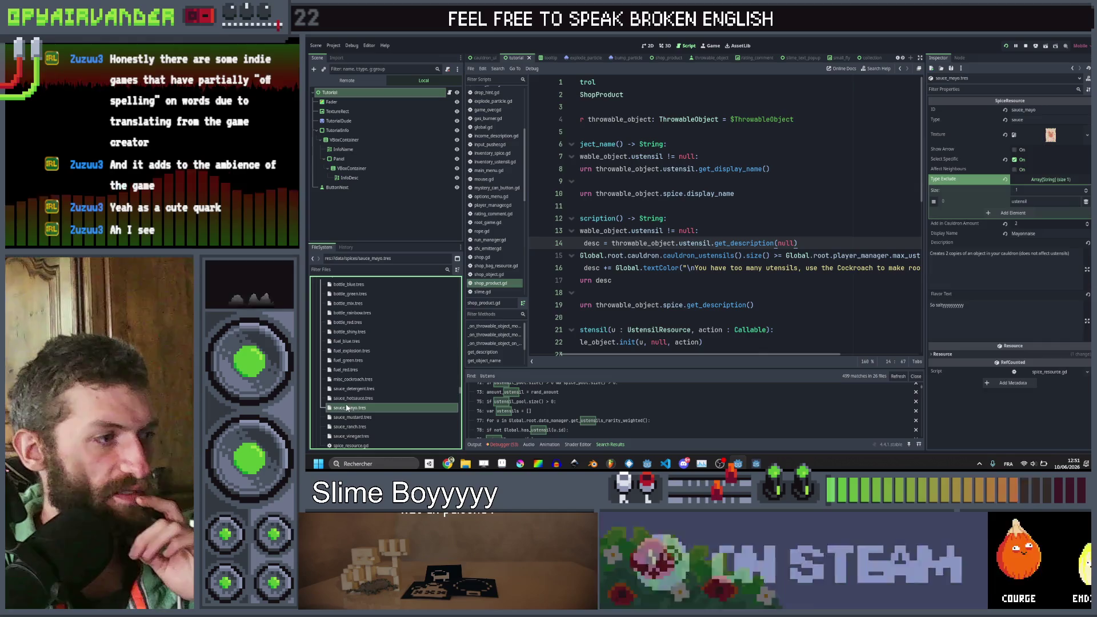
click(1058, 253)
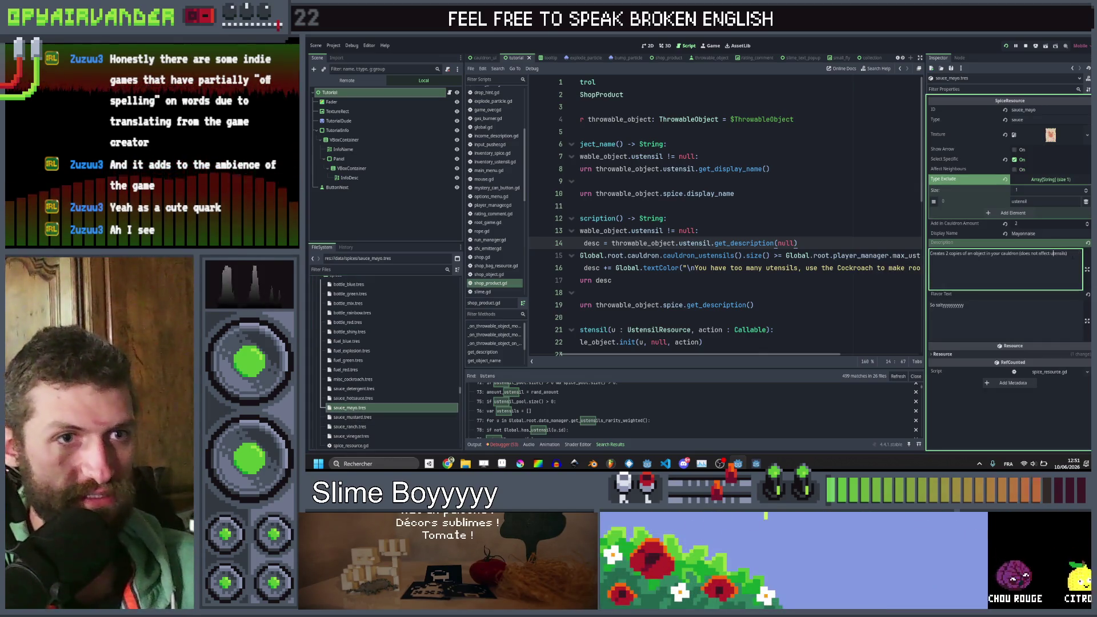
Check sauce_mustard and sauce_ranch, then edit sauce_vinegar's description and save
click(346, 419)
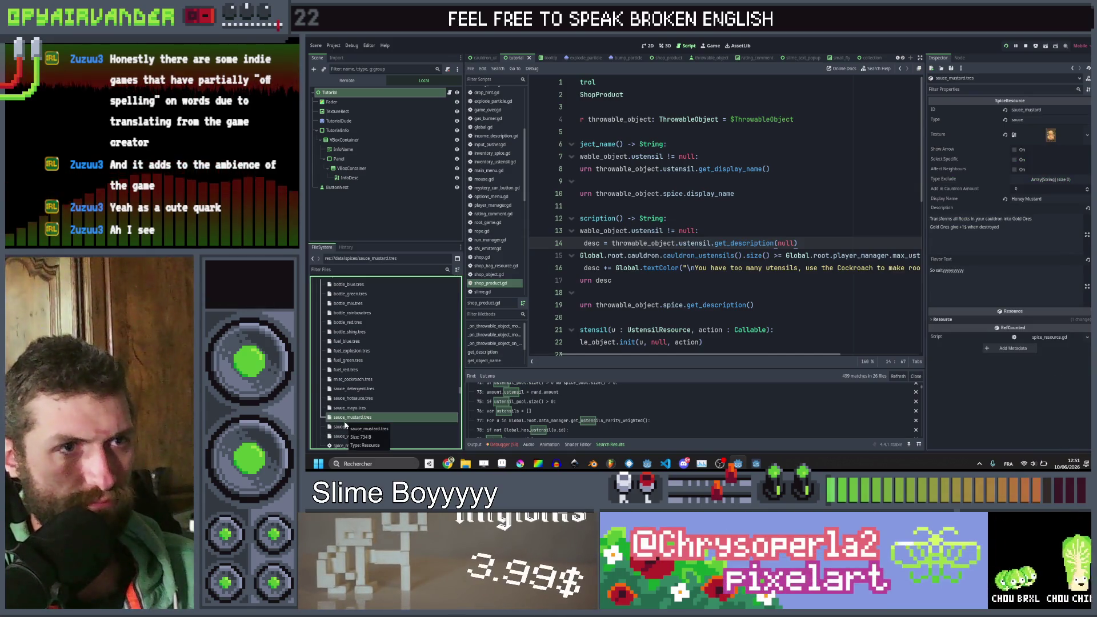
click(349, 427)
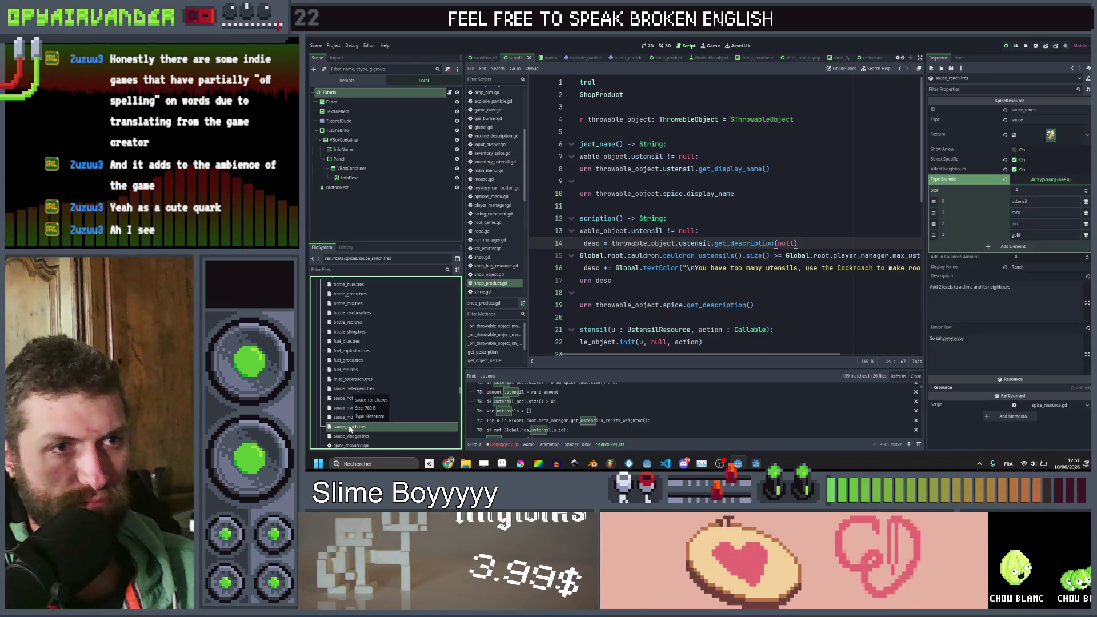
scroll(363, 417, down, 2)
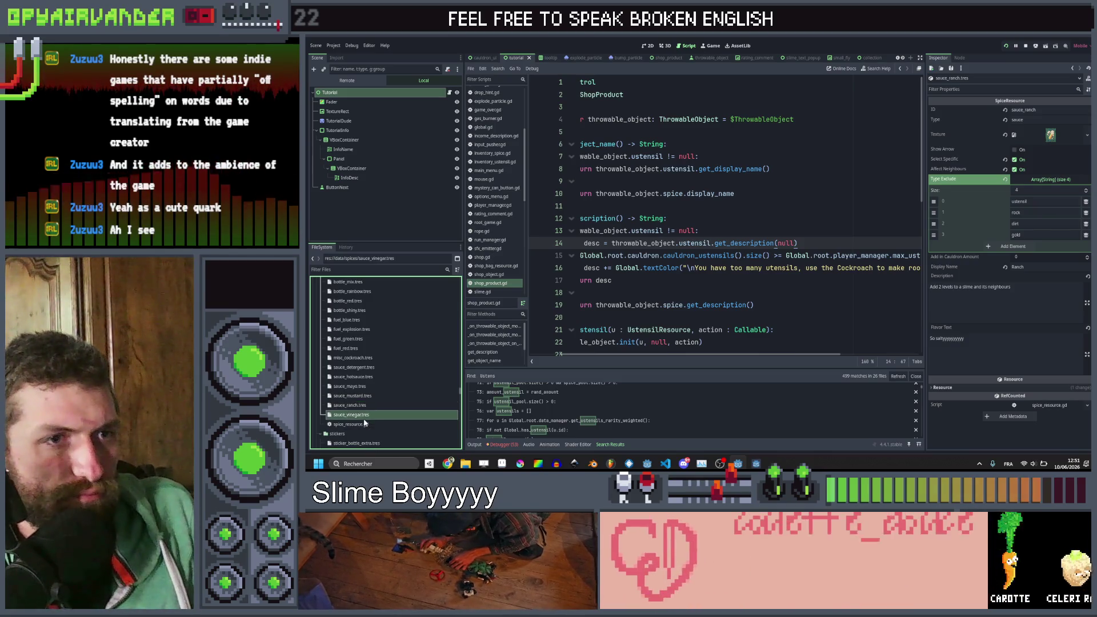
click(364, 421)
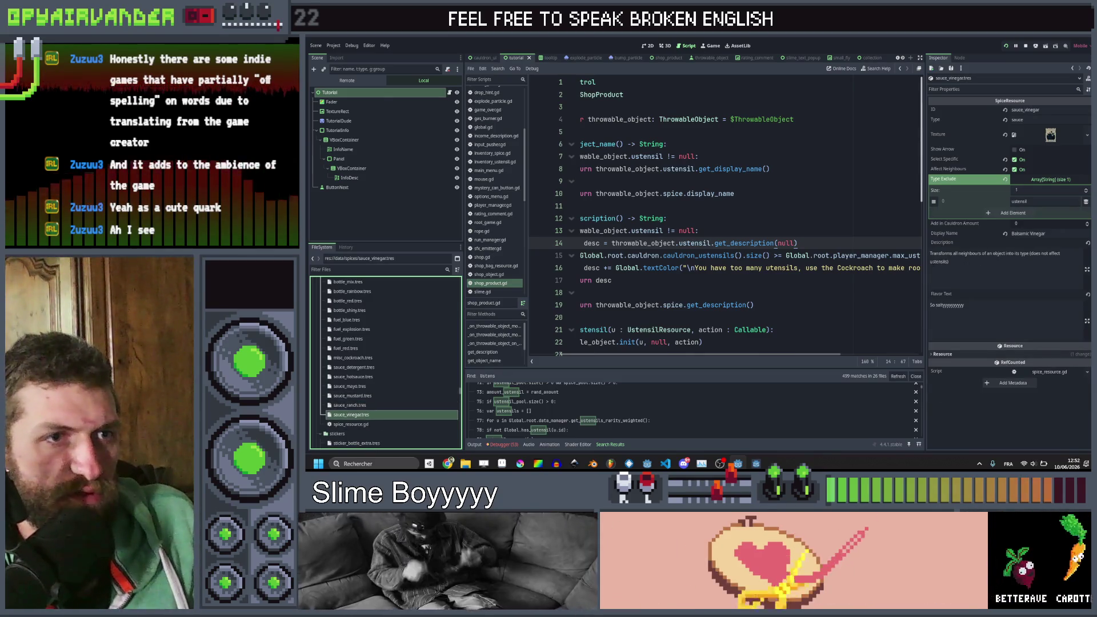
click(939, 261)
key(ctrl+s)
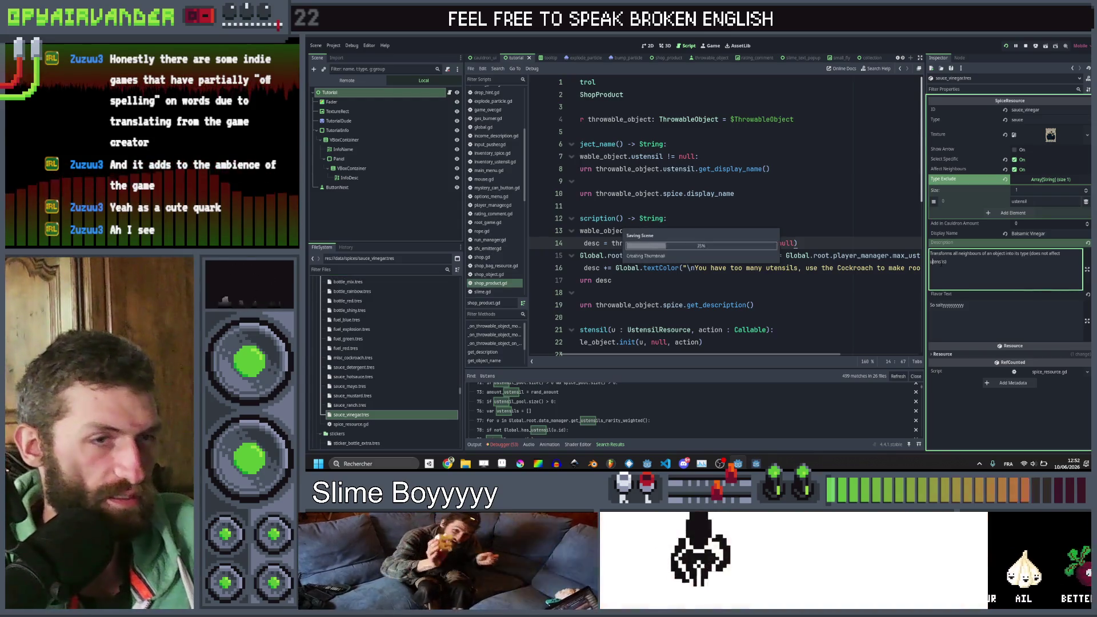
scroll(363, 345, up, 3)
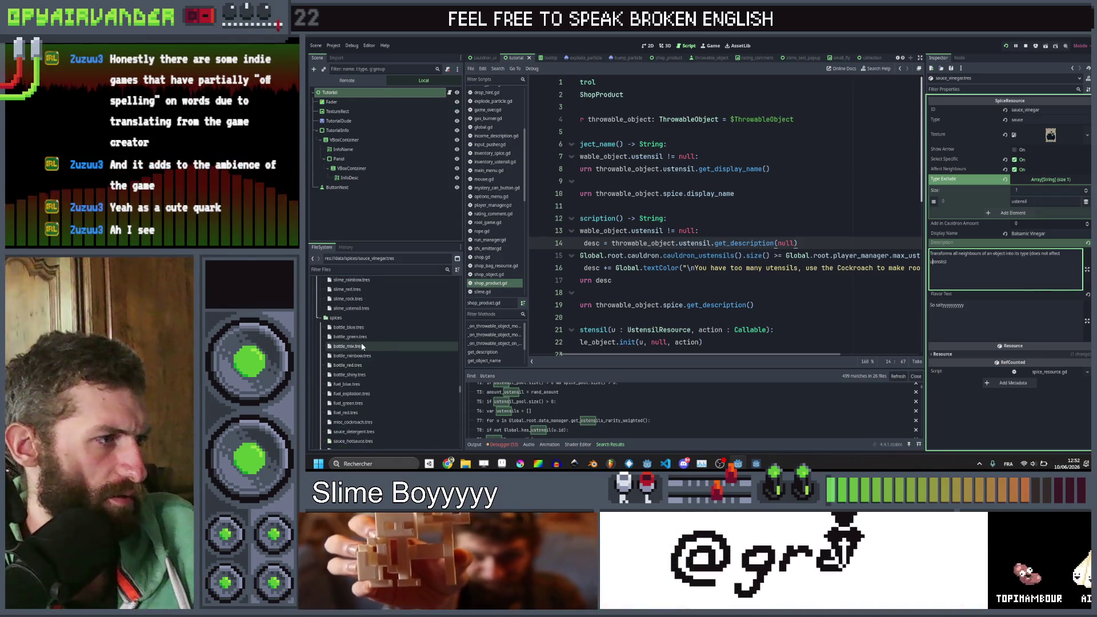
Review the bottle_shiny, client_slug and client_larva descriptions, editing the Larva client's text
click(362, 377)
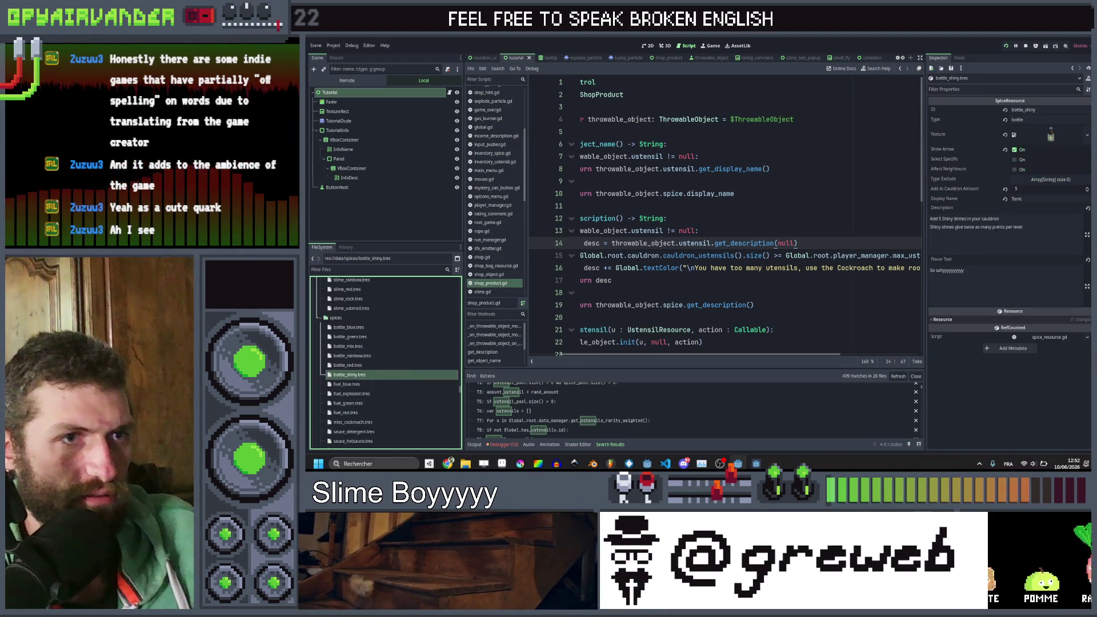
scroll(378, 387, up, 3)
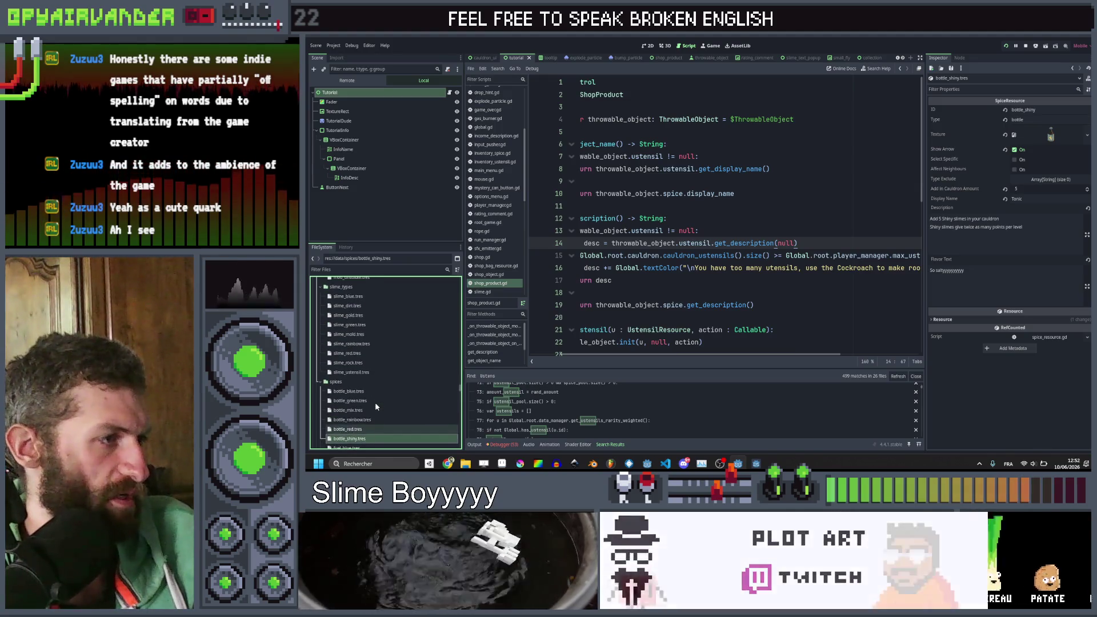
scroll(377, 378, up, 3)
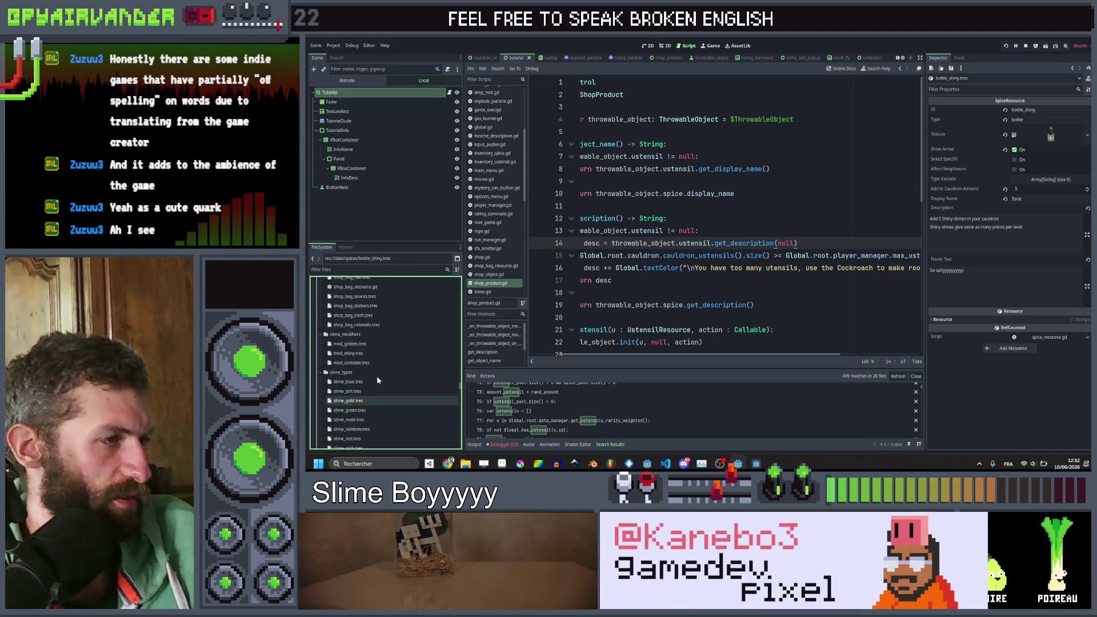
scroll(379, 375, up, 3)
scroll(380, 360, up, 5)
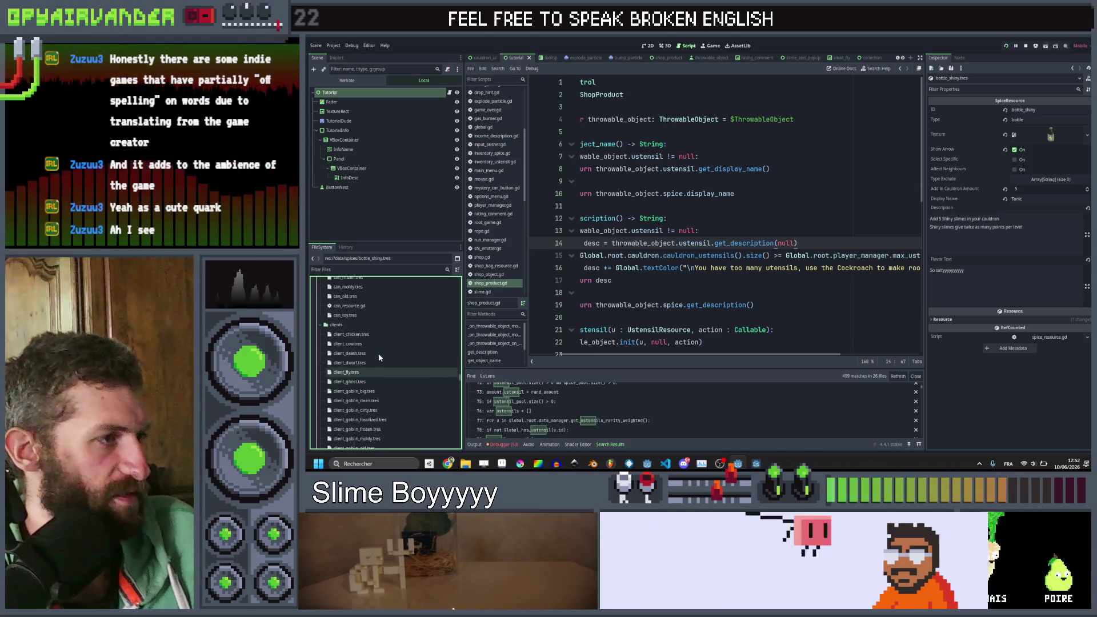
scroll(380, 359, down, 6)
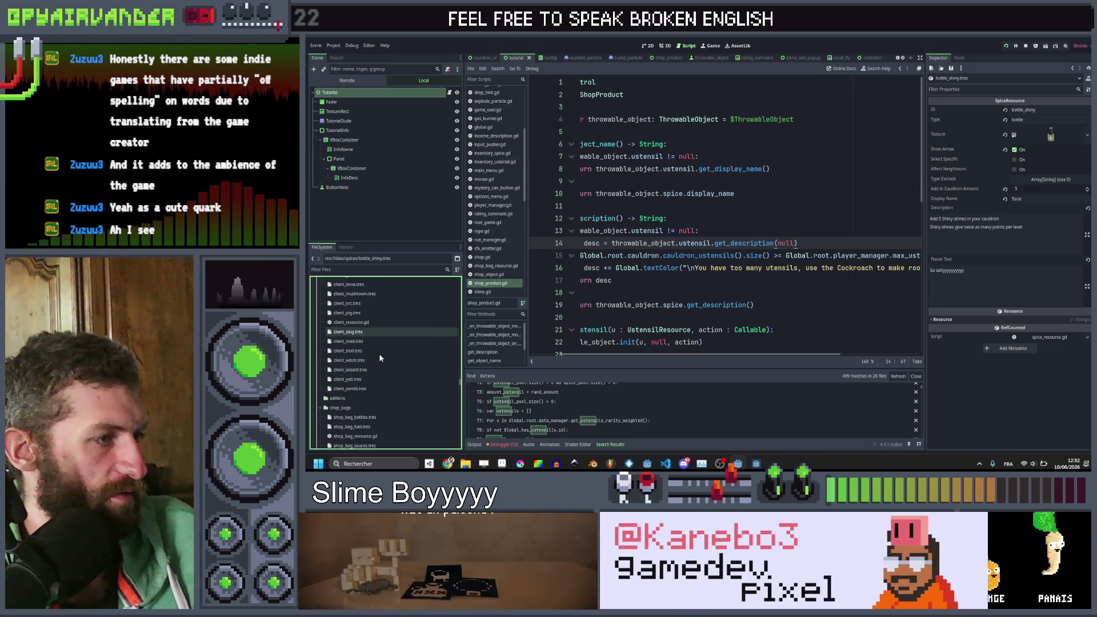
scroll(364, 380, up, 2)
click(362, 375)
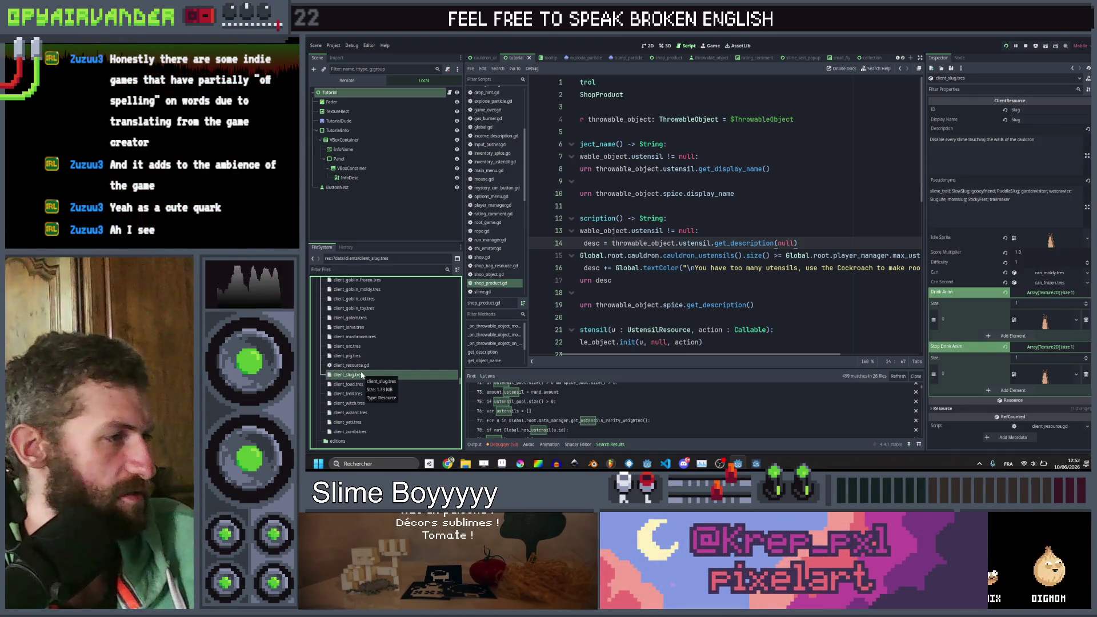
scroll(362, 349, up, 2)
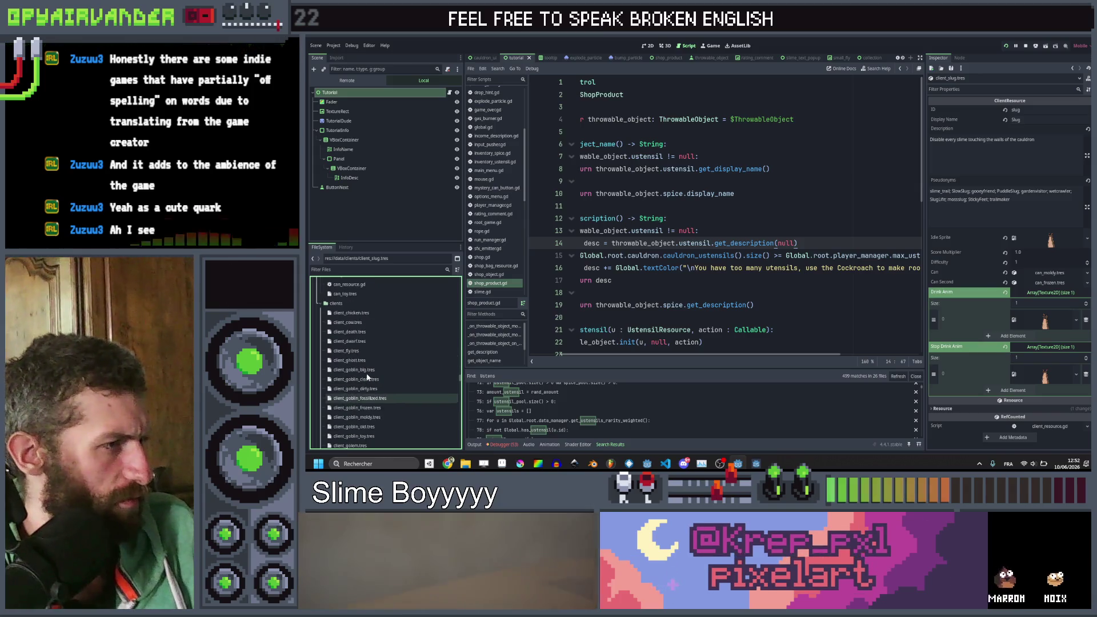
click(363, 392)
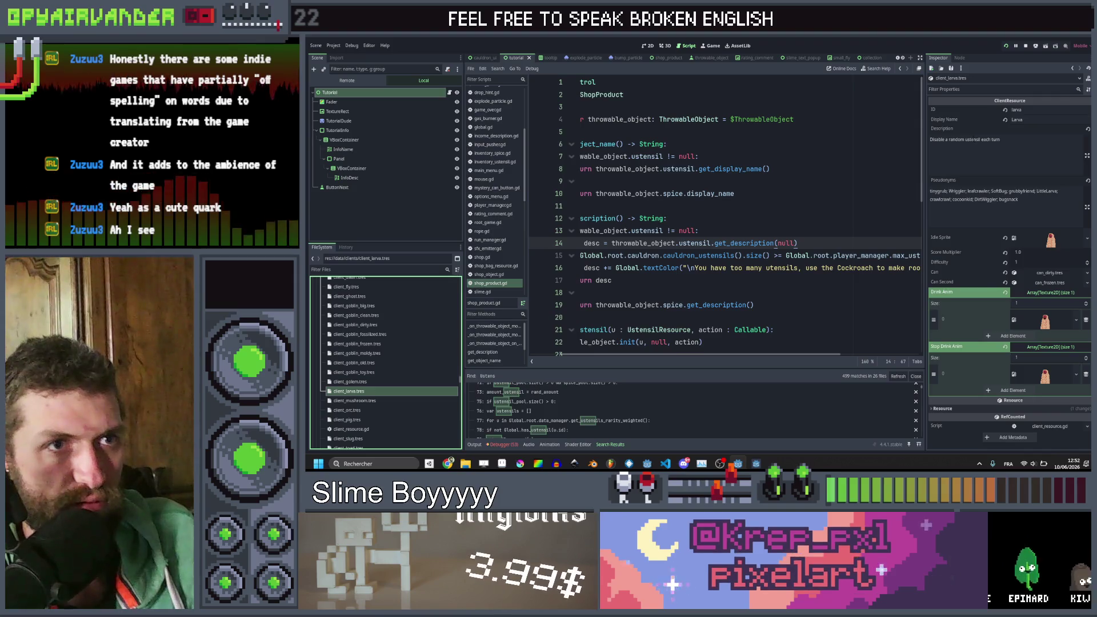
click(967, 140)
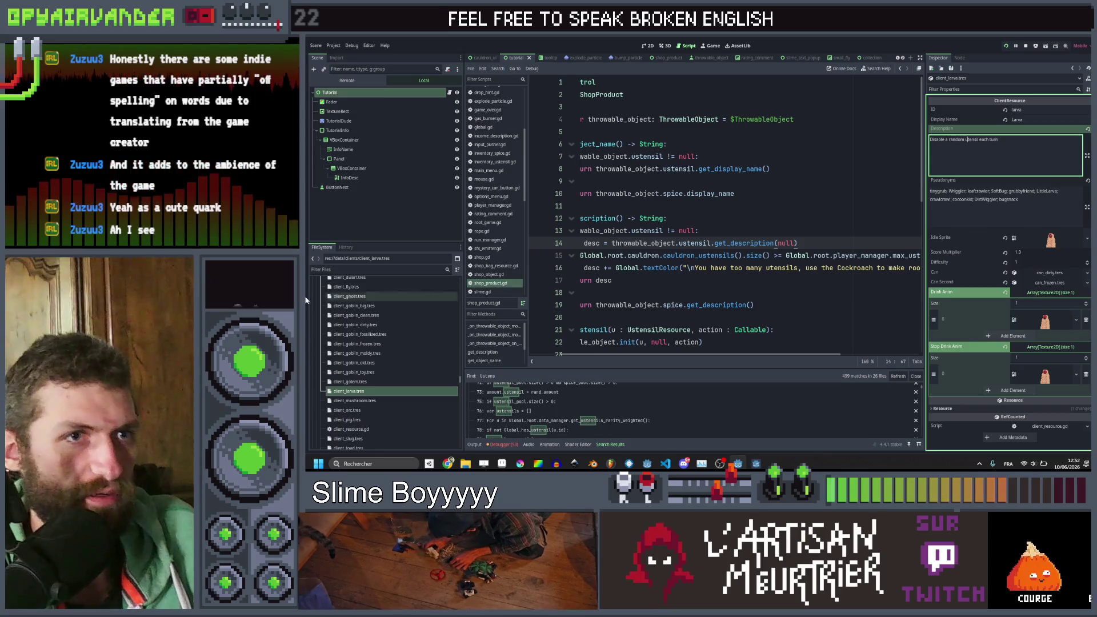
scroll(421, 331, up, 6)
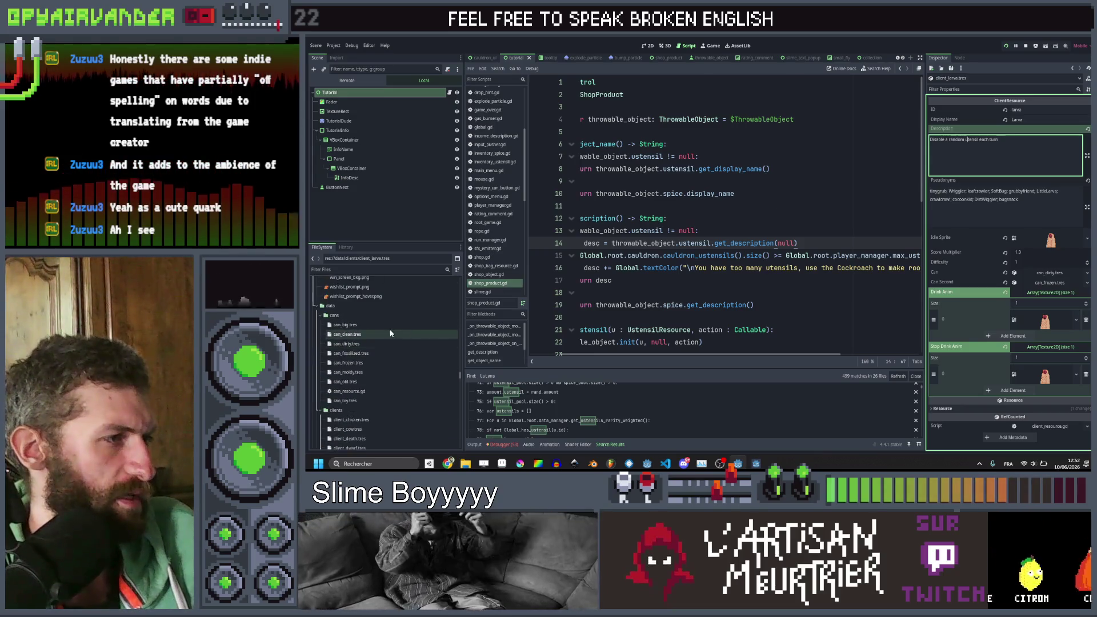
Inspect can_toy.tres's description, then return to the script editor
click(366, 401)
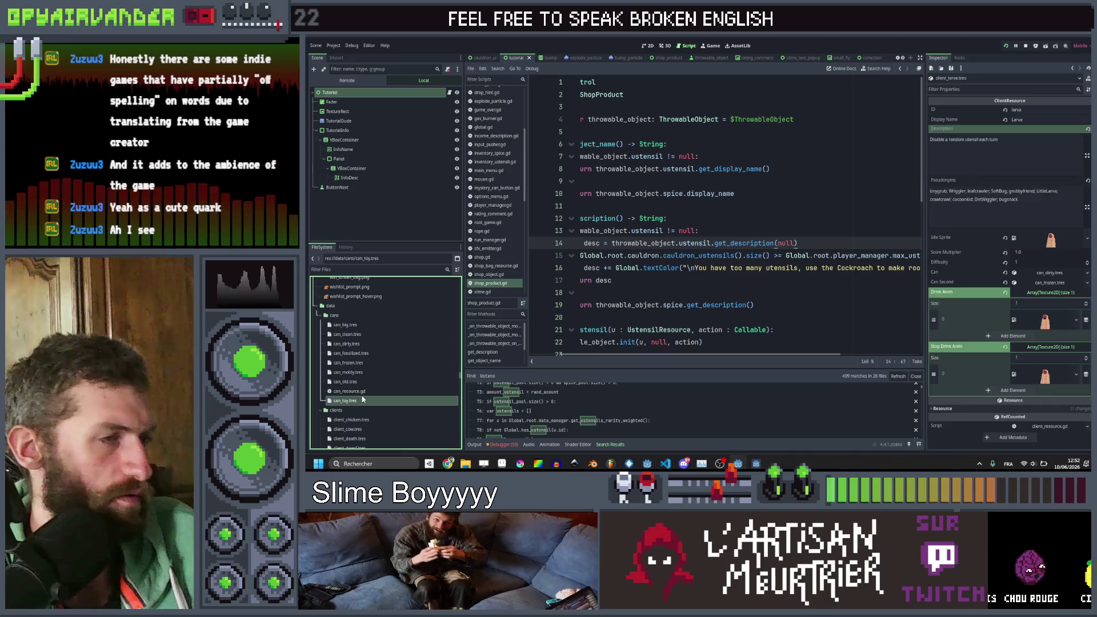
click(1009, 139)
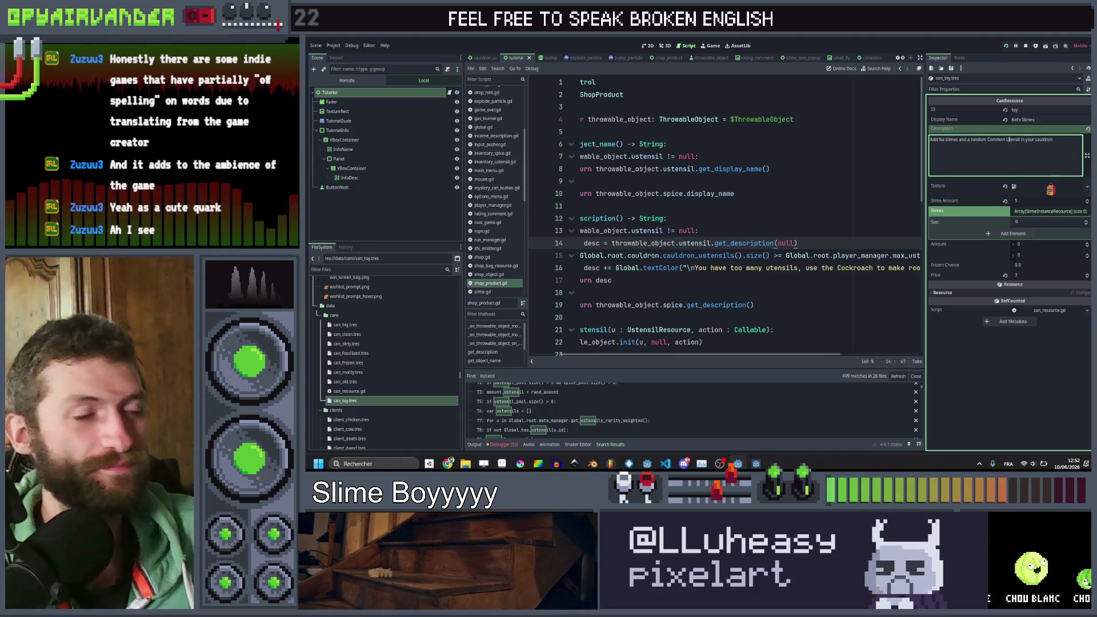
click(844, 223)
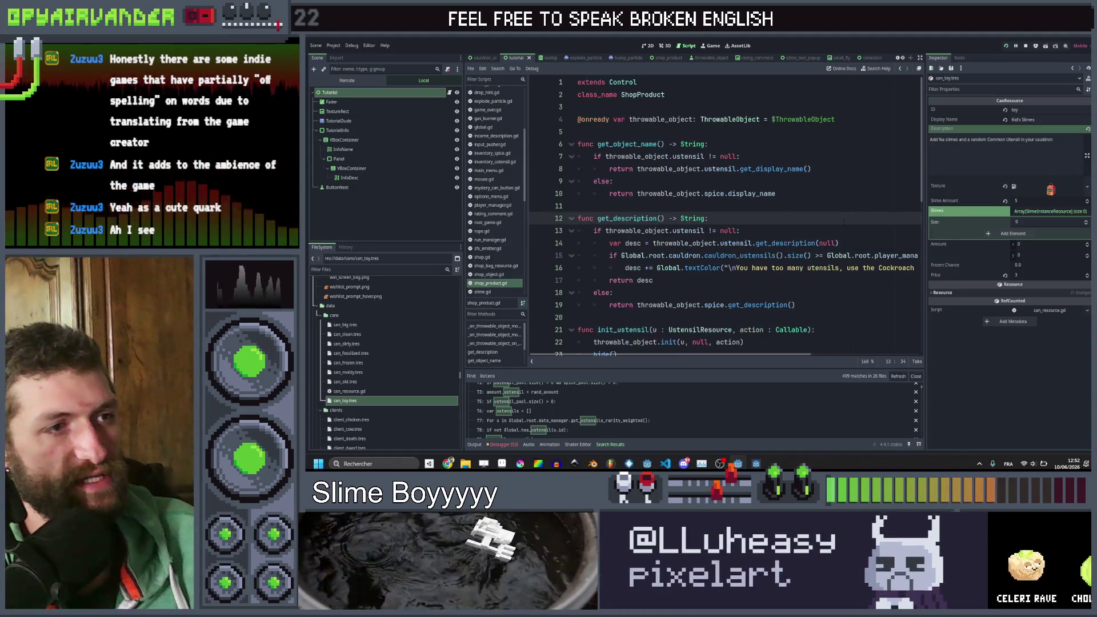
Search the project for 'cockroach' (24 matches in 6 files) and open cockroach.gd line 55
scroll(719, 201, right, 2)
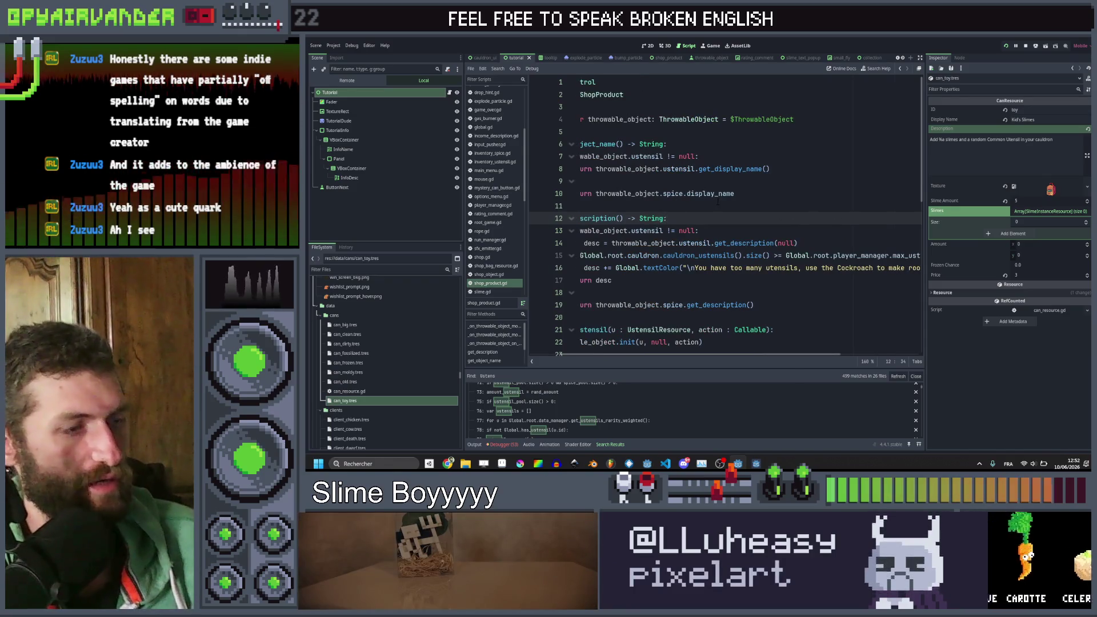
key(ctrl+shift+f)
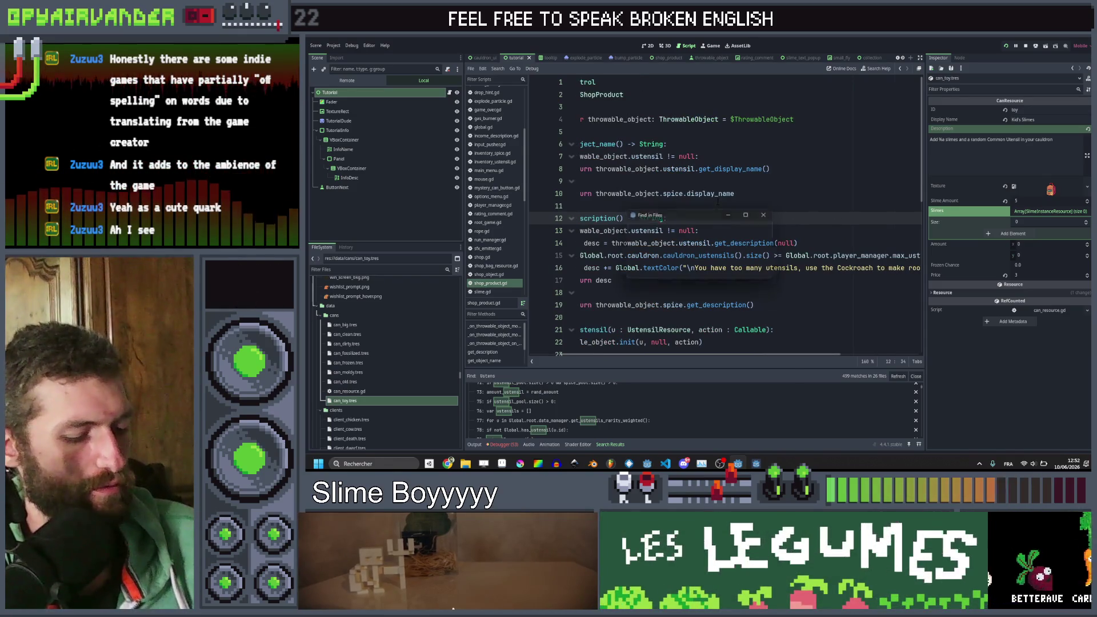
text(cockroach)
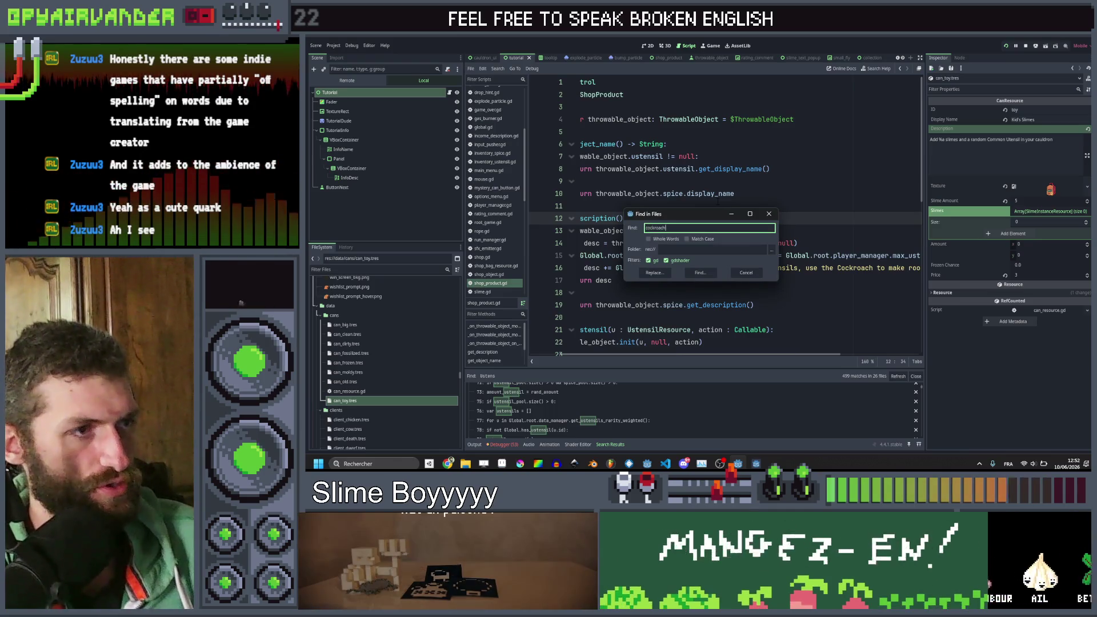
key(Return)
scroll(662, 415, down, 5)
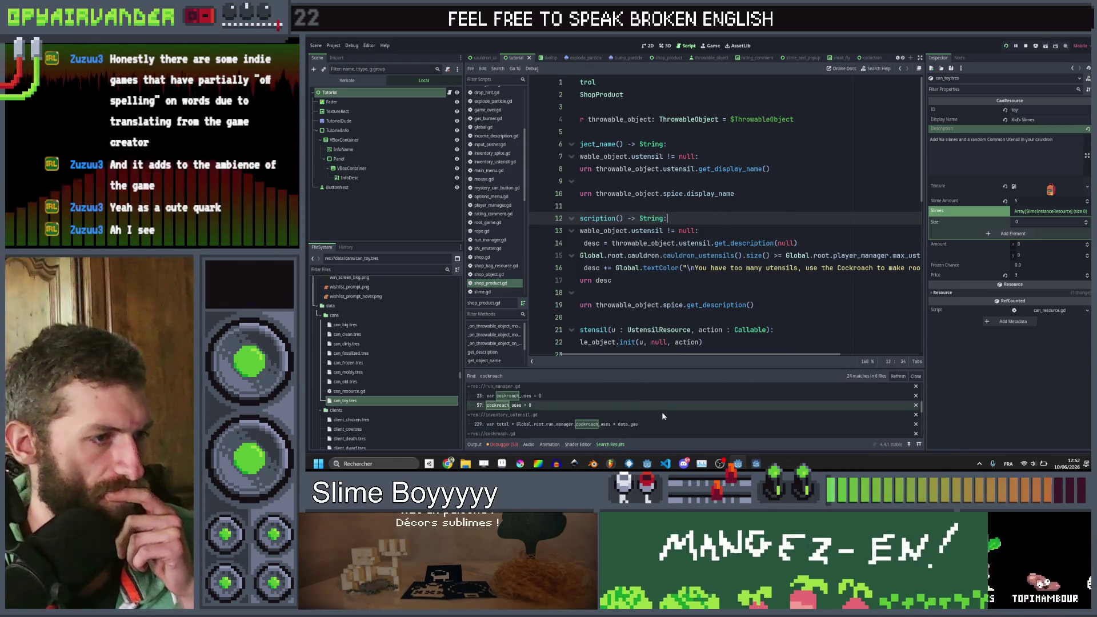
scroll(662, 416, down, 3)
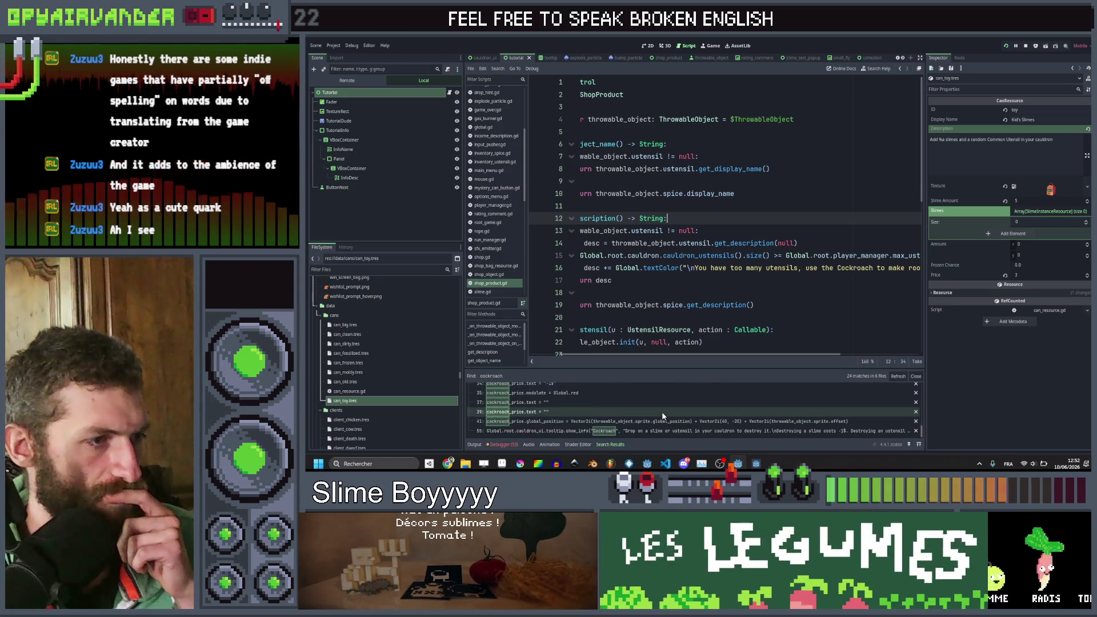
scroll(663, 422, down, 2)
click(684, 430)
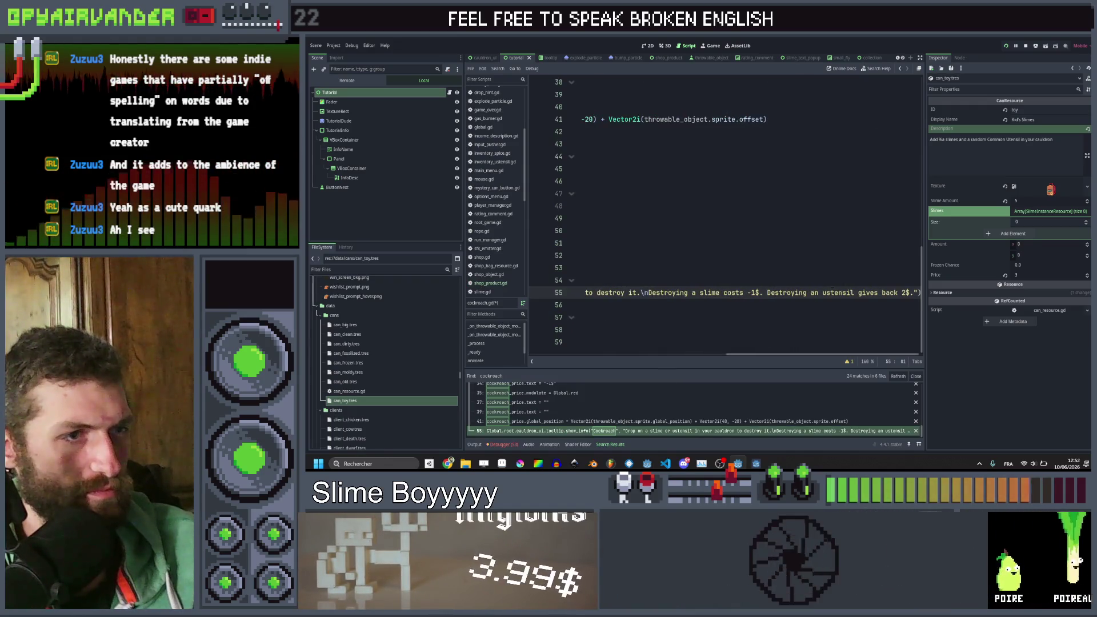
Save cockroach.gd's 'utensil' tooltip fix and scroll up from the animate function toward line 1
click(828, 265)
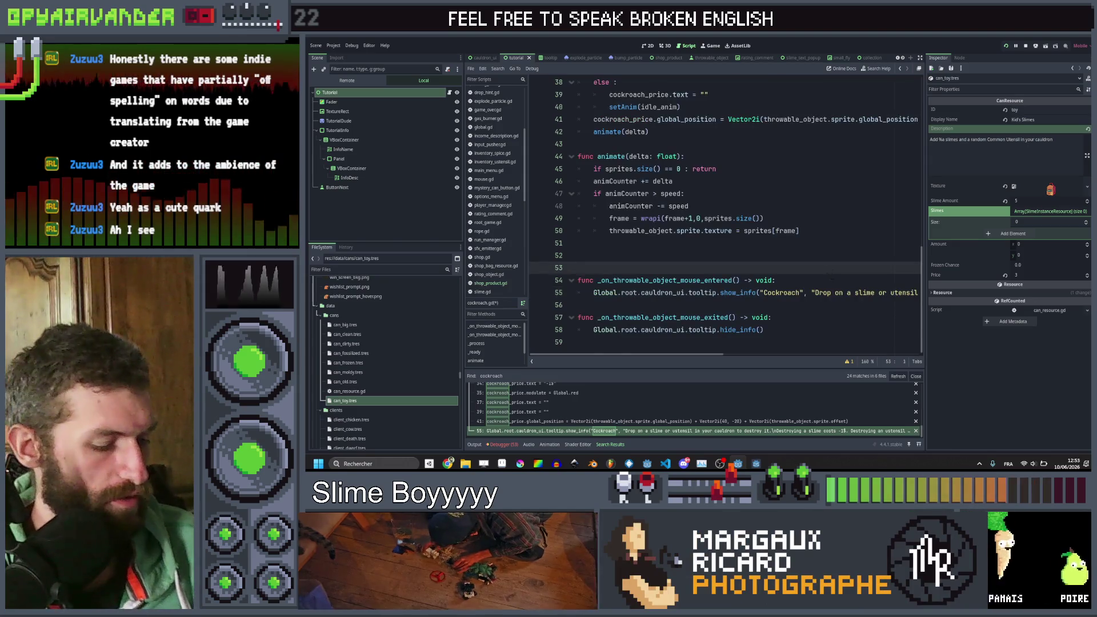
key(ctrl+s)
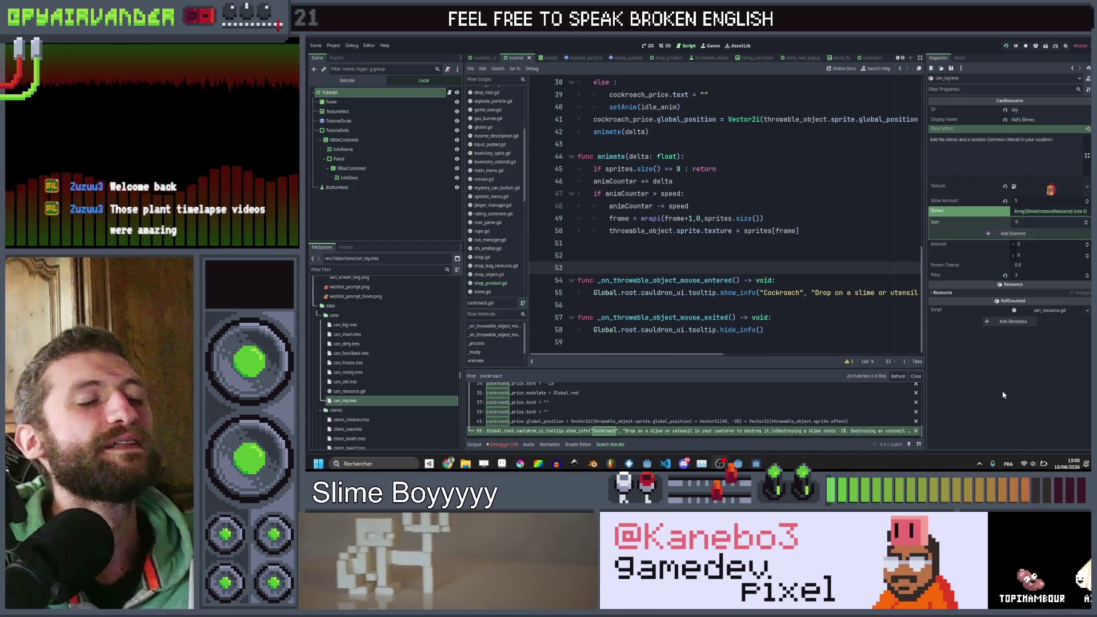
click(855, 218)
key(Up)
key(Up)
key(Up)
scroll(799, 153, up, 5)
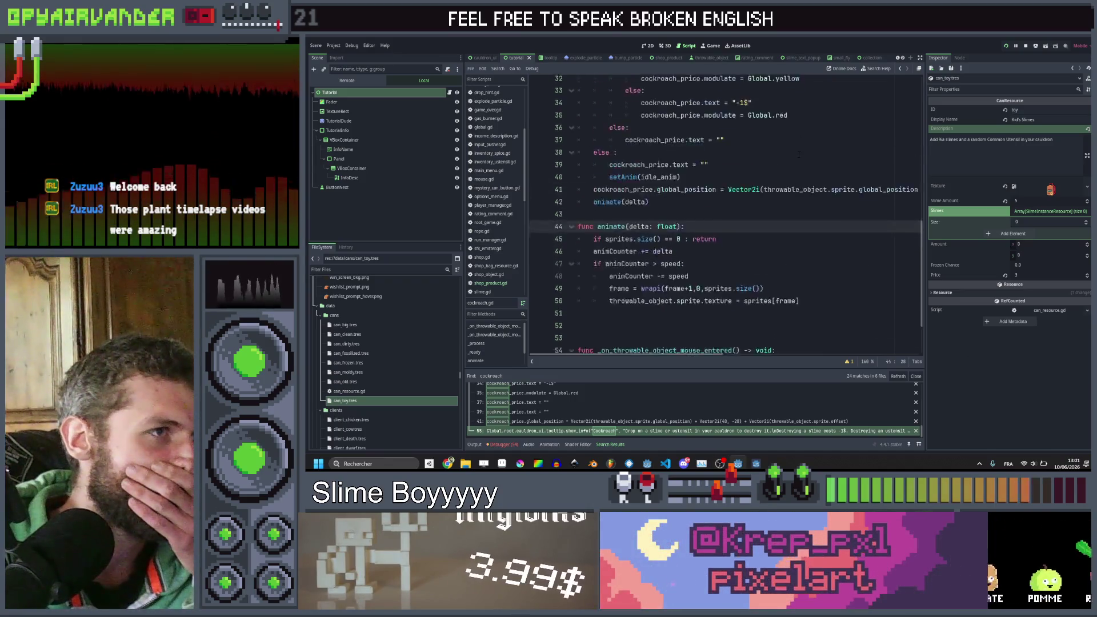
scroll(799, 153, up, 7)
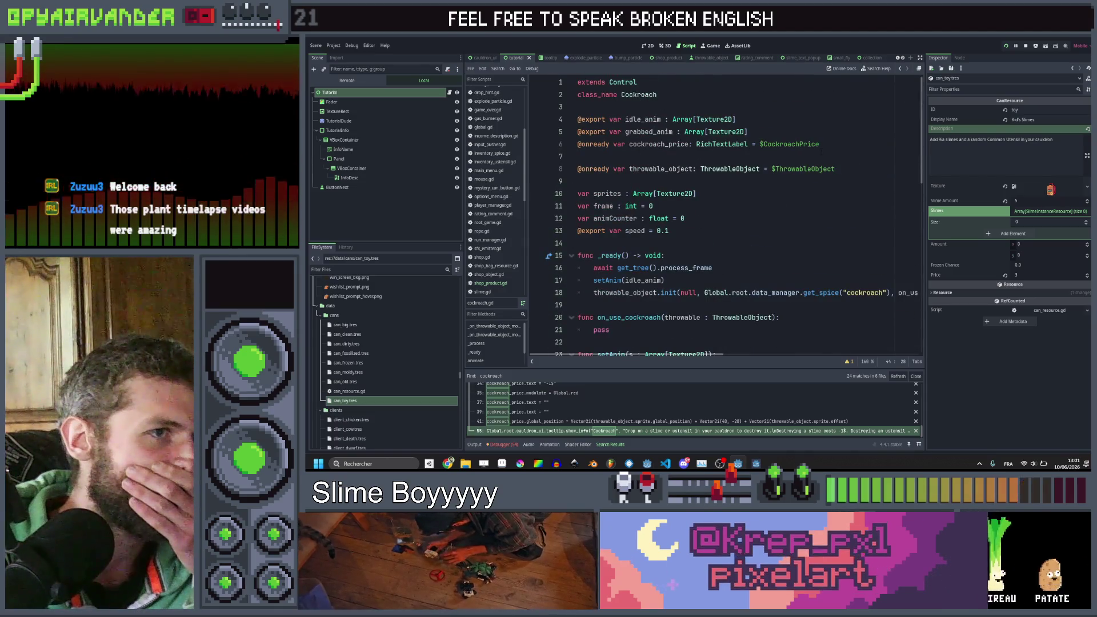
Read the Texture2D documentation in cockroach.gd, then bring up Aseprite's File menu
click(820, 156)
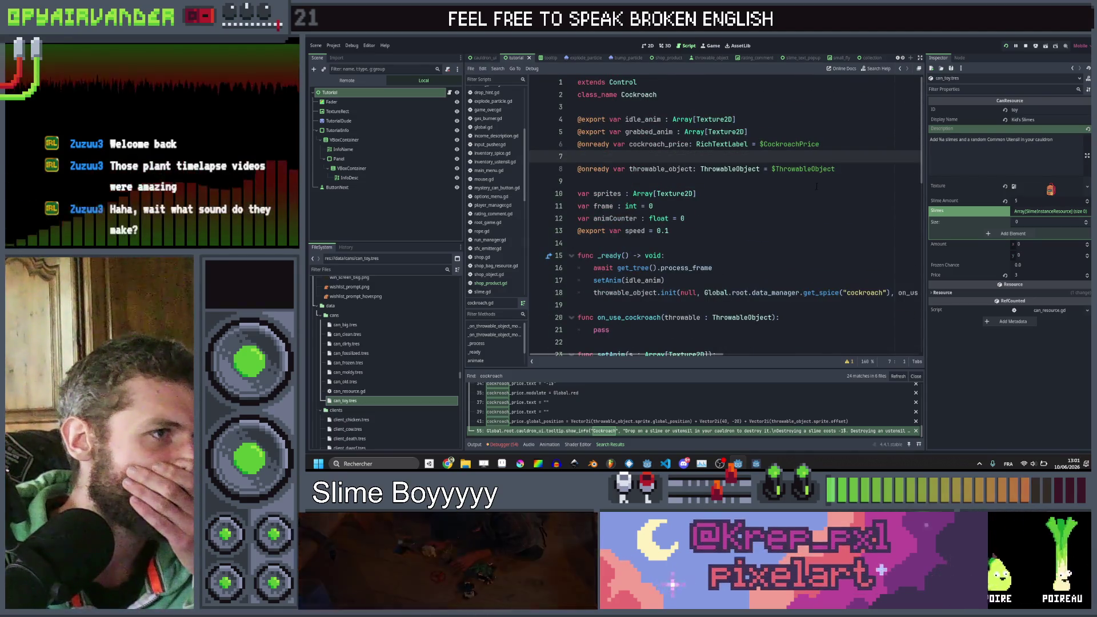
click(817, 180)
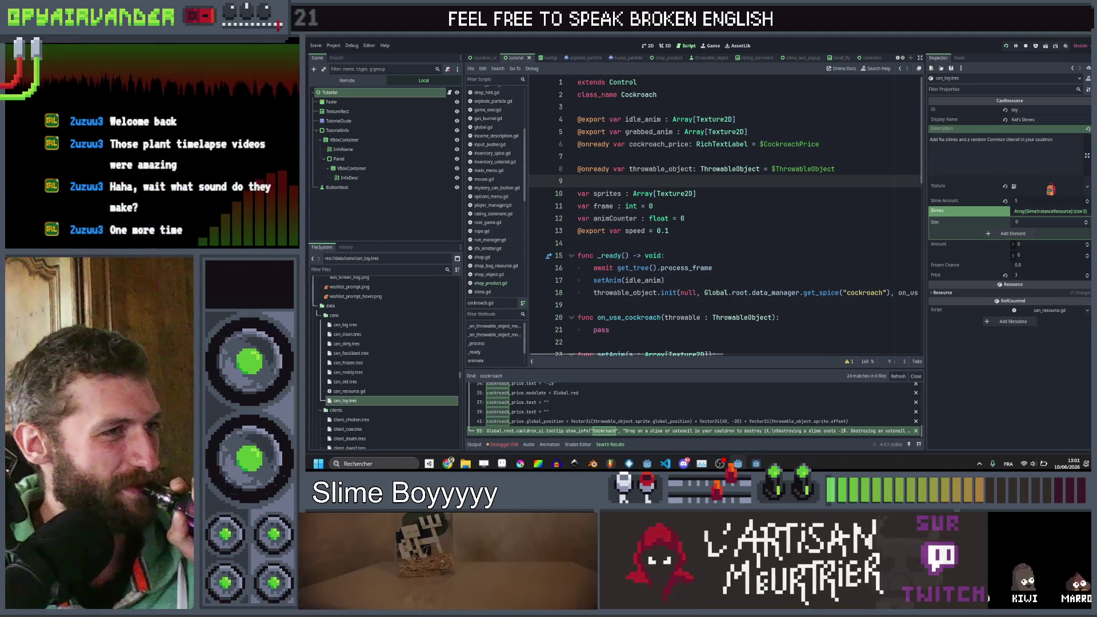
click(733, 170)
click(737, 157)
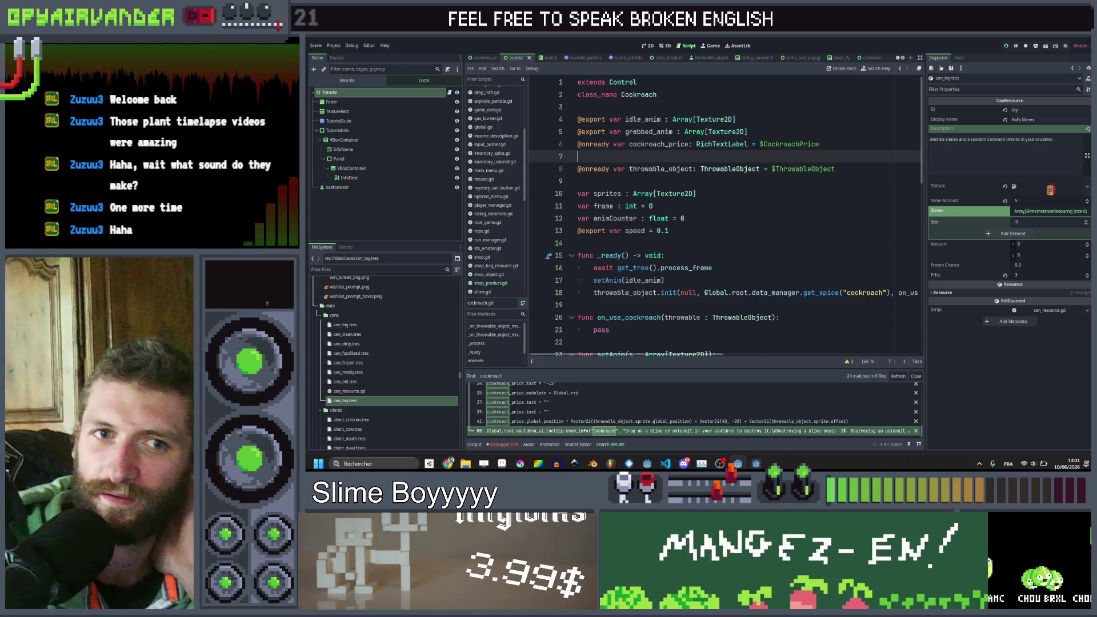
mouse_move(680, 195)
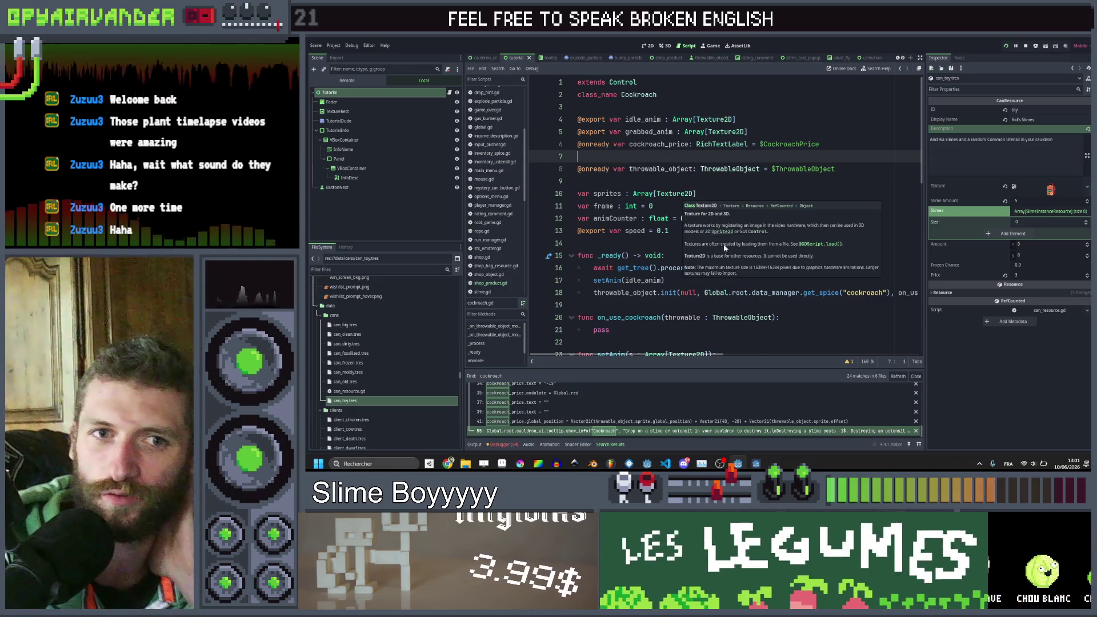
click(732, 181)
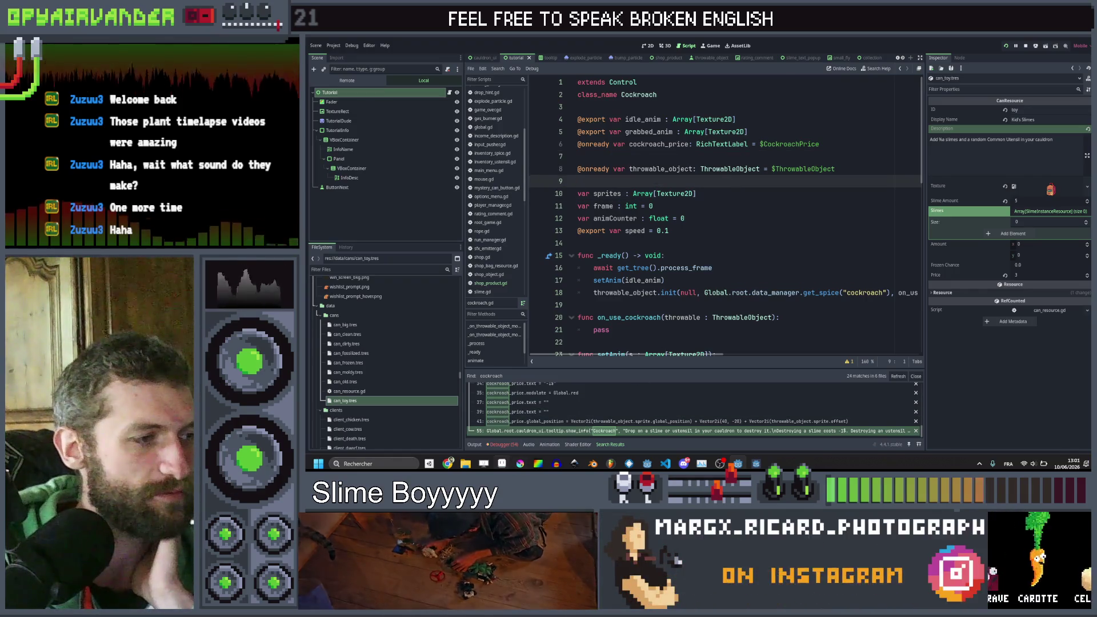
click(520, 463)
click(314, 42)
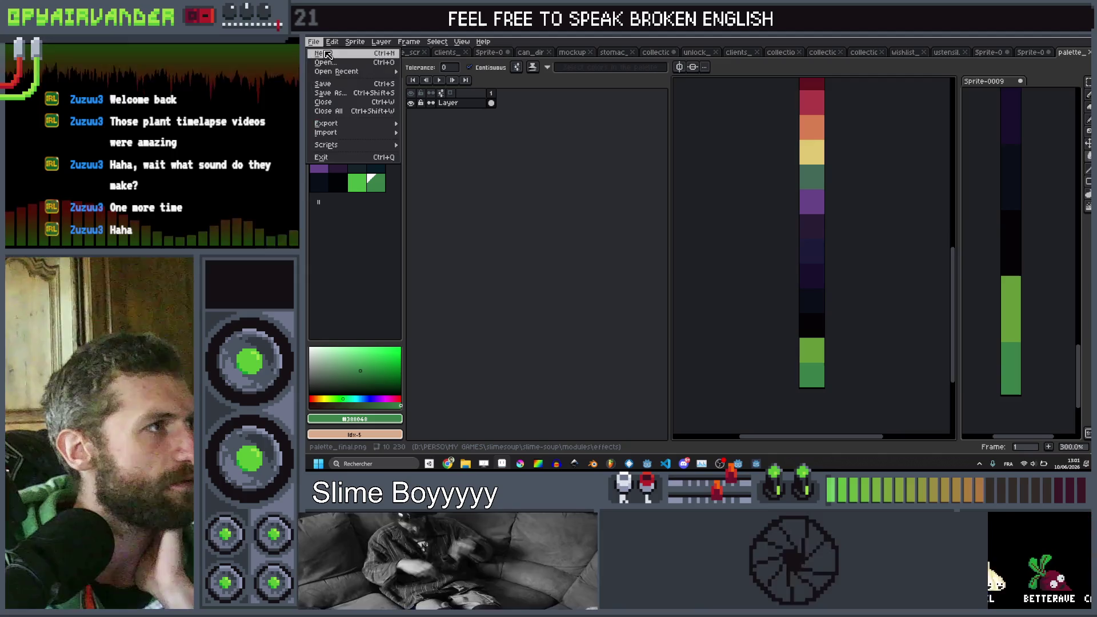
Start File > Open in Aseprite and navigate up to the slime-soup project's art folder
click(337, 64)
click(423, 131)
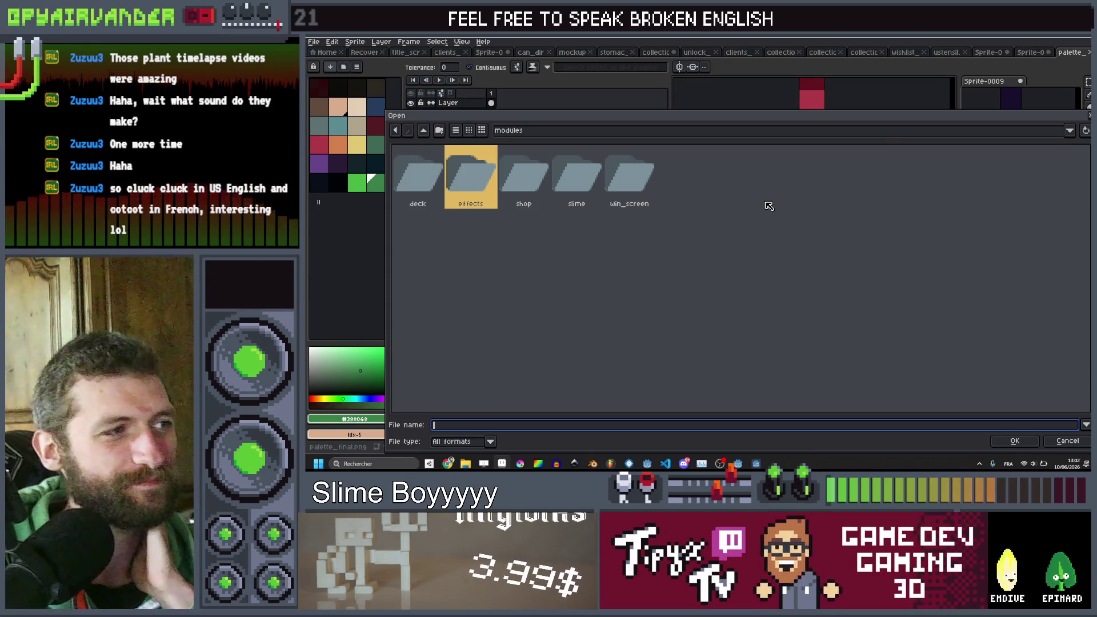
click(430, 133)
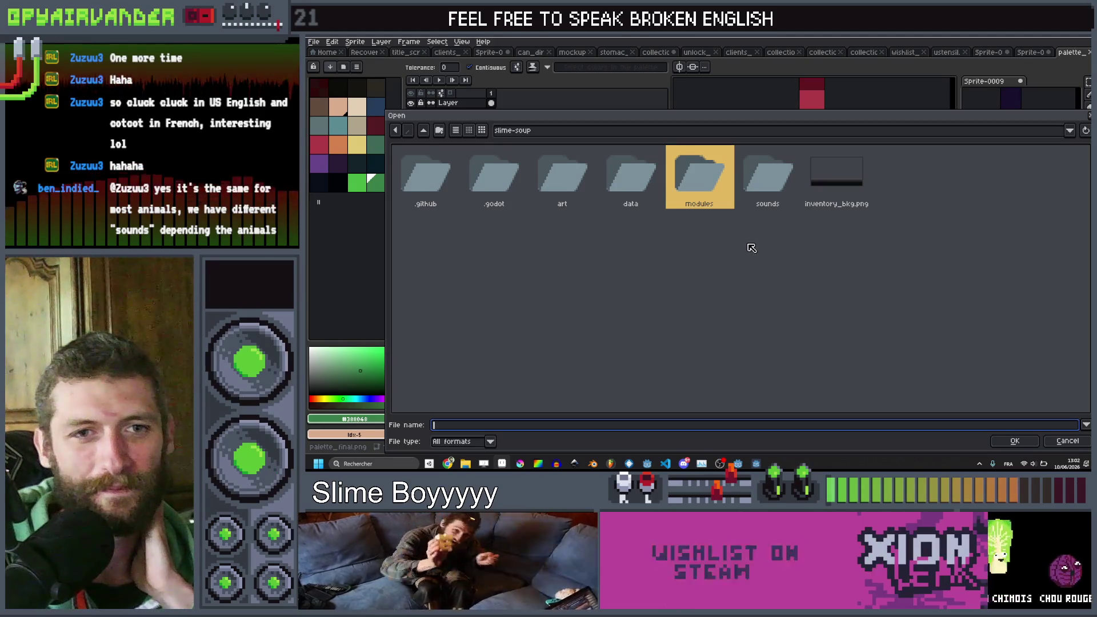
click(963, 244)
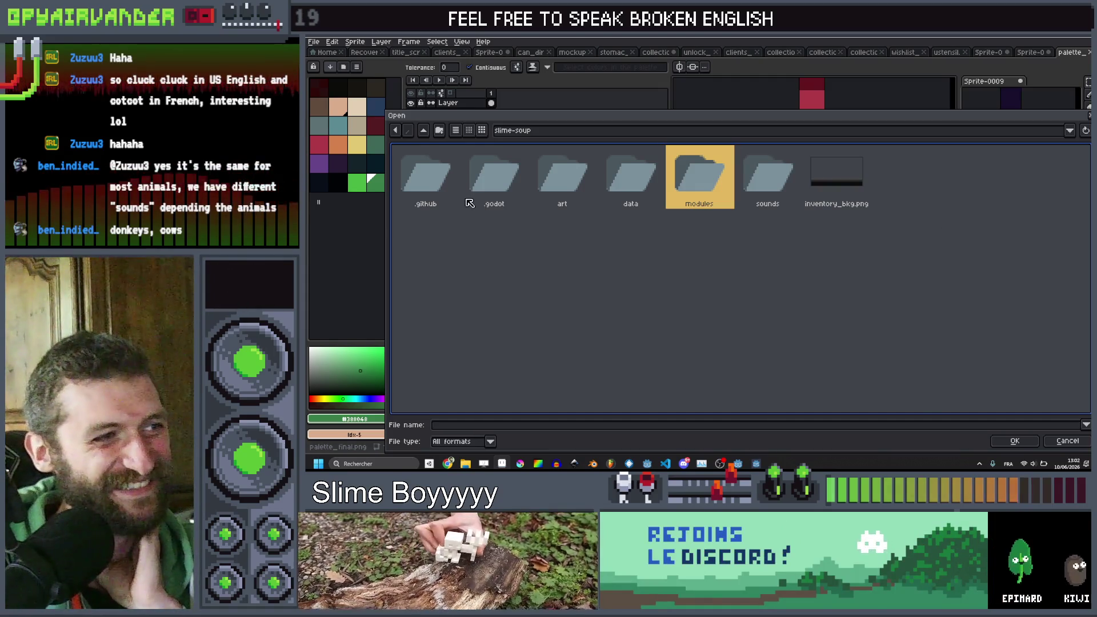
double_click(585, 192)
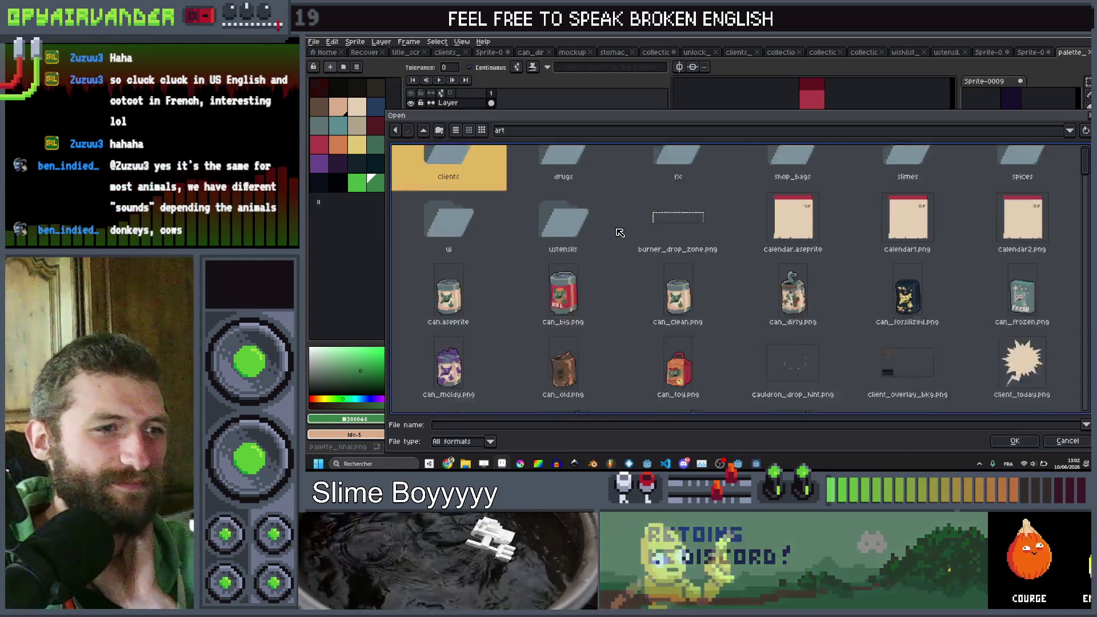
Select and open mockup_cauldron_walls.png from the art folder
scroll(621, 233, down, 15)
scroll(622, 232, down, 10)
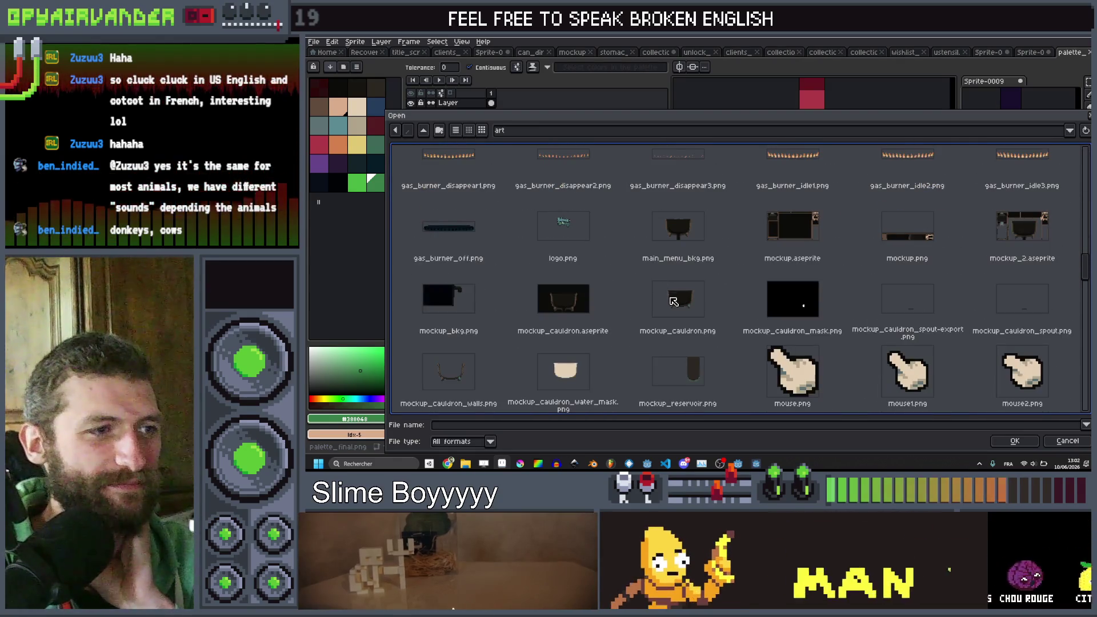
click(673, 301)
key(Left)
scroll(652, 289, down, 1)
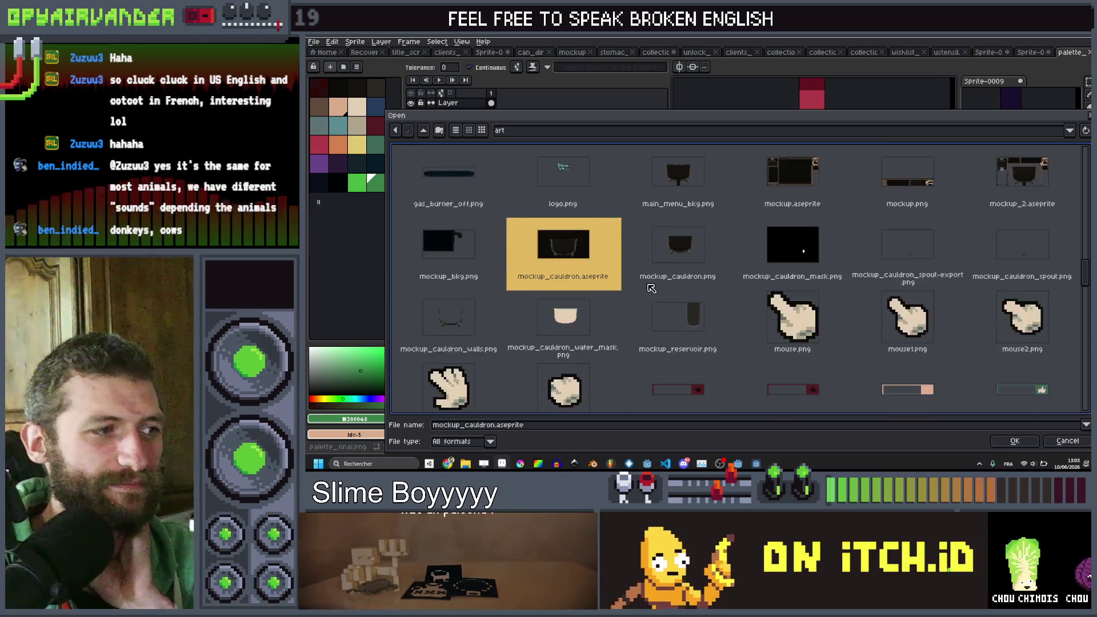
key(Down)
key(Left)
key(Return)
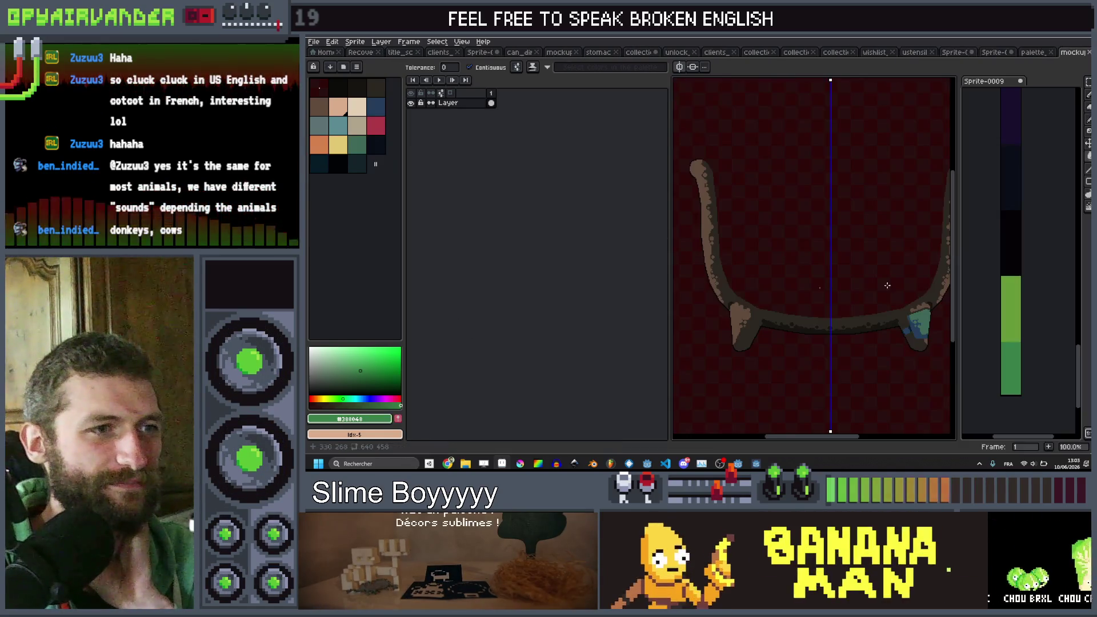
Widen the Aseprite canvas by dragging the side panel splitters outward to fit the cauldron
scroll(836, 288, down, 1)
scroll(857, 291, up, 1)
mouse_move(884, 297)
mouse_down()
mouse_move(850, 304)
mouse_move(881, 289)
mouse_up()
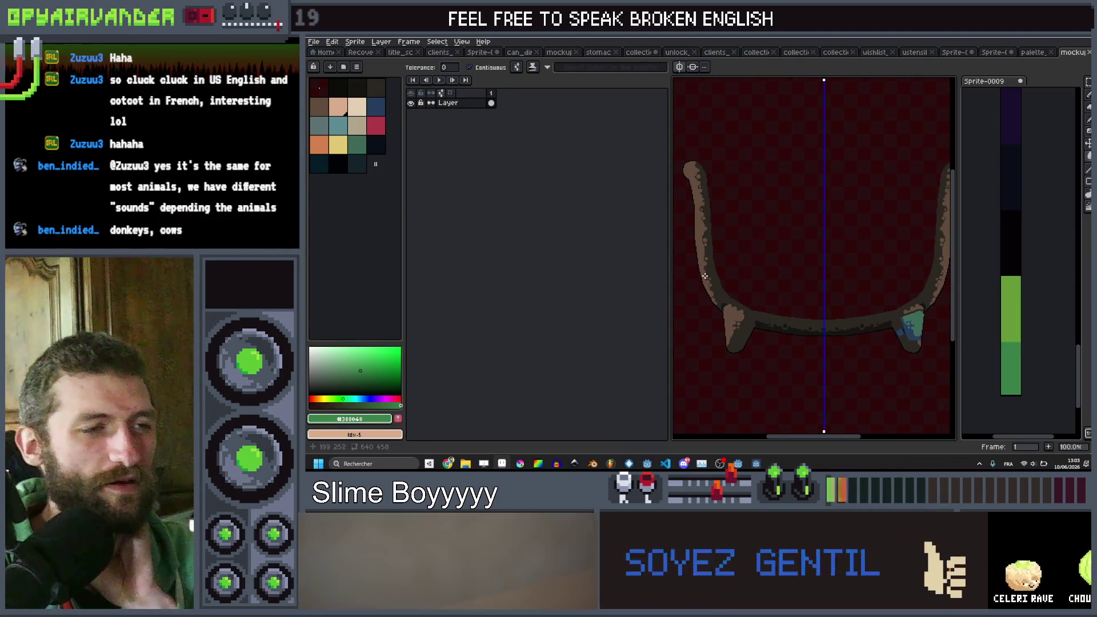
drag(671, 280, 578, 285)
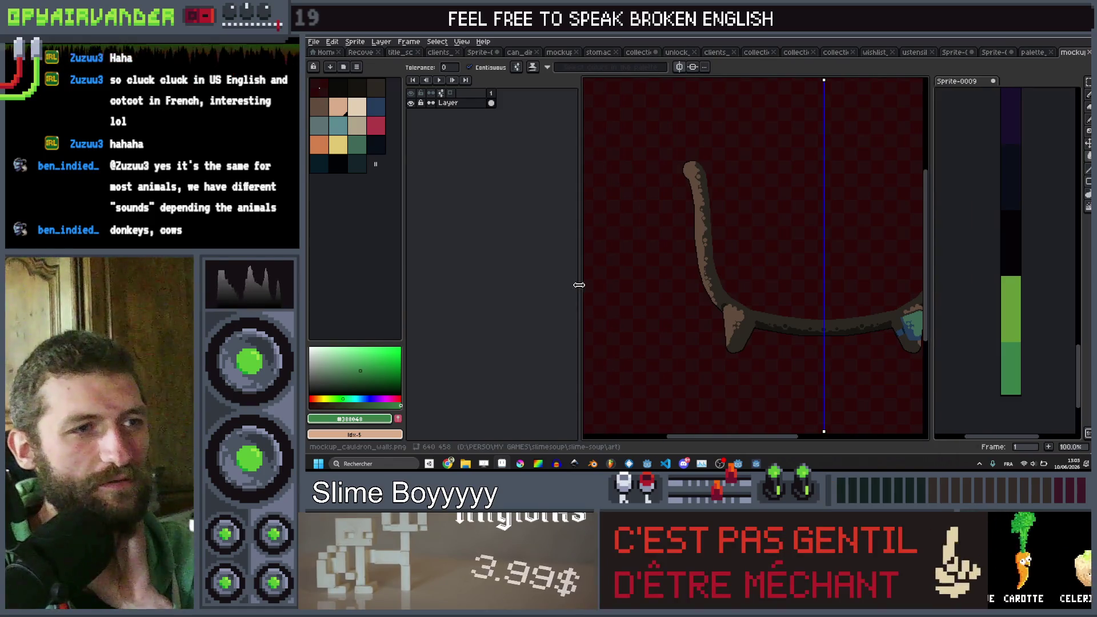
drag(938, 255, 1005, 259)
mouse_move(884, 260)
mouse_down()
mouse_move(833, 263)
mouse_move(827, 283)
mouse_up()
Zoom and pan over the U-shaped cauldron walls sprite, then shrink the Aseprite window
scroll(825, 284, up, 3)
scroll(823, 280, down, 2)
scroll(816, 261, up, 1)
scroll(816, 261, down, 1)
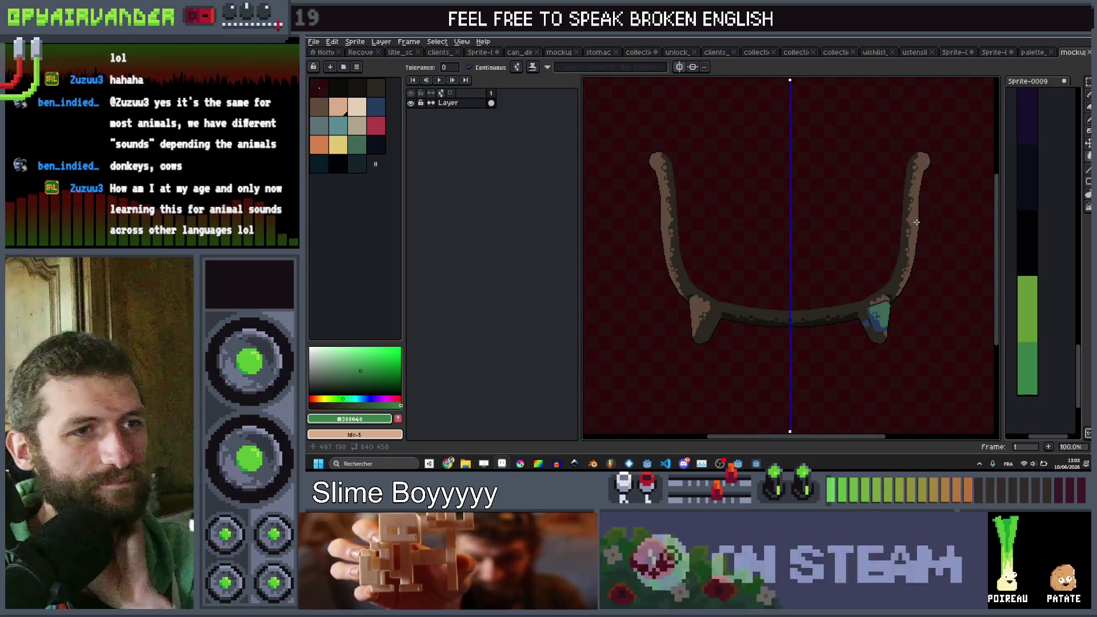
scroll(909, 194, up, 2)
scroll(906, 189, down, 2)
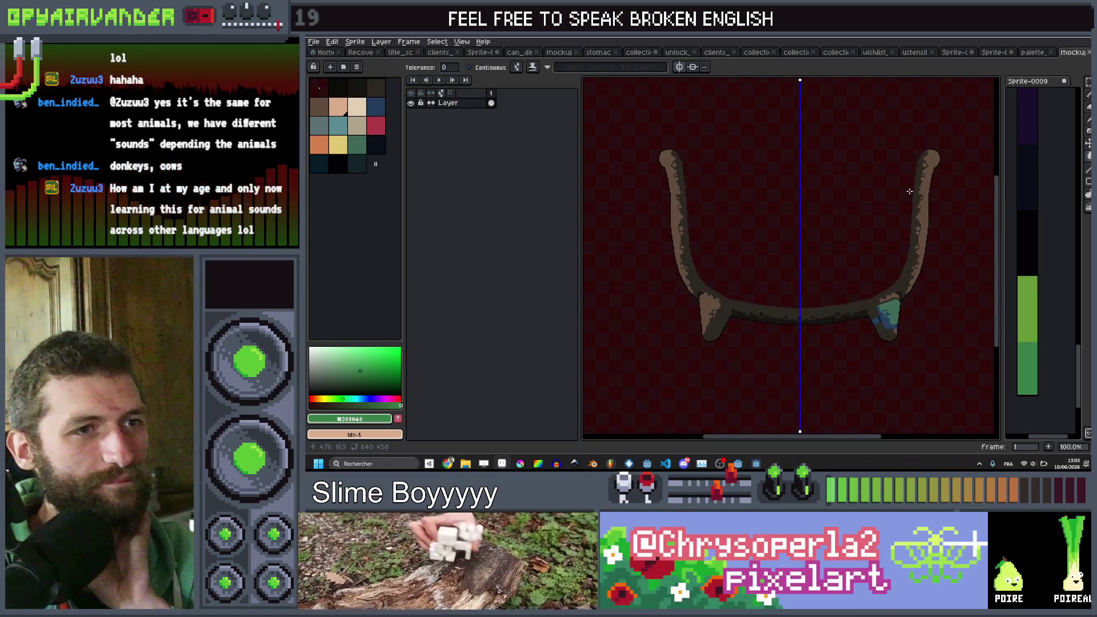
scroll(900, 200, up, 1)
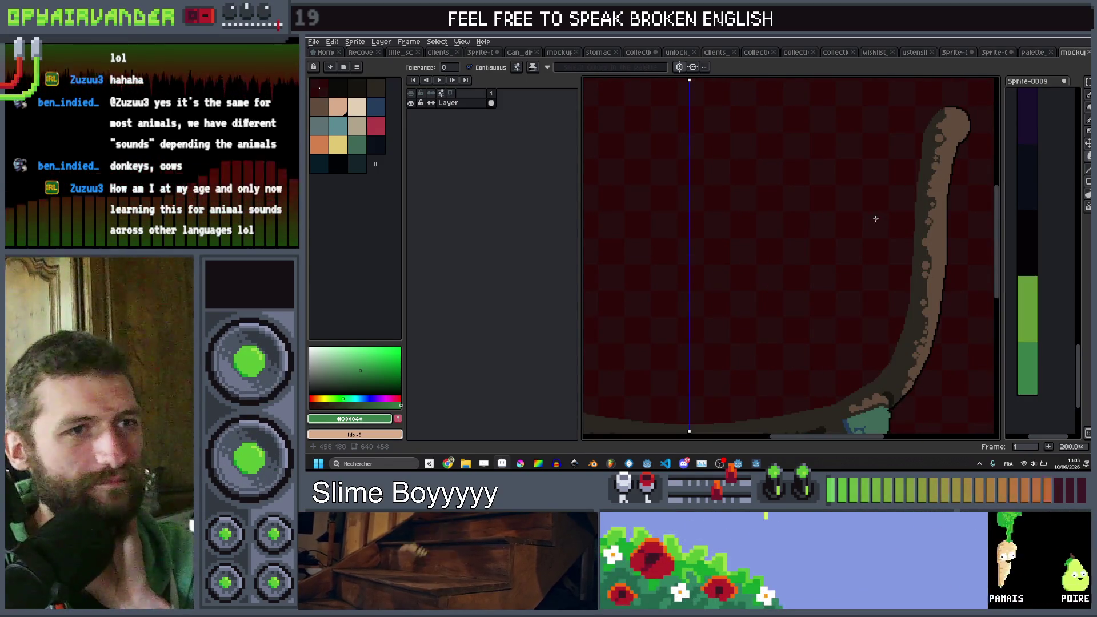
scroll(872, 221, down, 1)
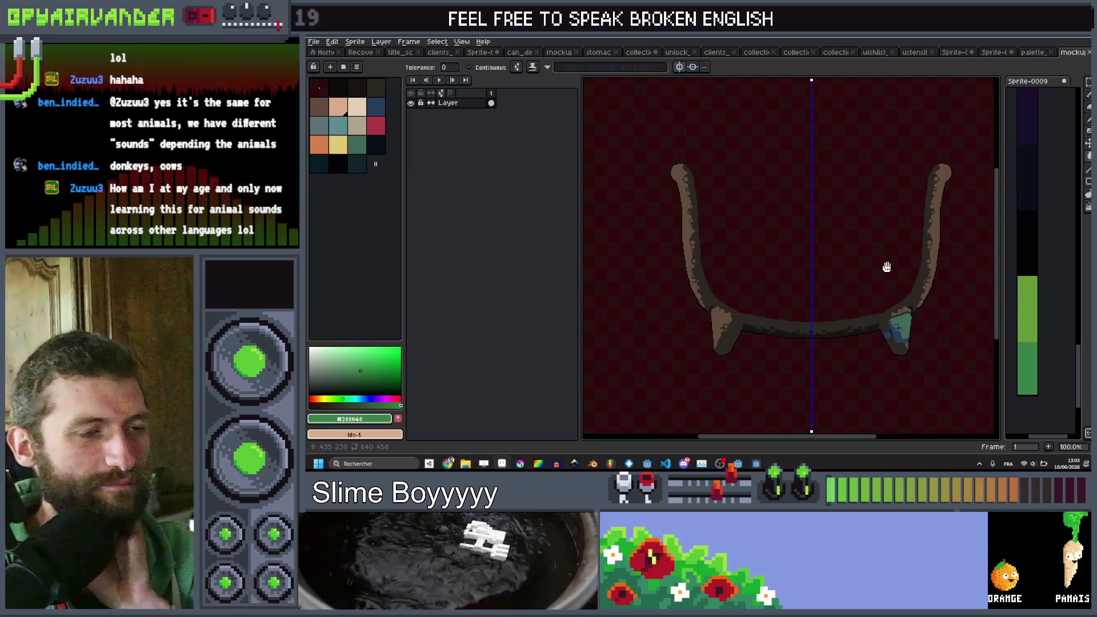
drag(907, 246, 902, 265)
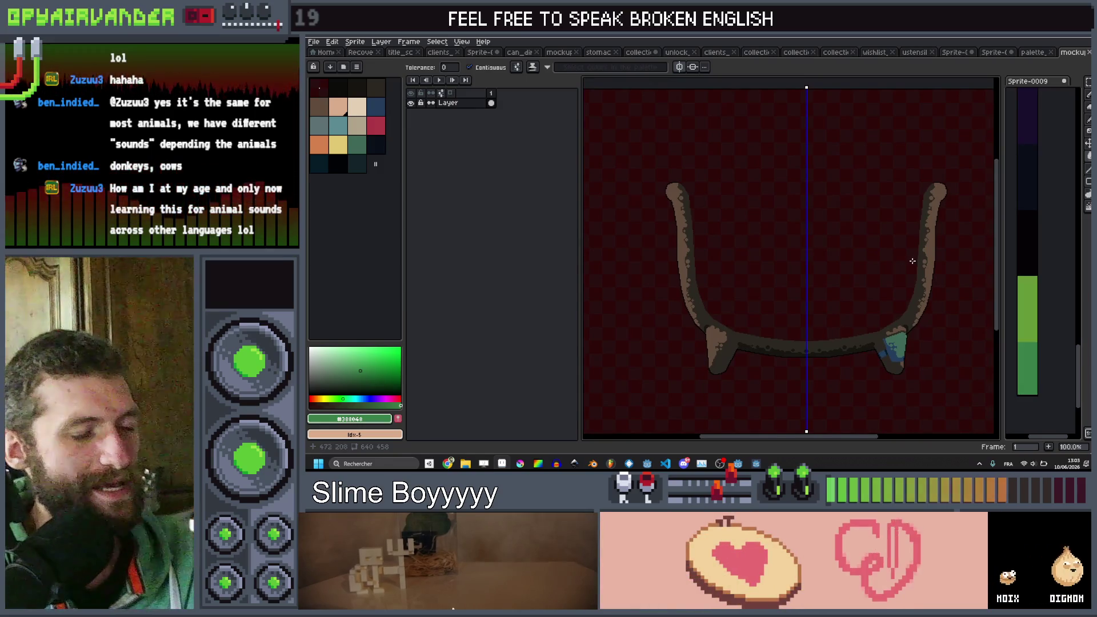
scroll(891, 275, down, 1)
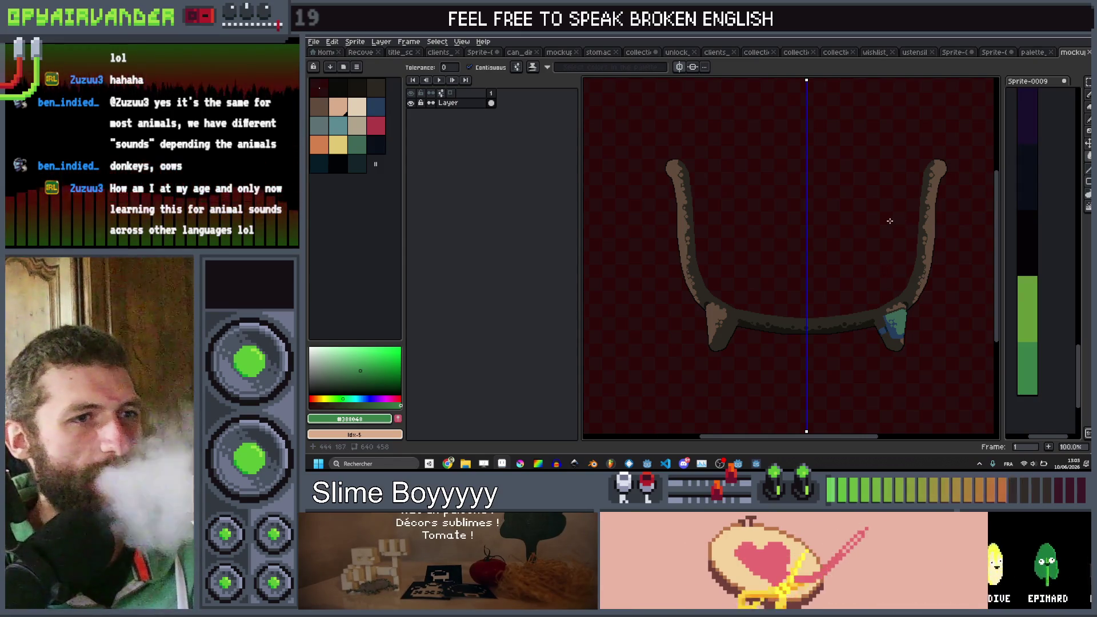
key(super+Down)
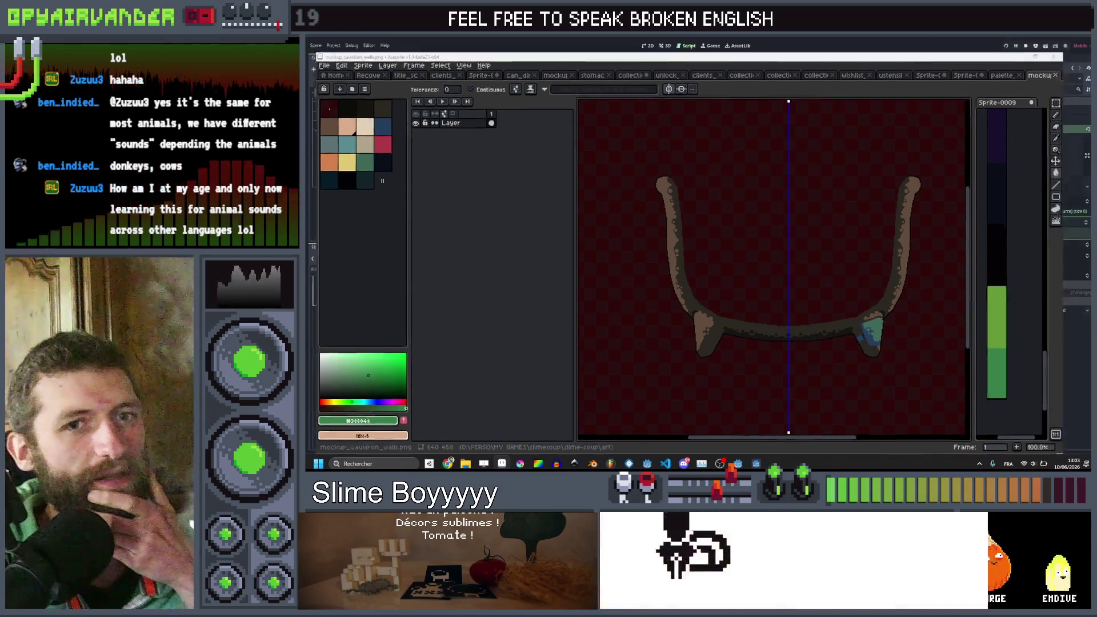
Create a new folder named 'cauldron_types' inside res://data in the FileSystem dock
key(super+Down)
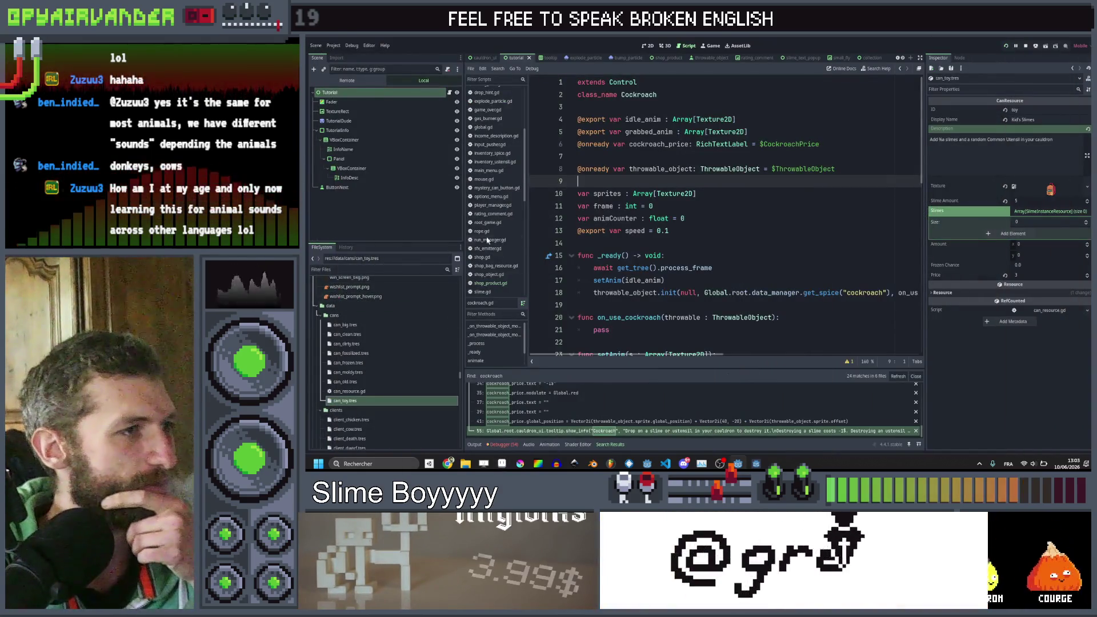
scroll(364, 324, up, 3)
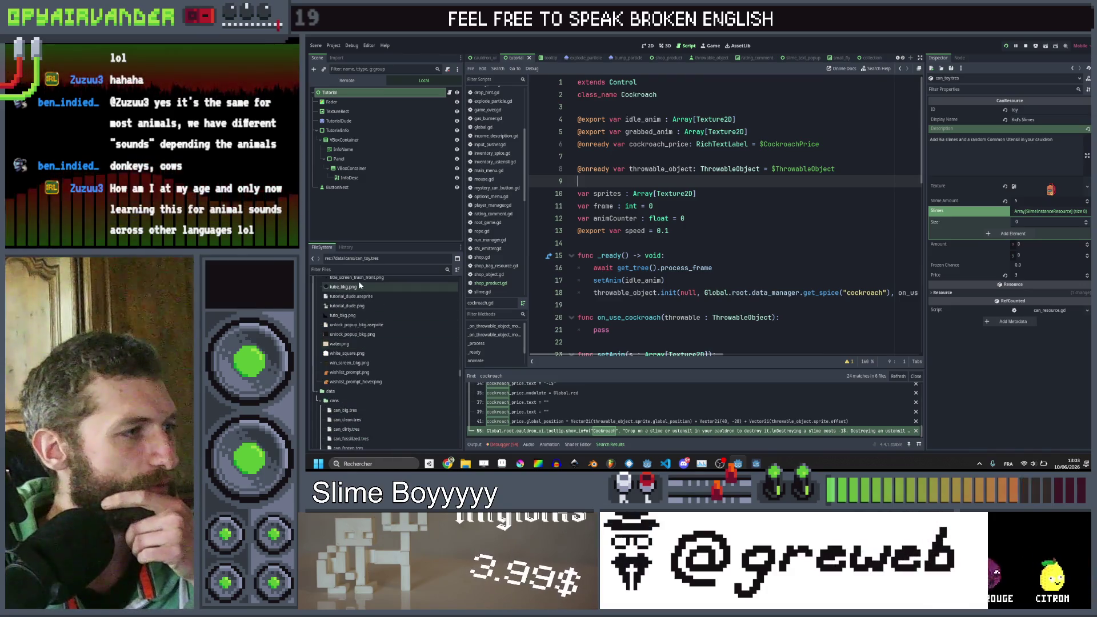
right_click(337, 391)
mouse_move(384, 330)
click(422, 324)
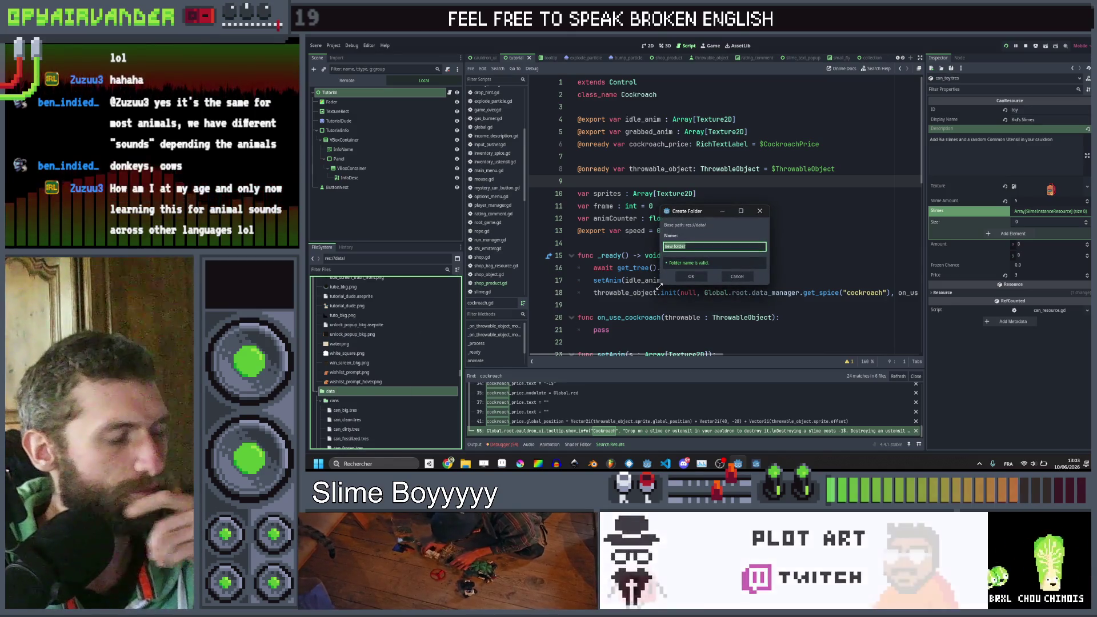
text(cauldron_typ)
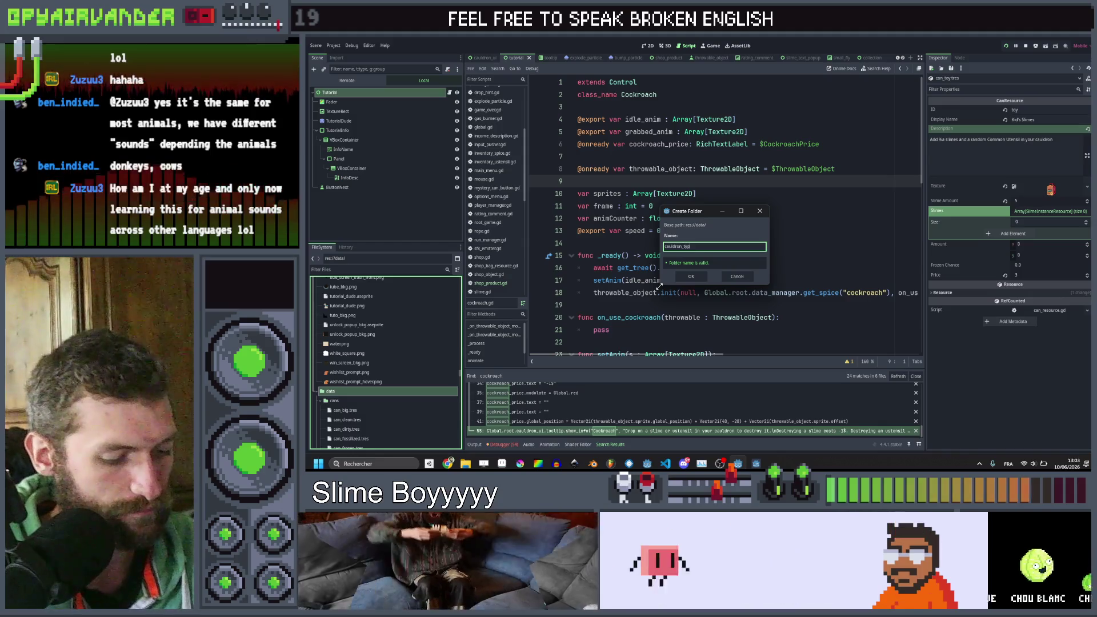
key(Return)
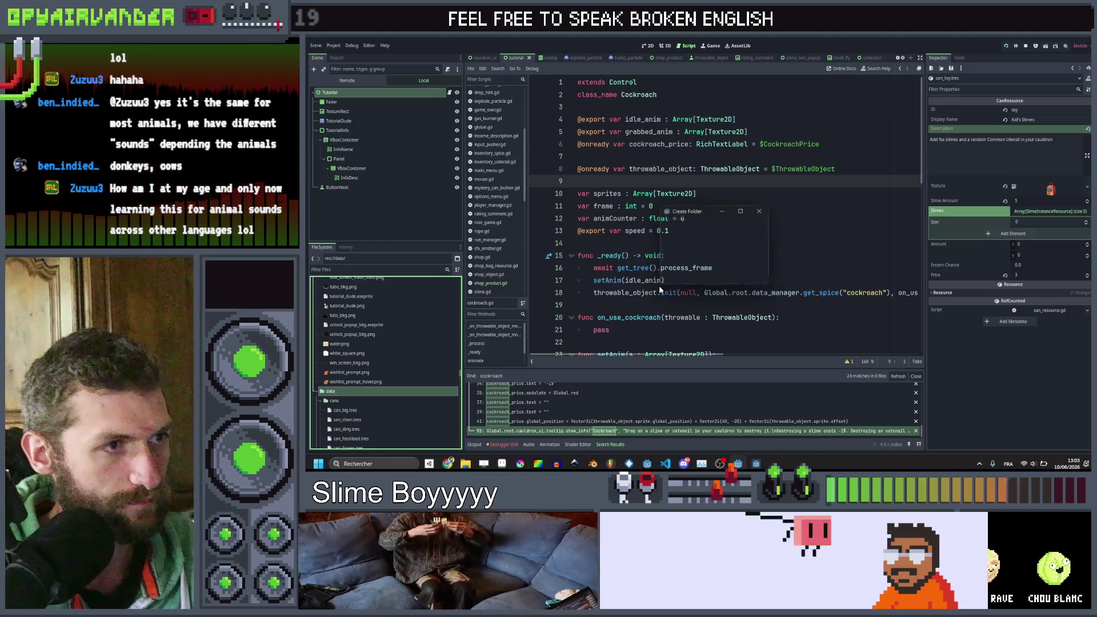
scroll(337, 356, down, 5)
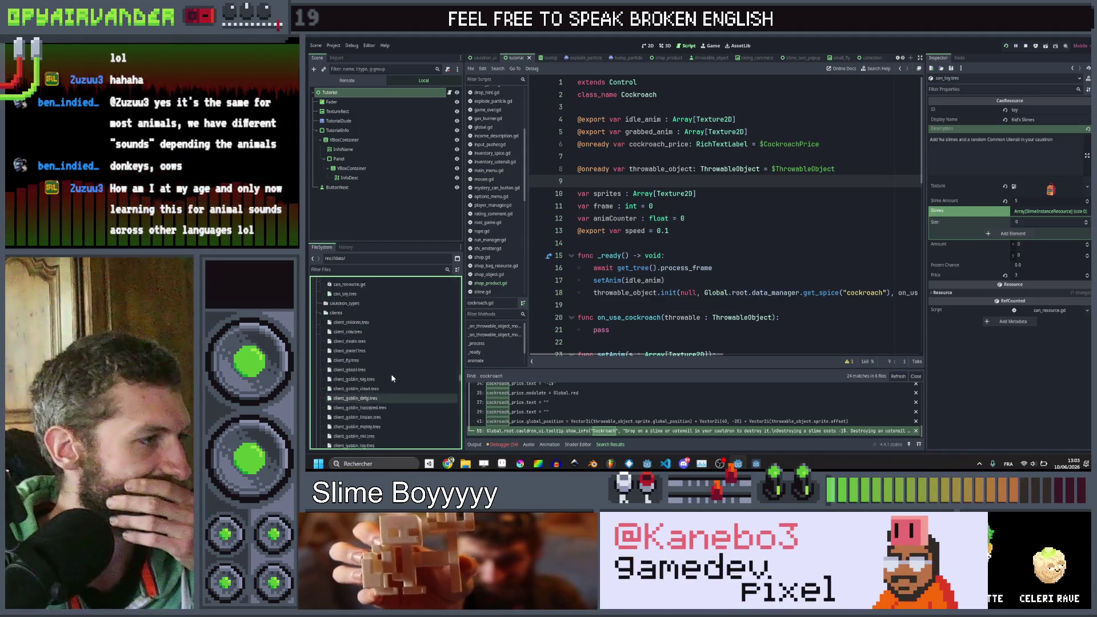
Create the cauldron_type.gd script in the cauldron_types folder and open it for editing
right_click(339, 346)
mouse_move(407, 324)
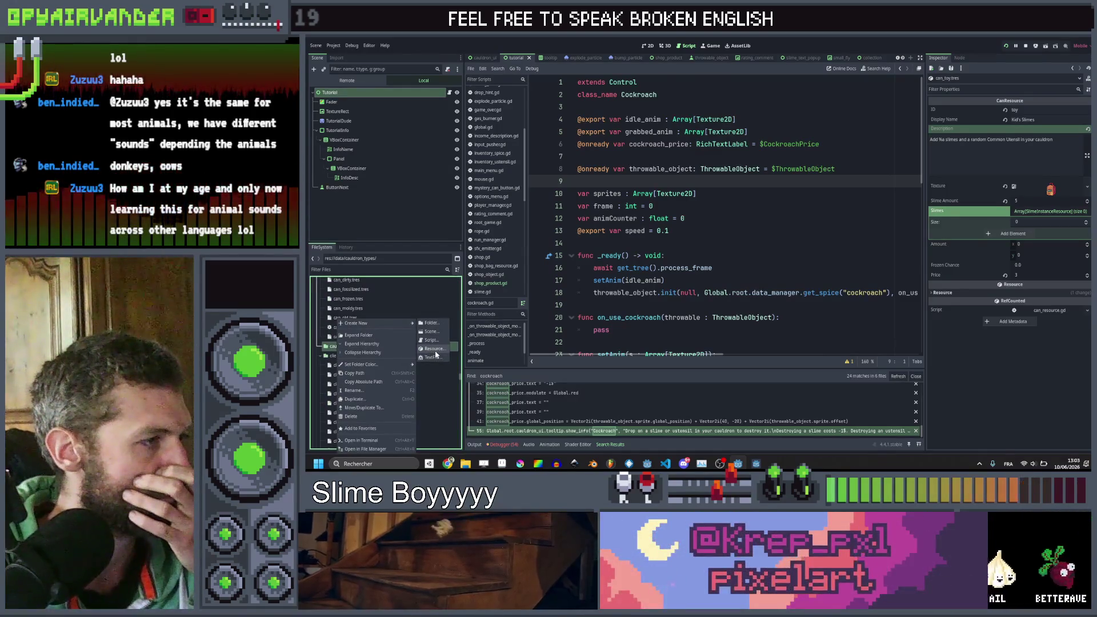
click(431, 340)
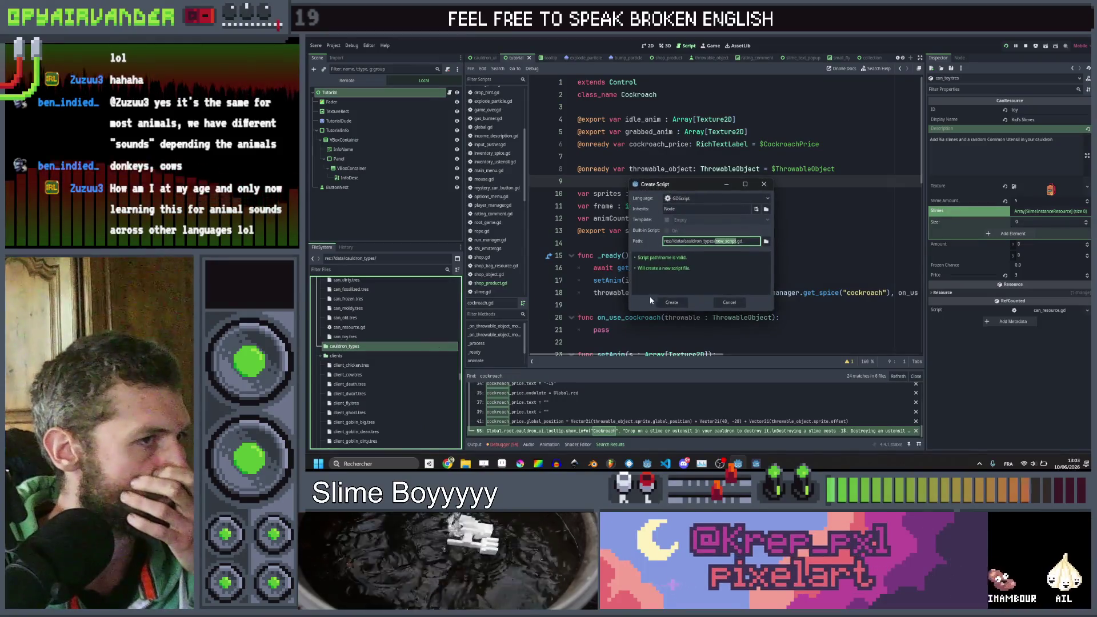
text(dron_ty)
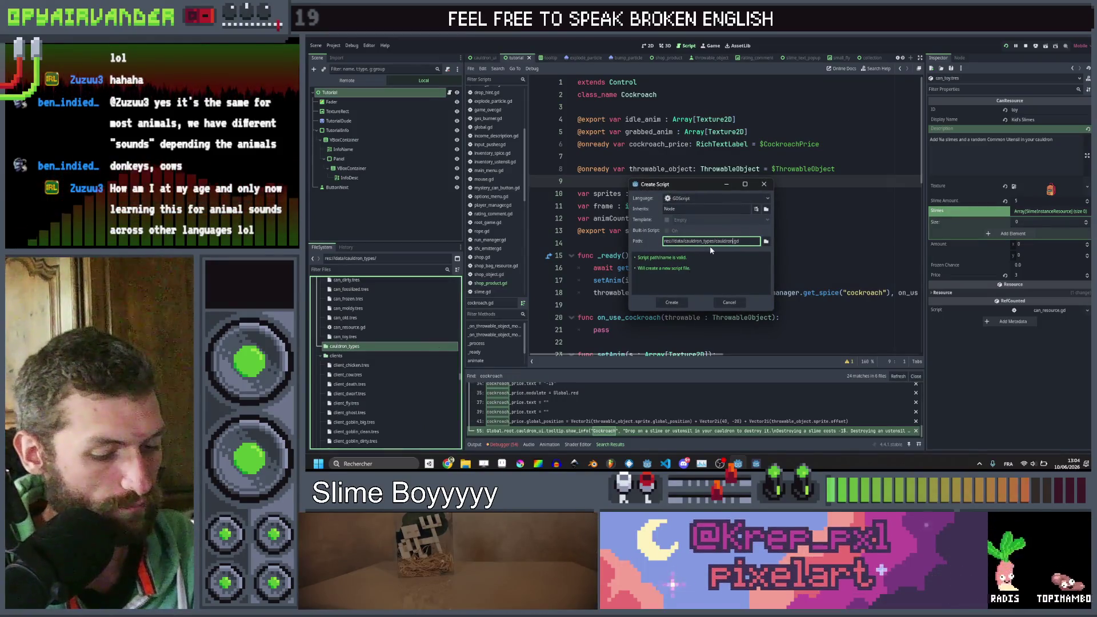
text(pe)
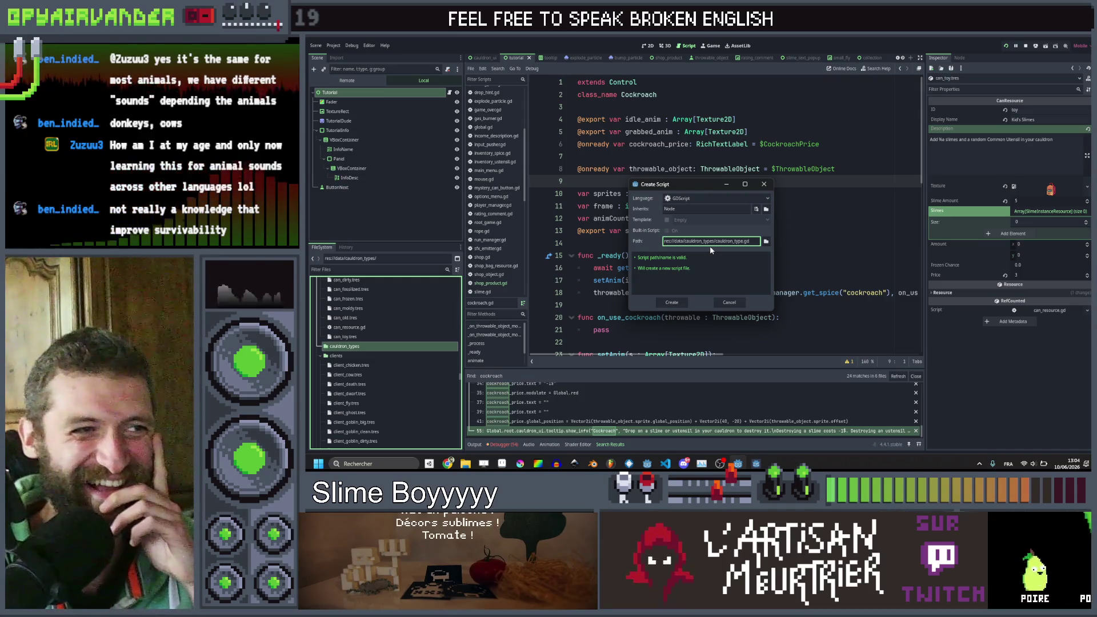
key(Escape)
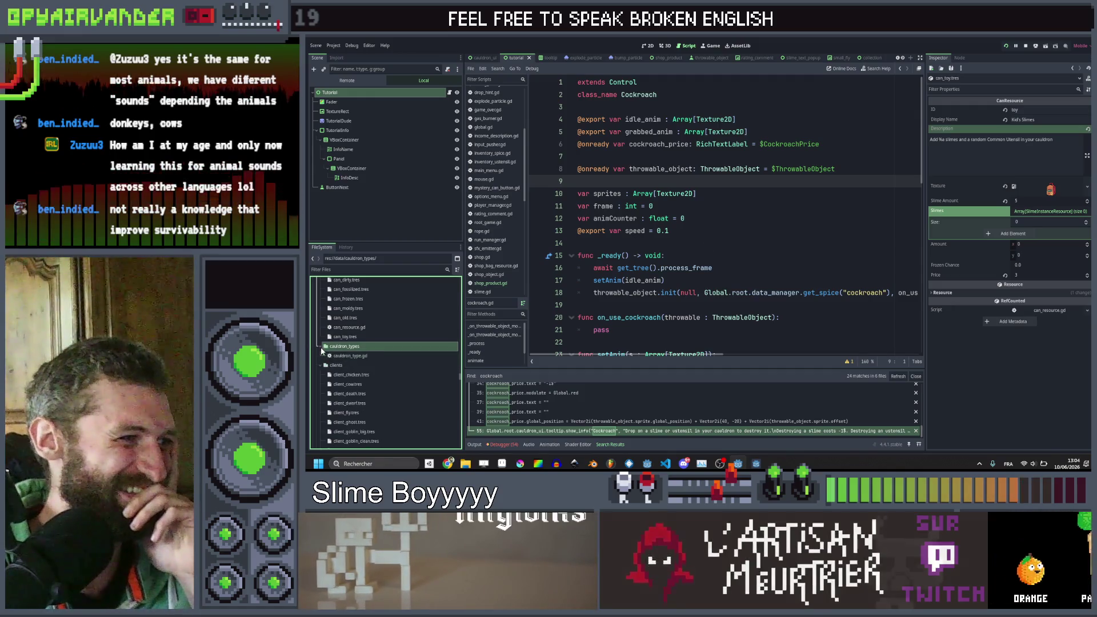
double_click(349, 356)
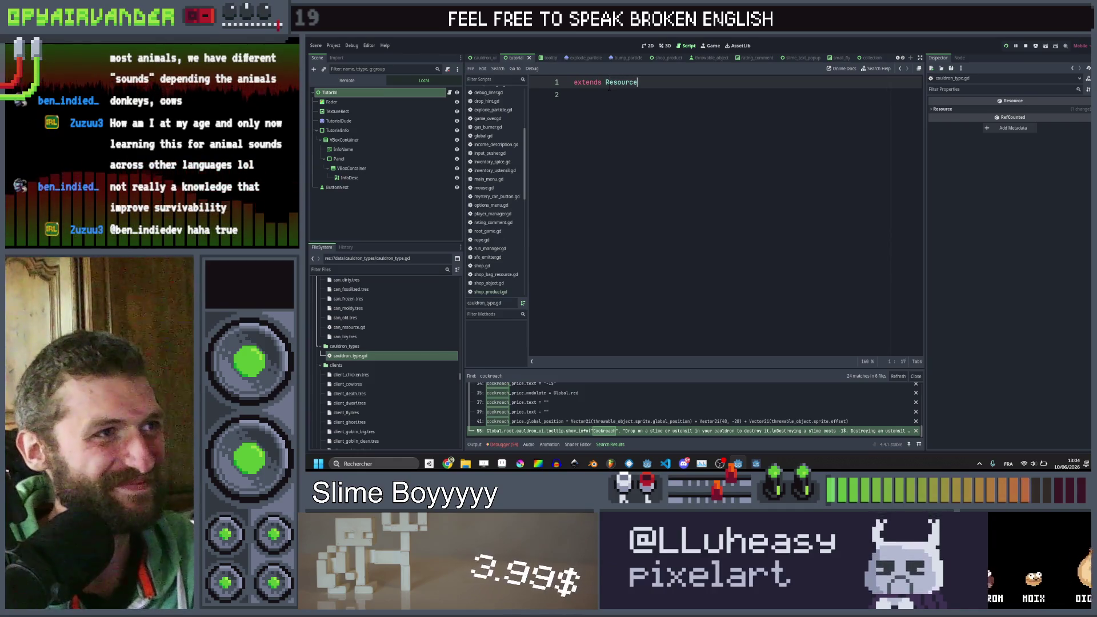
Declare class_name CauldronType and add an exported display_name String variable
key(Escape)
key(Return)
text(class_)
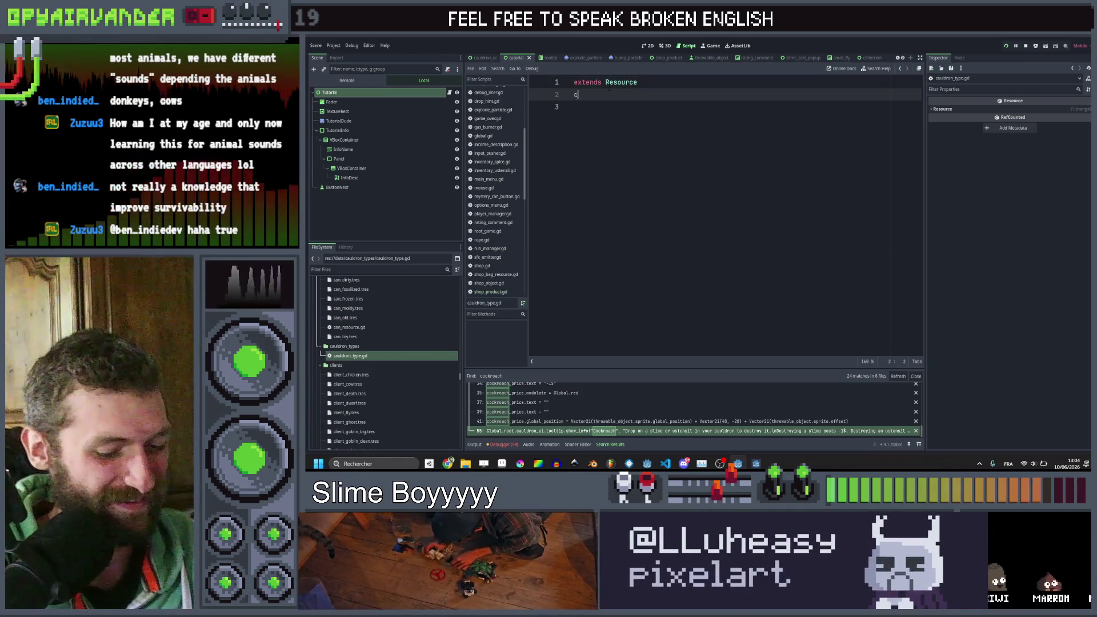
text(name Cauldron)
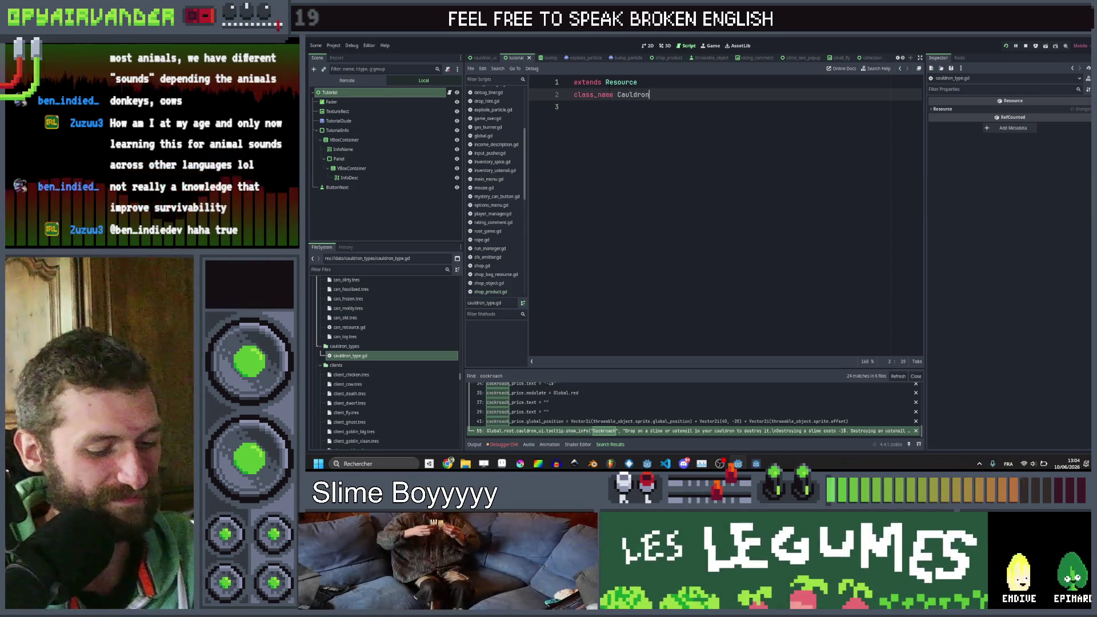
text(Type)
key(Return)
key(Return)
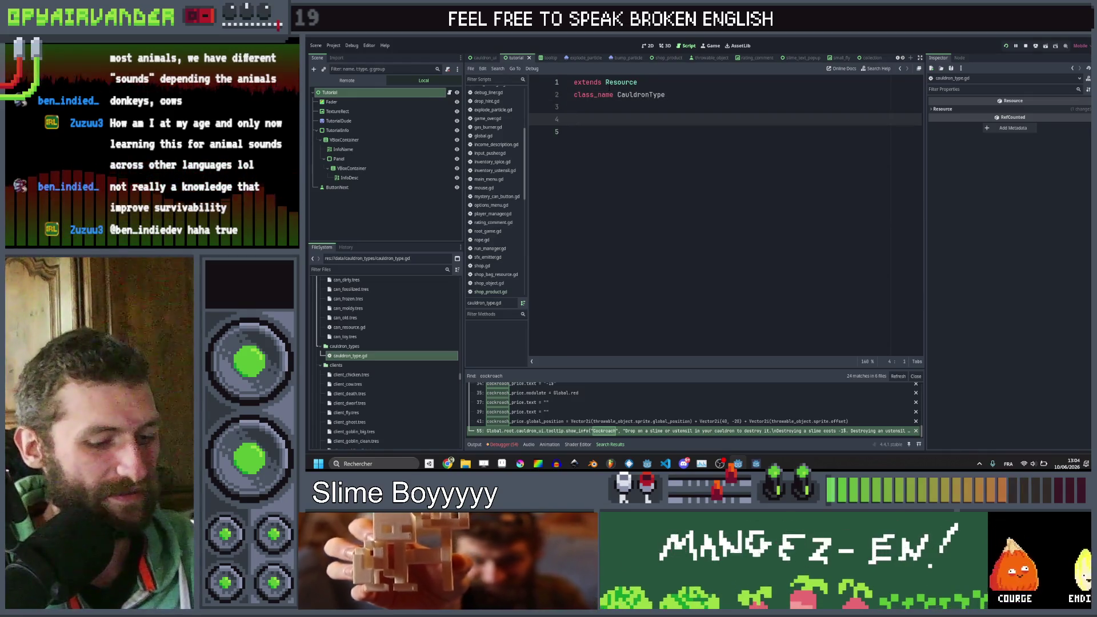
text(@export var )
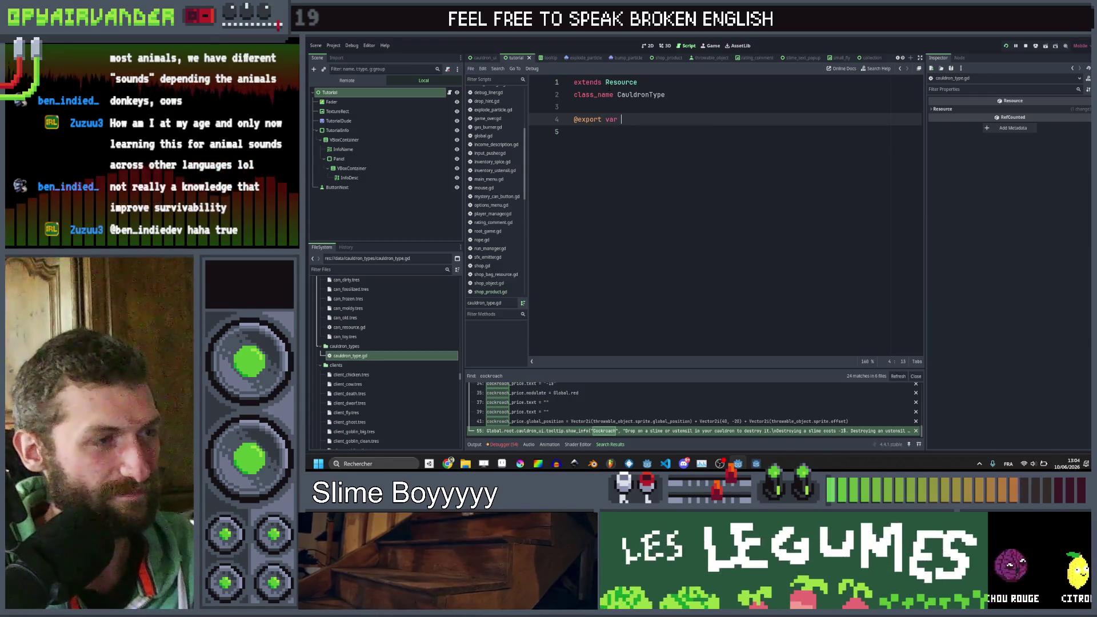
text(display_n)
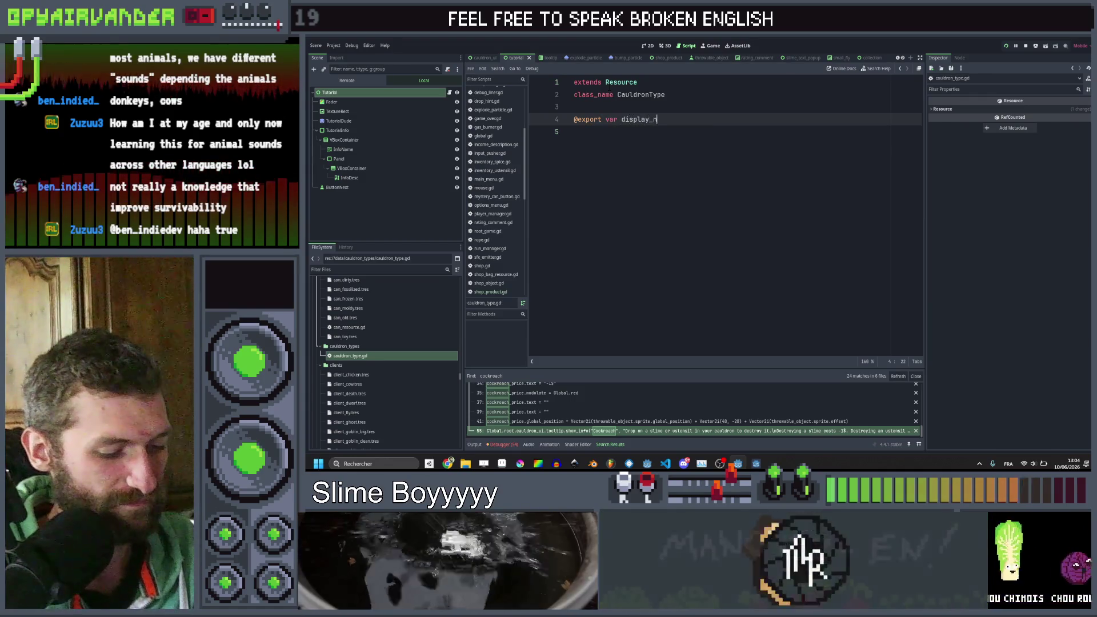
text(ame :)
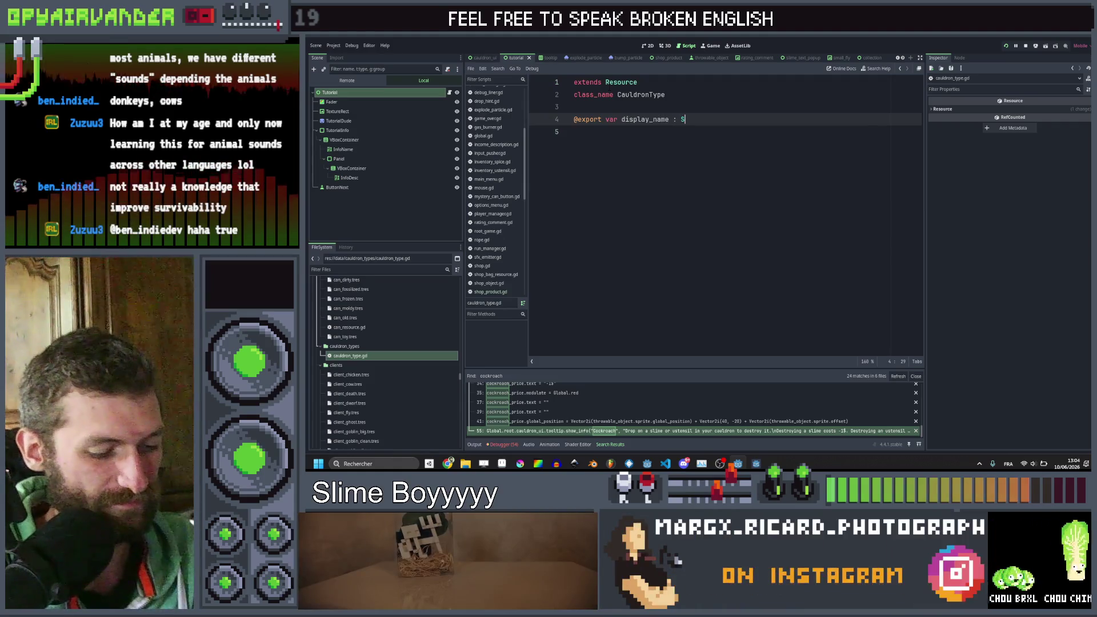
text( String)
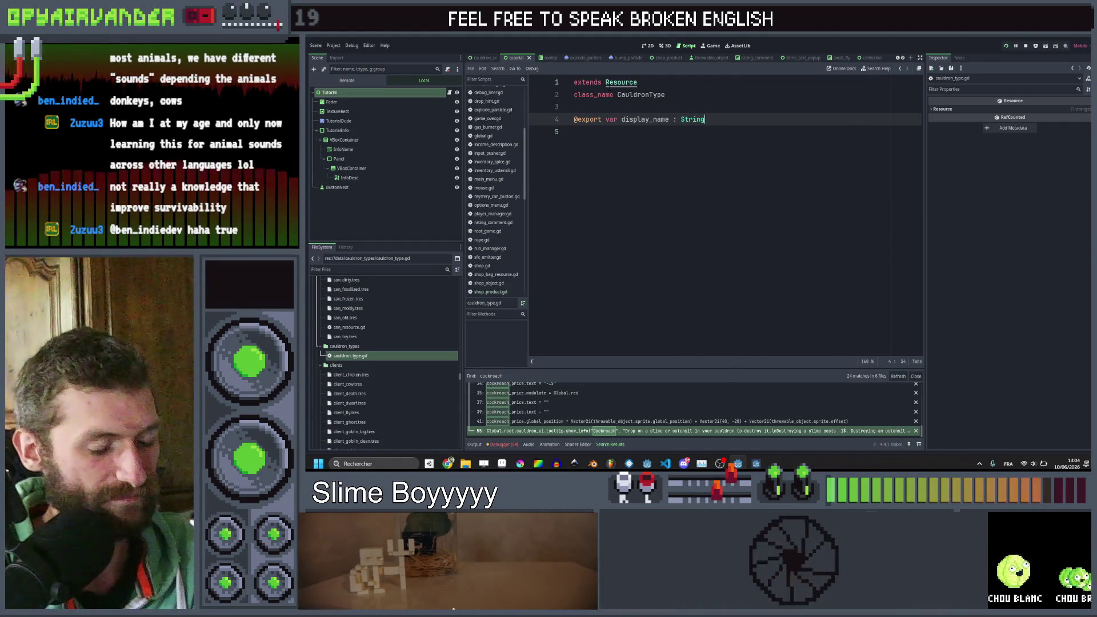
Duplicate the export line into background, walls and collider String variables
key(ctrl+shift+d)
double_click(644, 132)
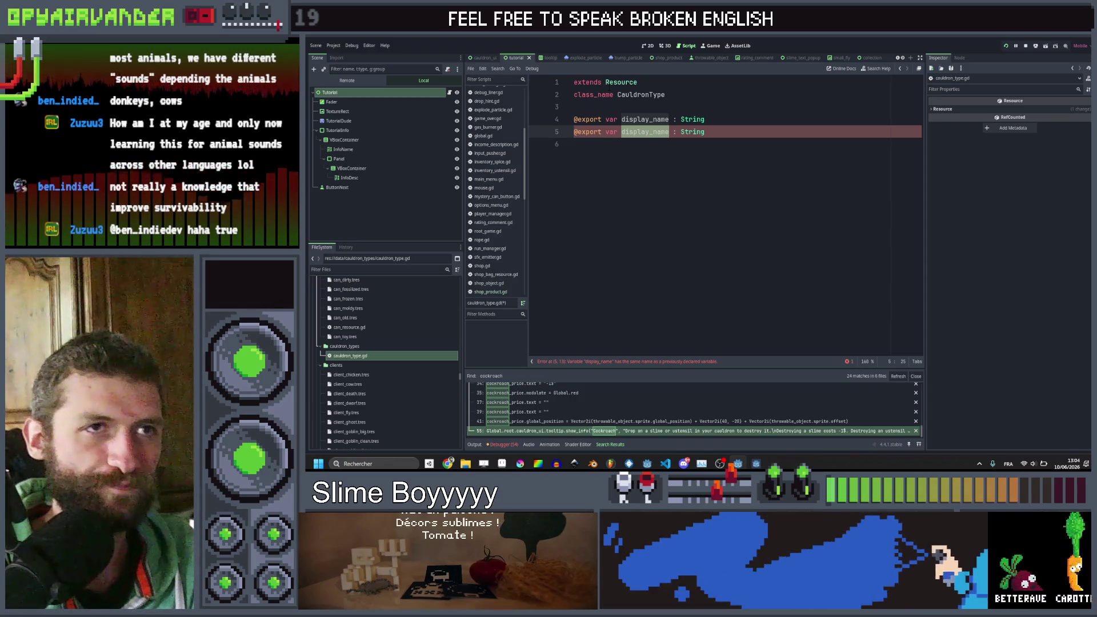
text(b)
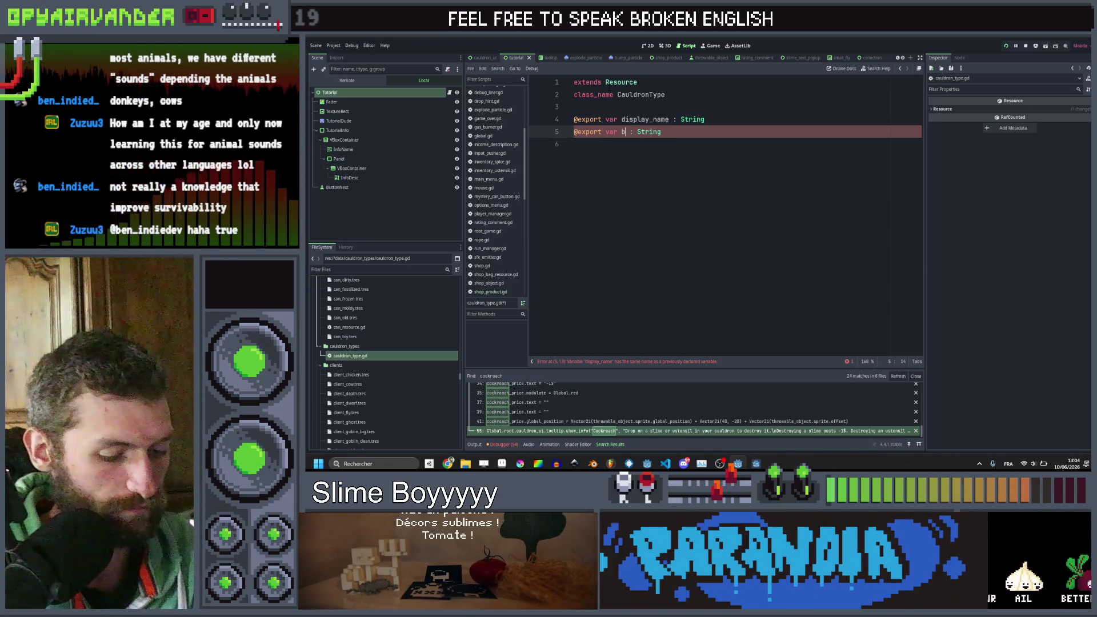
text(ackgroun)
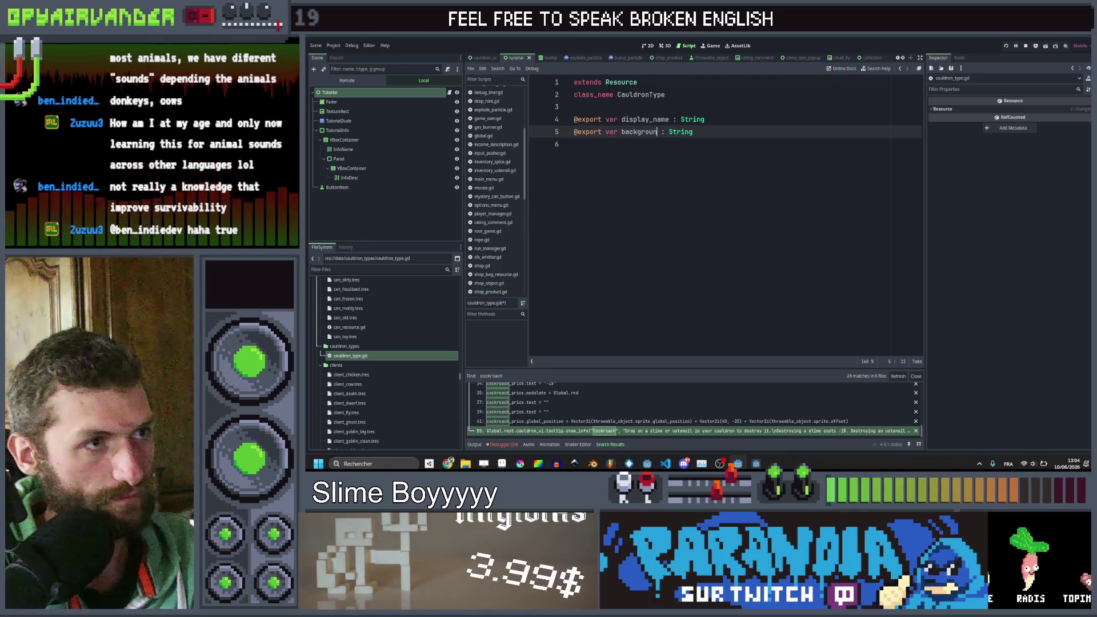
text(d)
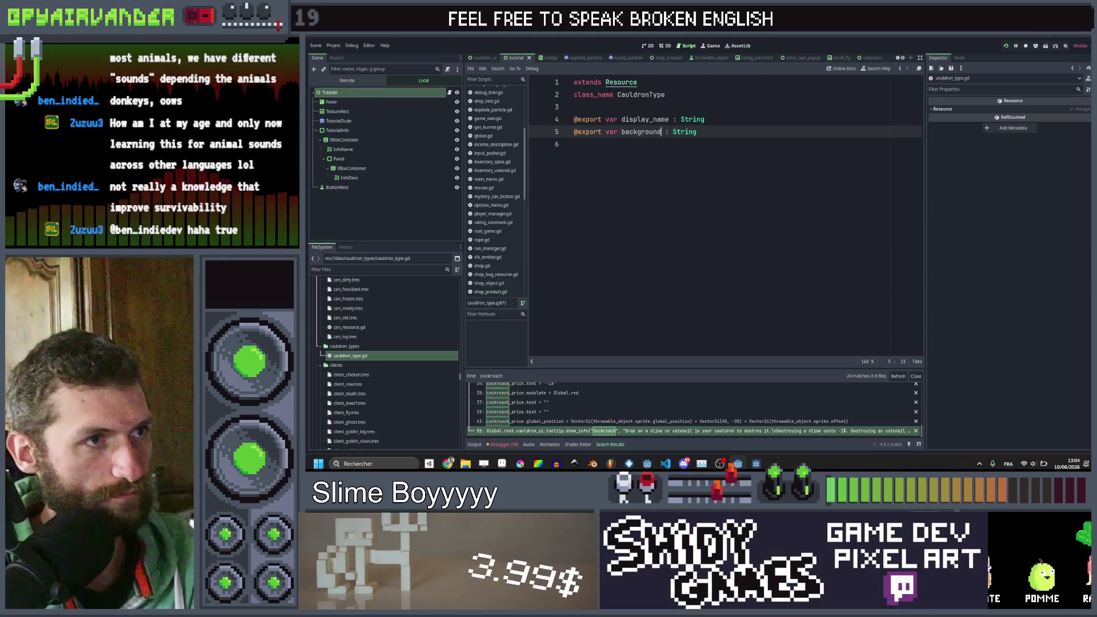
key(ctrl+shift+d)
text(walls)
key(ctrl+shift+d)
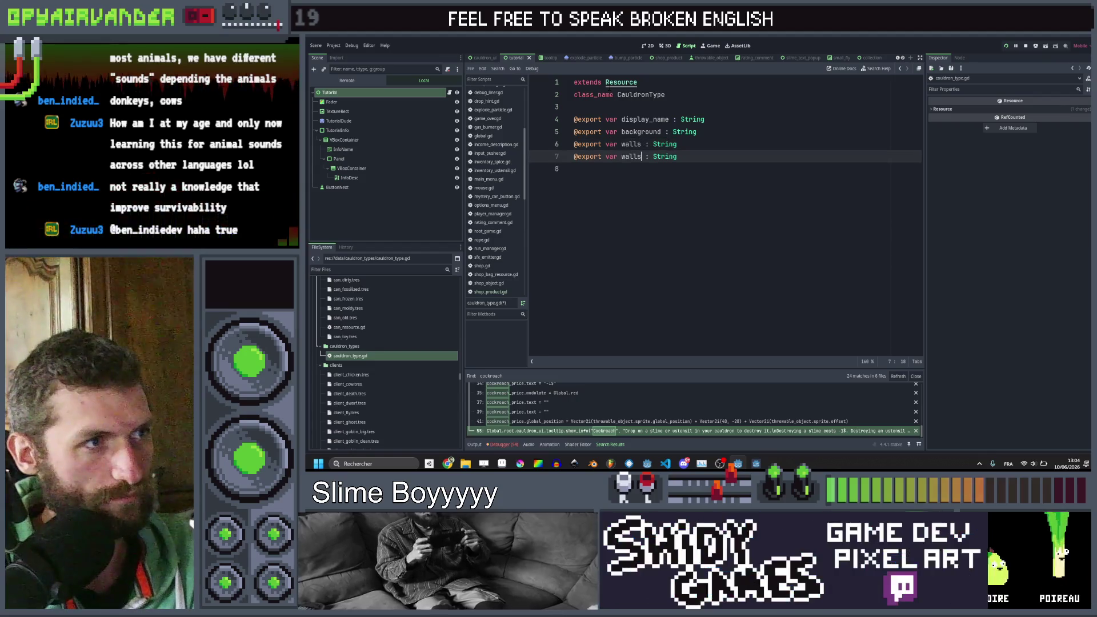
key(ctrl+shift+Left)
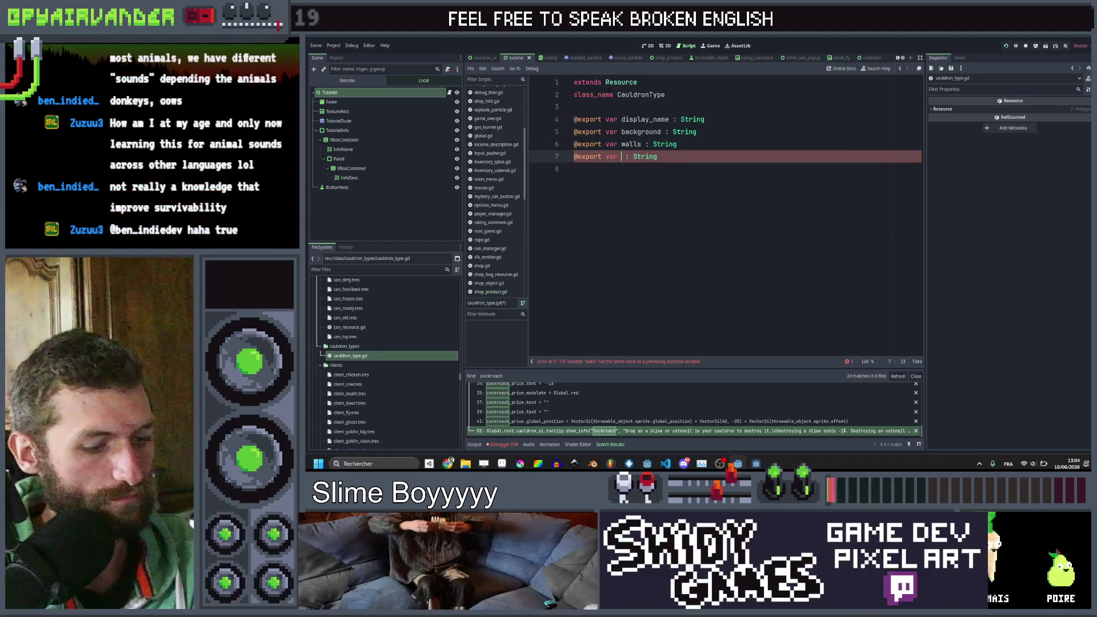
text(collider)
click(680, 132)
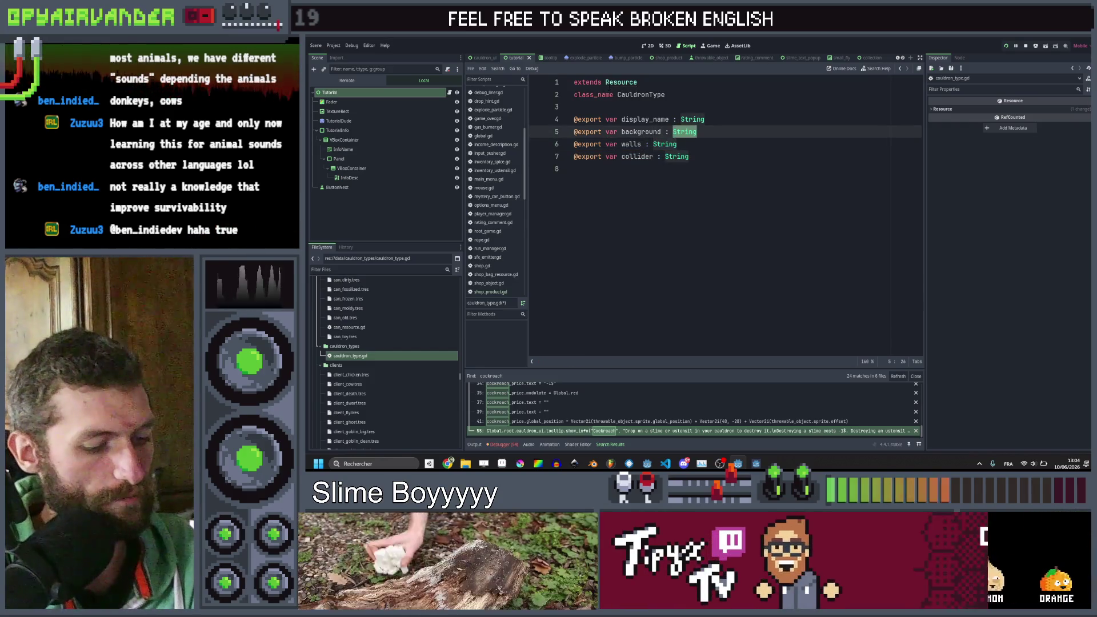
Change the background and walls variable types to Texture2D
text(xture2D)
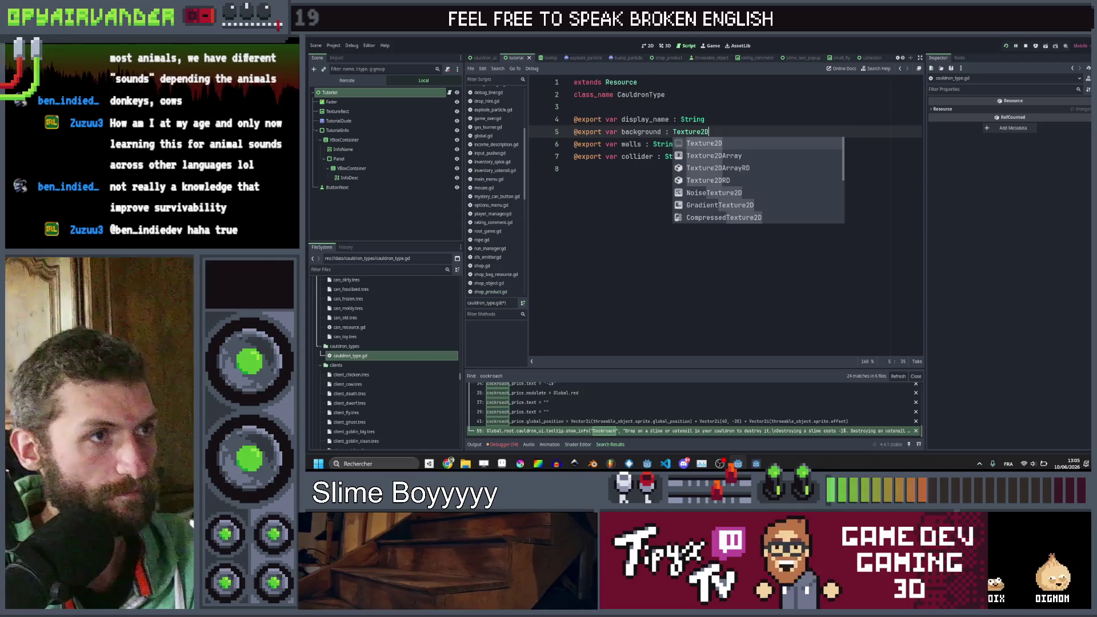
key(Return)
key(Down)
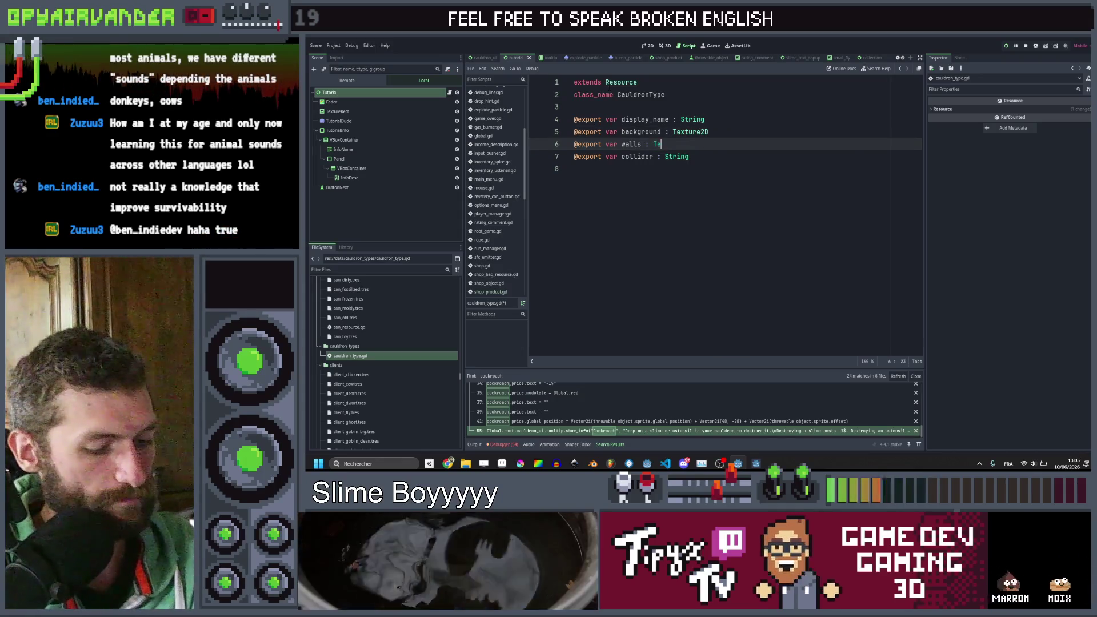
text(re2D)
key(Return)
Change the collider variable's type to ConcavePolygonShape2D
key(Down)
key(ctrl+shift+Left)
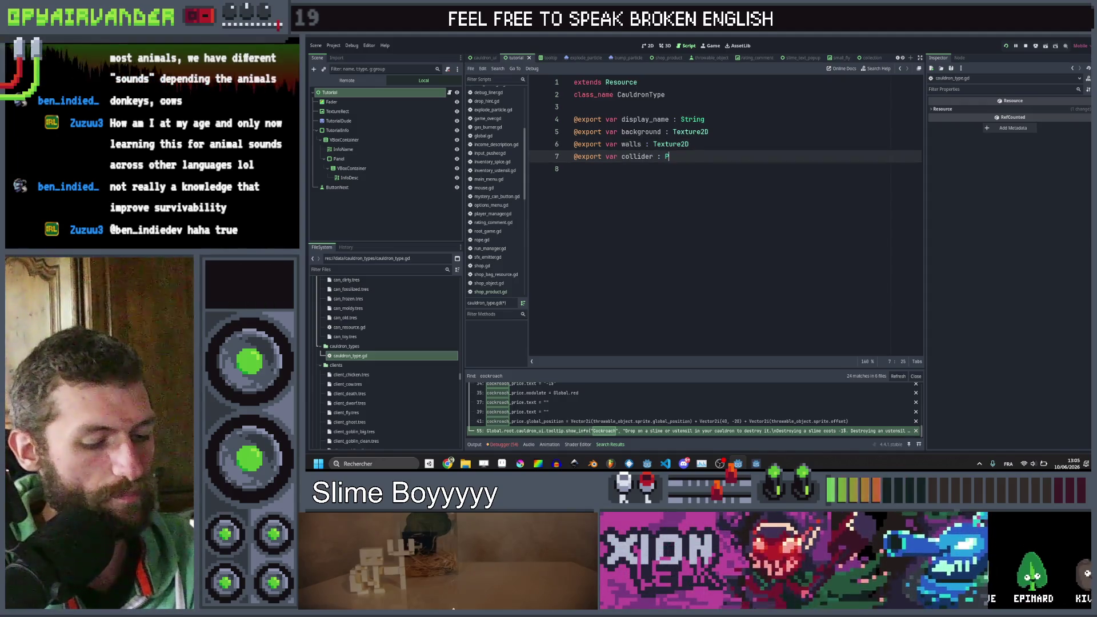
text(Pol)
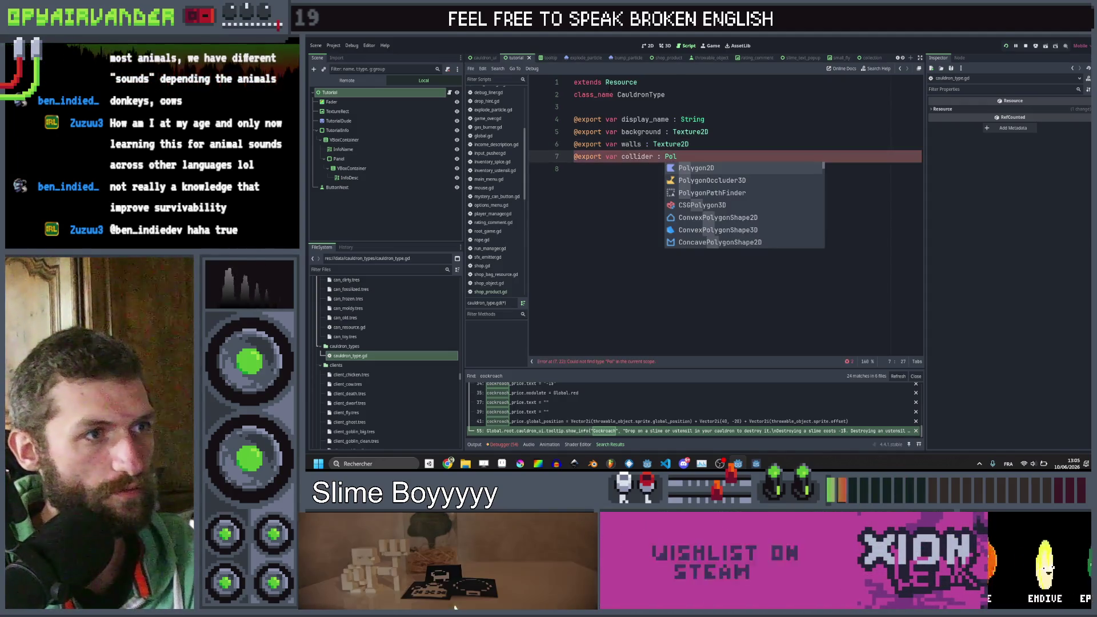
key(Return)
key(ctrl+shift+Left)
text(Conv)
key(Down)
key(Down)
key(Down)
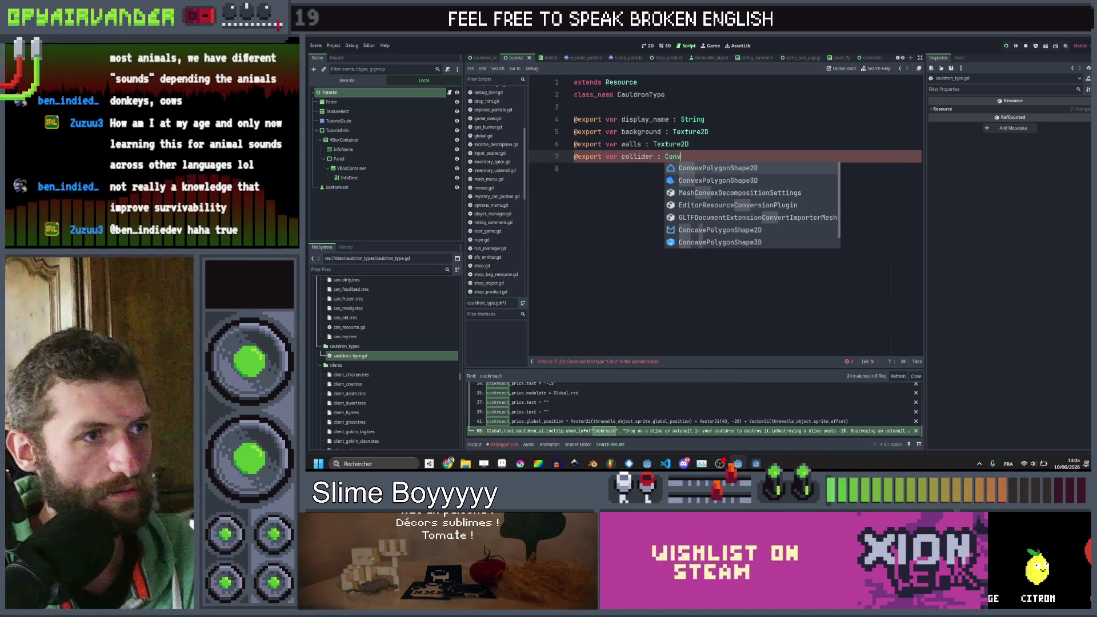
key(Return)
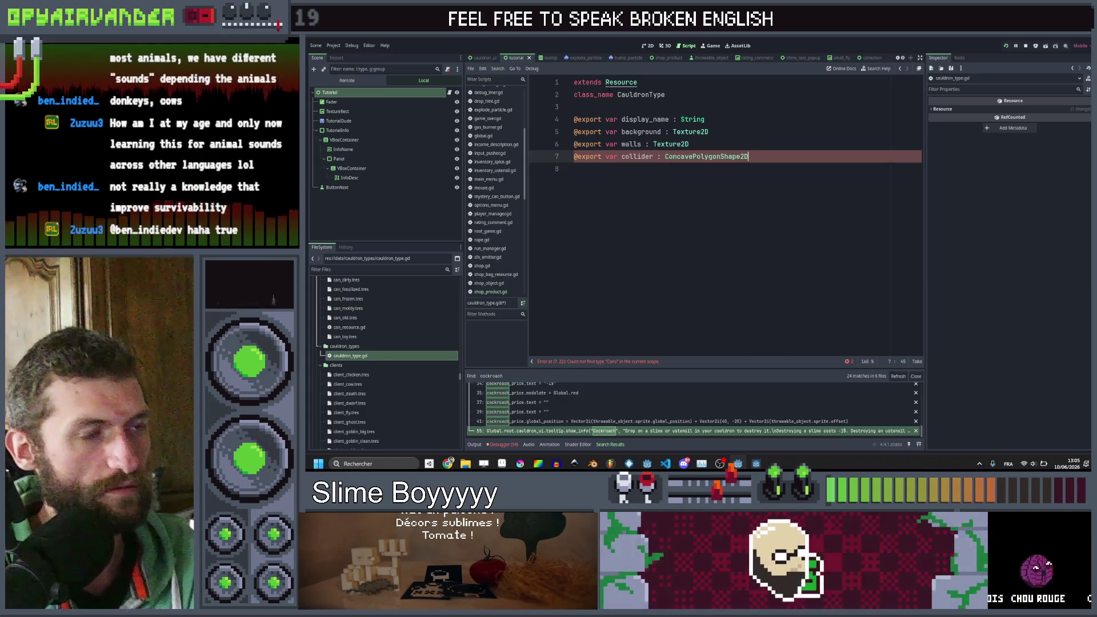
Duplicate the collider line to start a new spawn_range variable
click(747, 143)
click(776, 154)
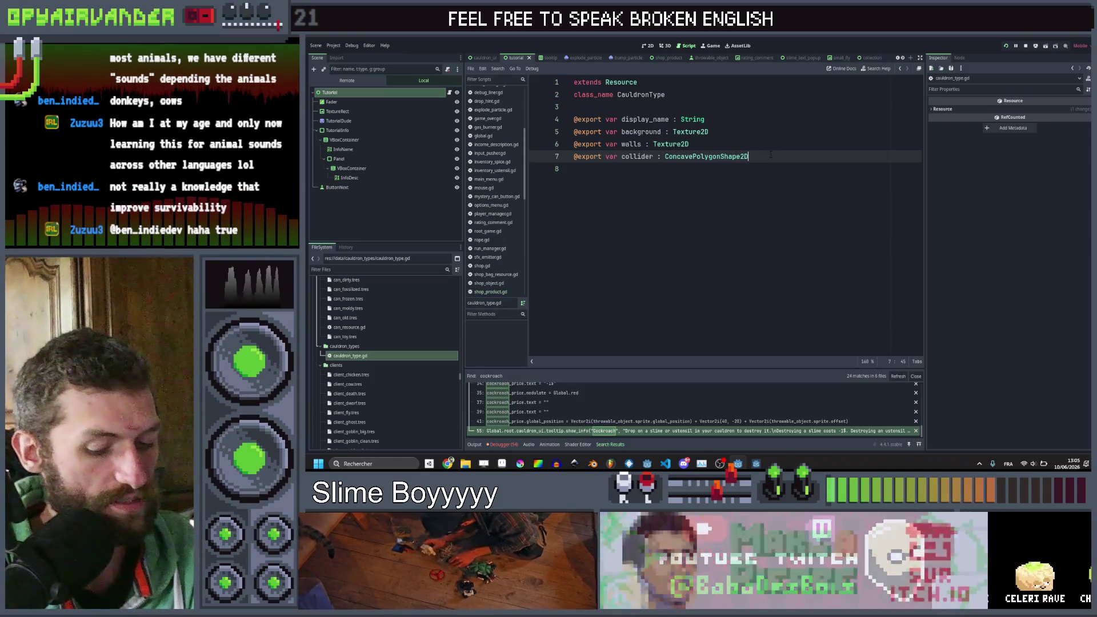
key(ctrl+shift+d)
key(Right)
key(Right)
key(Right)
key(ctrl+shift+Right)
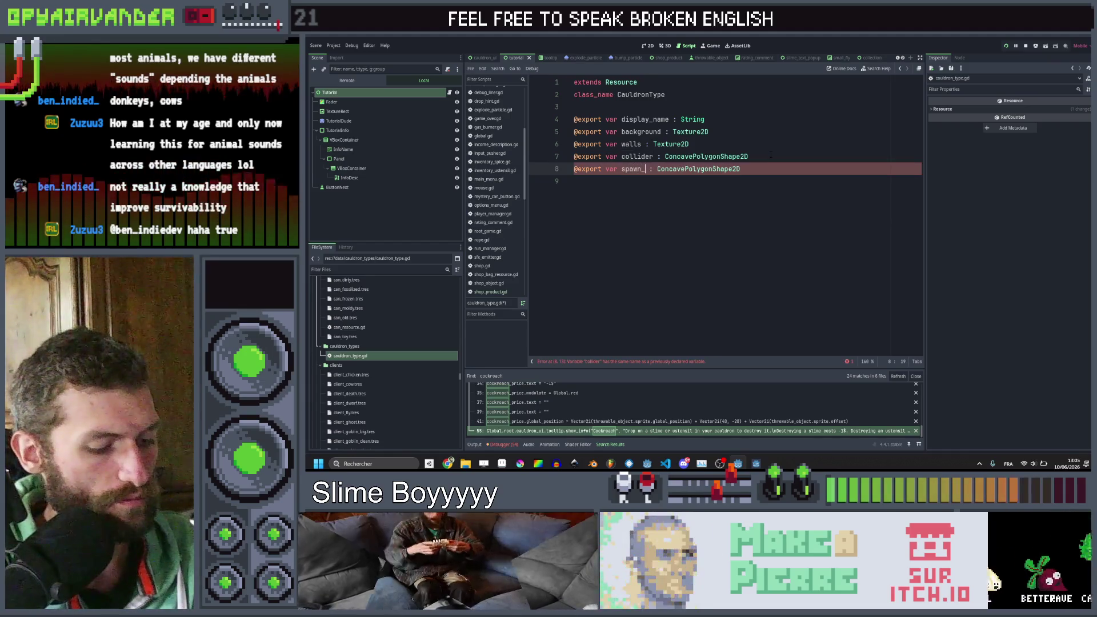
Strip the copied type from spawn_range and add an exported id String variable
key(End)
key(BackSpace)
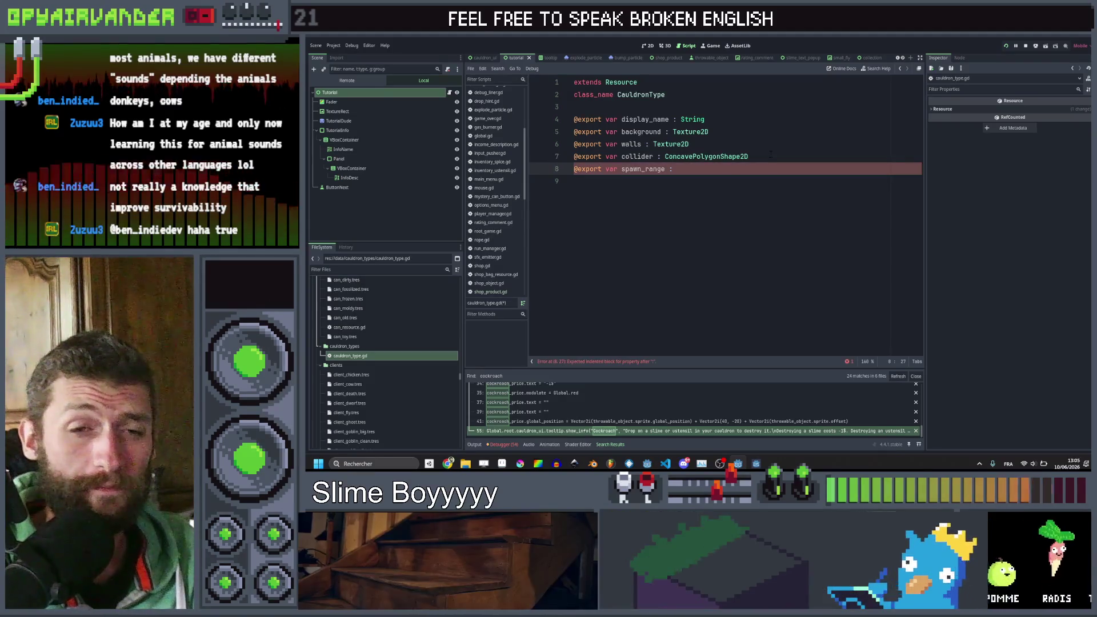
key(Up)
key(Up)
key(Up)
key(ctrl+shift+d)
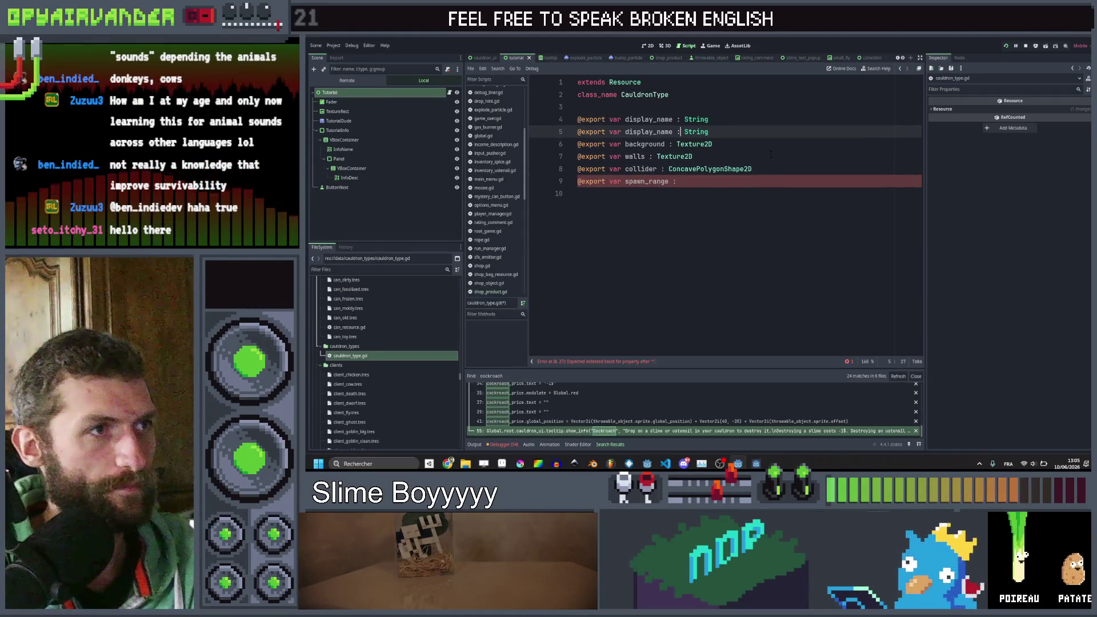
key(ctrl+Left)
key(ctrl+Left)
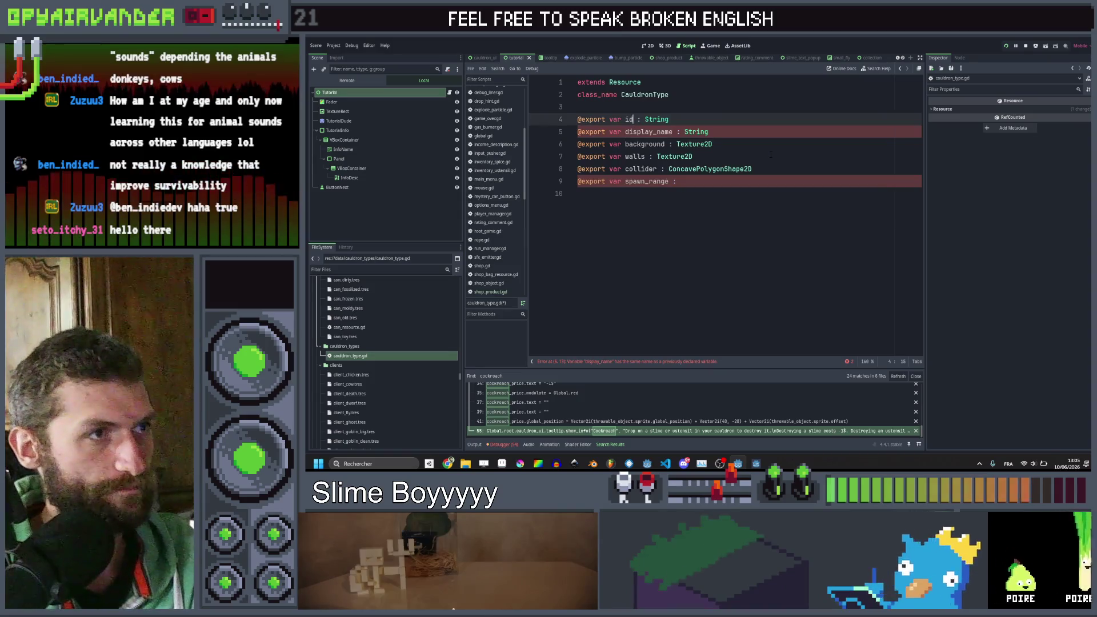
text(d)
key(Down)
key(ctrl+shift+d)
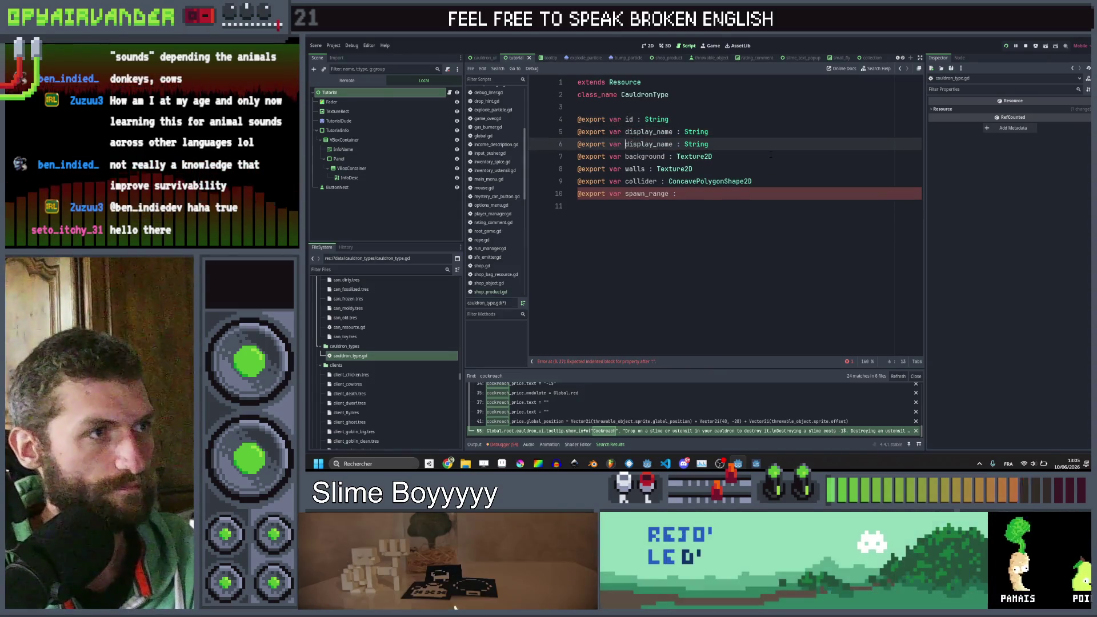
key(ctrl+Left)
key(ctrl+Left)
key(ctrl+Left)
text(_multi)
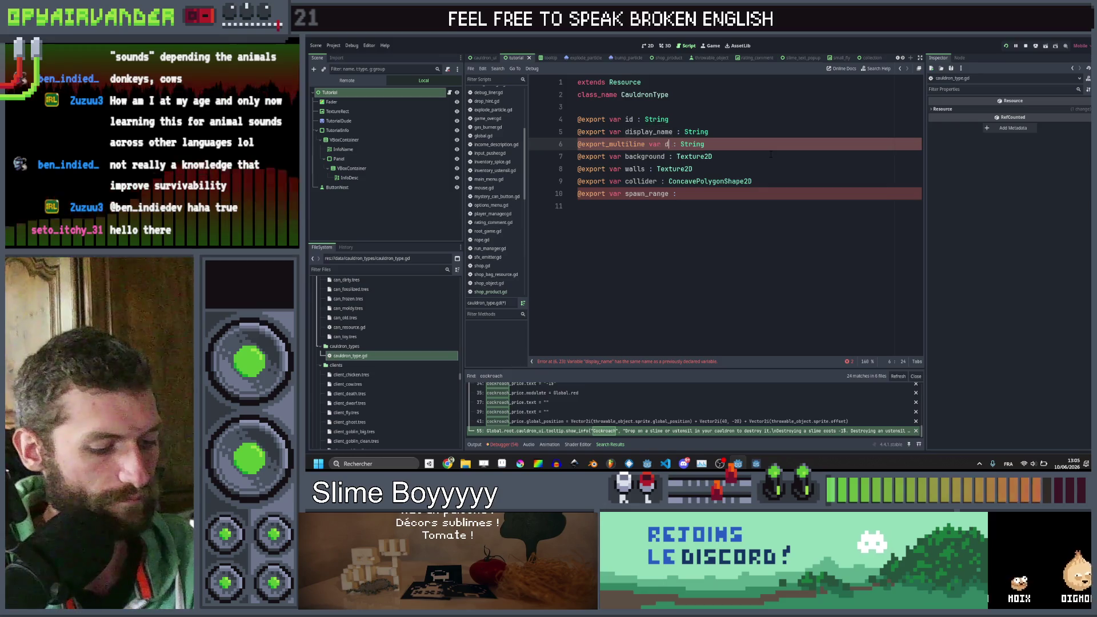
text(ion)
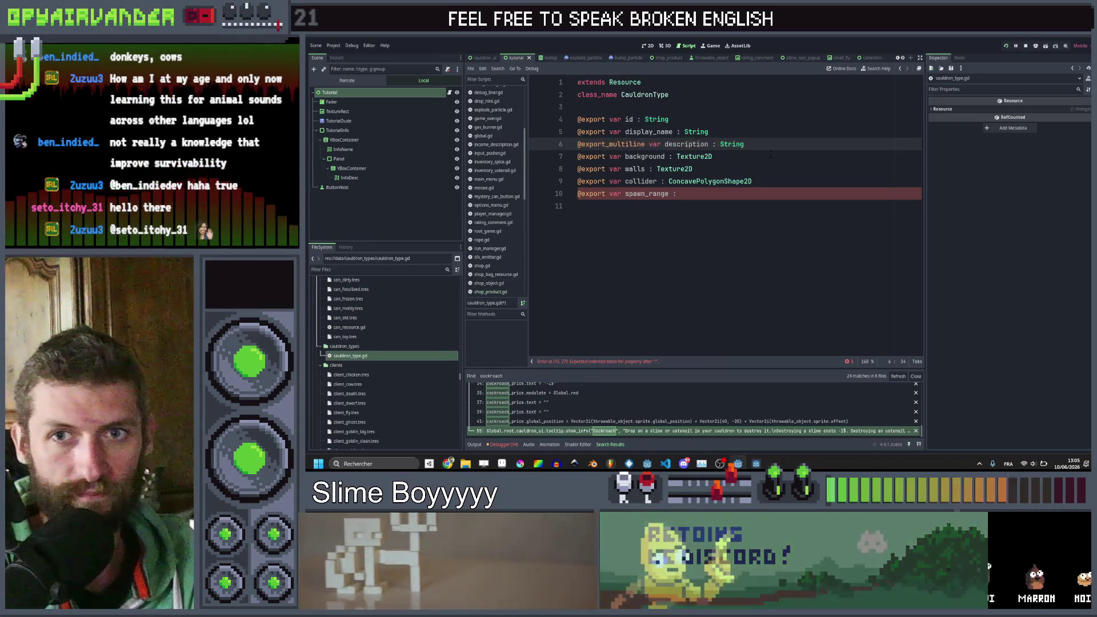
key(F5)
click(771, 158)
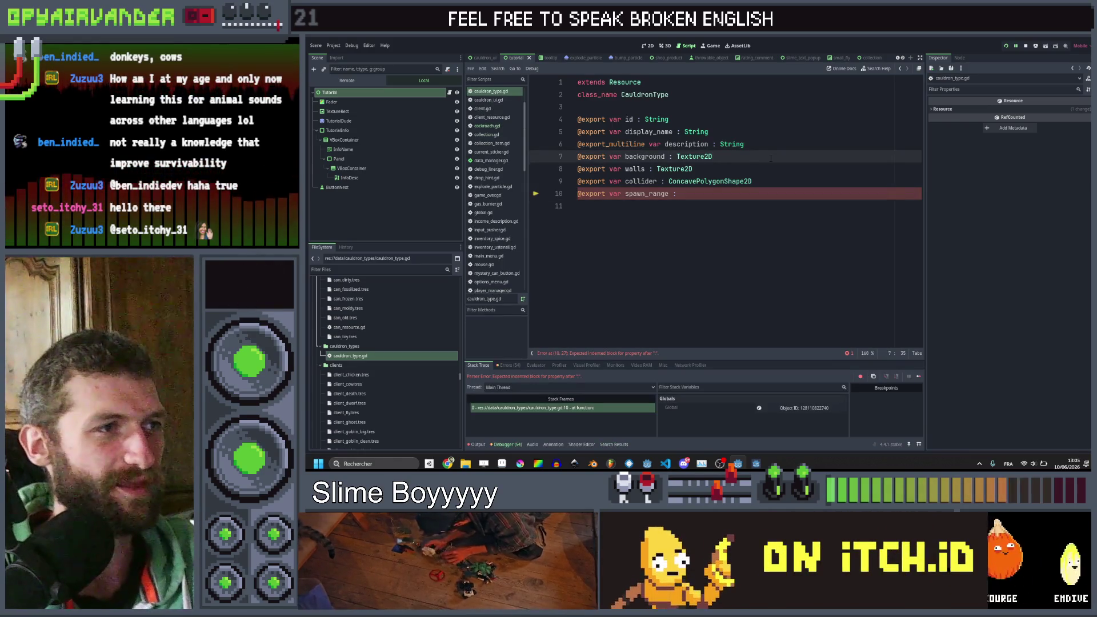
Type spawn_range as Vector2i and save cauldron_type.gd
click(711, 193)
text(V)
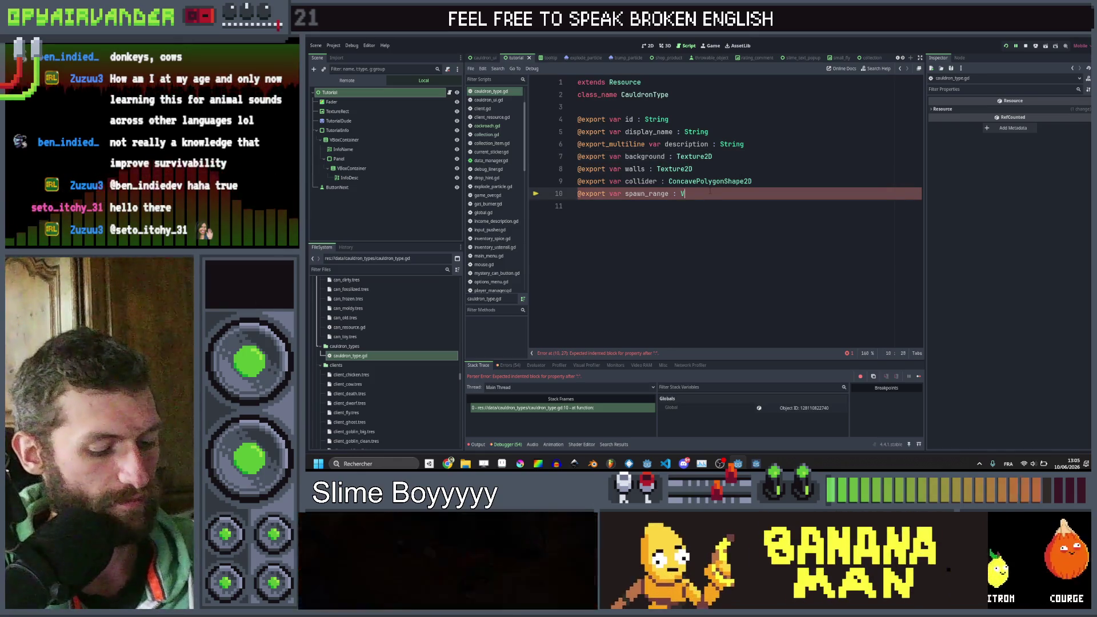
text(ector2i)
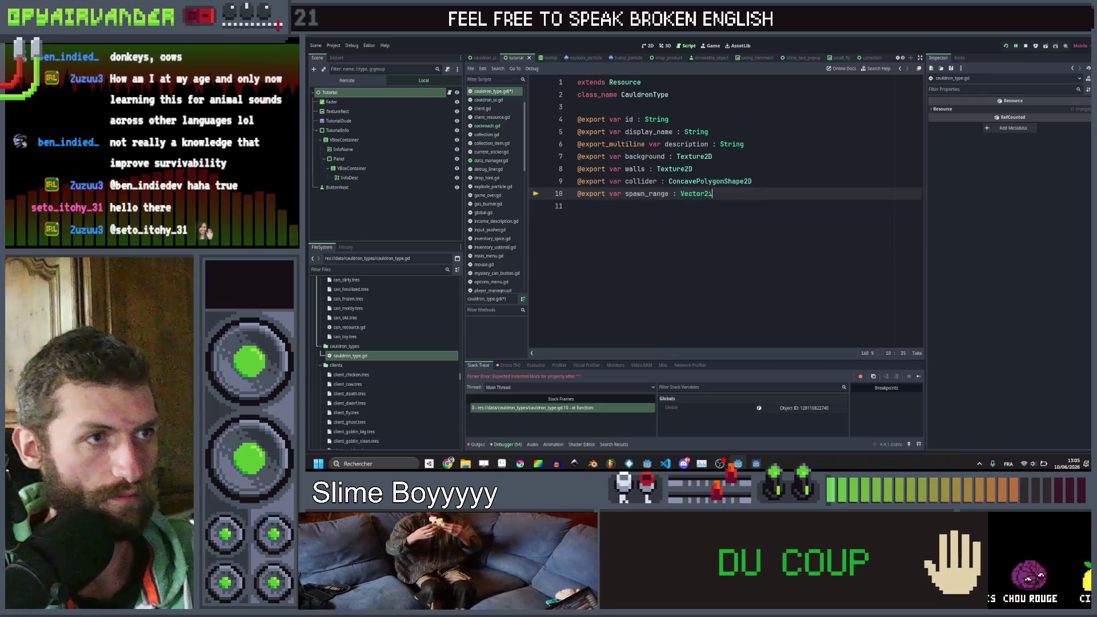
key(ctrl+s)
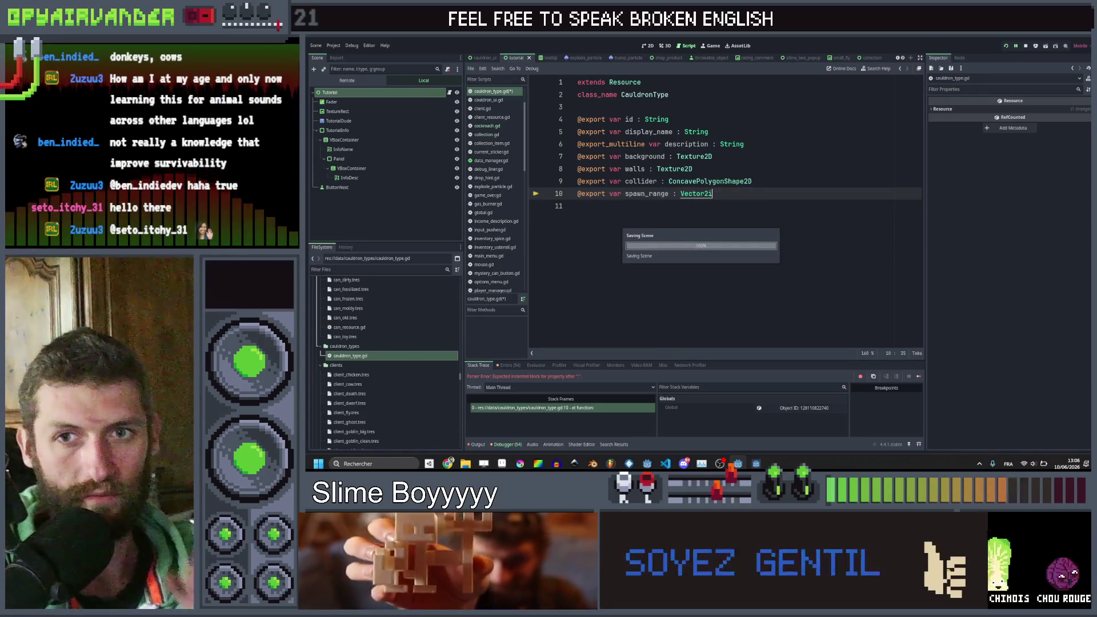
key(Down)
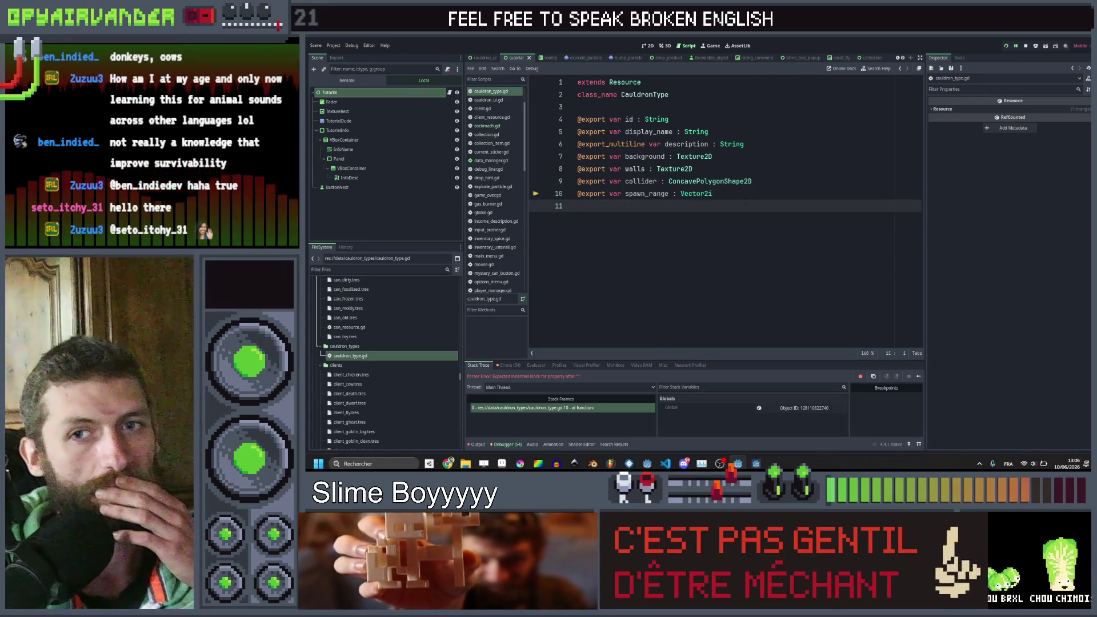
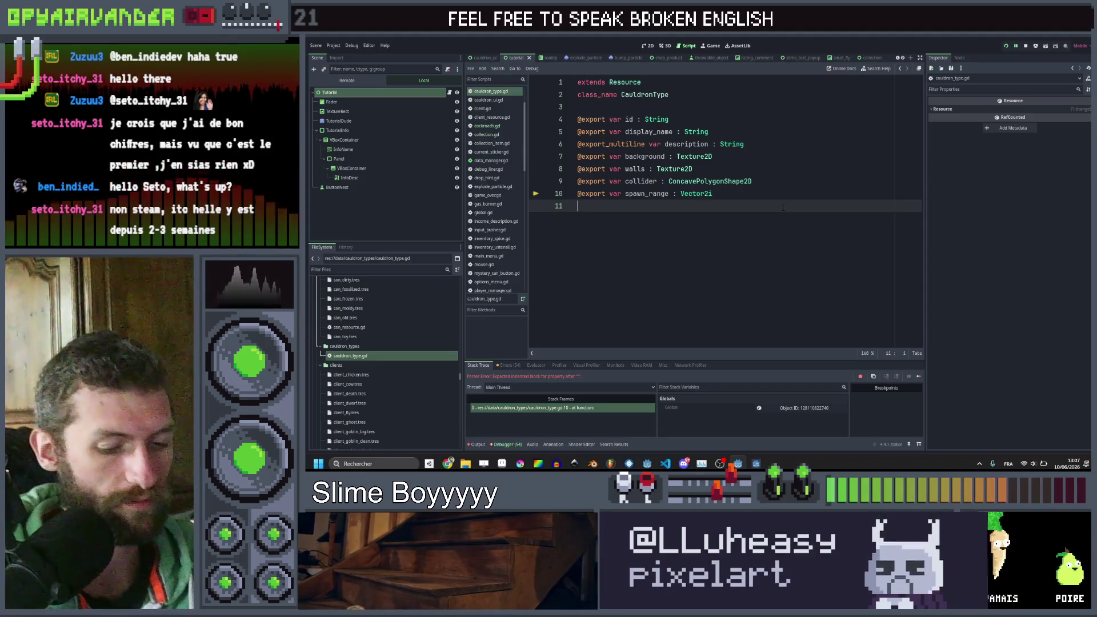
Declare exported int fields max_items_in_cauldron and max_ustensils in cauldron_type.gd and save it
text(@ex)
key(Return)
text(max)
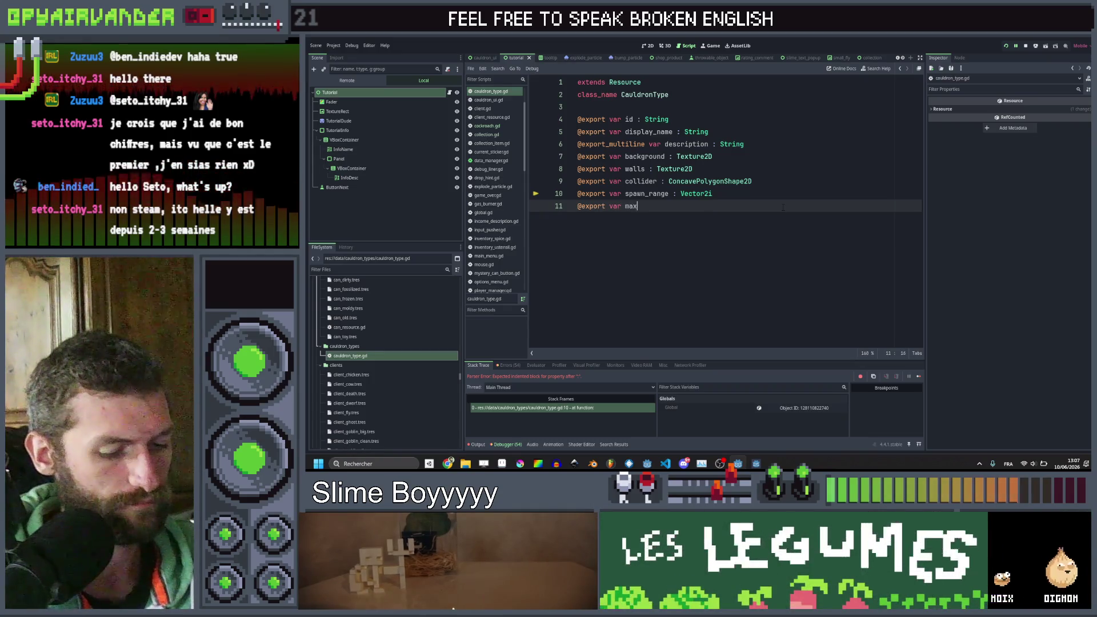
text(_)
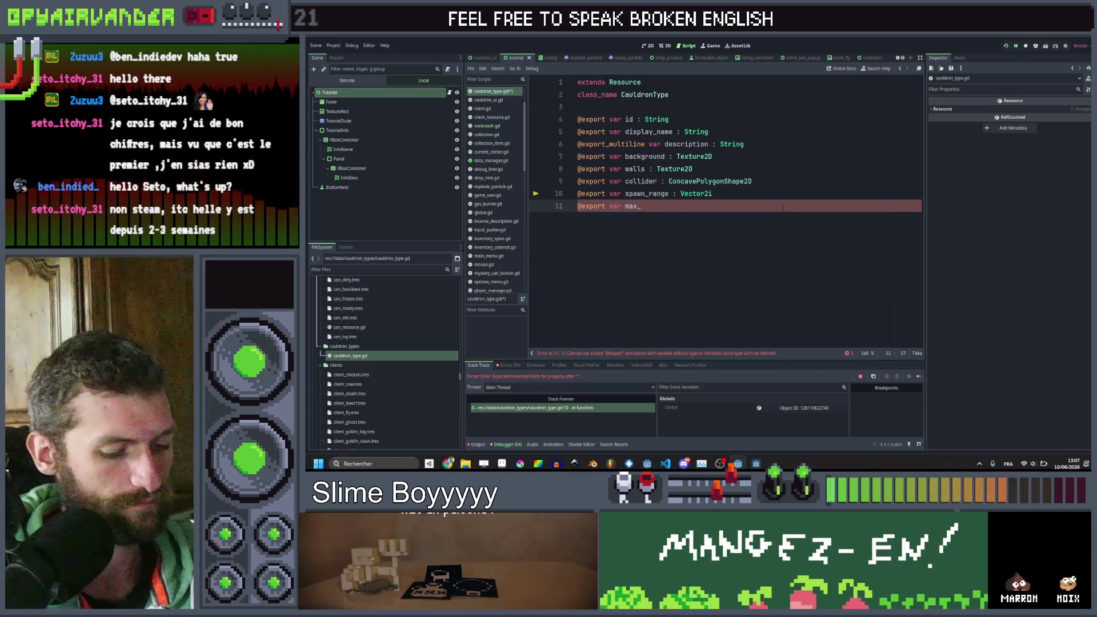
text(items)
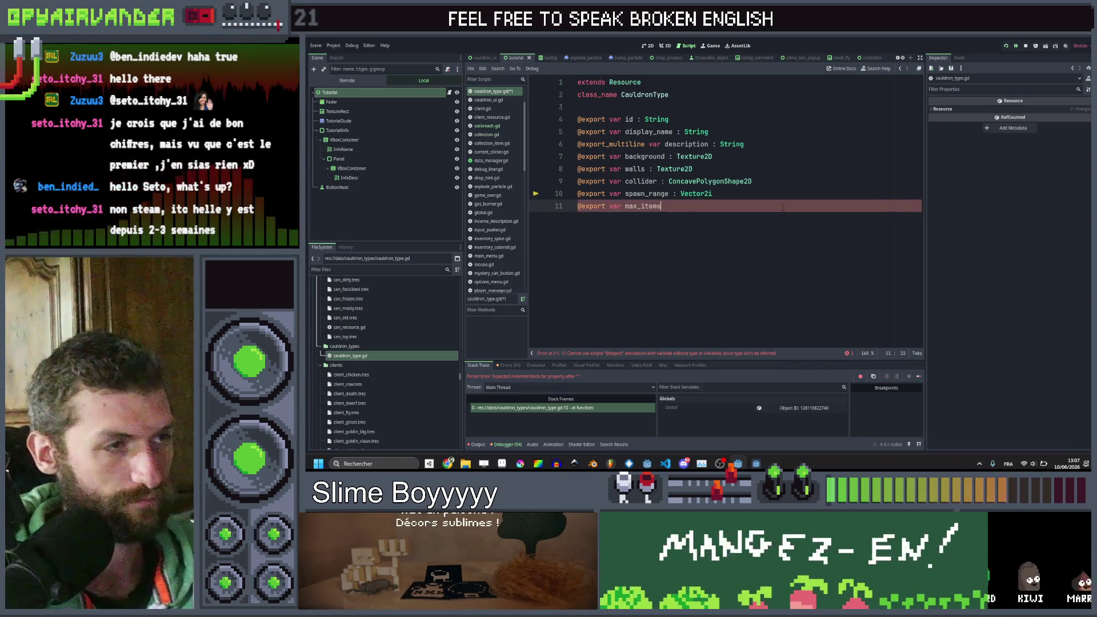
text( in_cauldron)
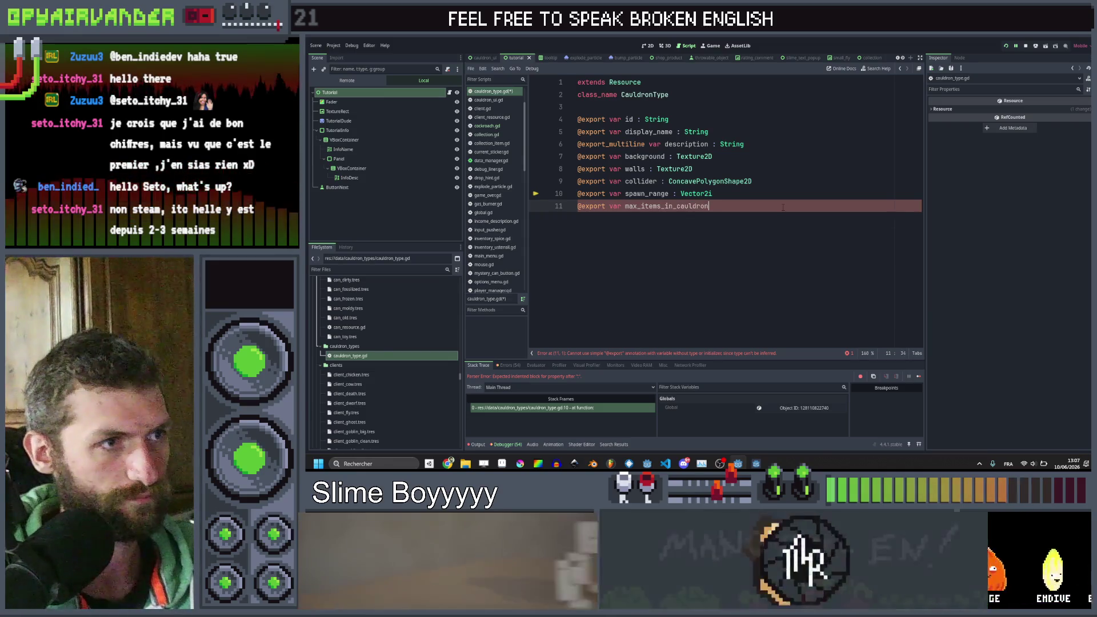
text( : int)
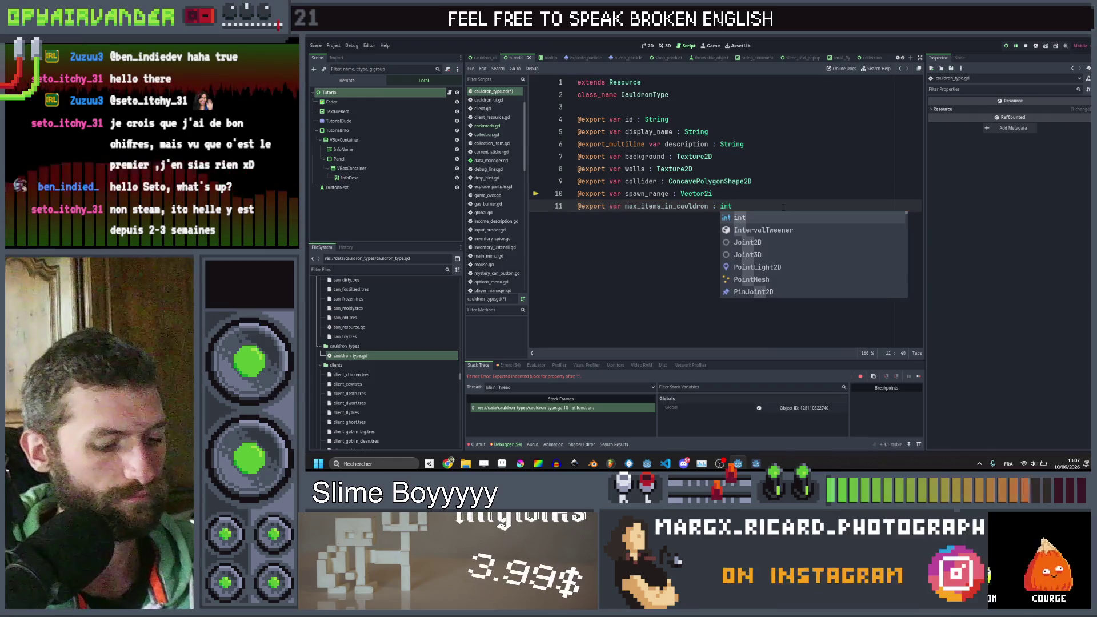
key(ctrl+shift+d)
key(Left)
key(Left)
key(Left)
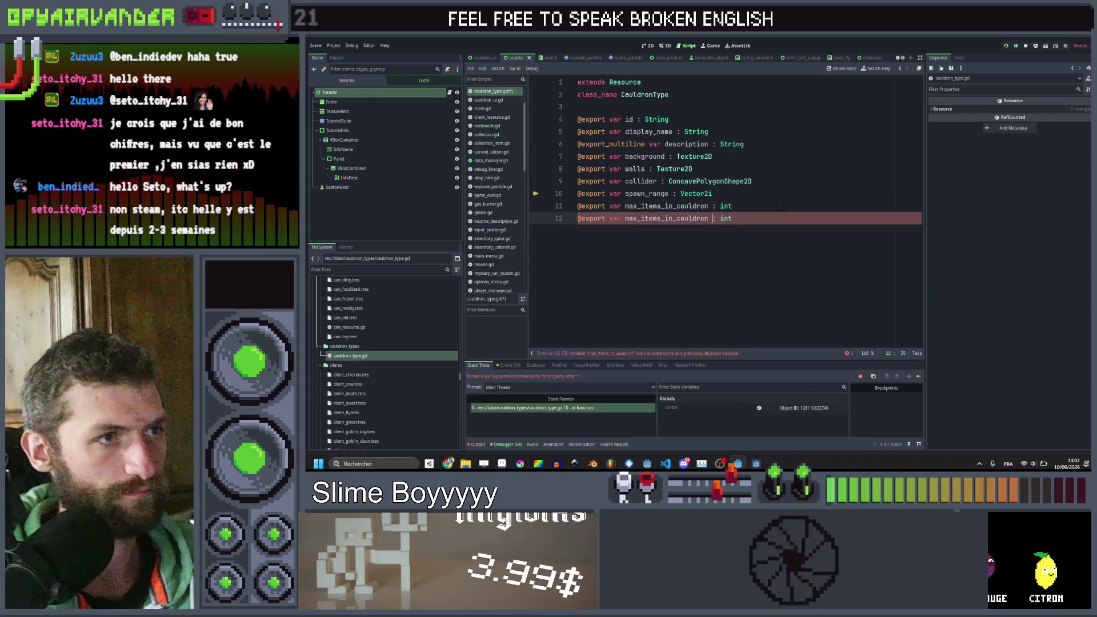
key(BackSpace)
key(BackSpace)
key(BackSpace)
key(BackSpace)
key(BackSpace)
key(BackSpace)
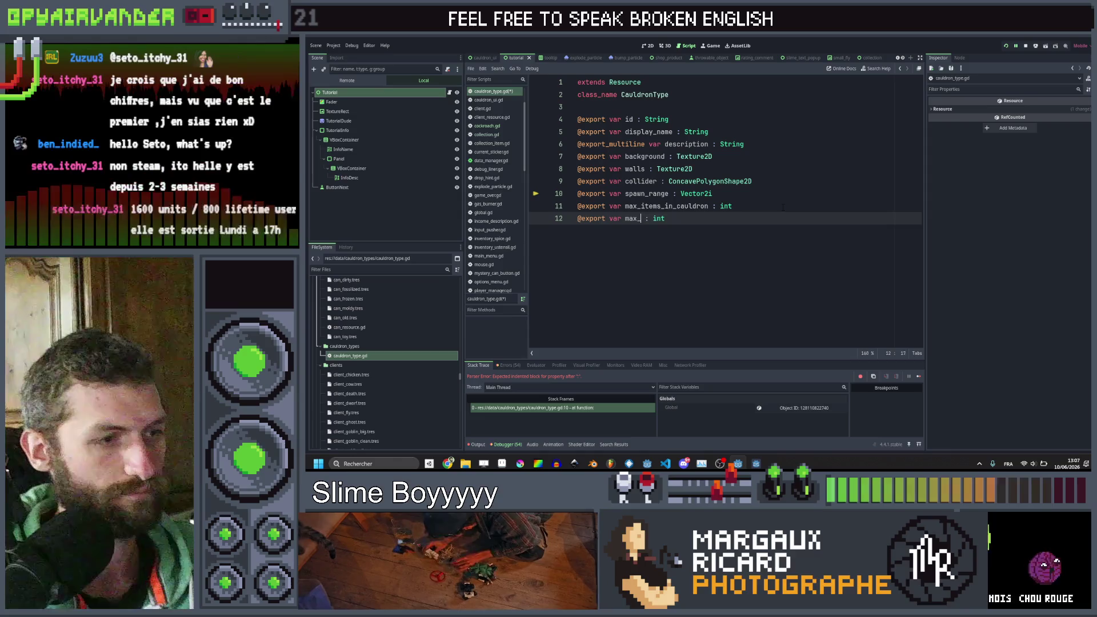
text(ustensils)
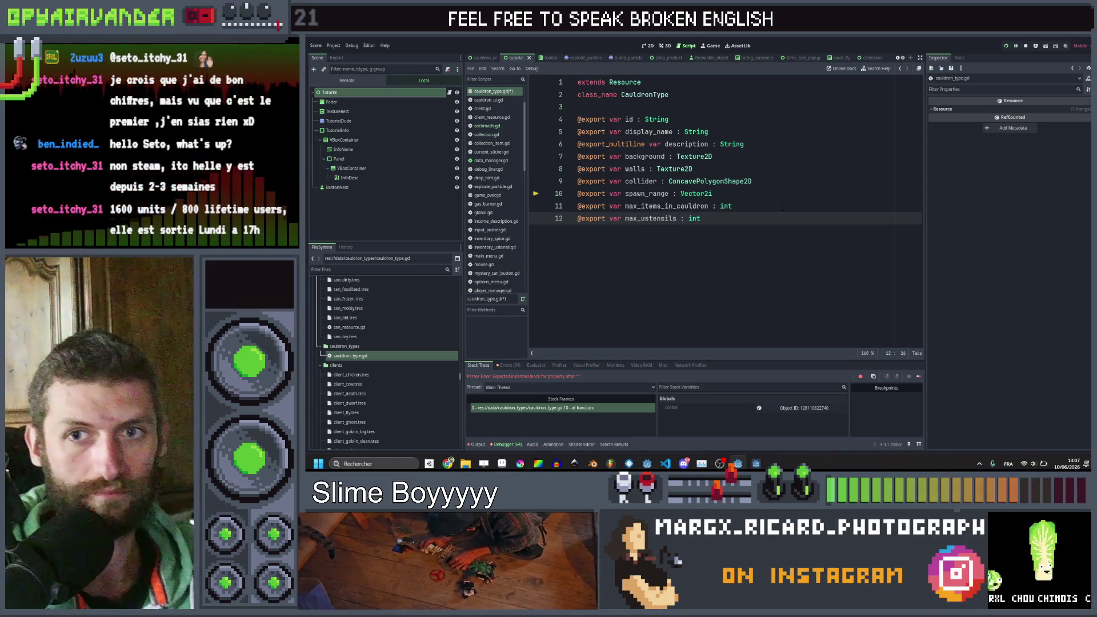
key(ctrl+s)
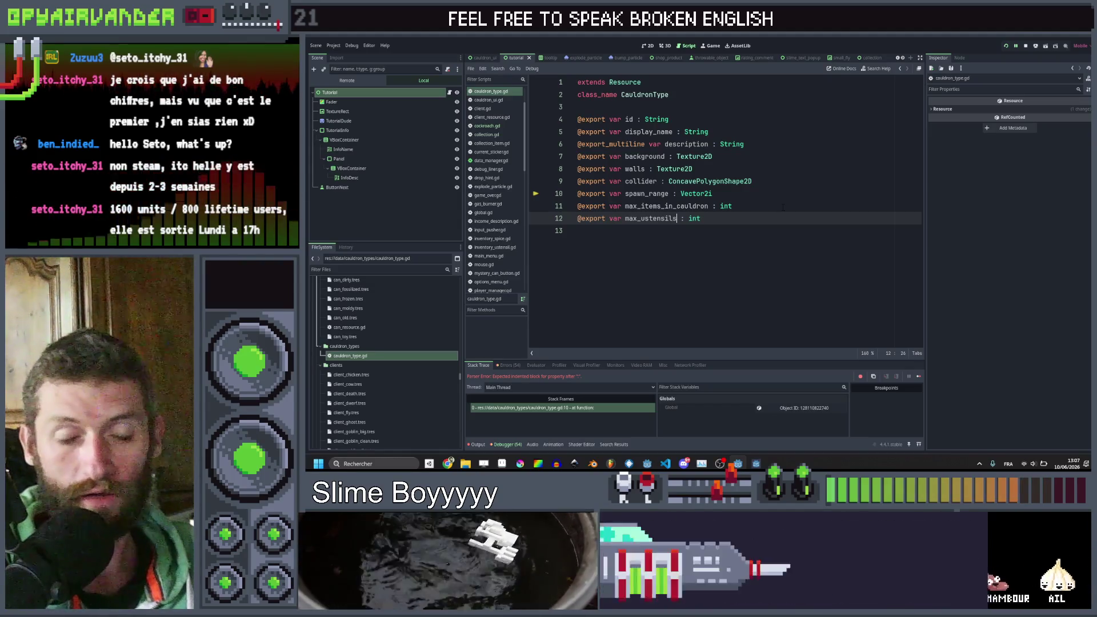
mouse_move(466, 464)
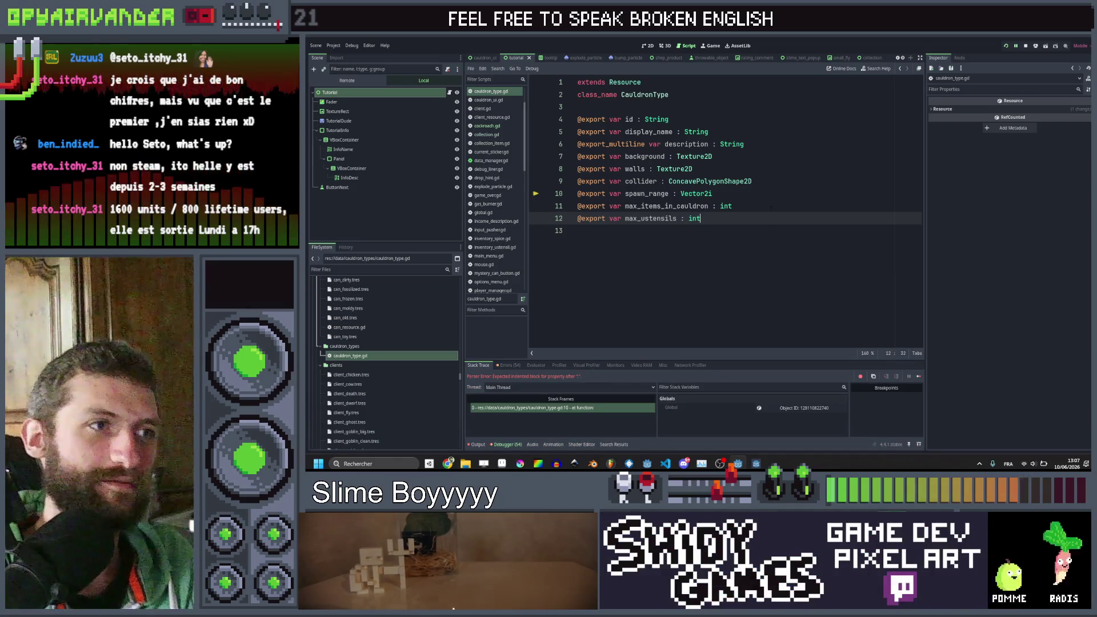
click(770, 207)
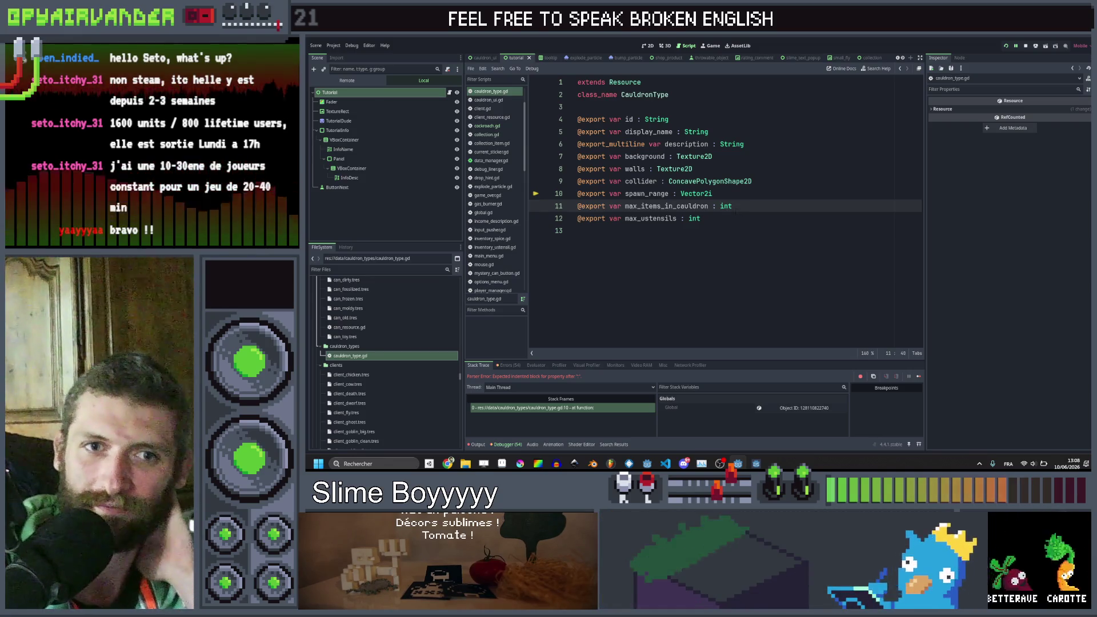
mouse_move(729, 206)
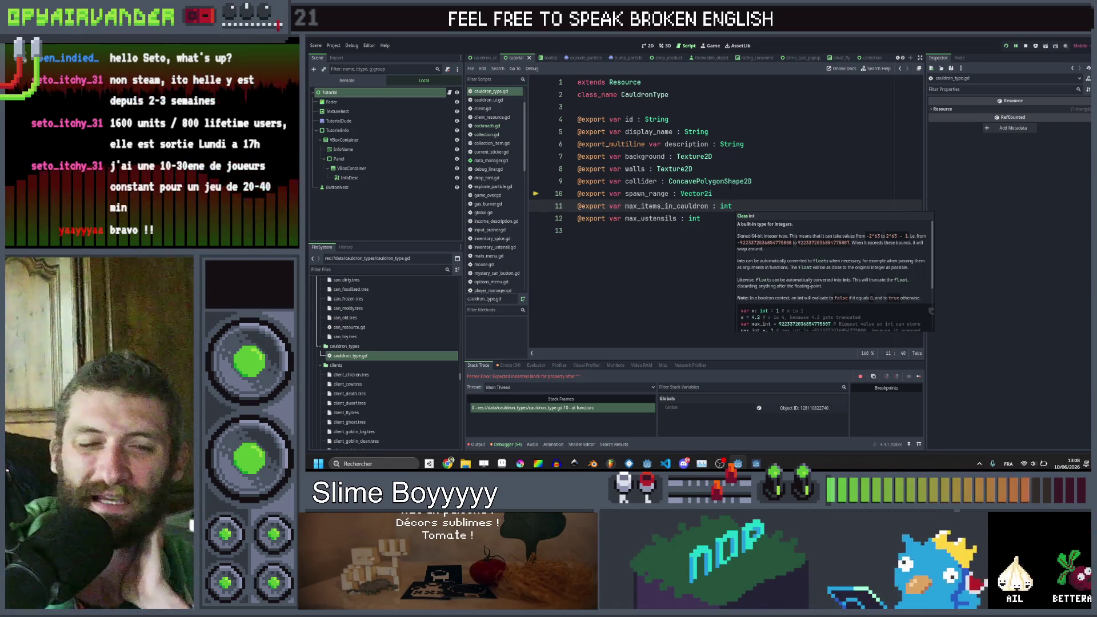
mouse_move(728, 182)
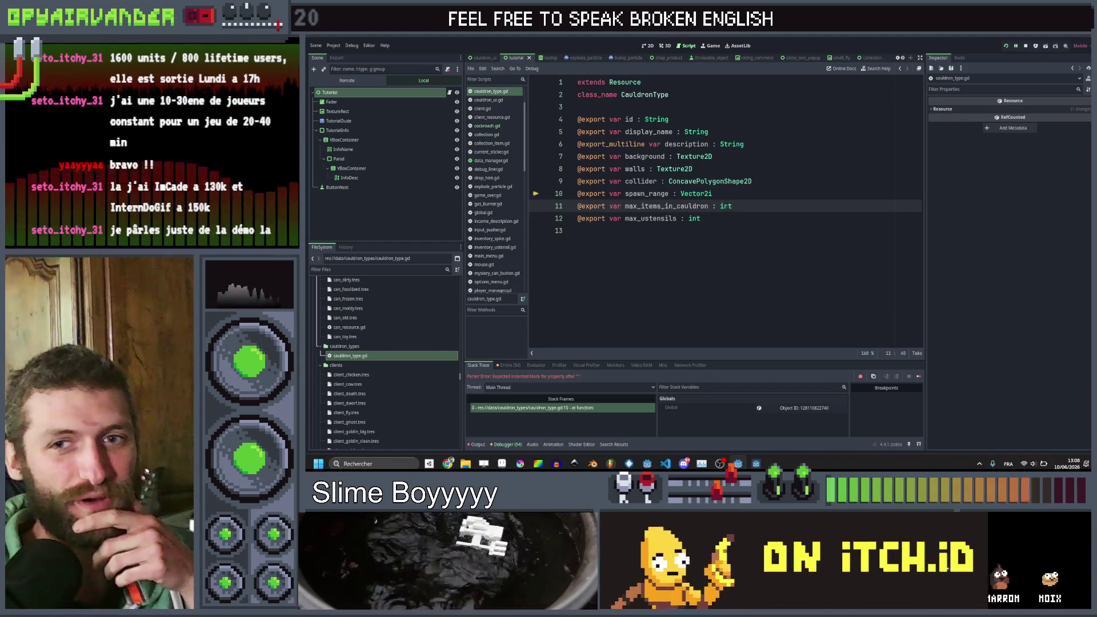
click(723, 206)
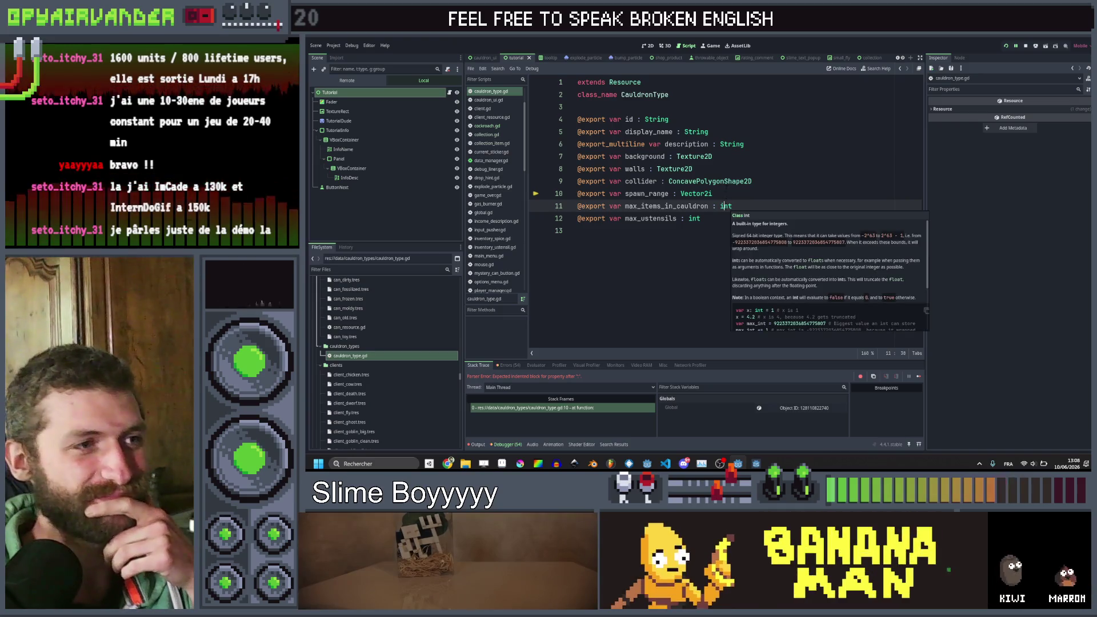
click(711, 229)
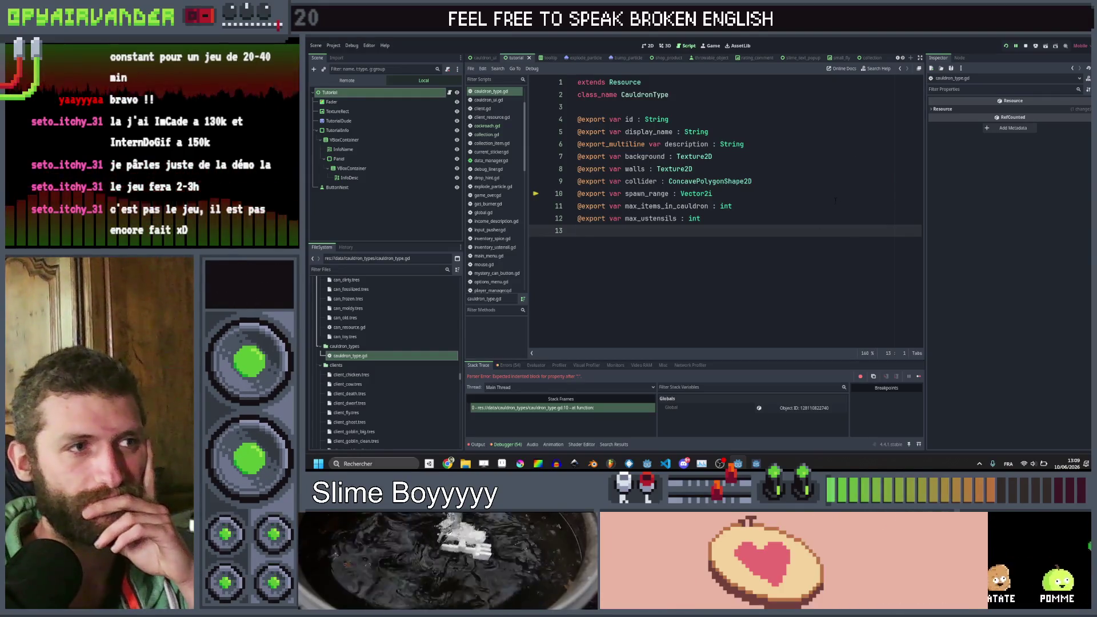
click(804, 217)
click(780, 233)
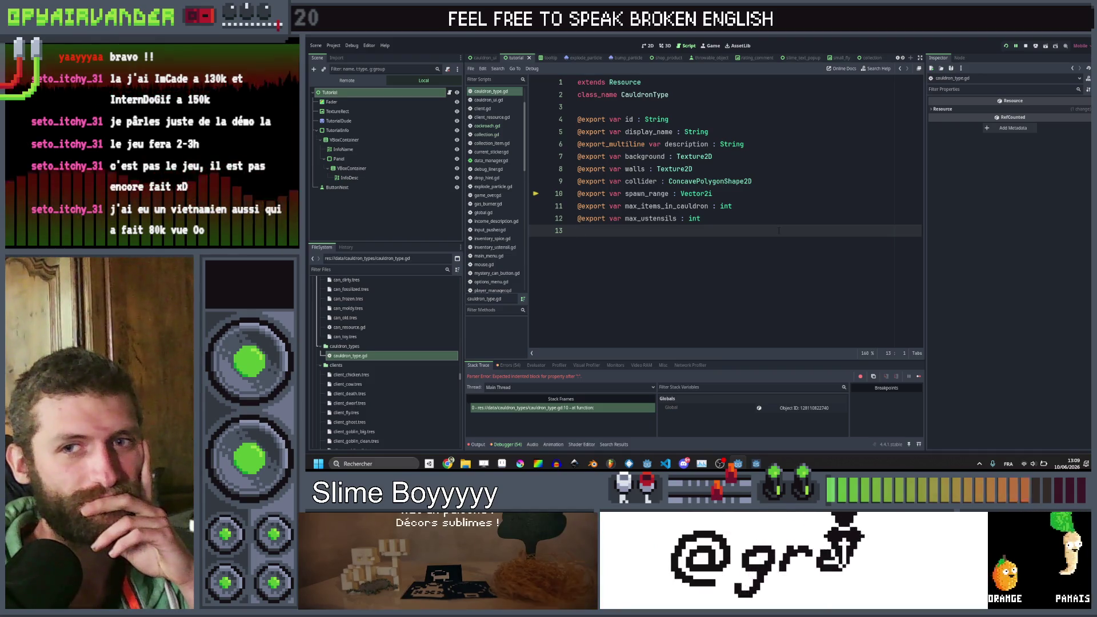
click(769, 156)
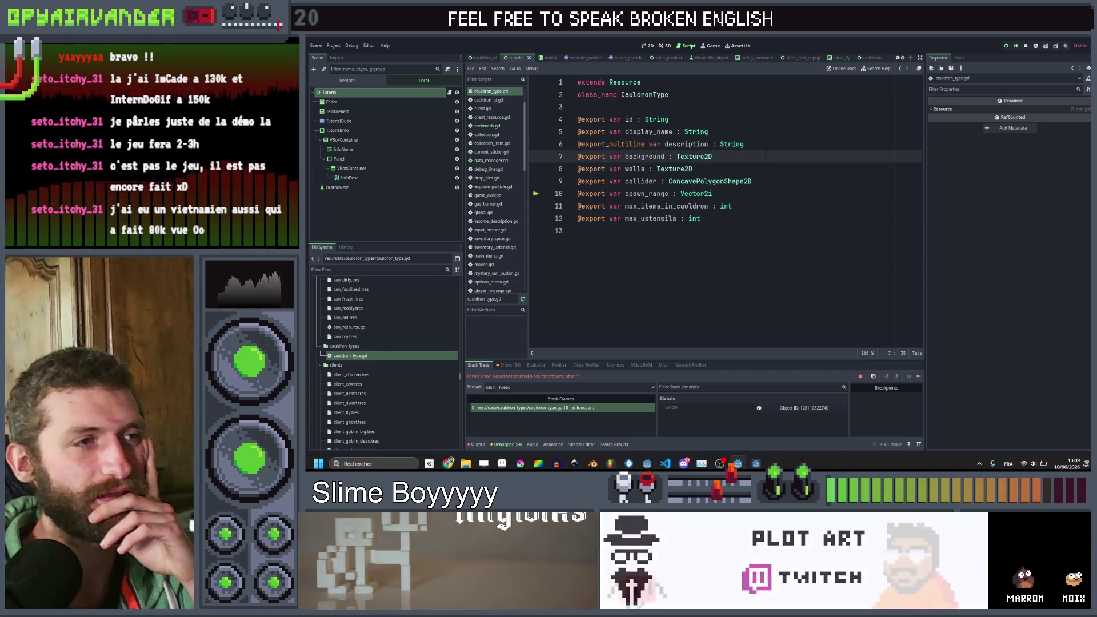
key(Down)
key(Down)
key(Down)
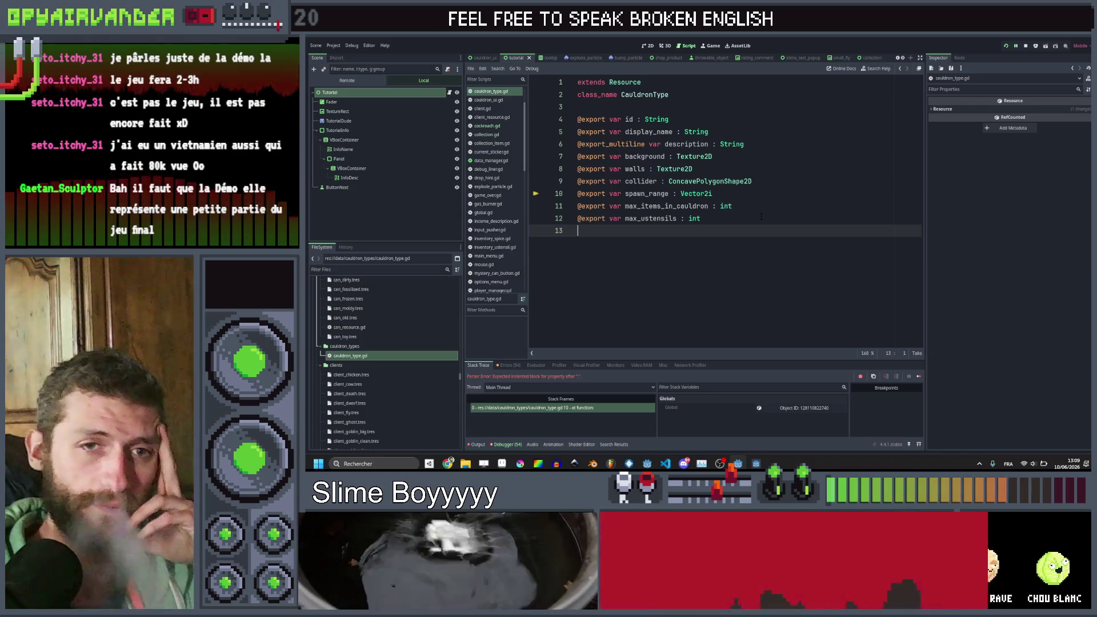
click(762, 218)
click(759, 207)
click(760, 194)
click(761, 181)
click(761, 156)
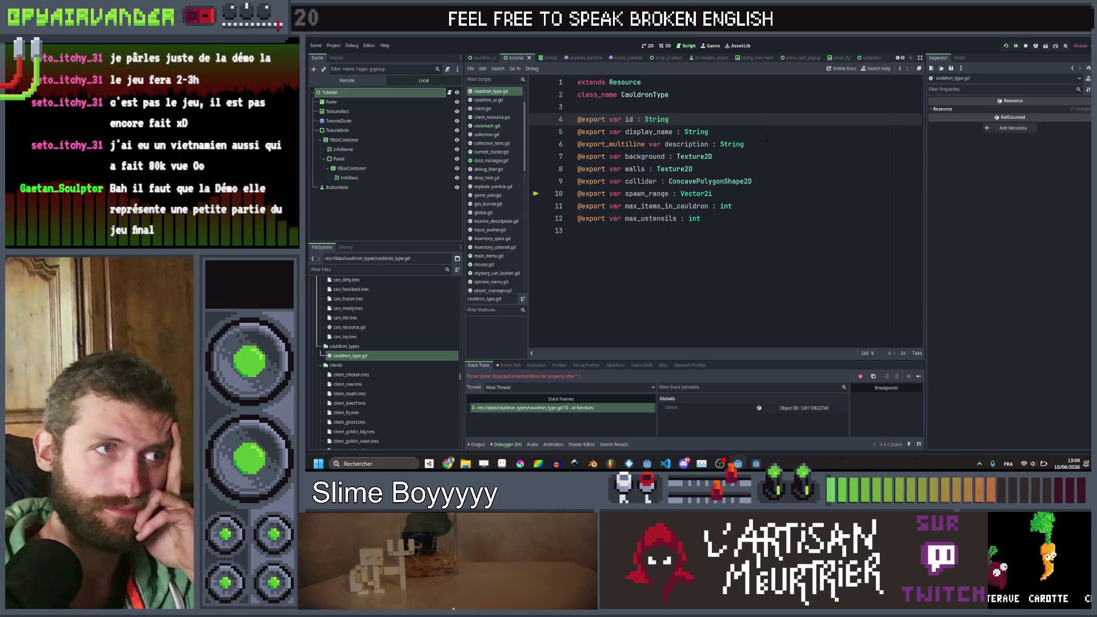
key(Down)
key(Down)
key(Down)
key(End)
key(Down)
key(Down)
key(Down)
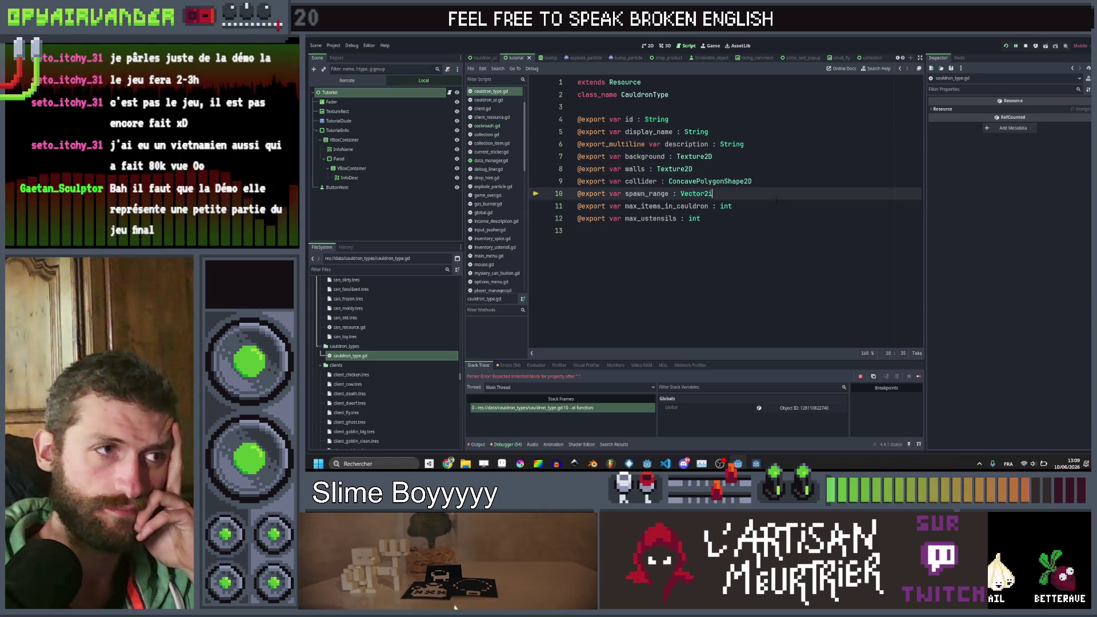
key(End)
key(Up)
key(Up)
key(Up)
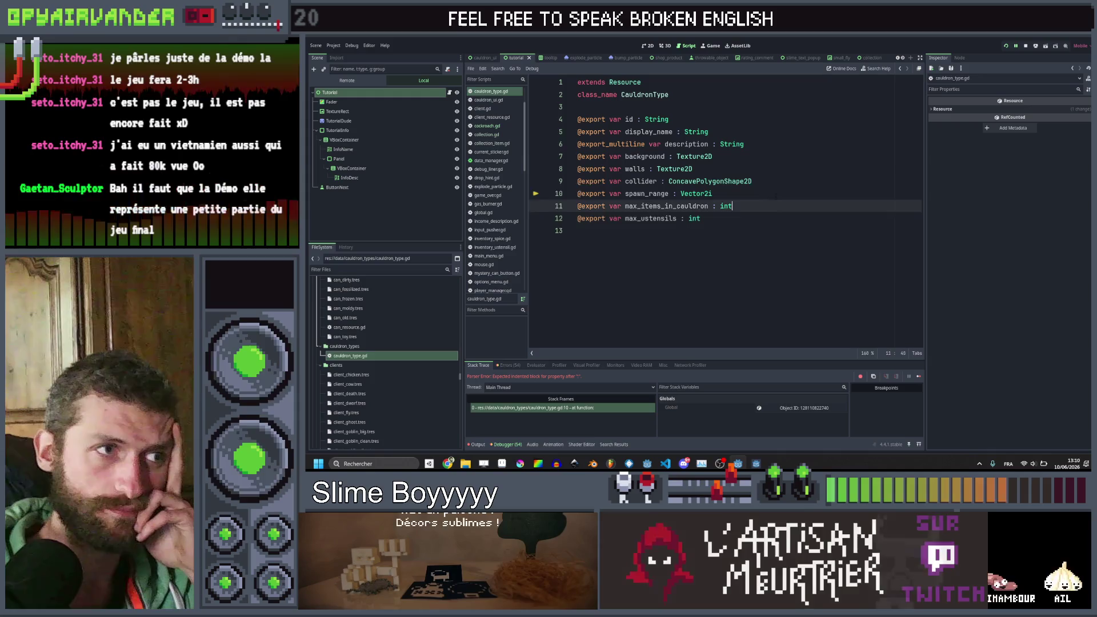
key(Down)
key(Down)
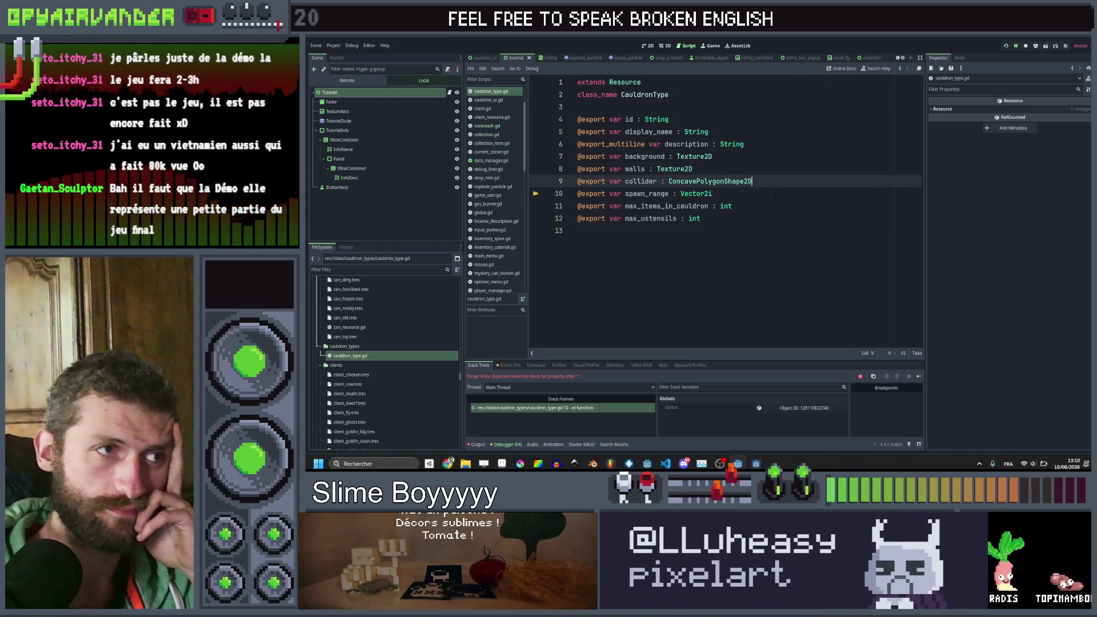
key(End)
key(Down)
key(Down)
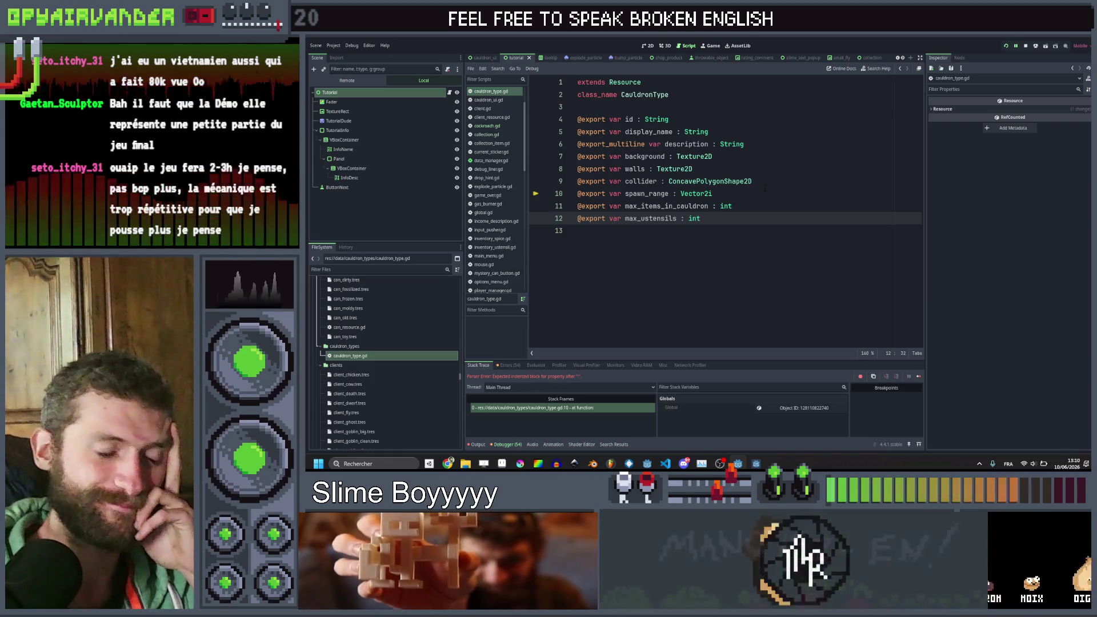
click(761, 192)
click(763, 170)
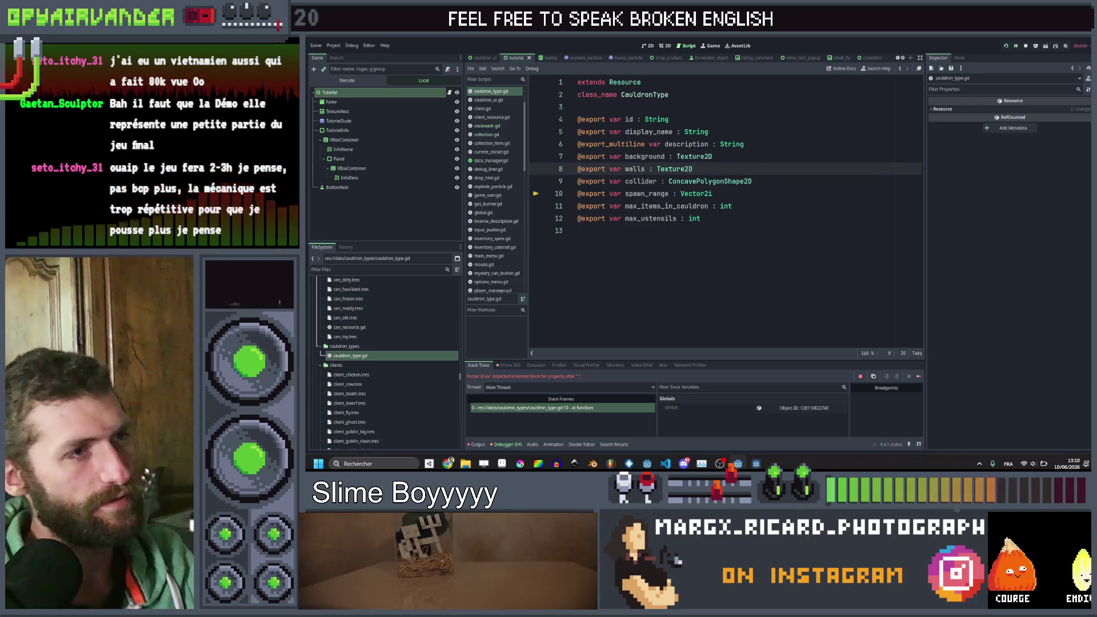
click(753, 160)
Add exported drop_hint and water_mask Texture2D fields by duplicating the background texture line
key(ctrl+shift+d)
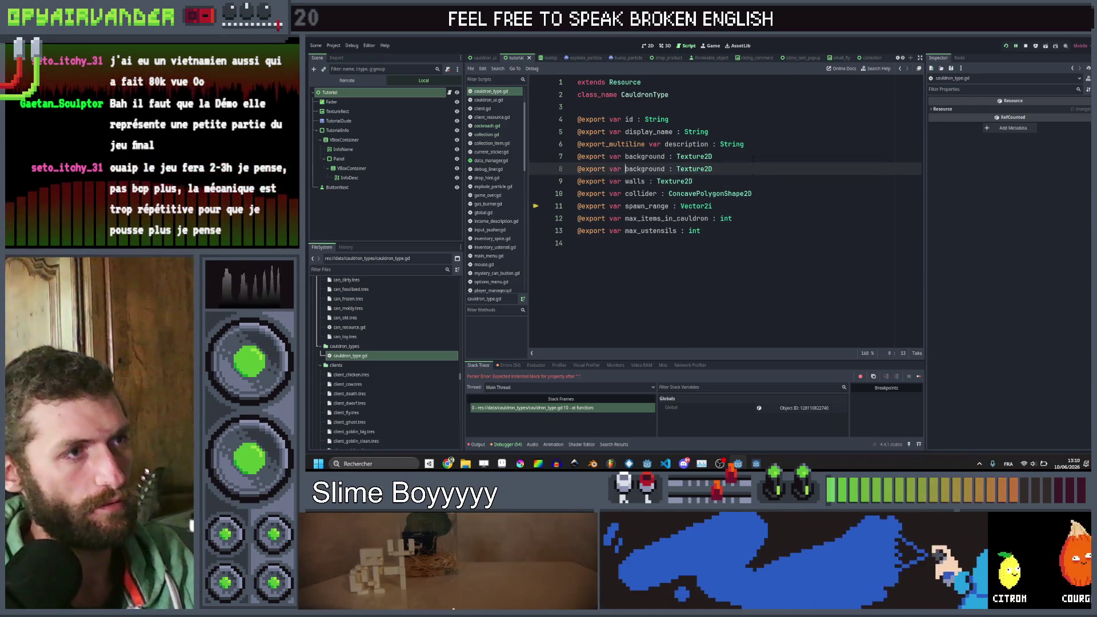
key(alt+Down)
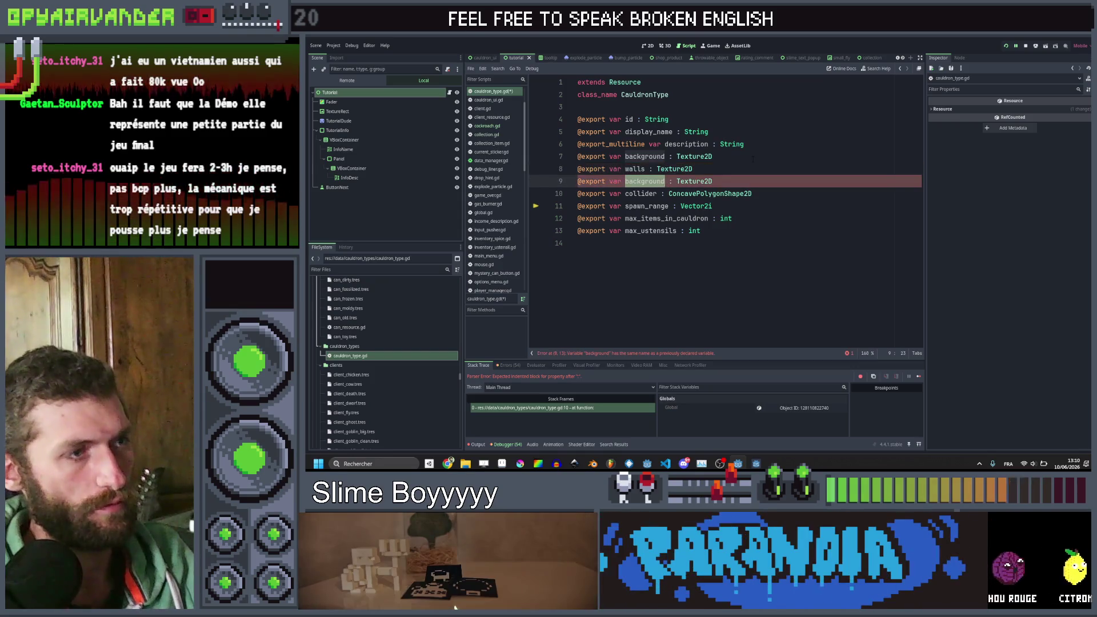
text(drop_hint)
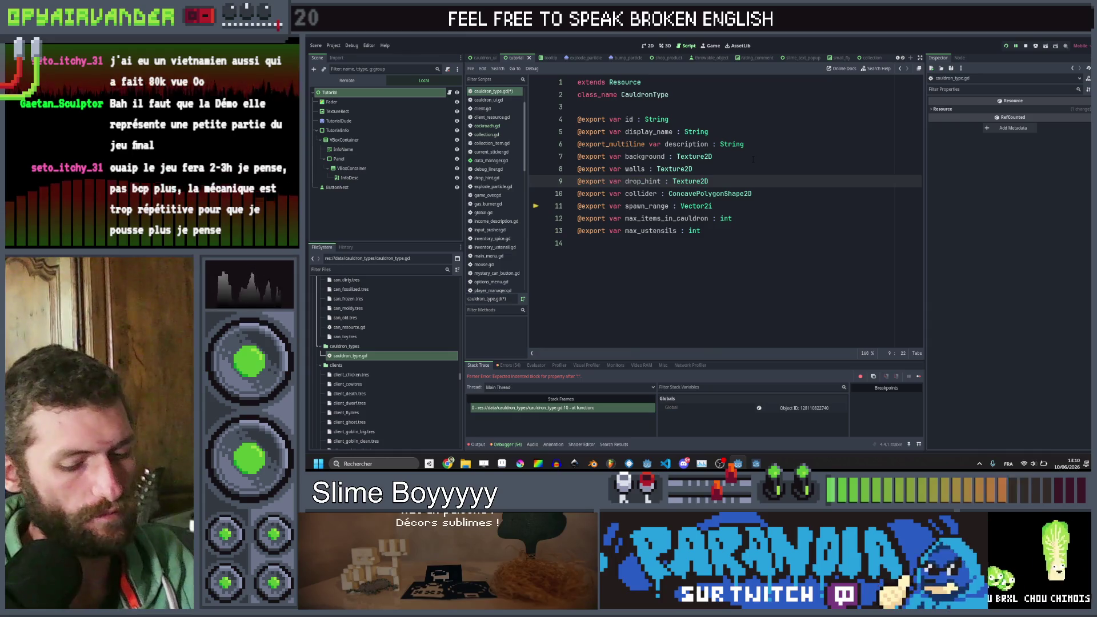
key(ctrl+shift+d)
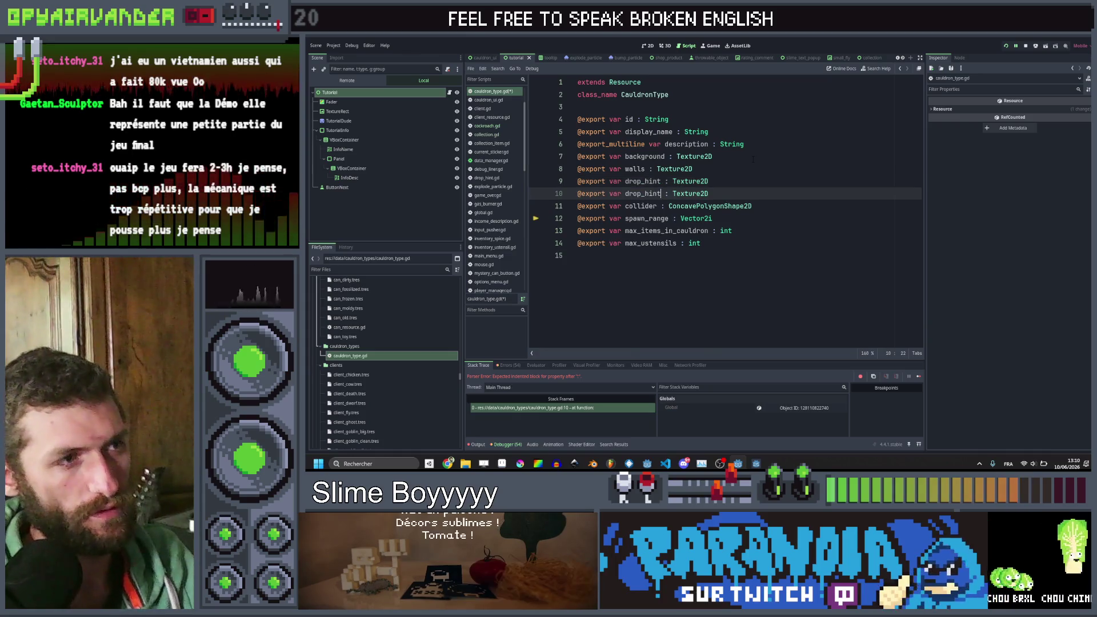
key(ctrl+shift+Left)
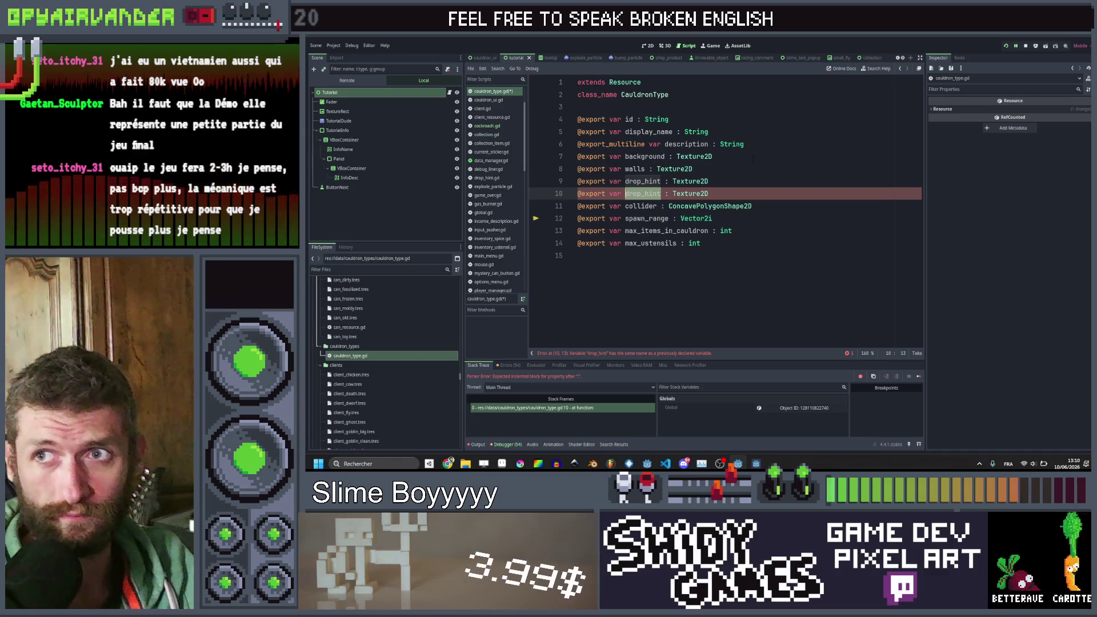
text(wate)
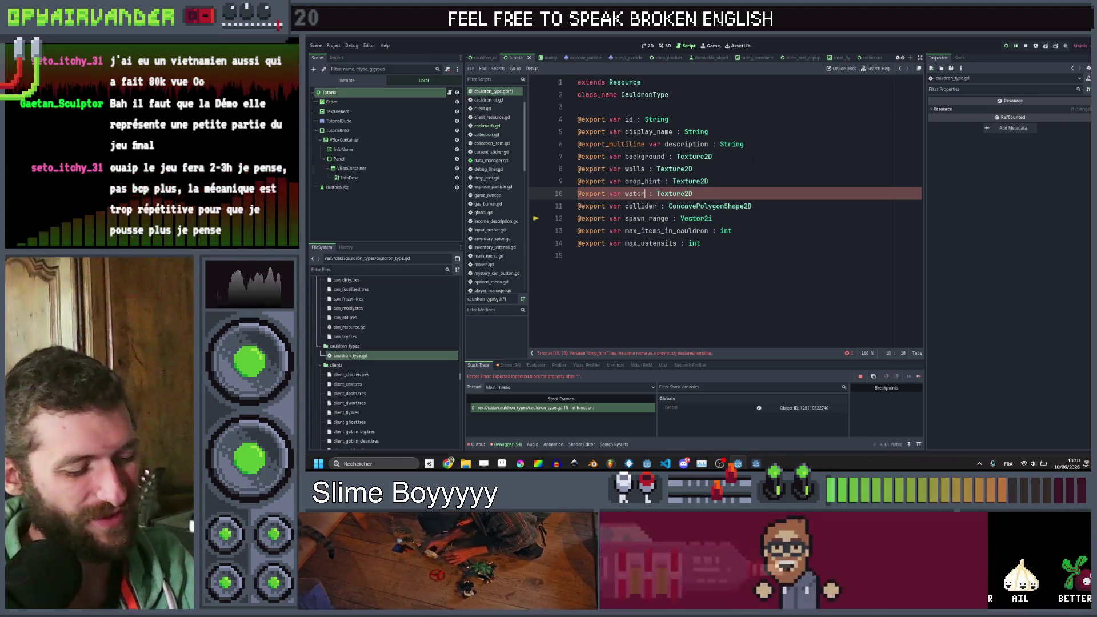
text(r_mask)
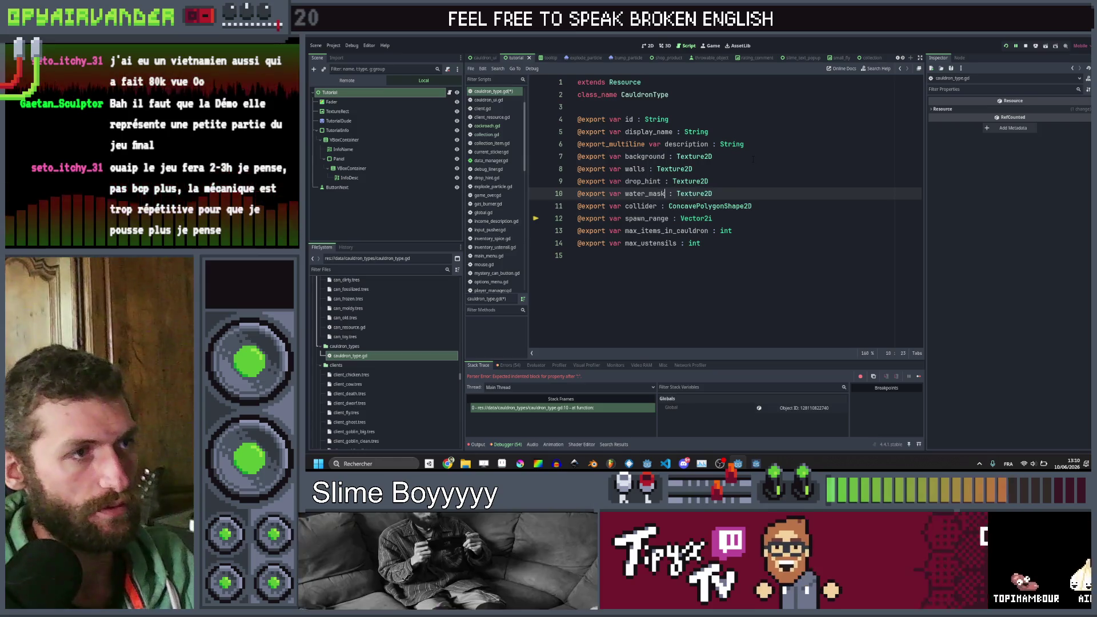
Add an exported int water_height field below spawn_range and save the script
key(ctrl+shift+d)
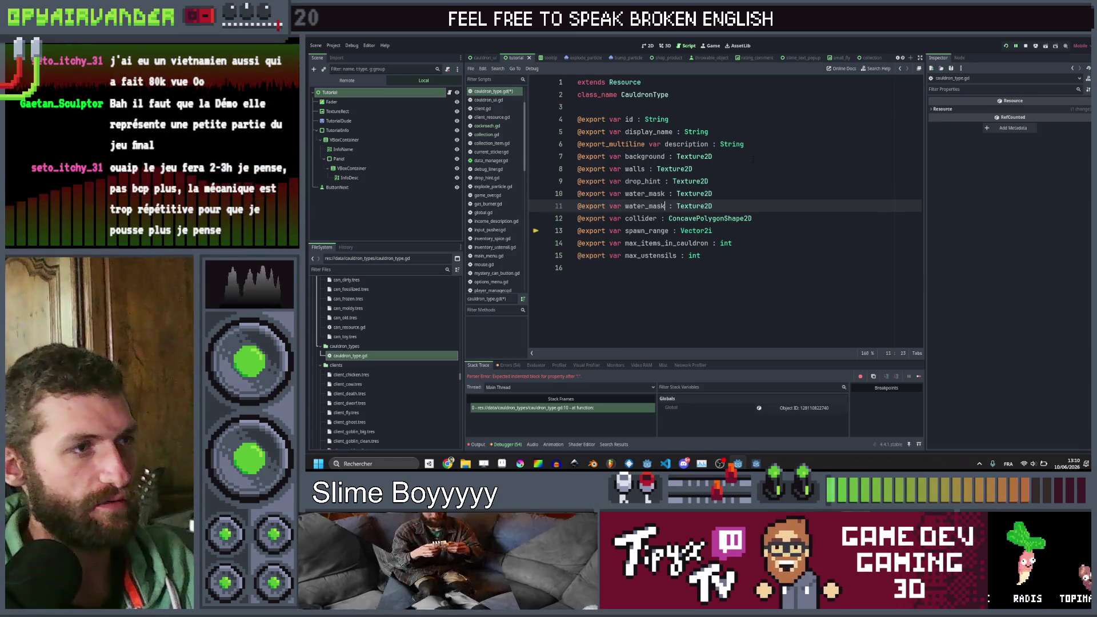
key(alt+Down)
key(alt+Down)
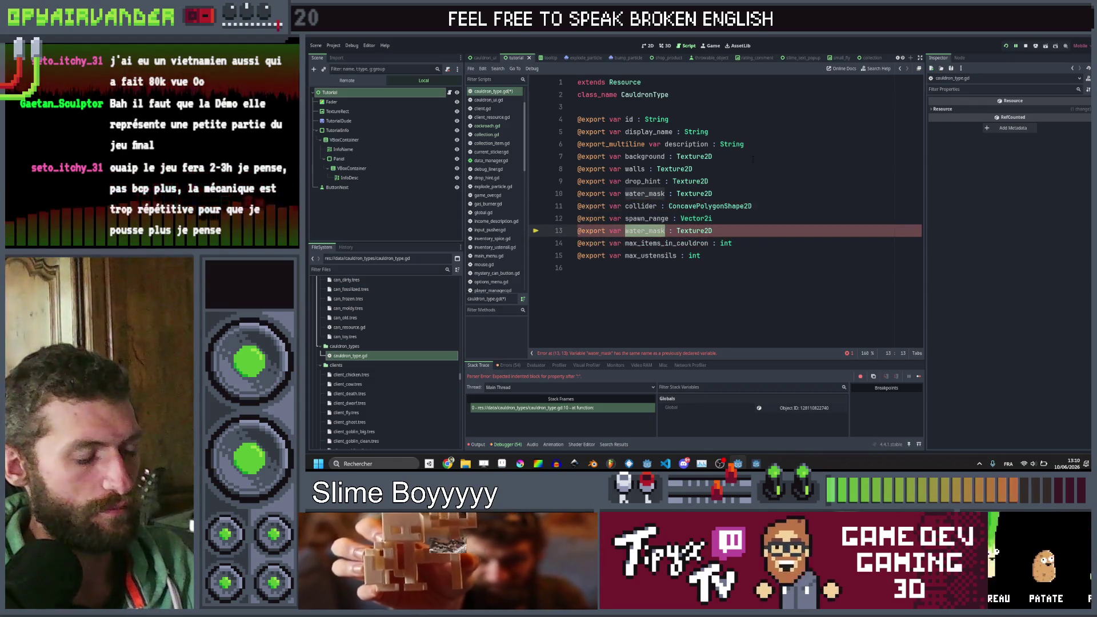
text(water_)
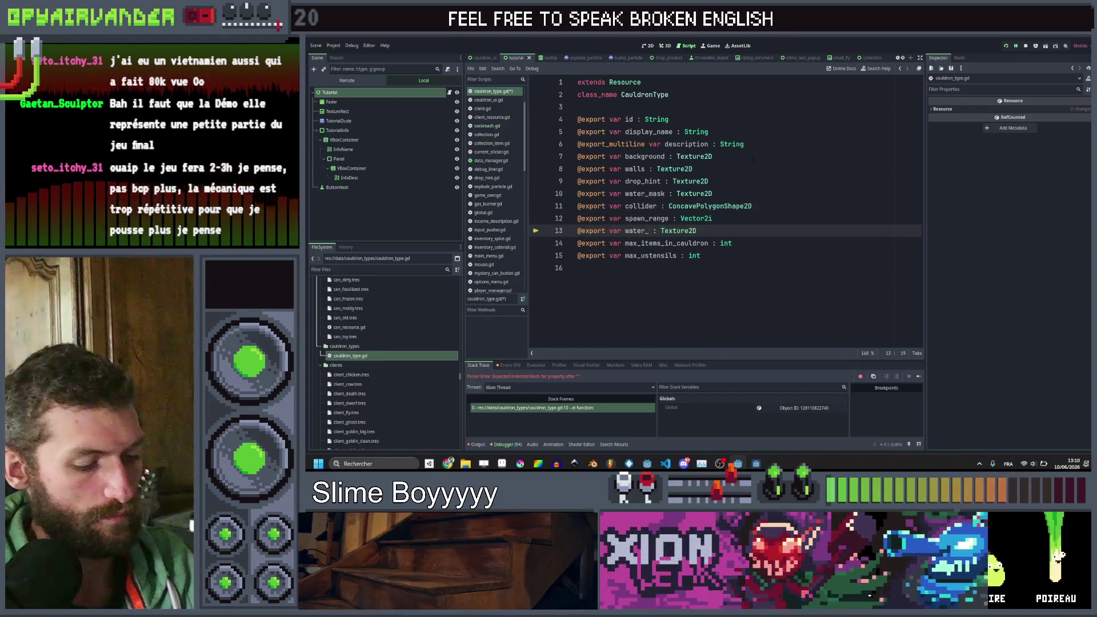
text(height)
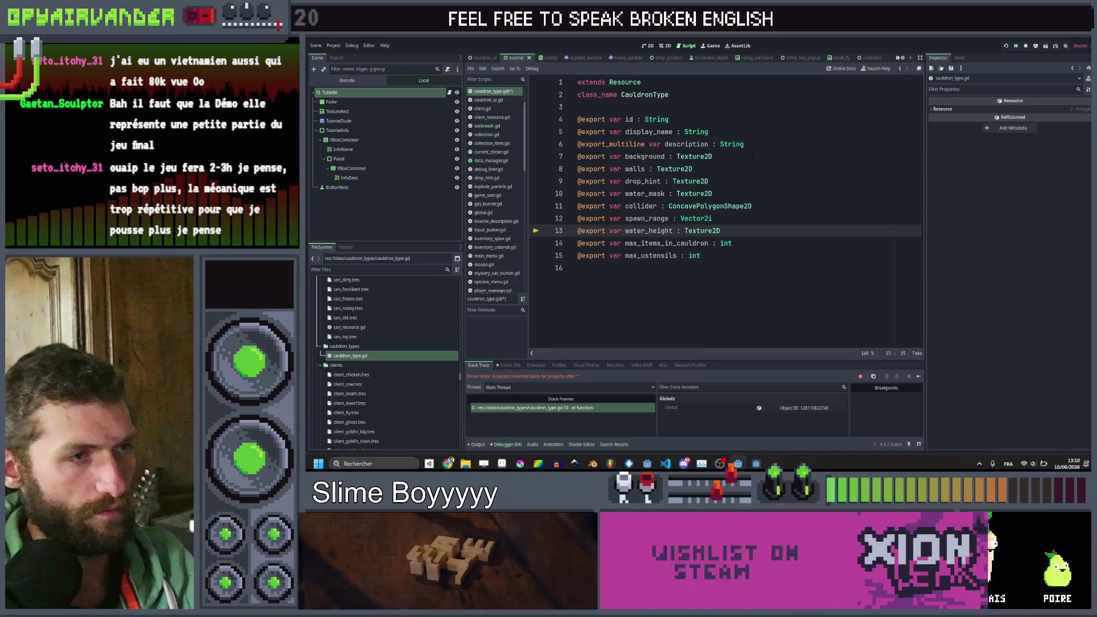
double_click(702, 230)
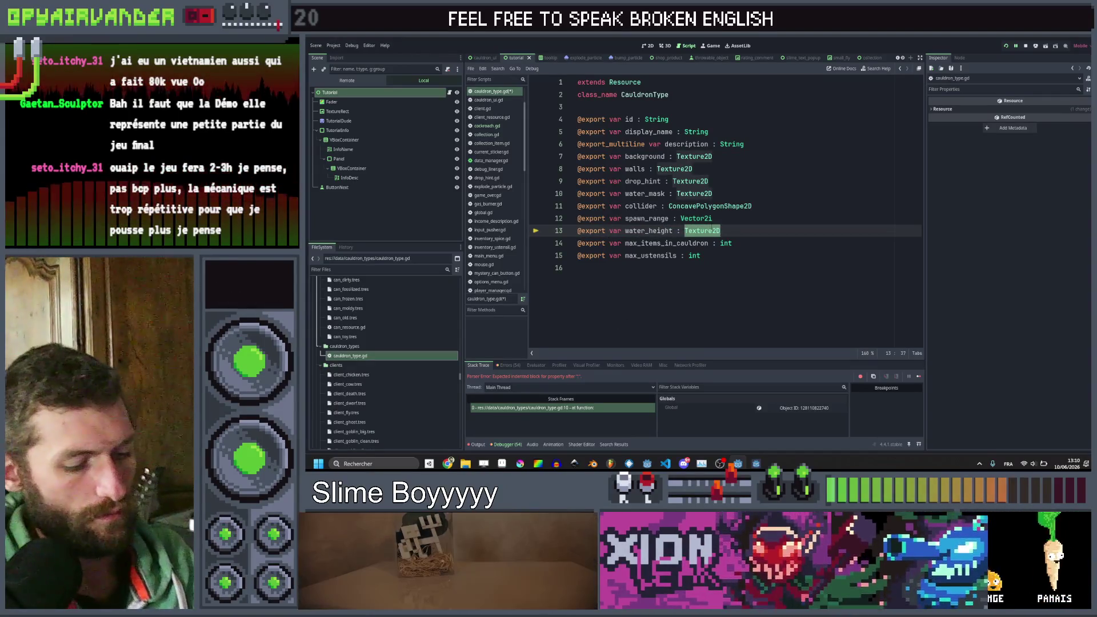
text(int)
click(787, 205)
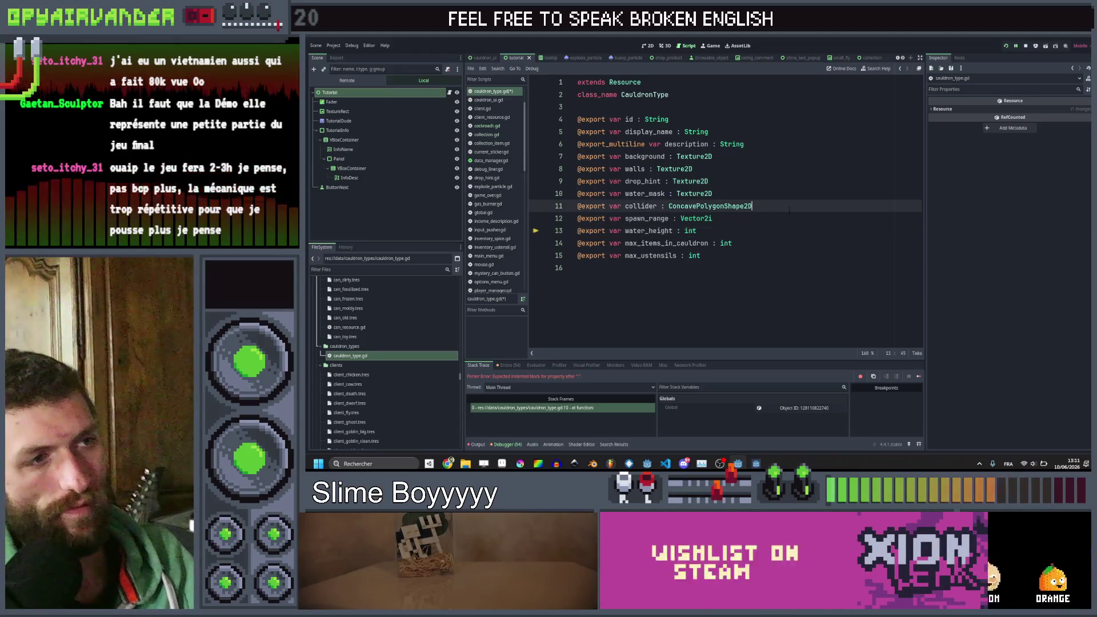
key(ctrl+s)
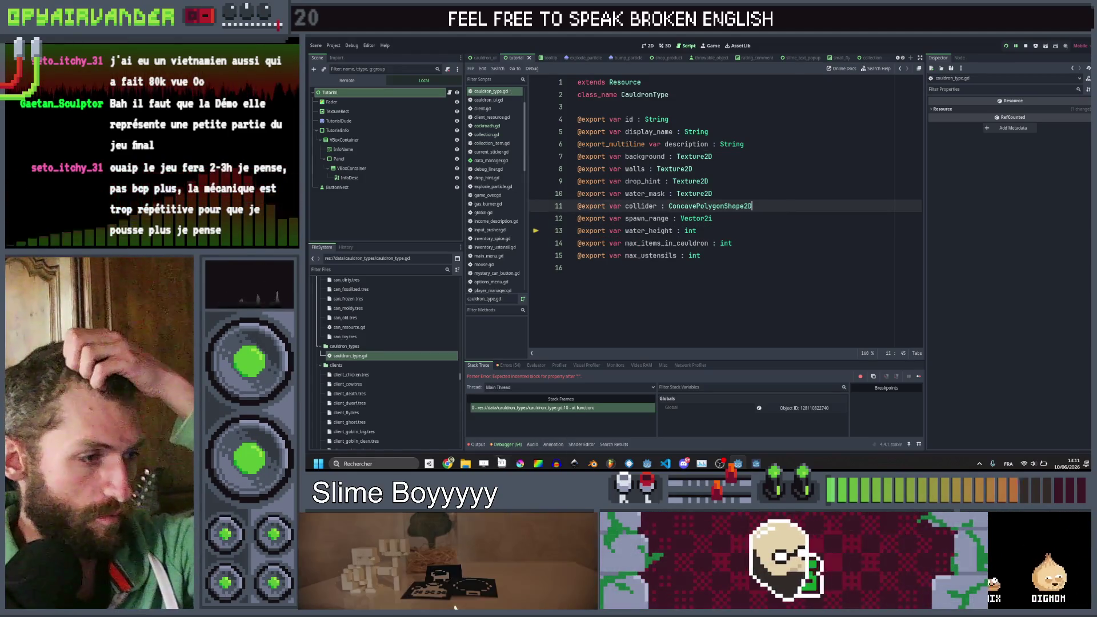
key(alt+Tab)
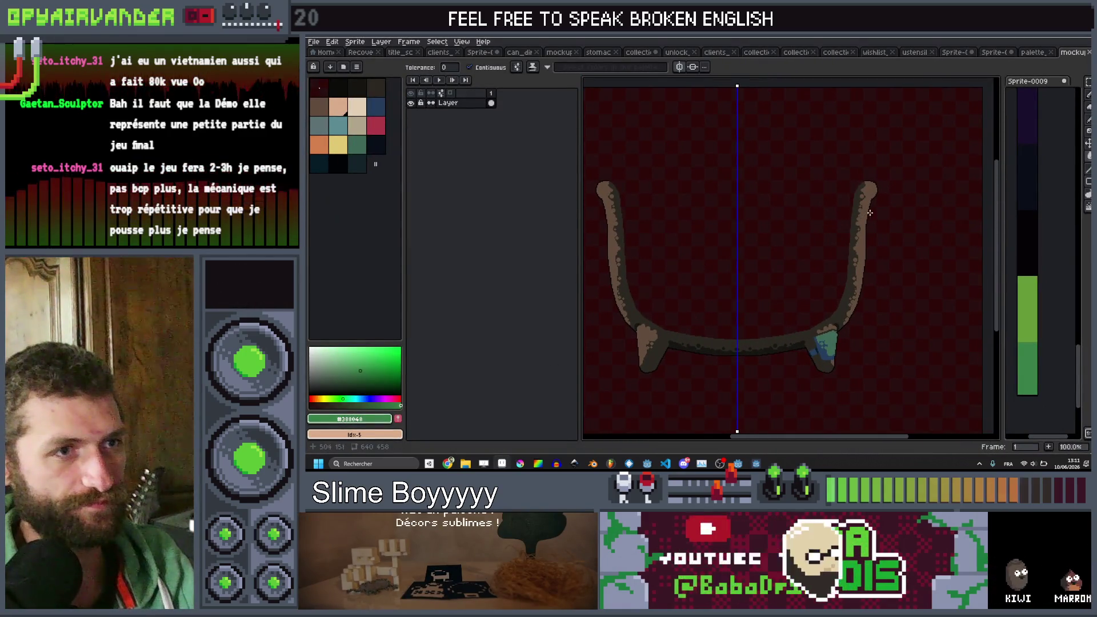
Extend the cauldron's right arm tip upward in brown with the pencil
key(b)
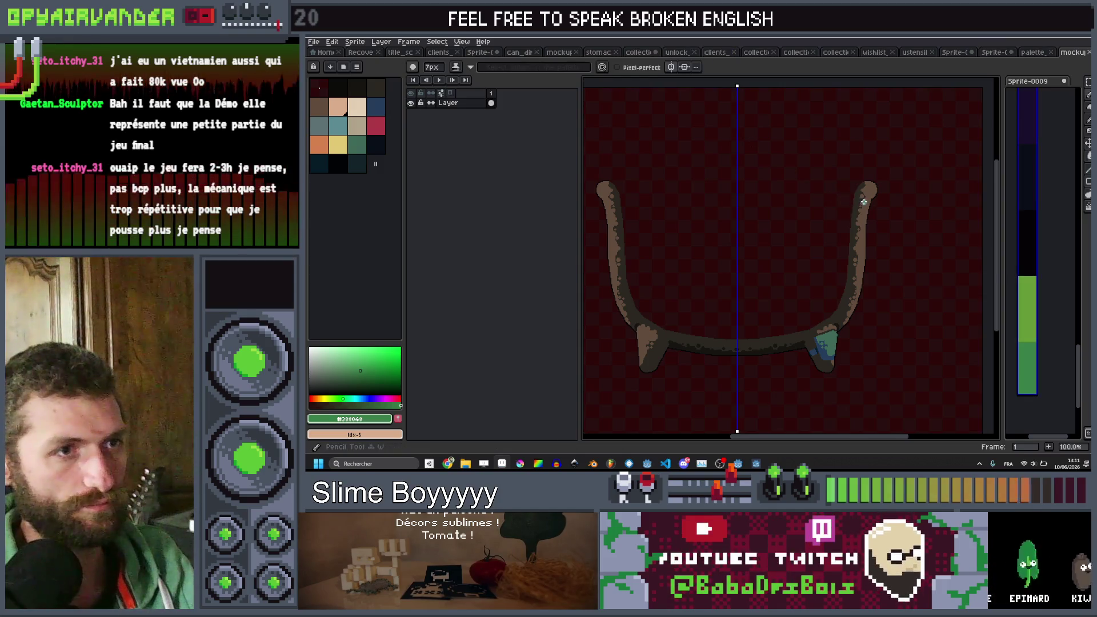
click(873, 186)
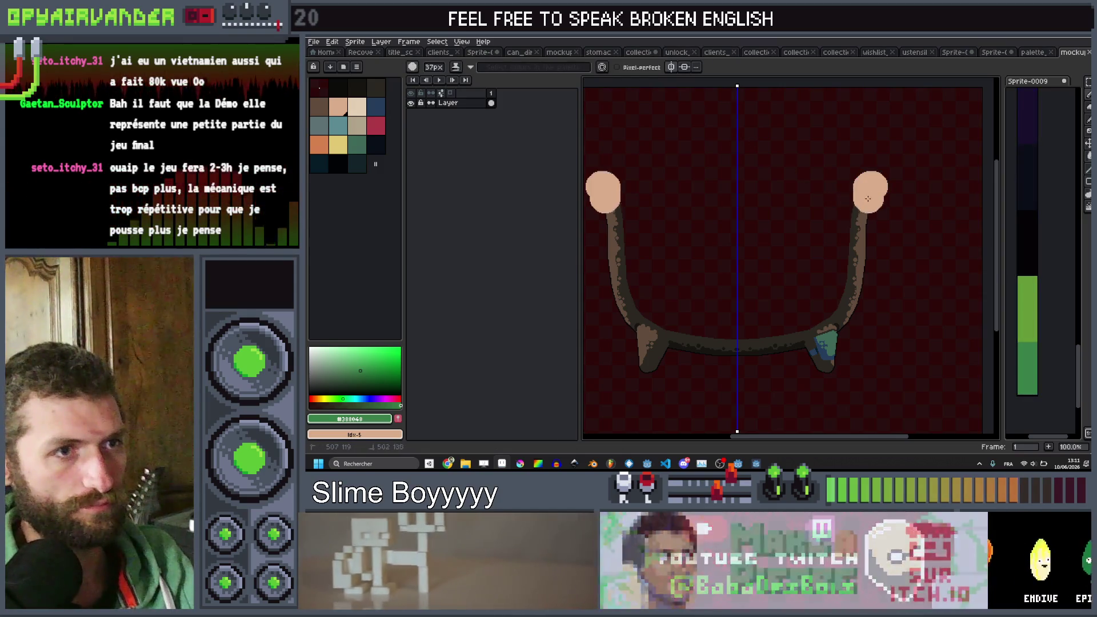
key(ctrl+z)
click(315, 93)
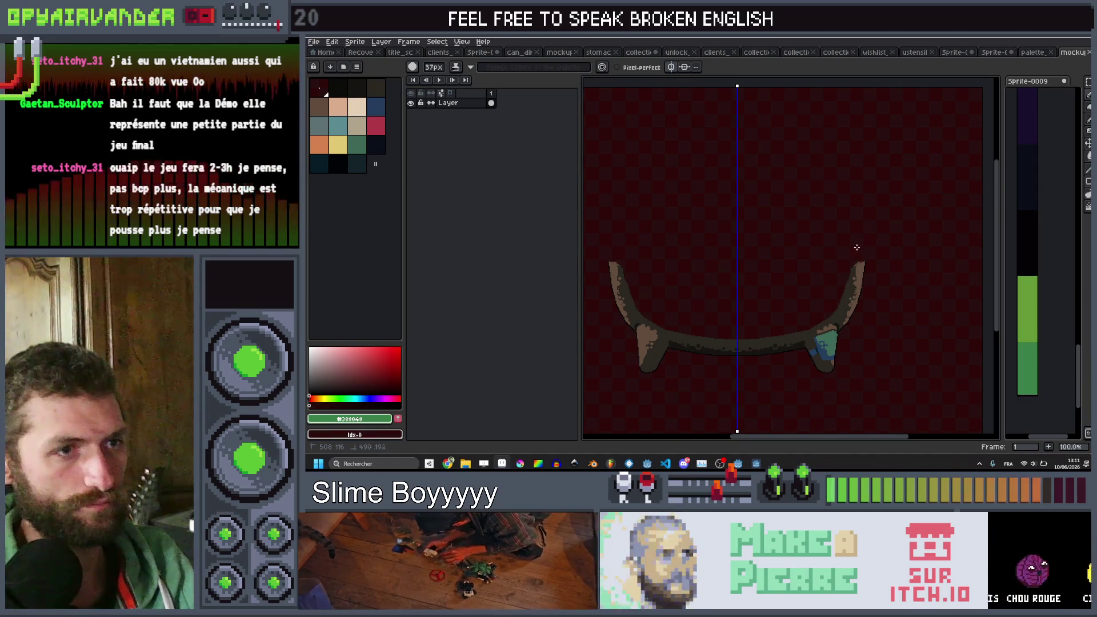
scroll(843, 260, down, 1)
scroll(844, 257, up, 1)
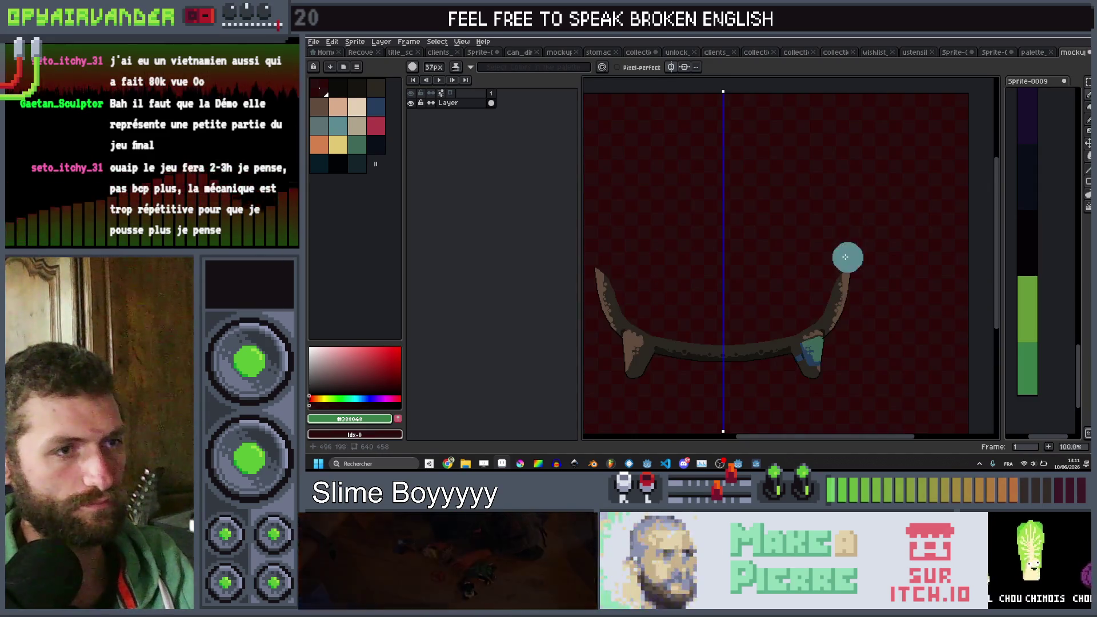
click(328, 108)
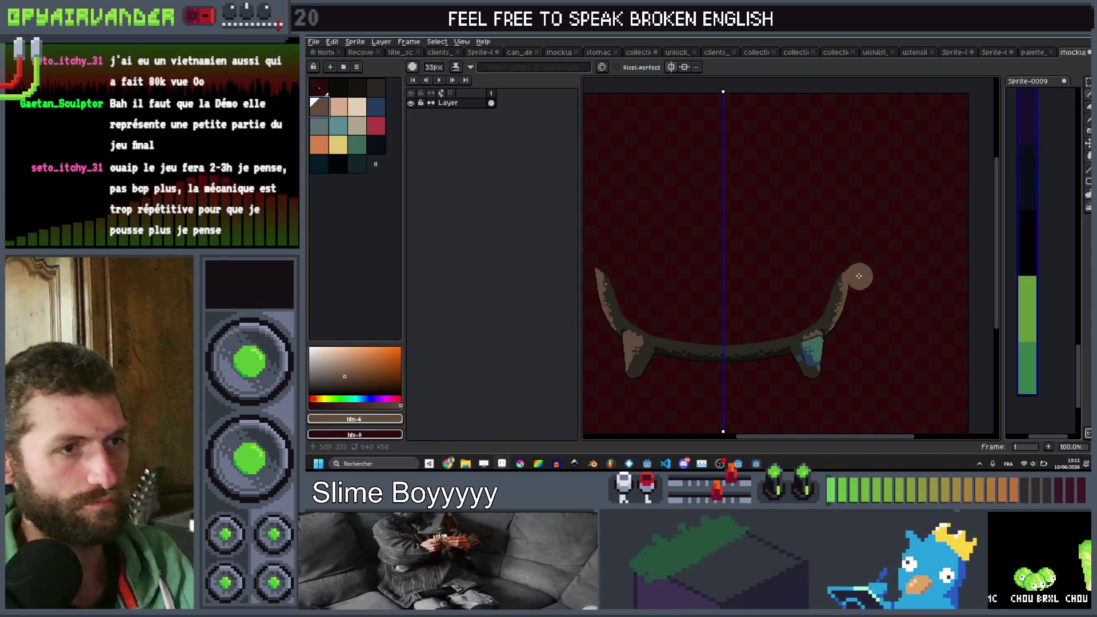
scroll(846, 275, up, 5)
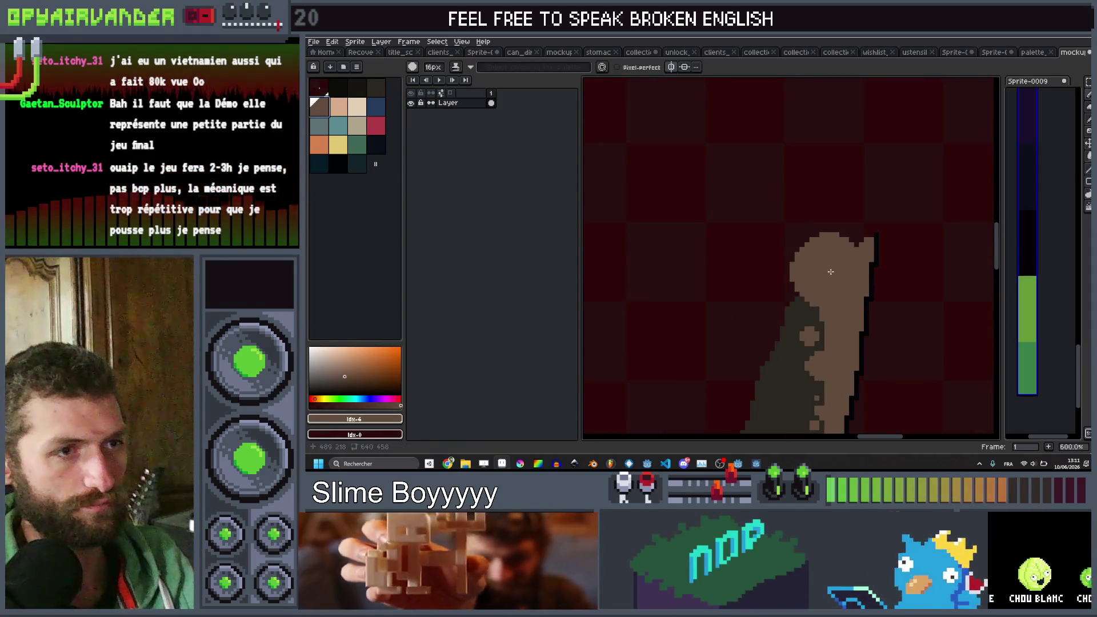
drag(833, 262, 864, 218)
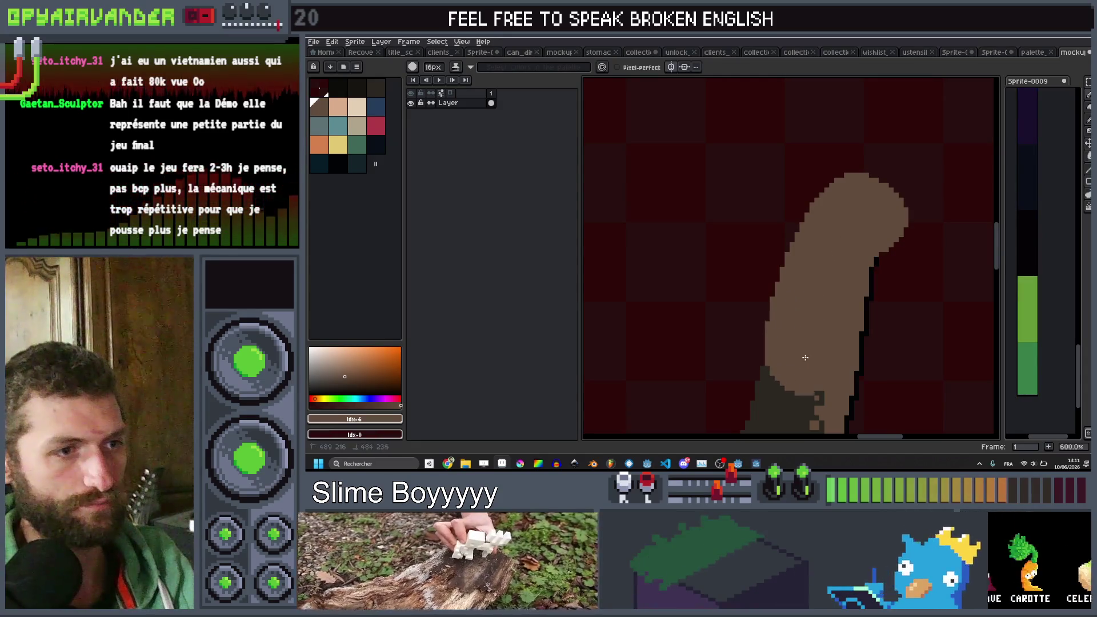
scroll(847, 285, down, 5)
scroll(848, 285, down, 1)
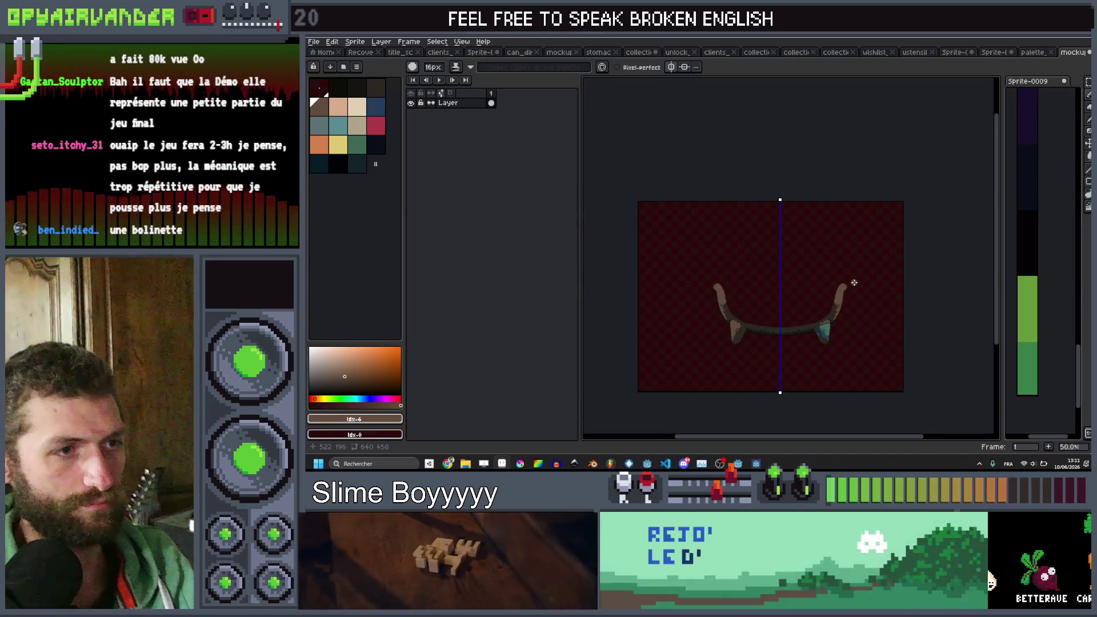
scroll(804, 301, up, 1)
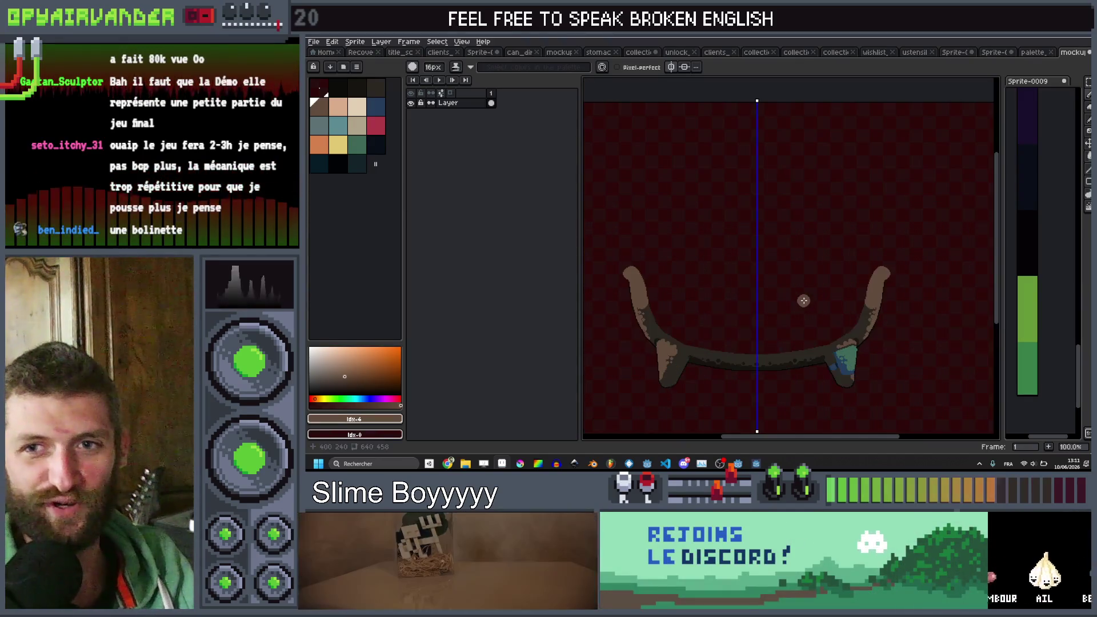
scroll(804, 300, down, 2)
scroll(851, 231, down, 1)
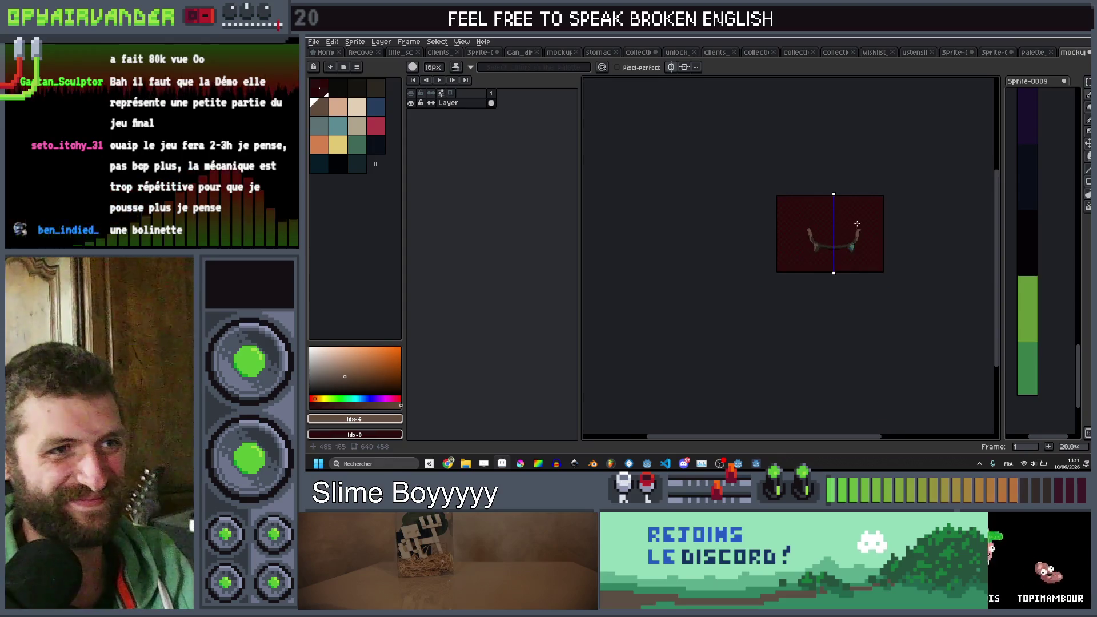
scroll(800, 220, up, 6)
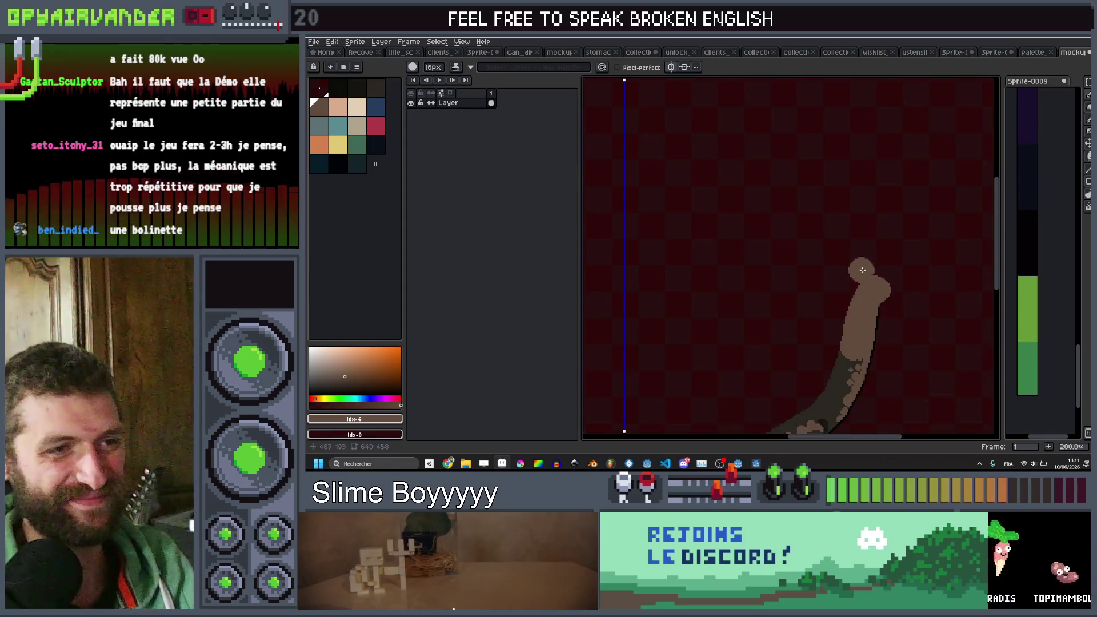
Trace a 1-pixel black outline up the arm's edge and across the tip's top
click(346, 89)
key(b)
scroll(831, 252, up, 8)
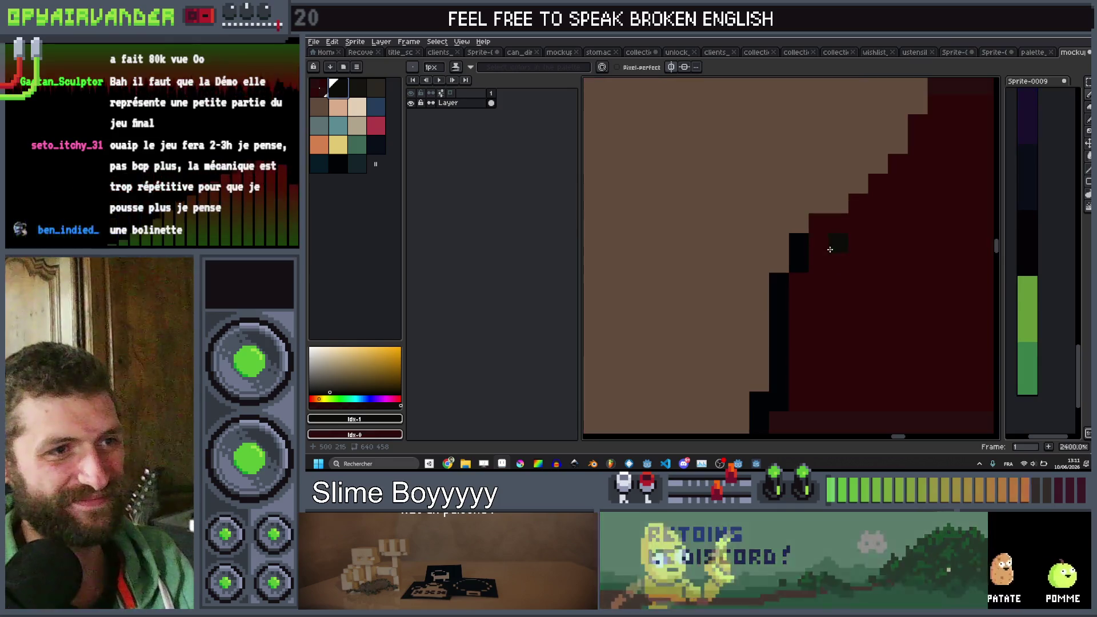
scroll(831, 252, down, 2)
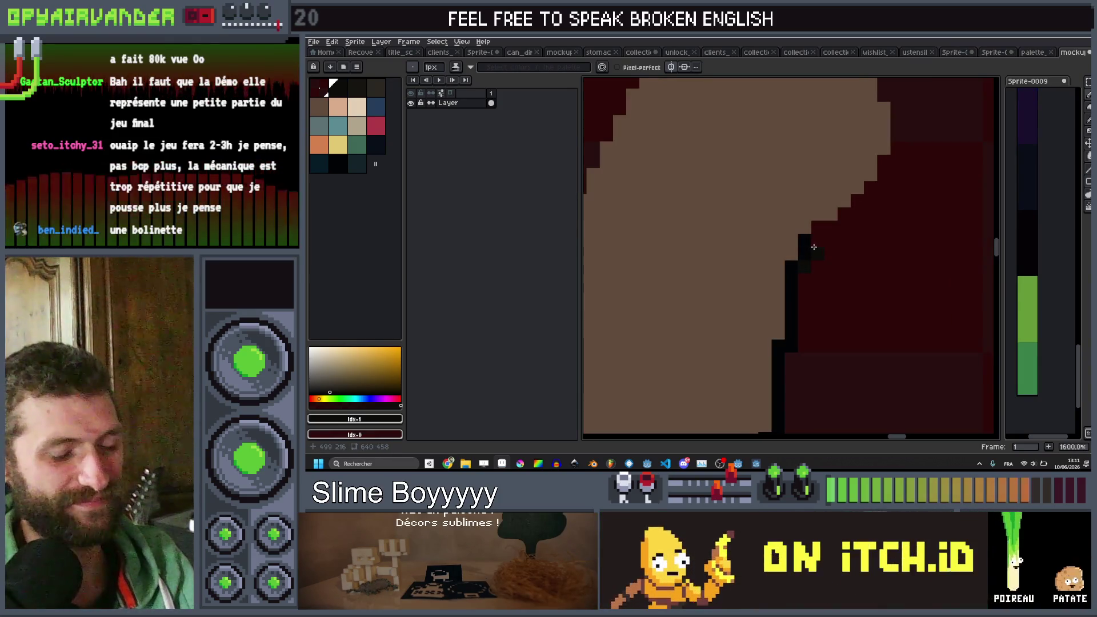
key(b)
mouse_move(807, 266)
mouse_down()
mouse_move(816, 236)
mouse_move(875, 186)
mouse_up()
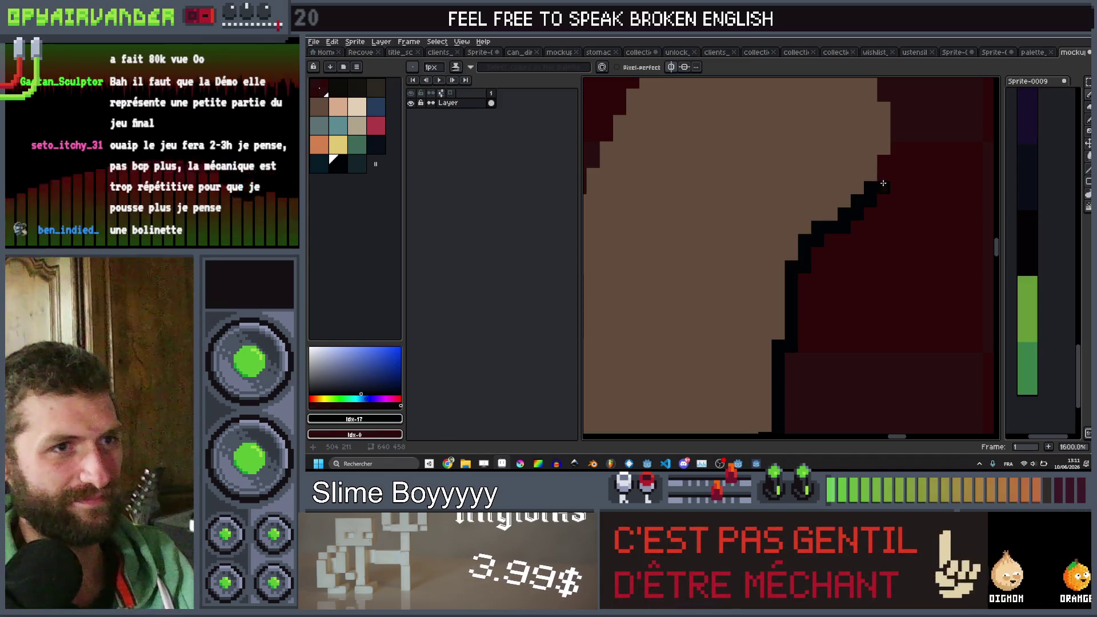
click(883, 182)
drag(891, 150, 909, 78)
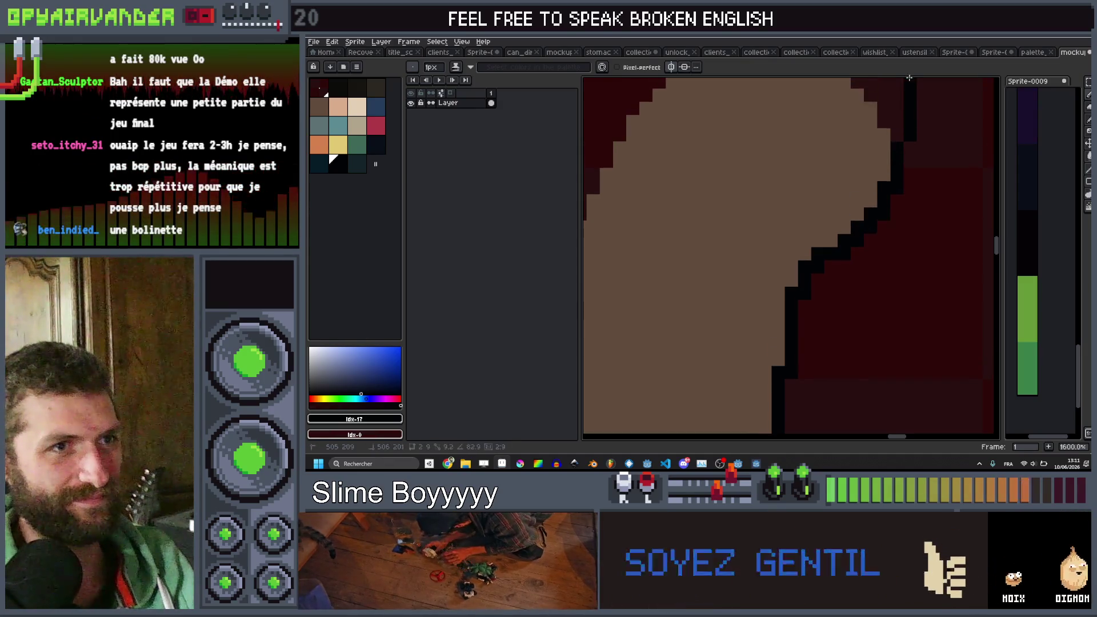
mouse_move(897, 128)
mouse_down()
mouse_move(877, 106)
mouse_move(874, 118)
mouse_move(846, 108)
mouse_up()
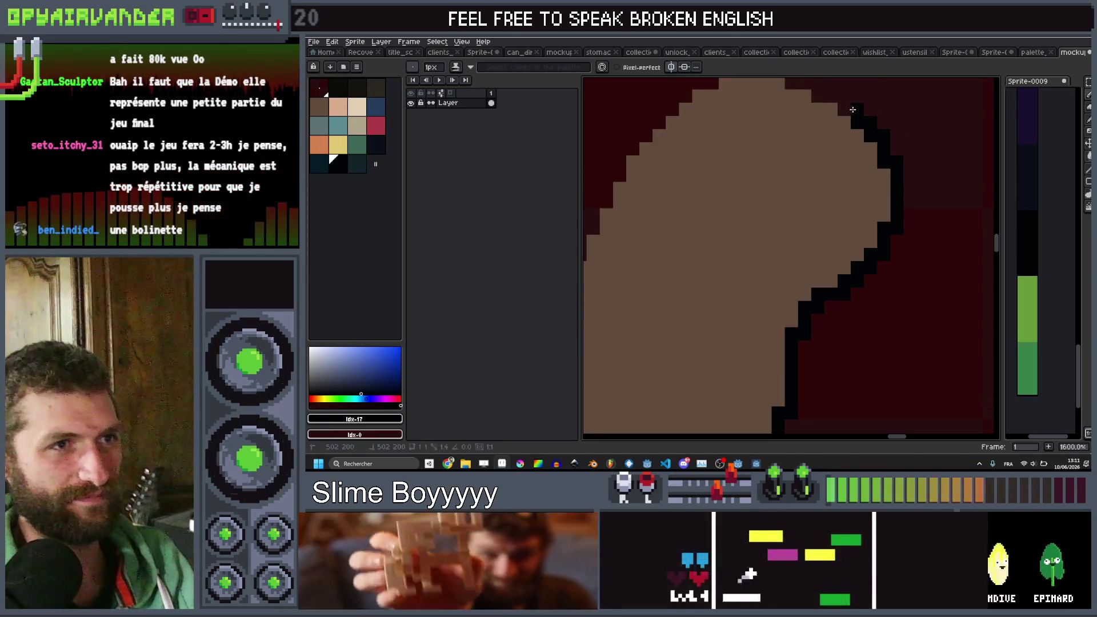
mouse_move(845, 94)
mouse_down()
mouse_move(820, 104)
mouse_move(712, 93)
mouse_up()
Sample the dark brown and extend dark shading up into the light arm tip
scroll(706, 105, down, 6)
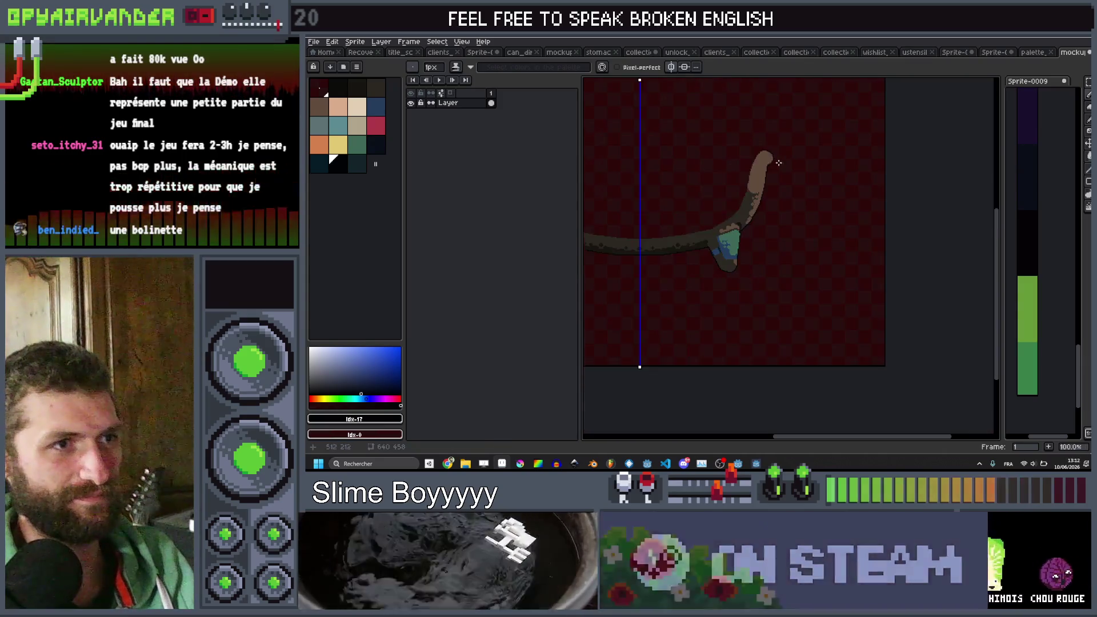
scroll(731, 161, down, 2)
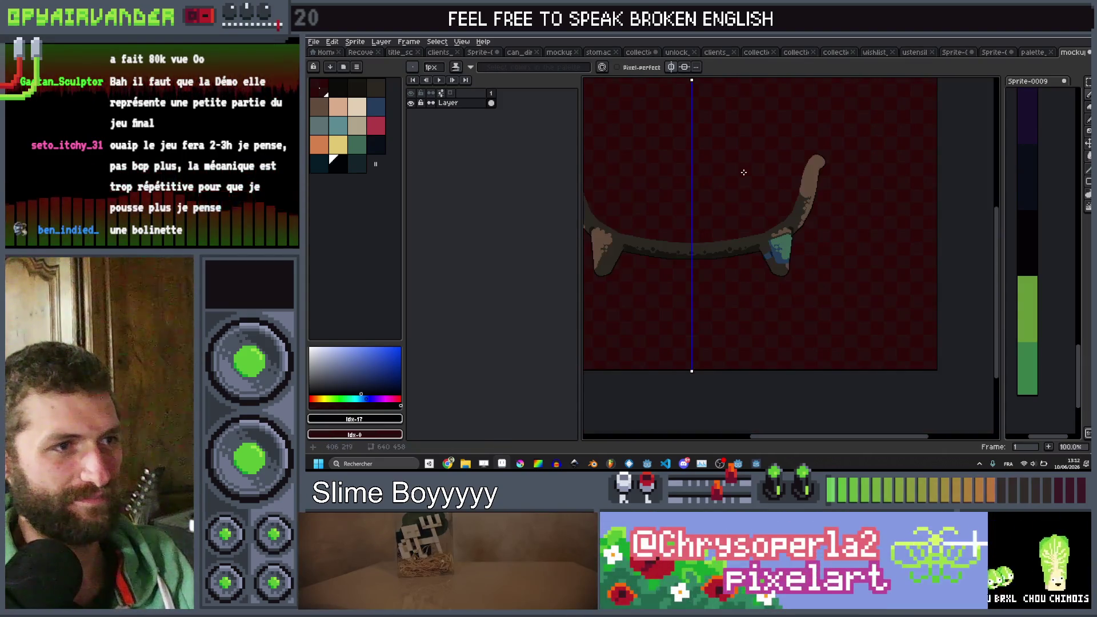
scroll(779, 202, up, 2)
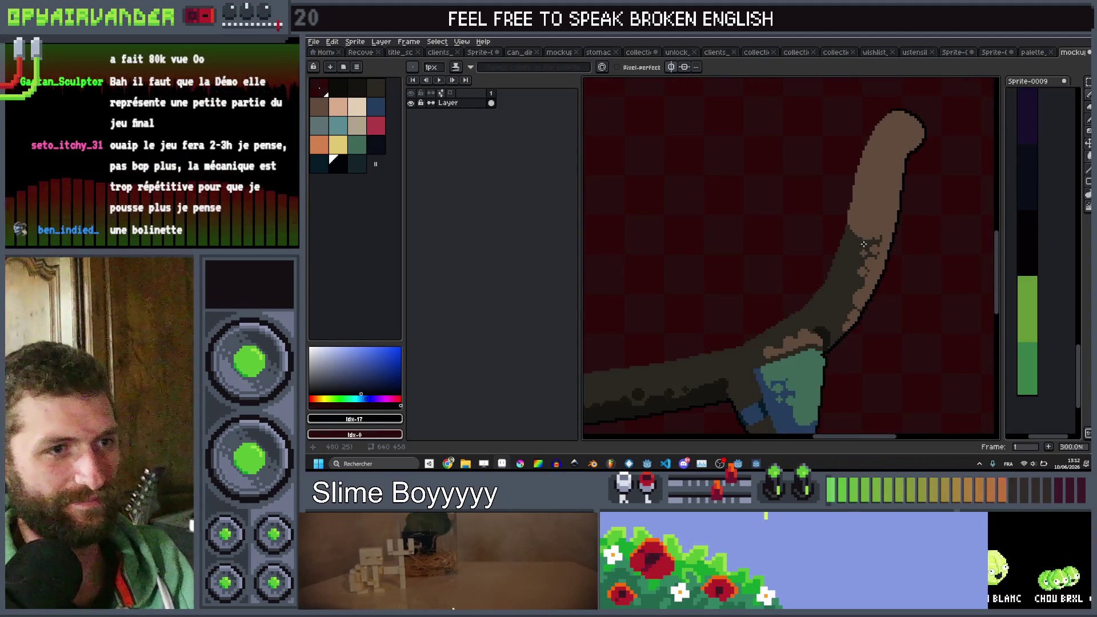
scroll(829, 276, down, 3)
scroll(830, 276, up, 5)
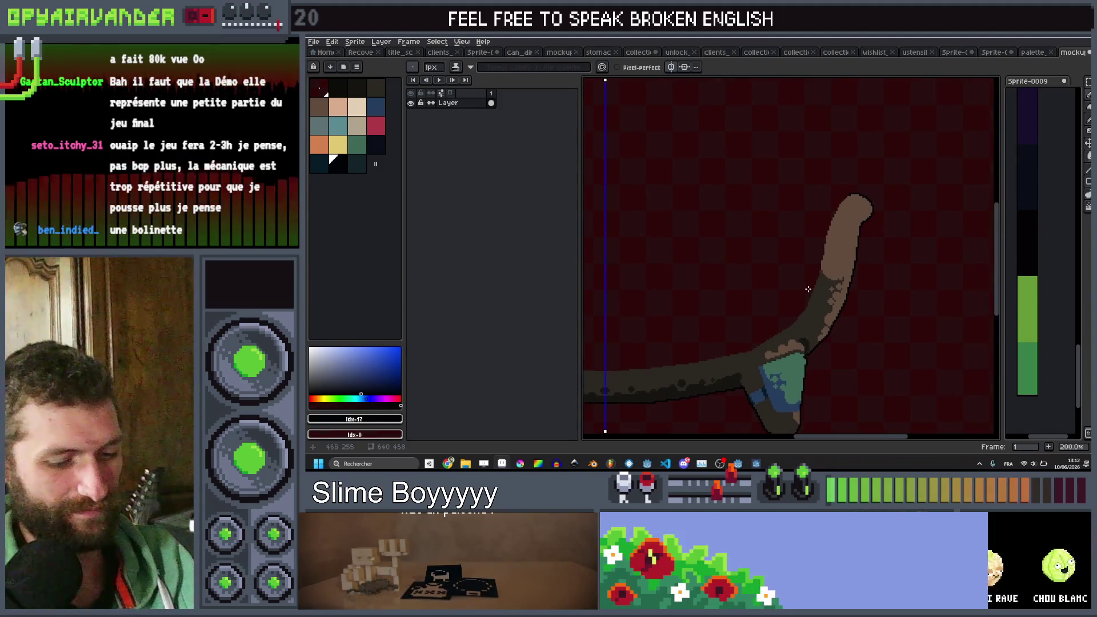
alt+click(834, 272)
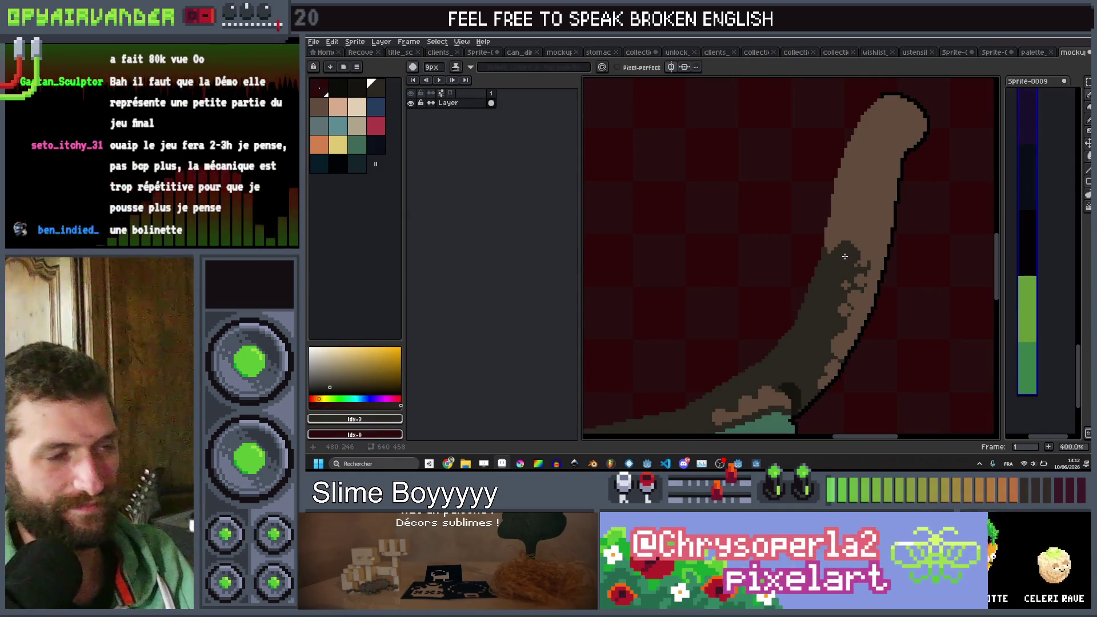
key(plus)
key(plus)
key(plus)
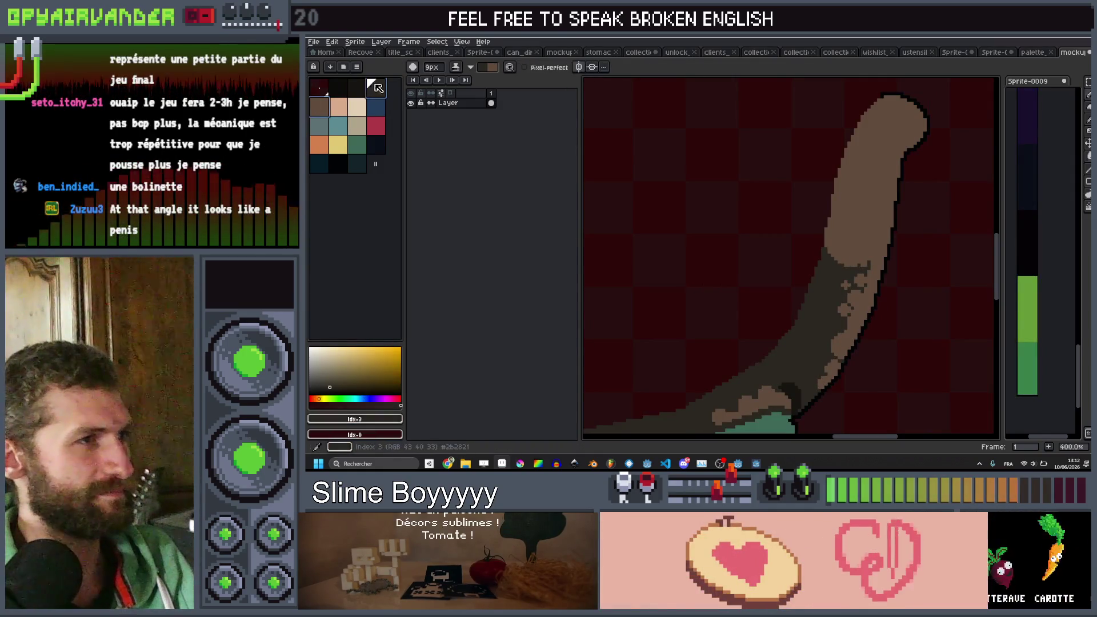
key(plus)
key(plus)
key(plus)
mouse_move(836, 187)
mouse_down()
mouse_move(834, 170)
mouse_move(790, 245)
mouse_up()
drag(768, 285, 782, 240)
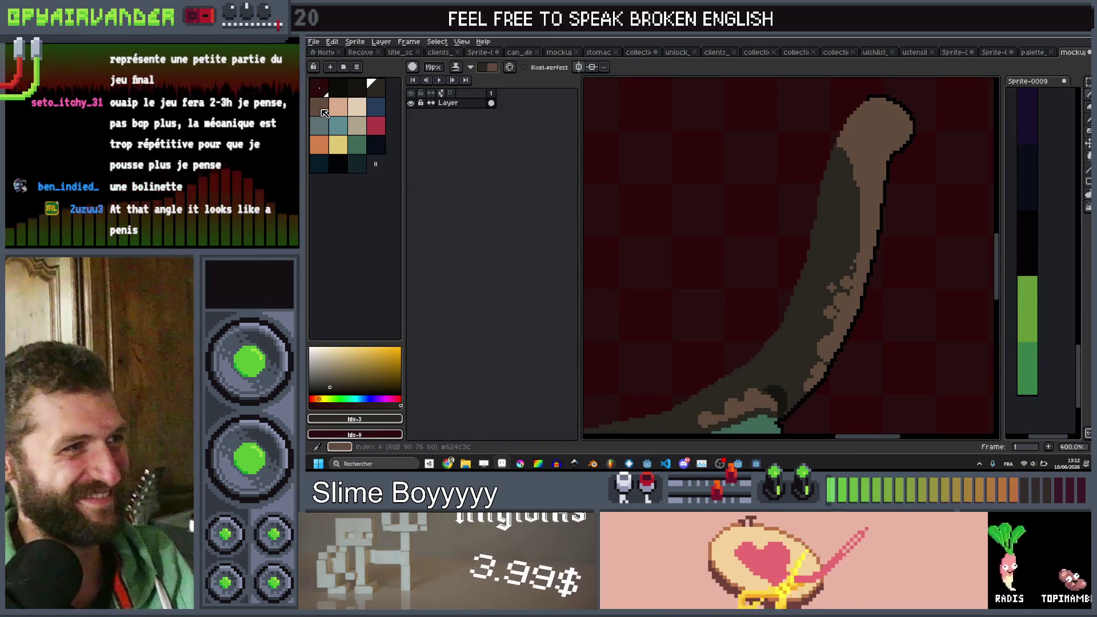
Paint light tan highlights up the arm and dab fine shading onto the wall
key(minus)
key(minus)
key(minus)
key(x)
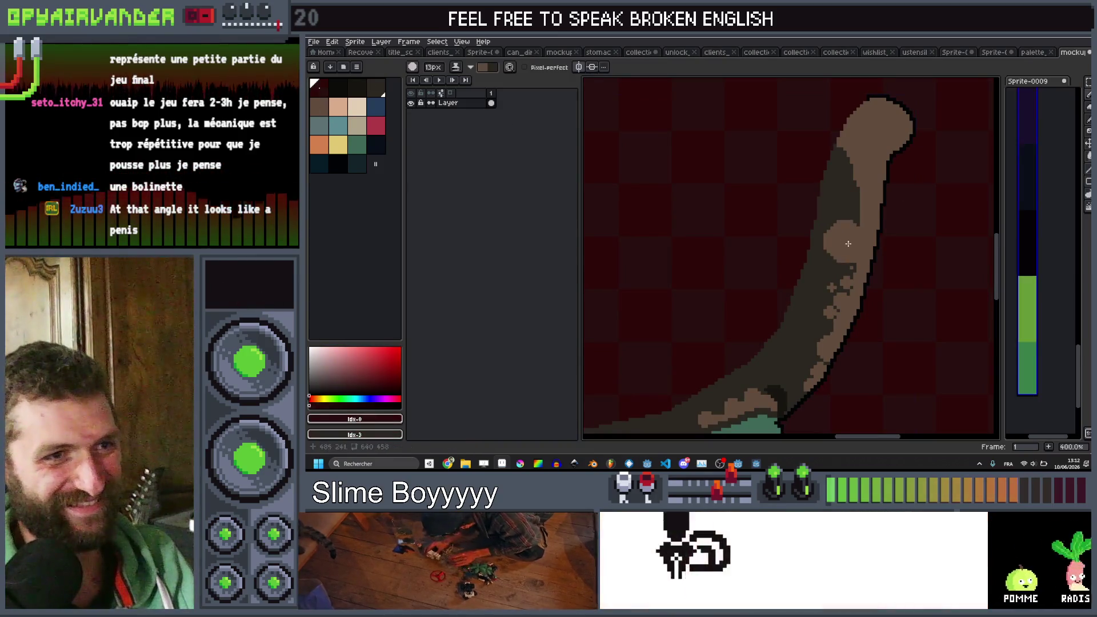
key(plus)
key(plus)
key(plus)
drag(854, 244, 857, 209)
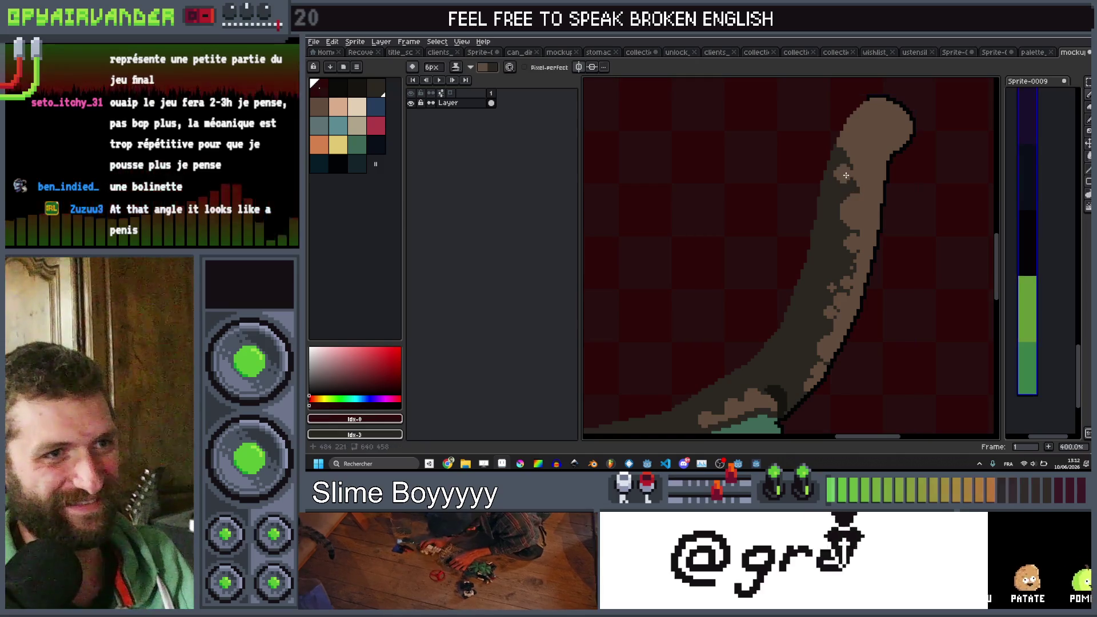
key(minus)
key(minus)
key(minus)
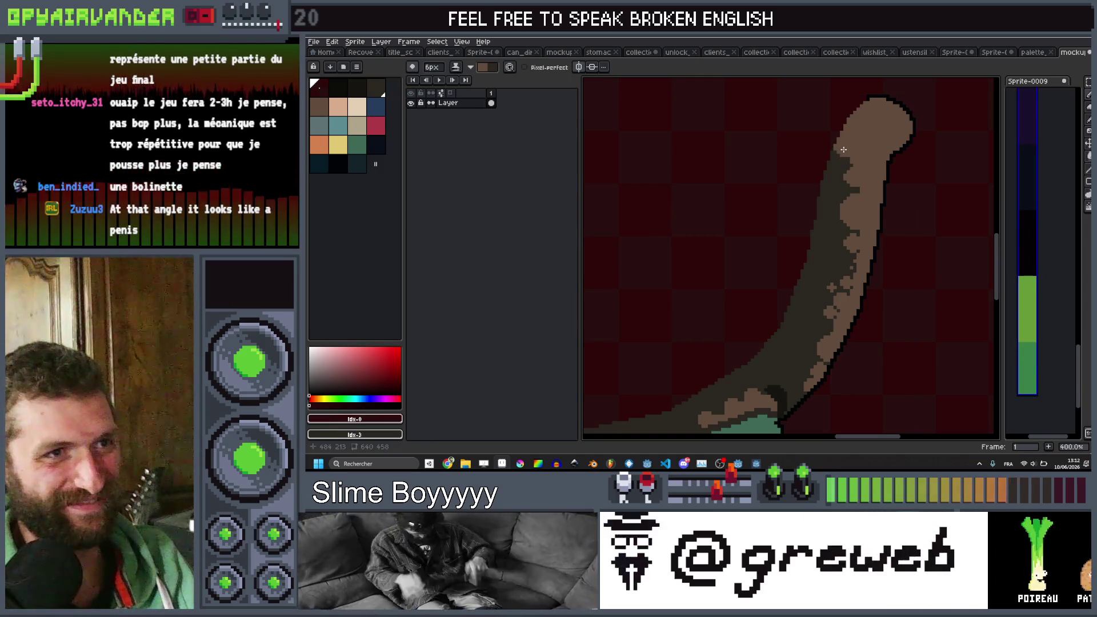
click(843, 192)
Zoom out to look over the whole cauldron wall sprite
key(minus)
key(minus)
key(minus)
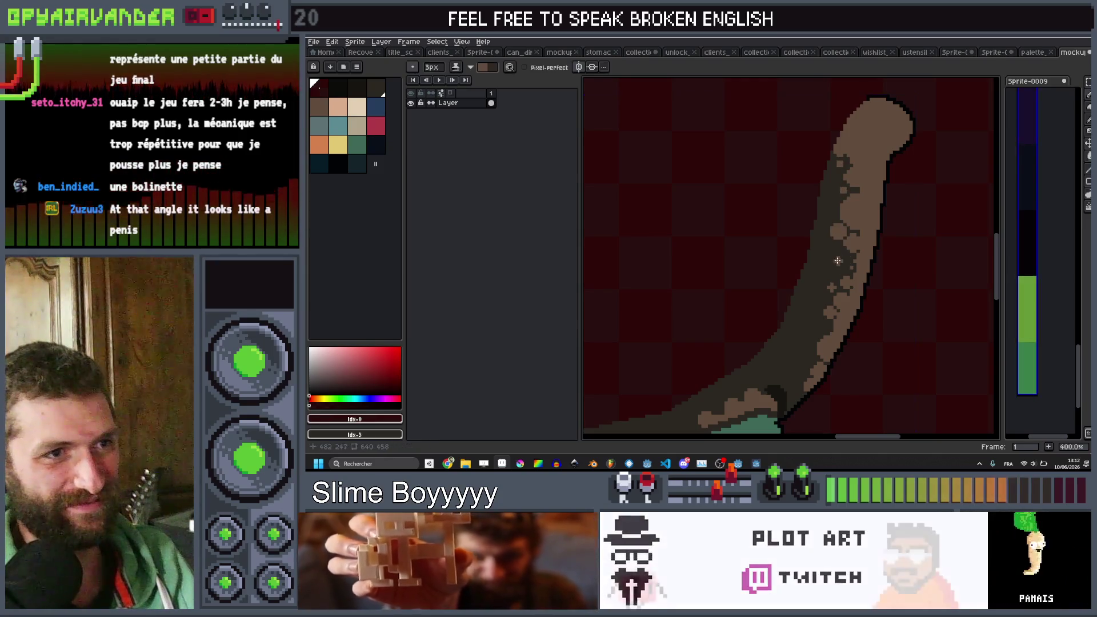
scroll(895, 156, down, 4)
scroll(895, 157, up, 1)
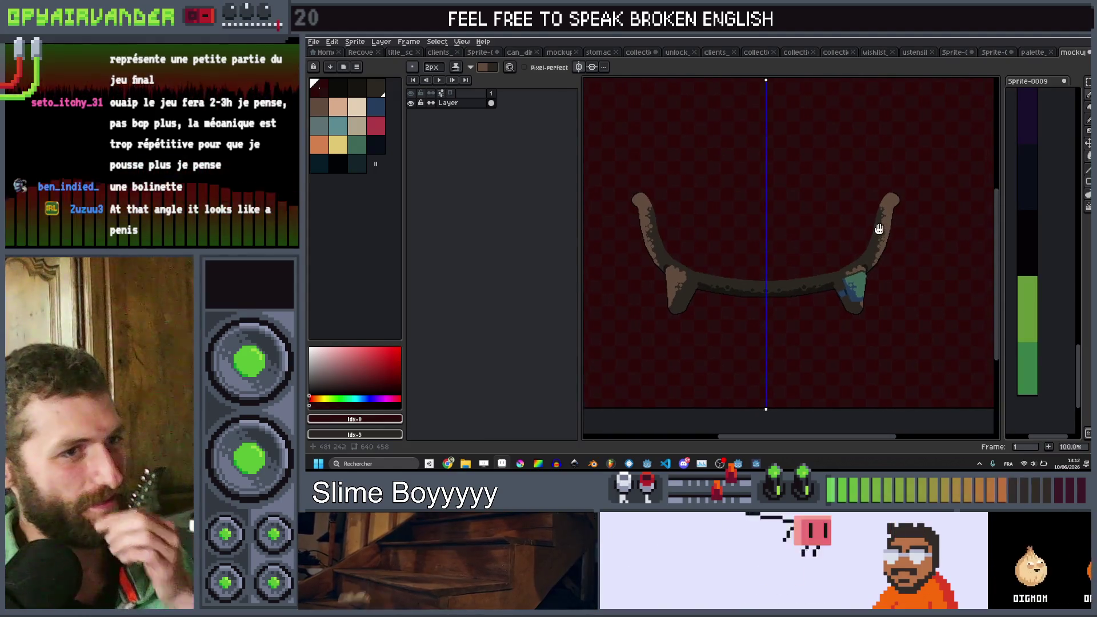
scroll(877, 228, down, 1)
scroll(861, 228, up, 1)
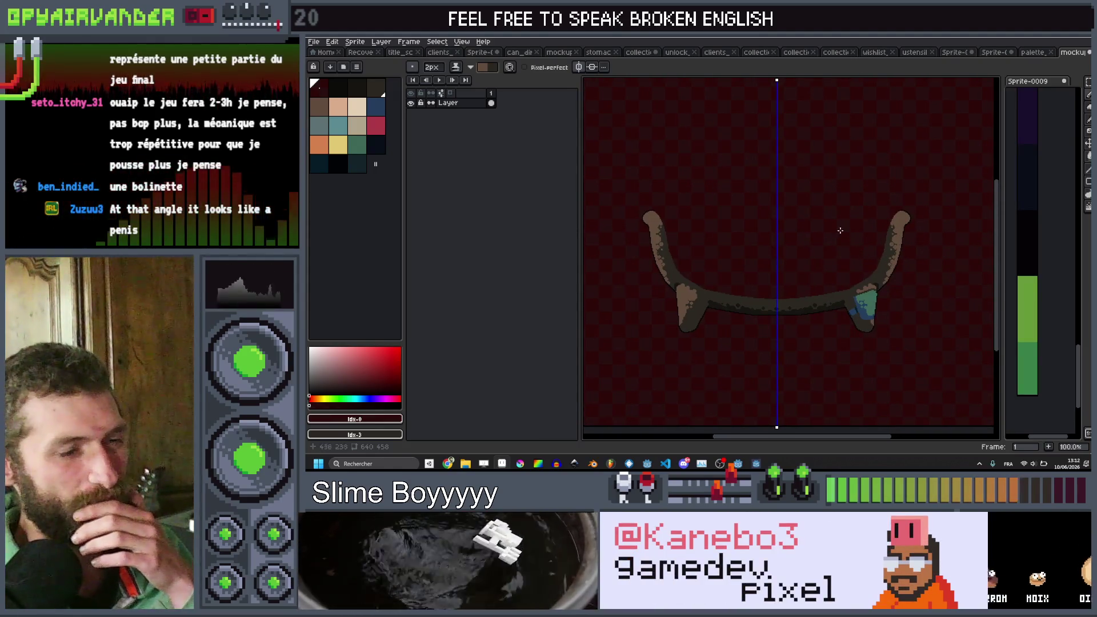
Save the sprite as small_cauldron_walls.png in a new art/cauldrons folder, dropping the mockup_ prefix
click(313, 42)
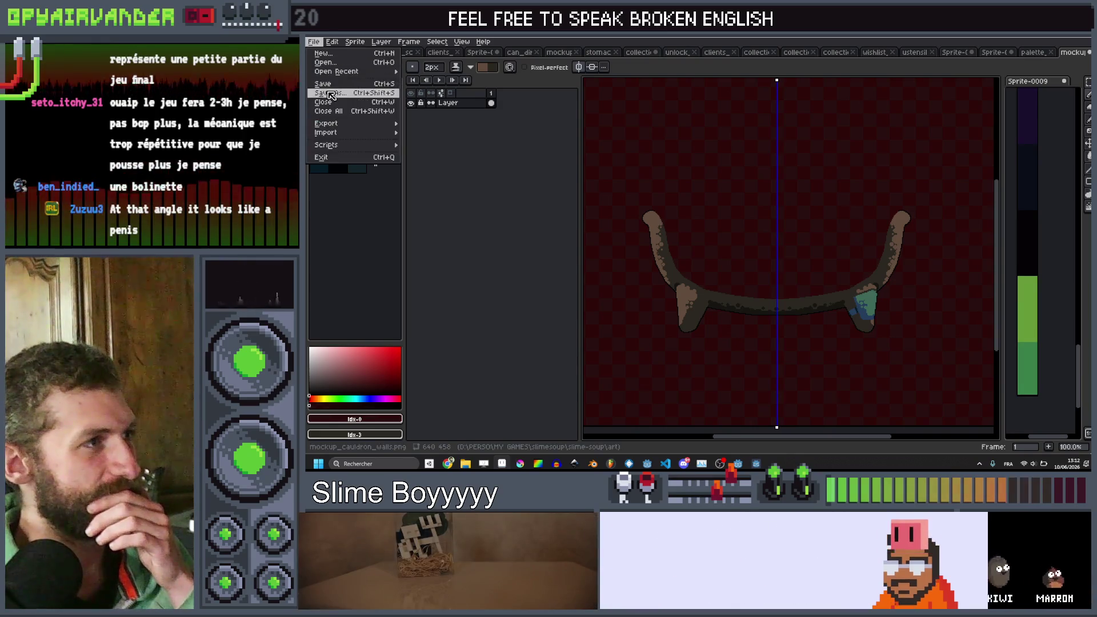
click(331, 95)
right_click(694, 266)
click(701, 273)
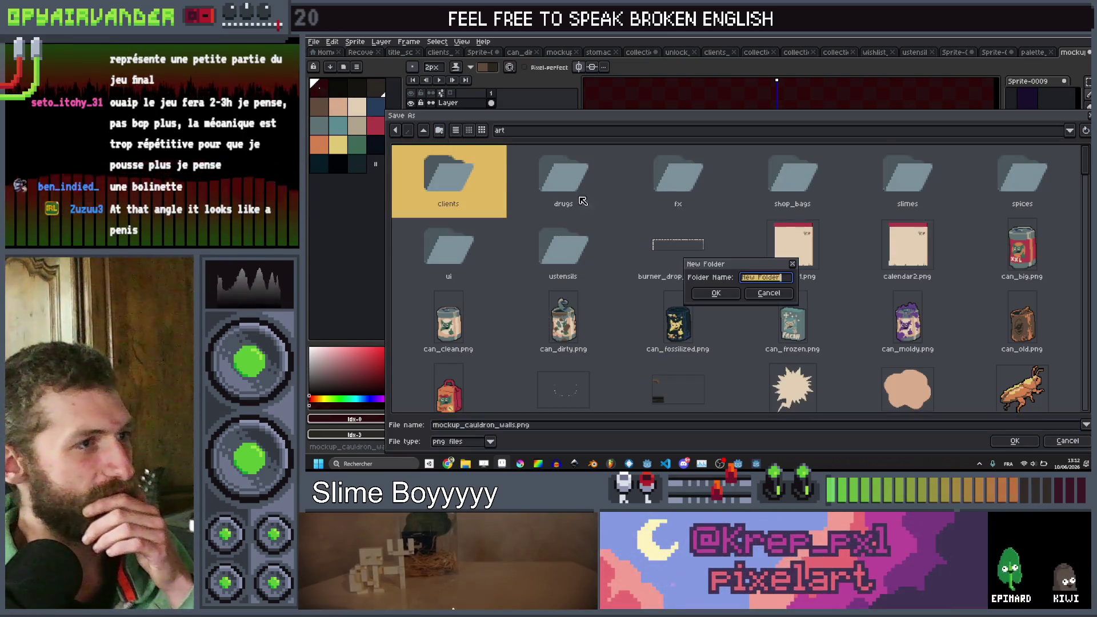
text(cauldrons)
key(Return)
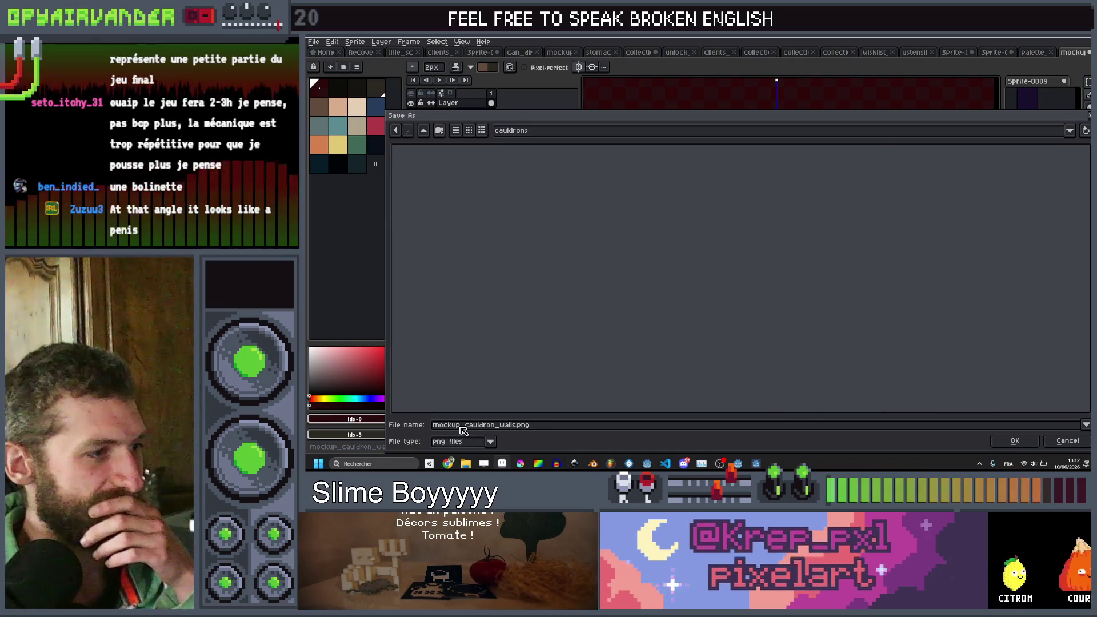
drag(461, 425, 410, 428)
key(BackSpace)
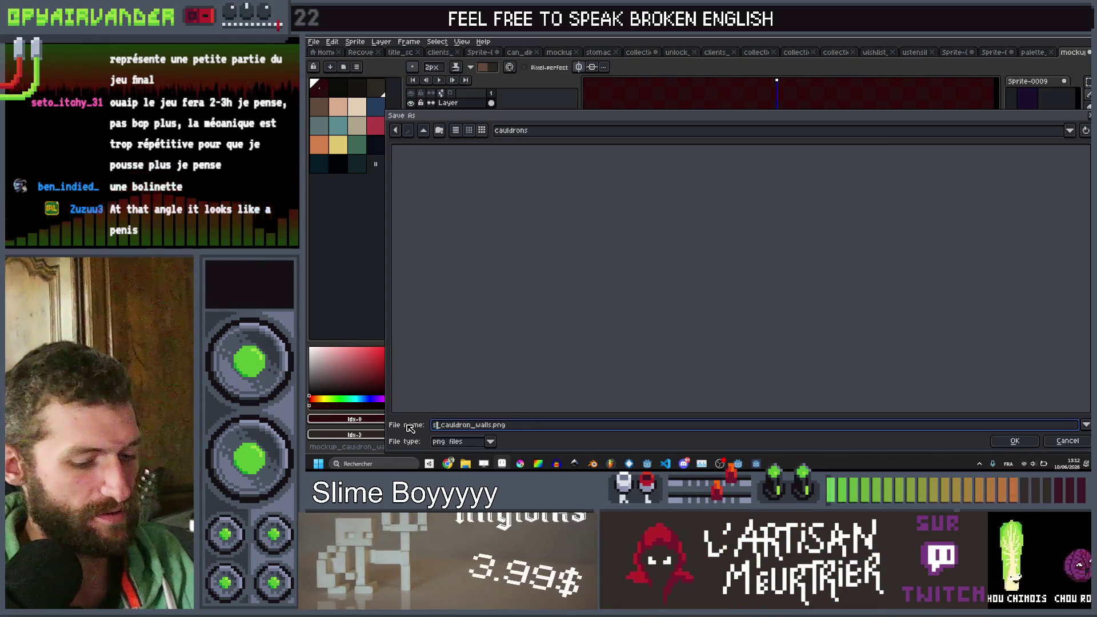
key(Return)
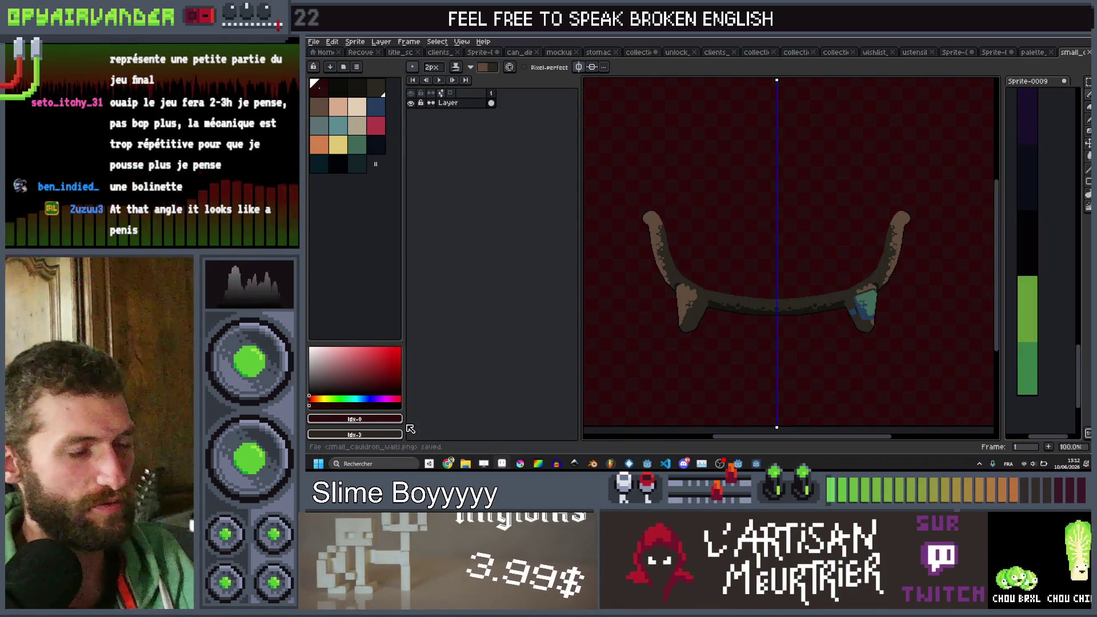
scroll(695, 194, right, 1)
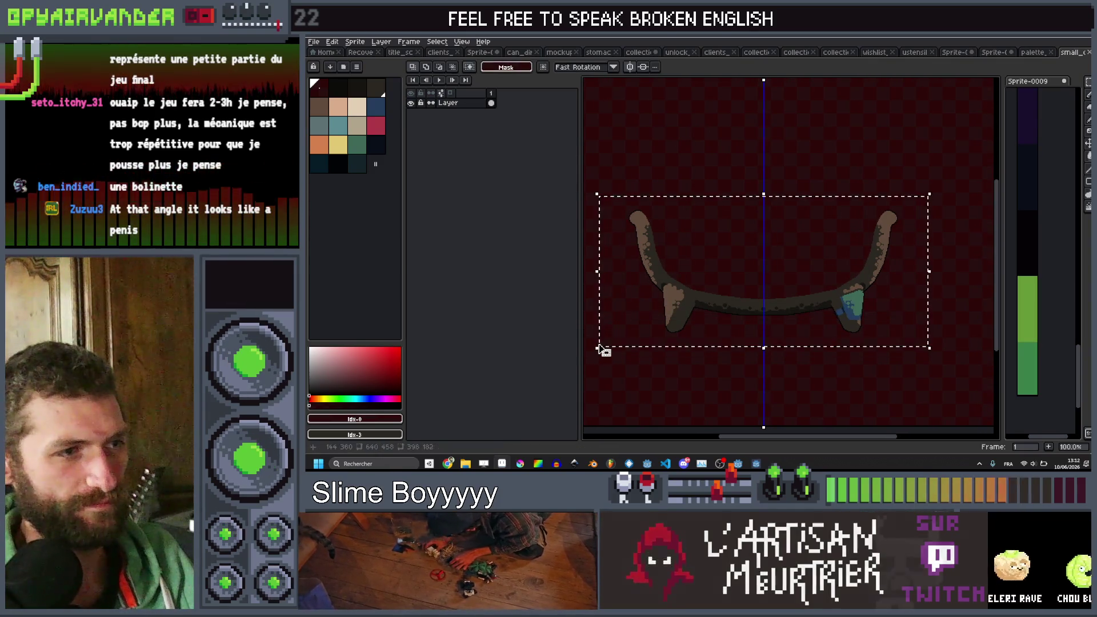
Open mockup_cauldron.png from the art folder
click(314, 42)
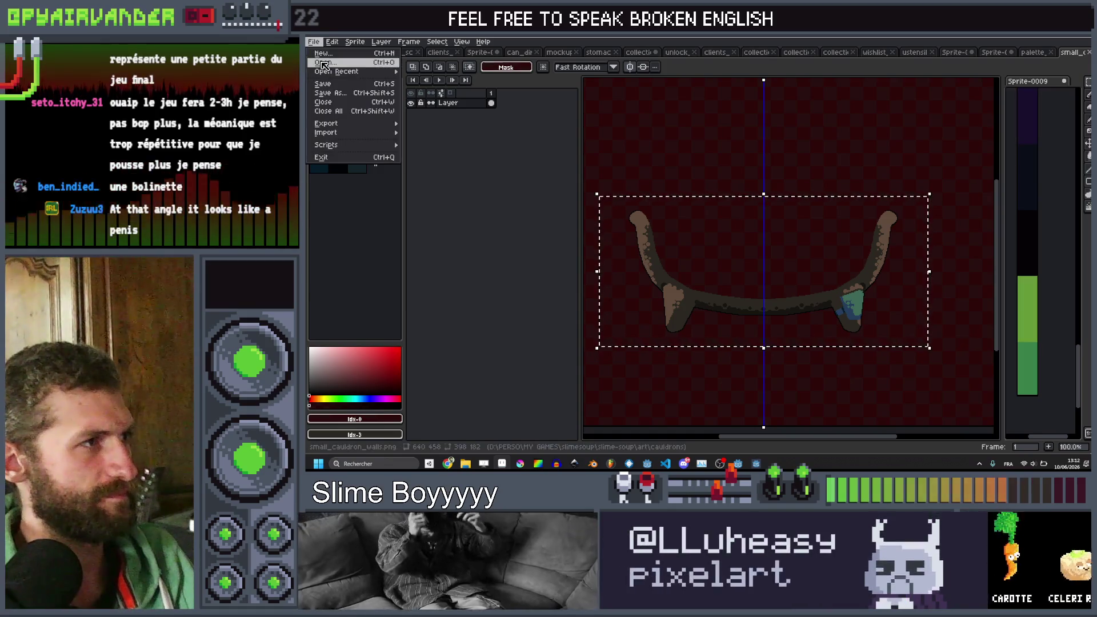
click(324, 63)
click(424, 134)
scroll(660, 268, down, 10)
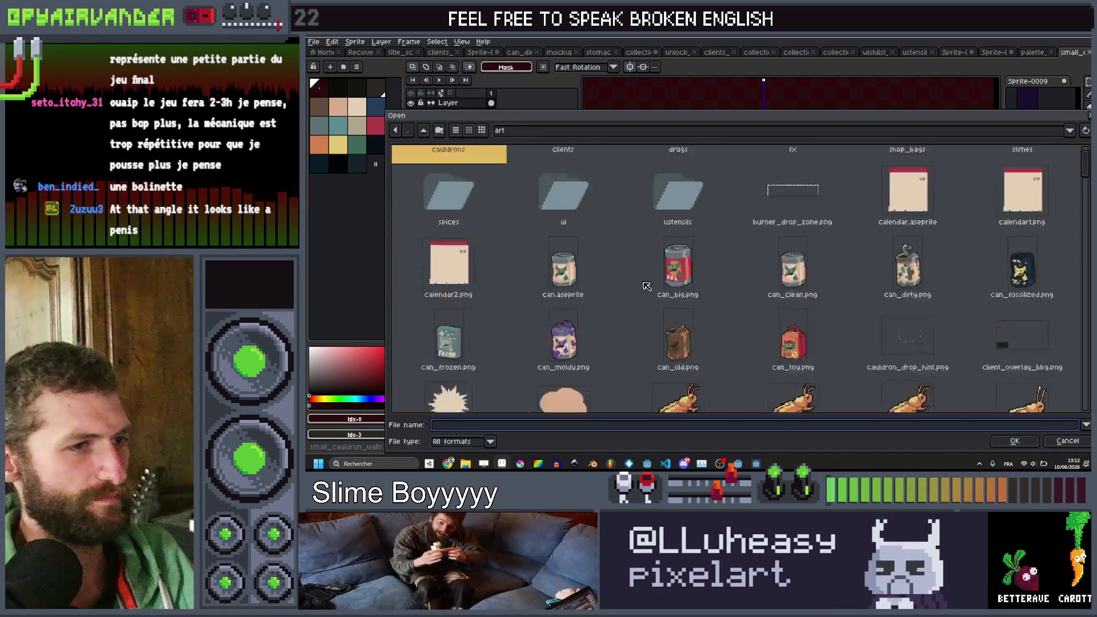
scroll(660, 268, down, 10)
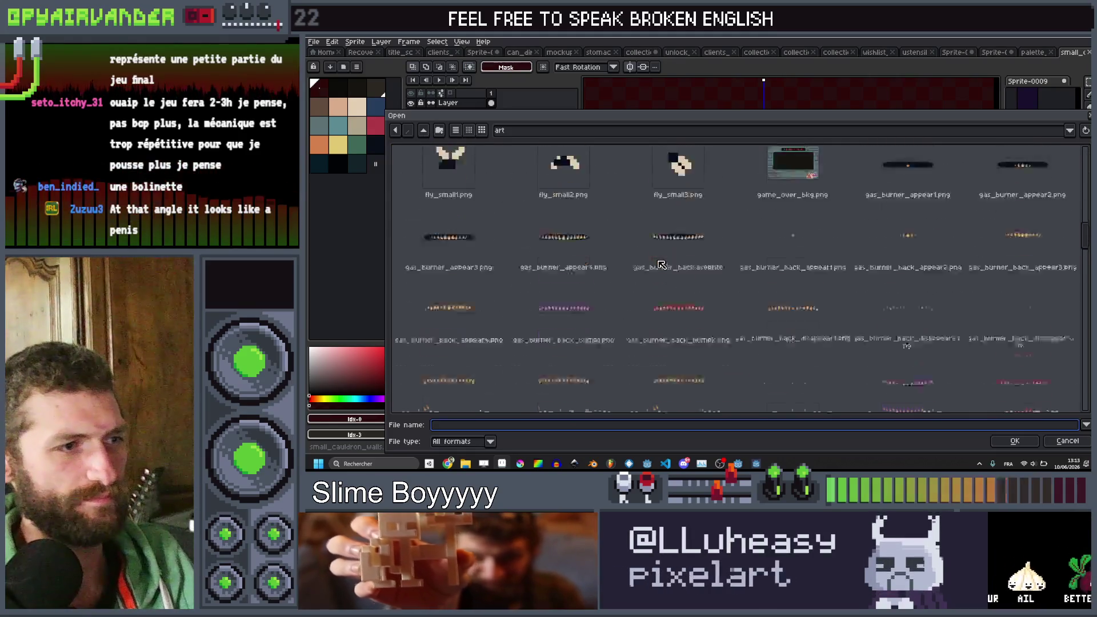
scroll(662, 265, up, 5)
scroll(663, 264, down, 5)
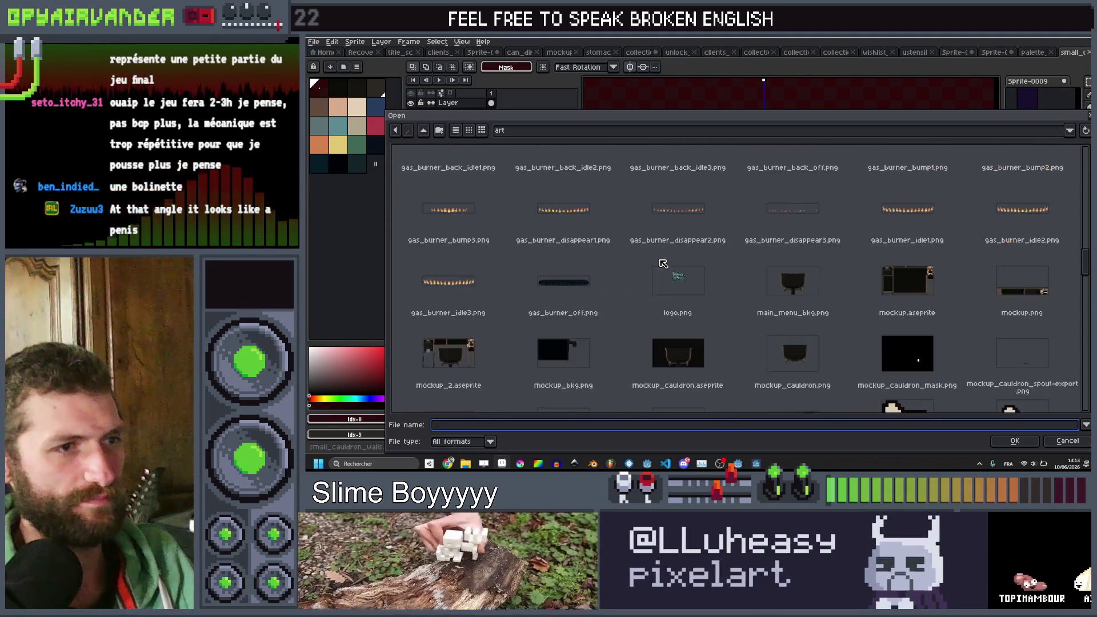
scroll(666, 263, down, 1)
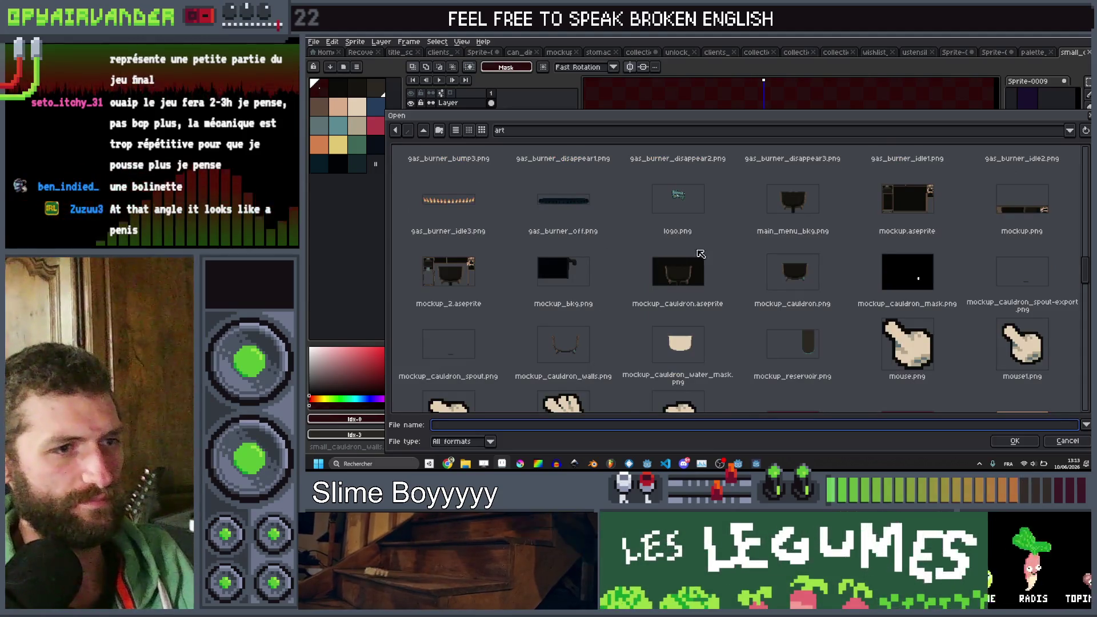
click(809, 280)
double_click(809, 281)
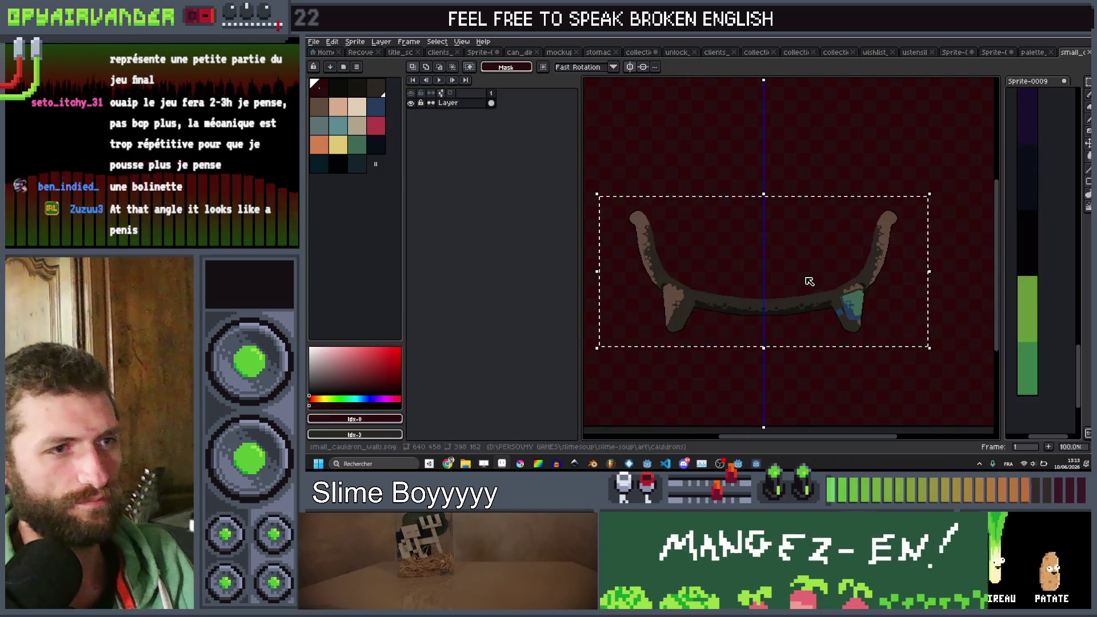
Save it as small_cauldron.png in the cauldrons folder and add a new empty layer
click(319, 45)
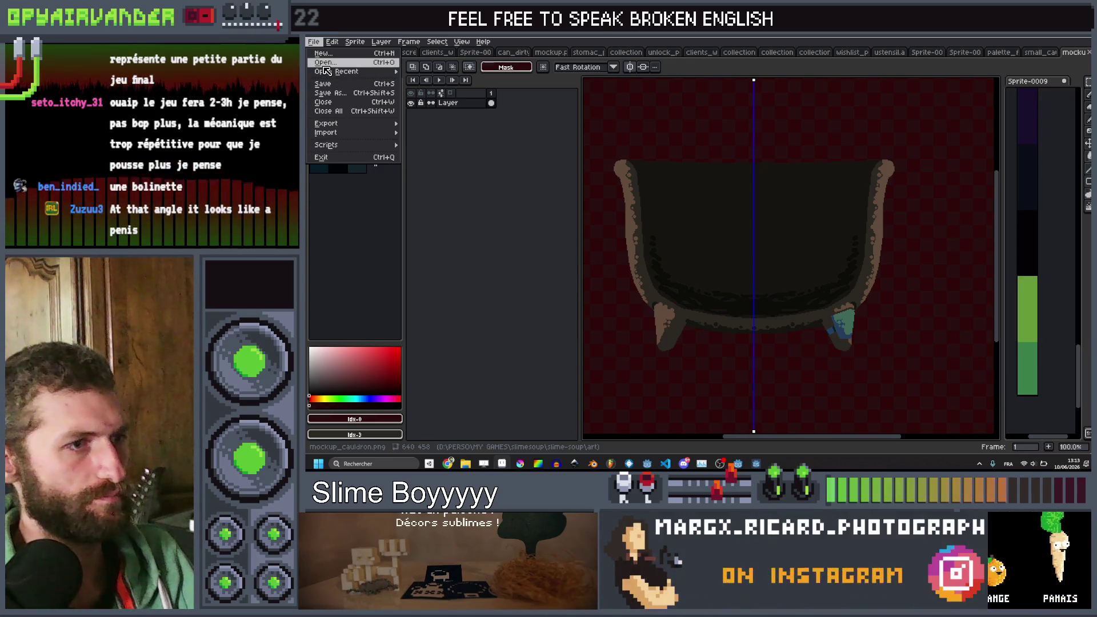
click(329, 94)
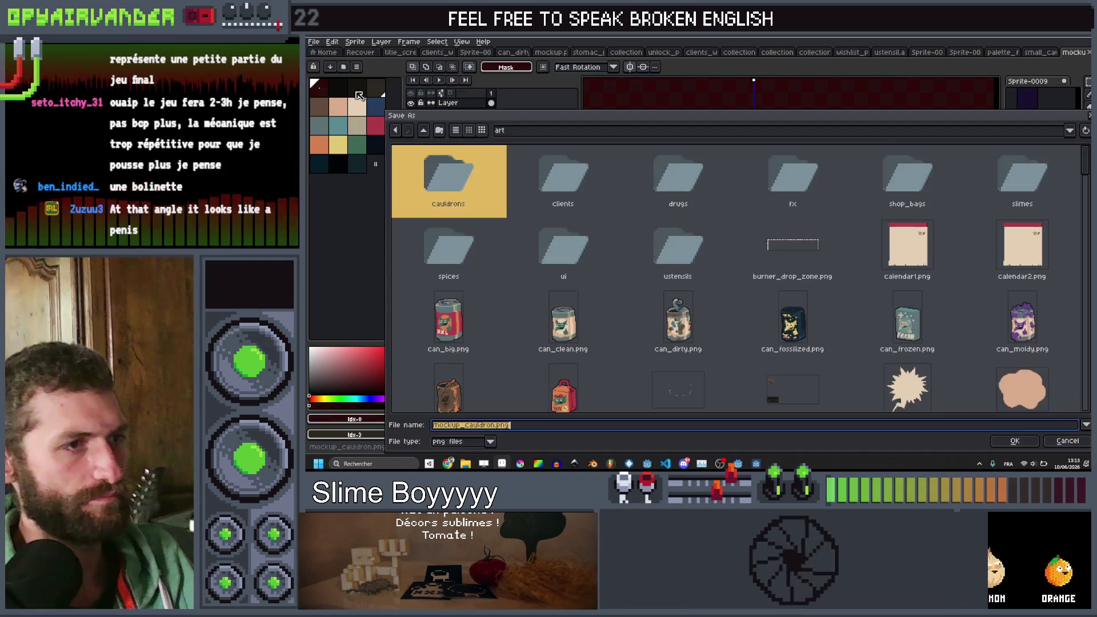
key(Return)
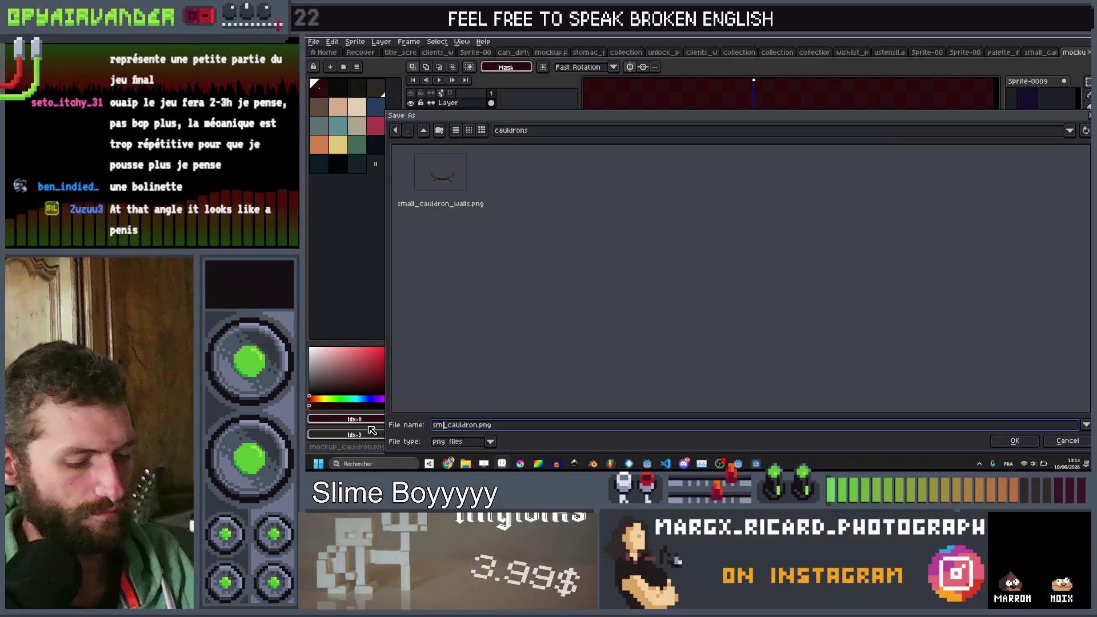
text(all)
key(Return)
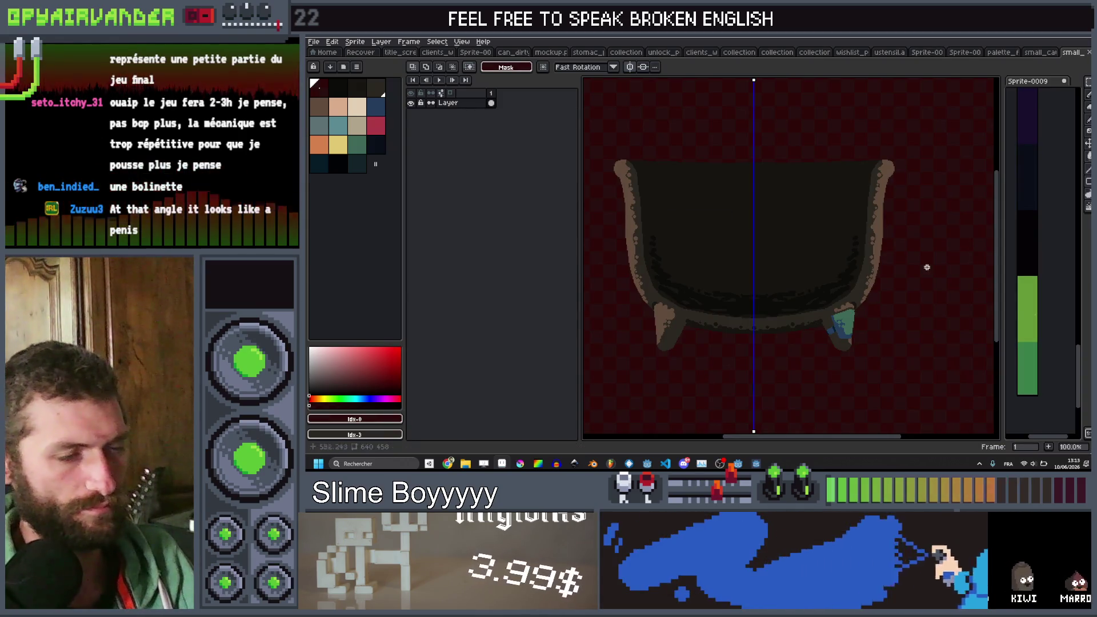
drag(852, 257, 869, 261)
key(shift+n)
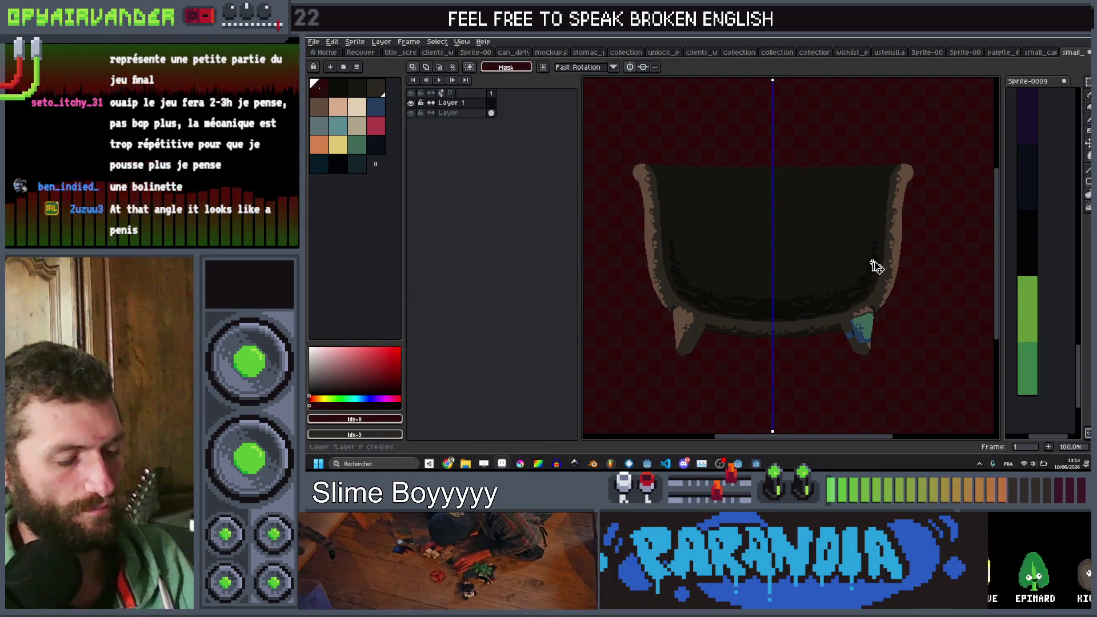
Select the cauldron's lower body and paste it onto Layer 1
key(Return)
scroll(859, 262, up, 2)
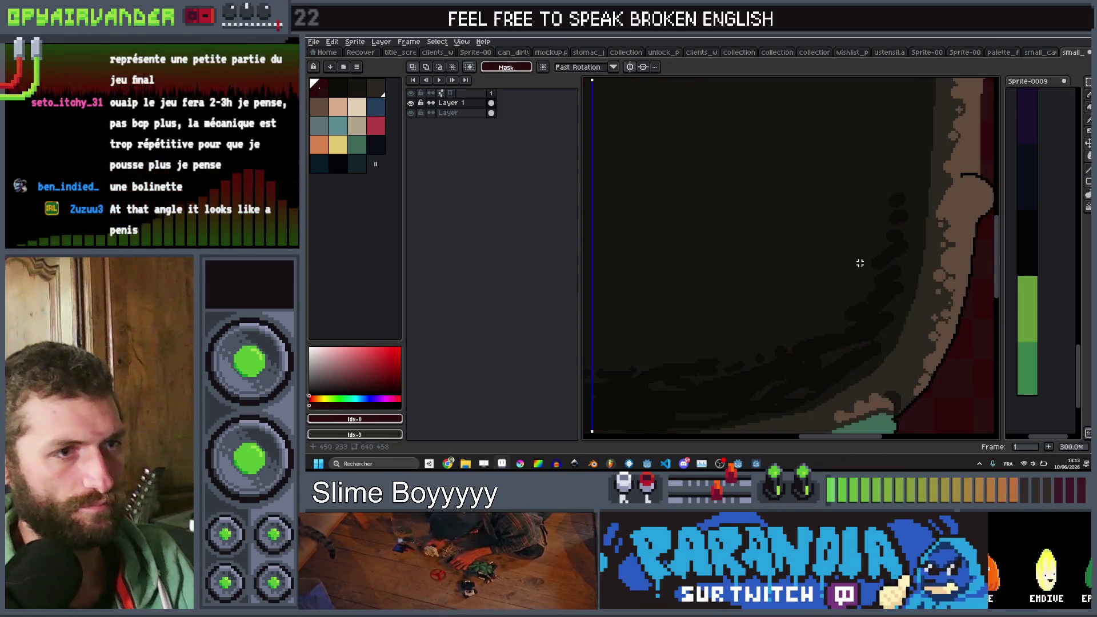
scroll(906, 244, up, 1)
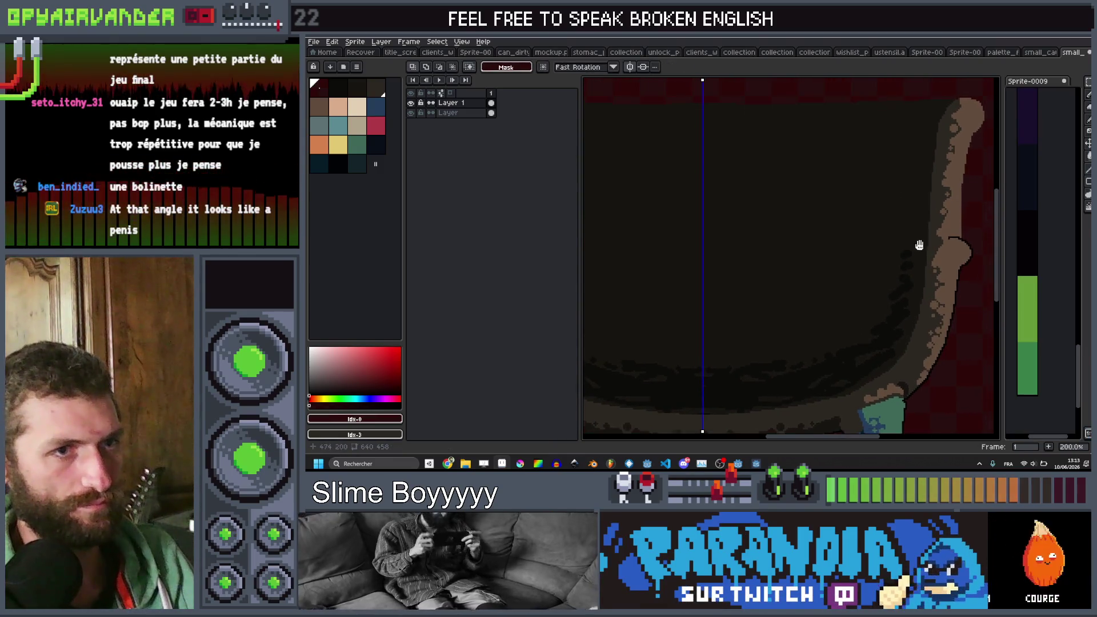
scroll(918, 242, down, 1)
key(q)
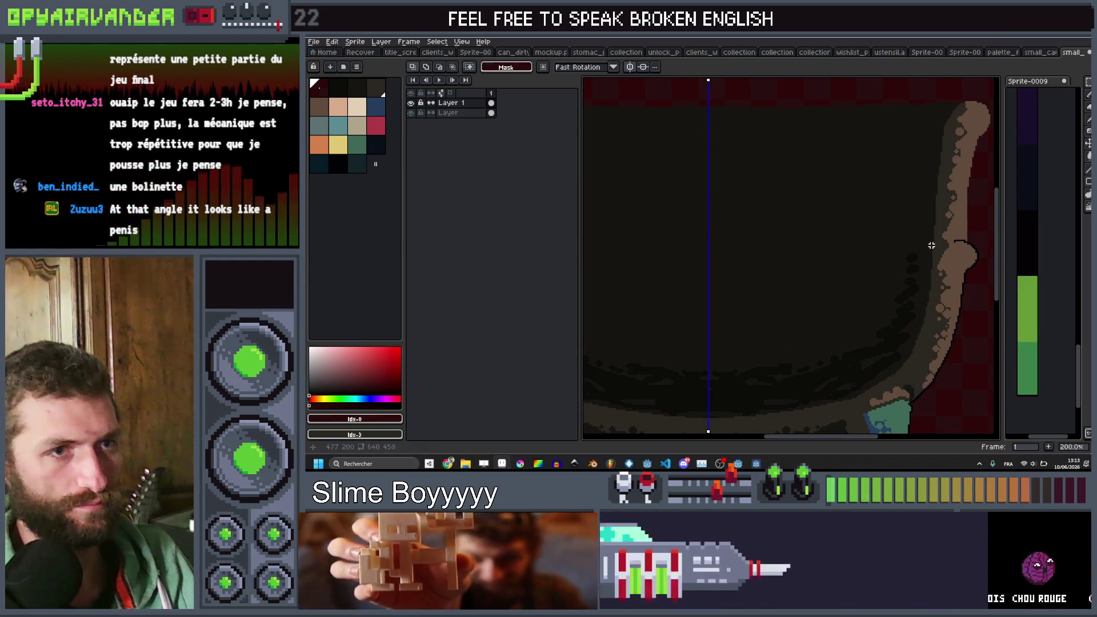
mouse_move(932, 245)
mouse_down()
mouse_move(583, 380)
mouse_move(907, 404)
mouse_move(906, 420)
mouse_move(858, 343)
mouse_up()
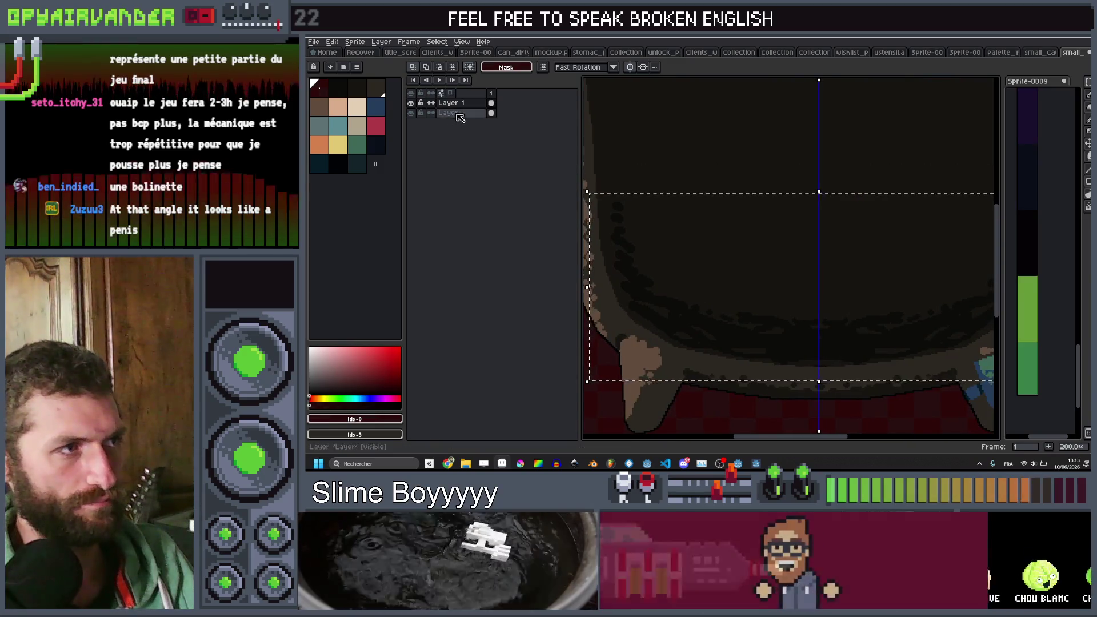
click(460, 113)
key(b)
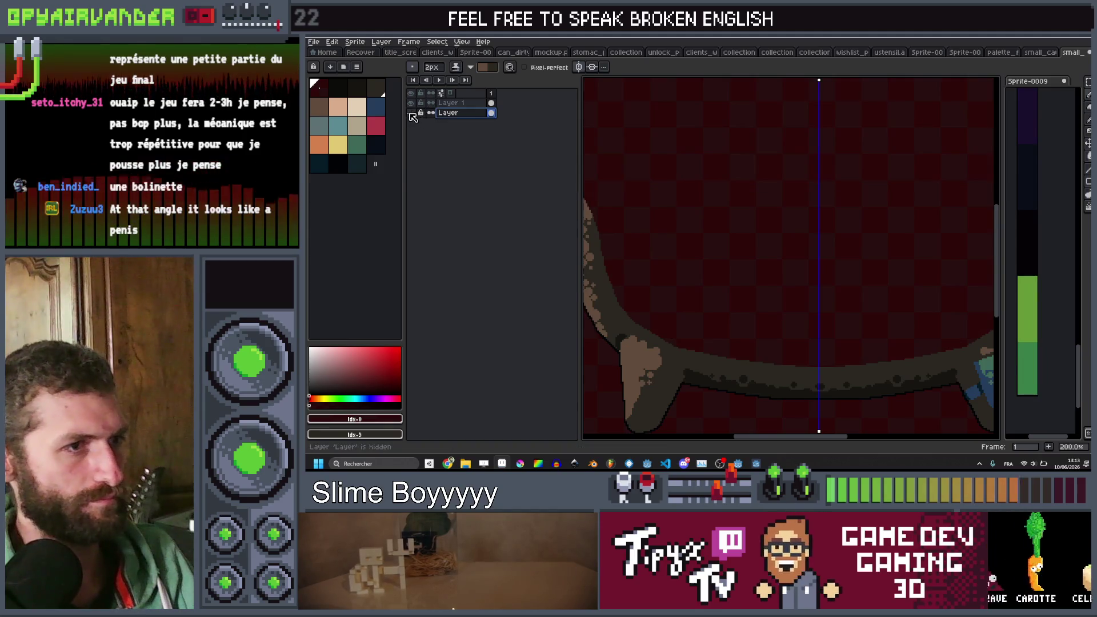
click(463, 103)
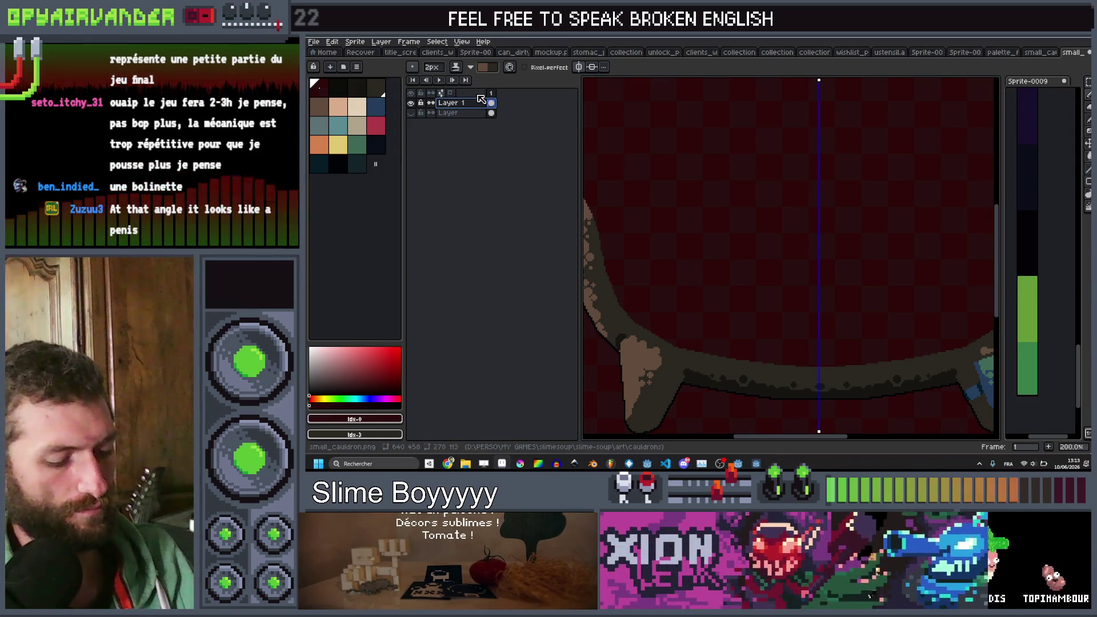
key(ctrl+z)
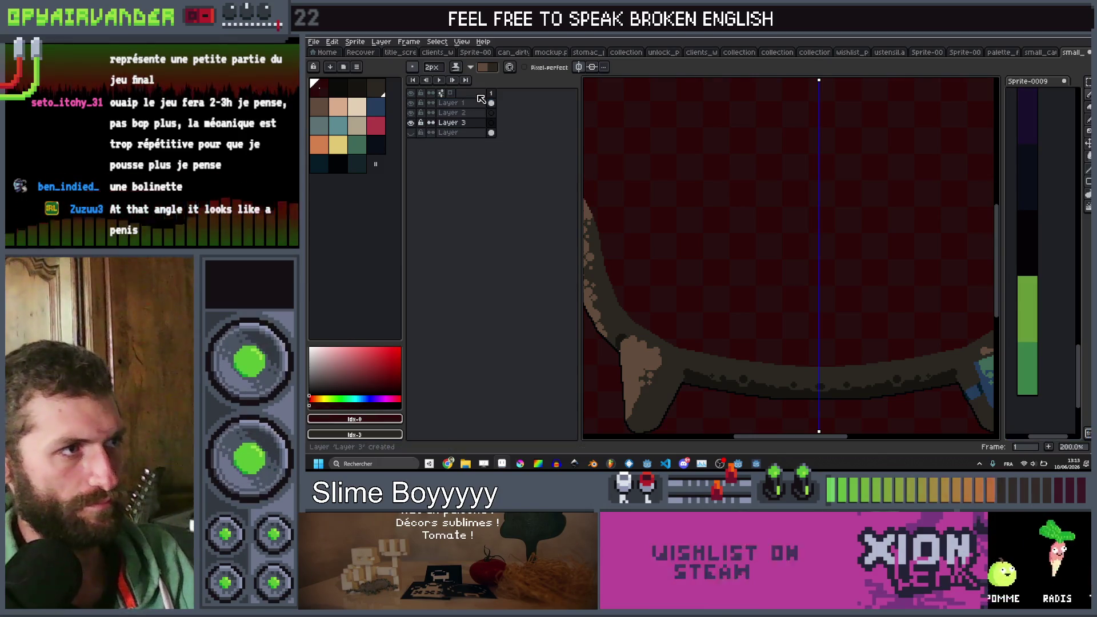
key(ctrl+v)
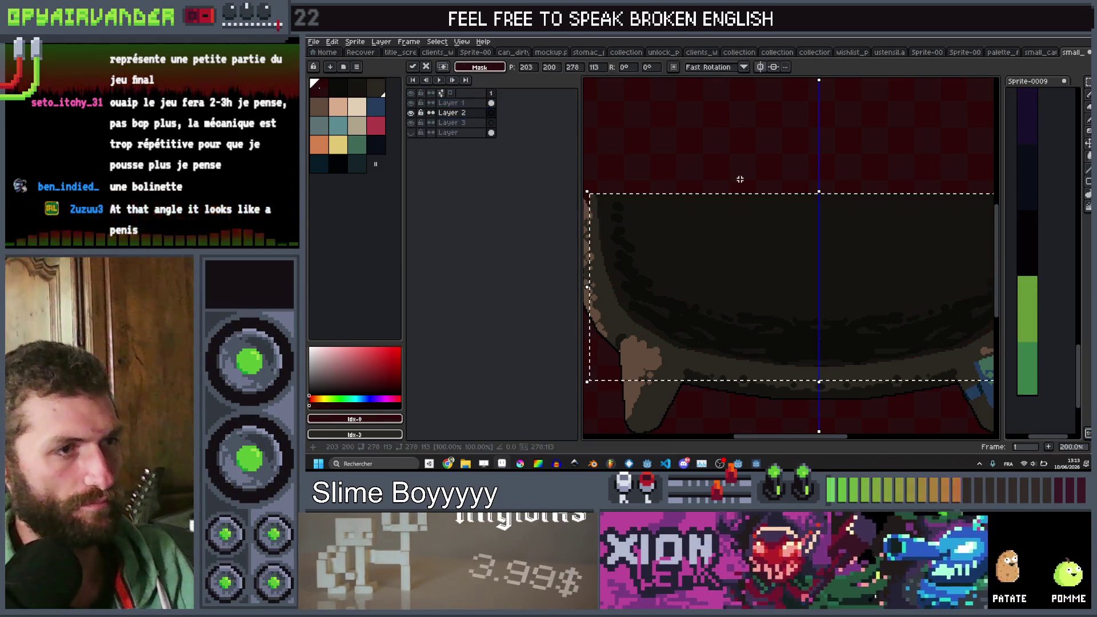
scroll(740, 177, down, 3)
scroll(740, 183, up, 5)
key(Return)
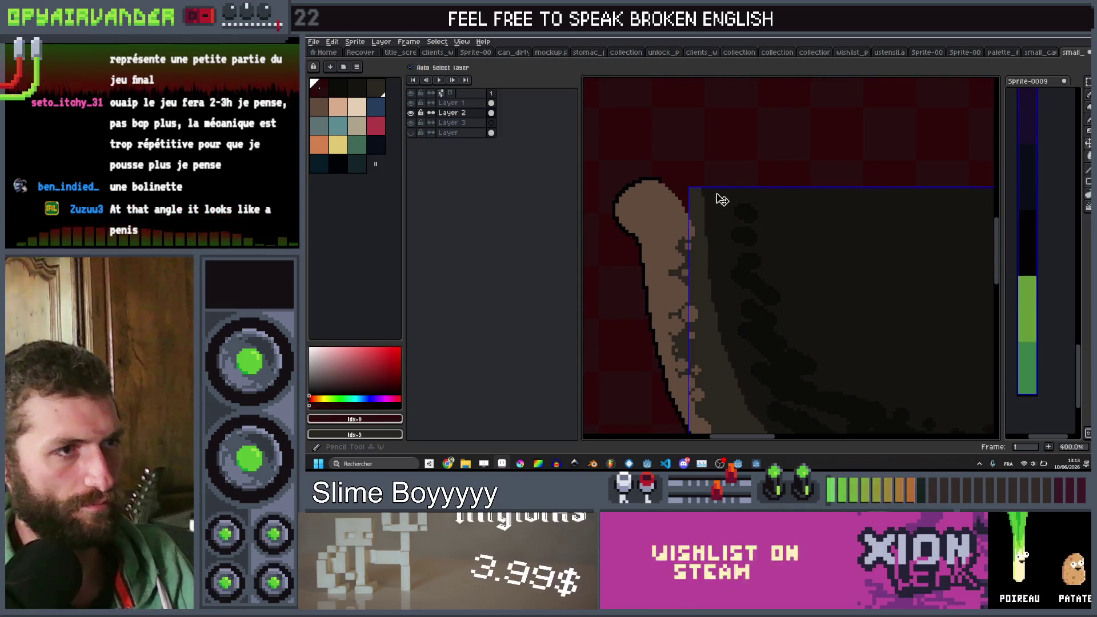
Paint the light band beside the wall dark, then nudge the dark bowl down and right
alt+click(709, 194)
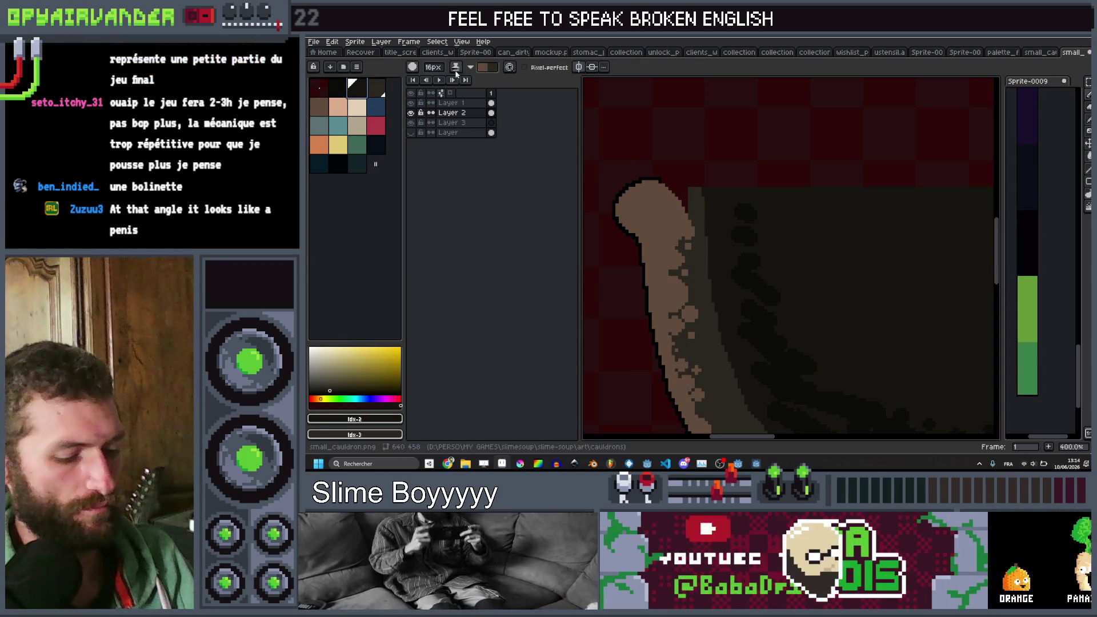
drag(699, 423, 707, 208)
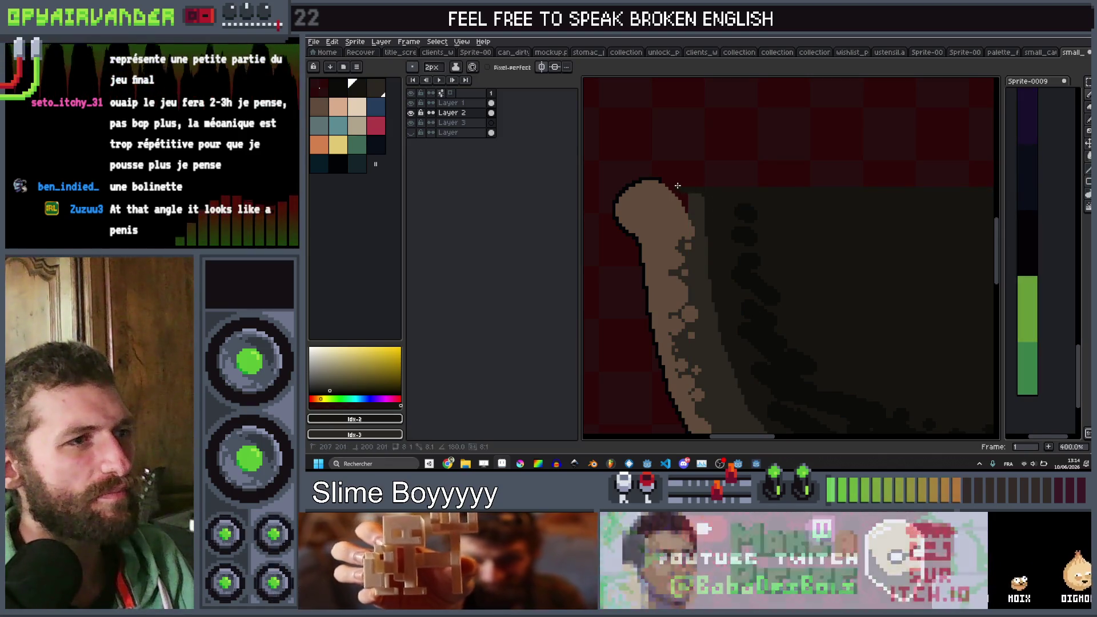
key(minus)
scroll(680, 193, up, 8)
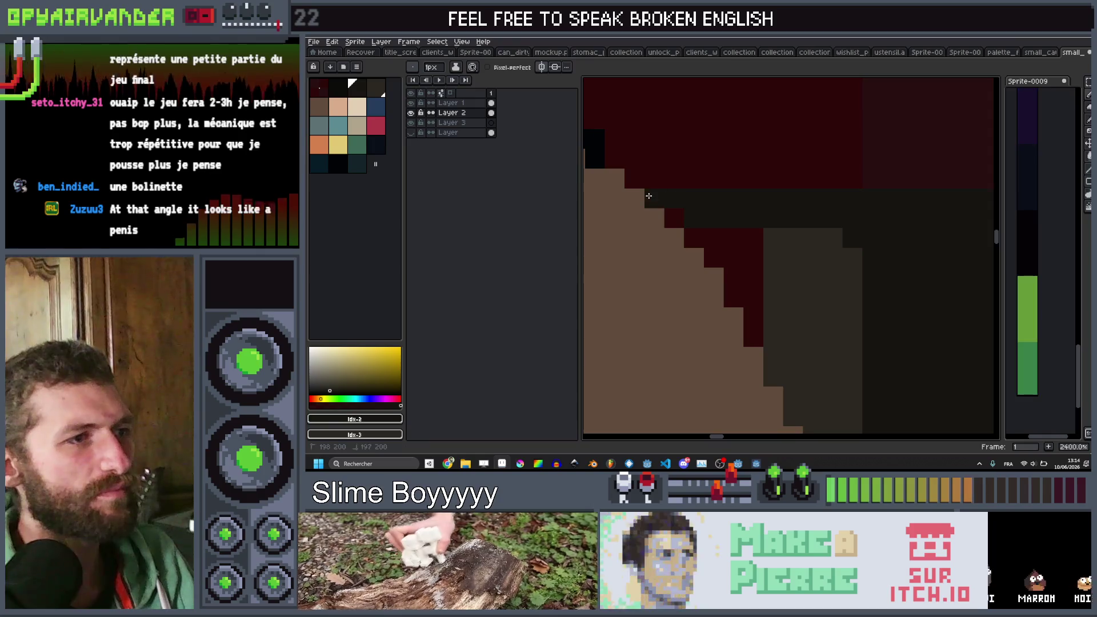
scroll(677, 217, down, 3)
key(v)
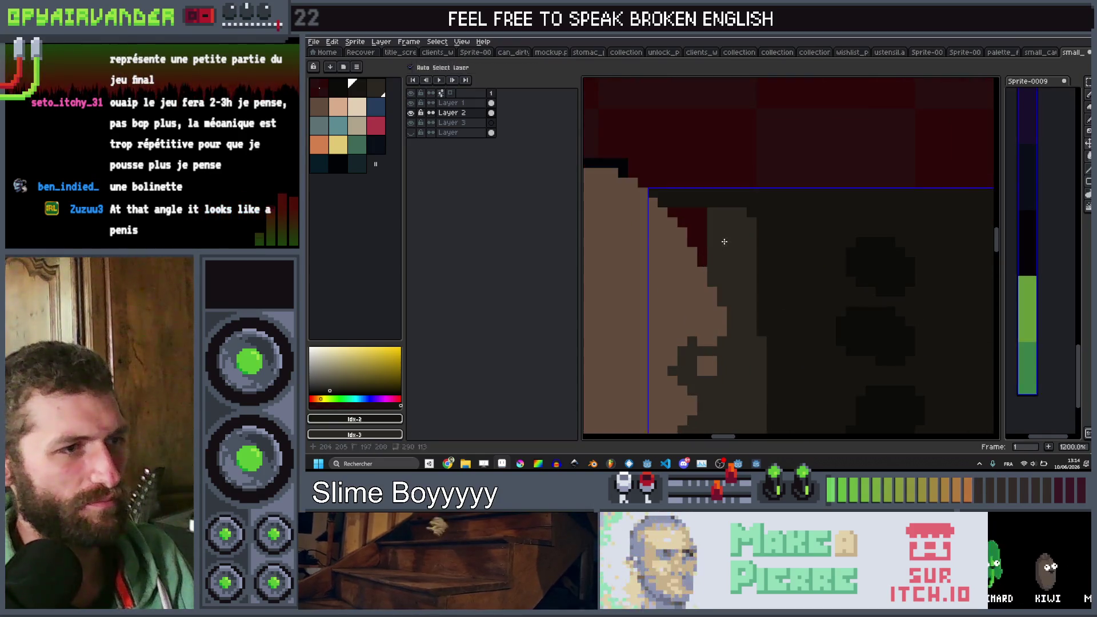
drag(693, 242, 705, 265)
Zoom out and back in to check the whole cauldron sprite
scroll(752, 277, down, 7)
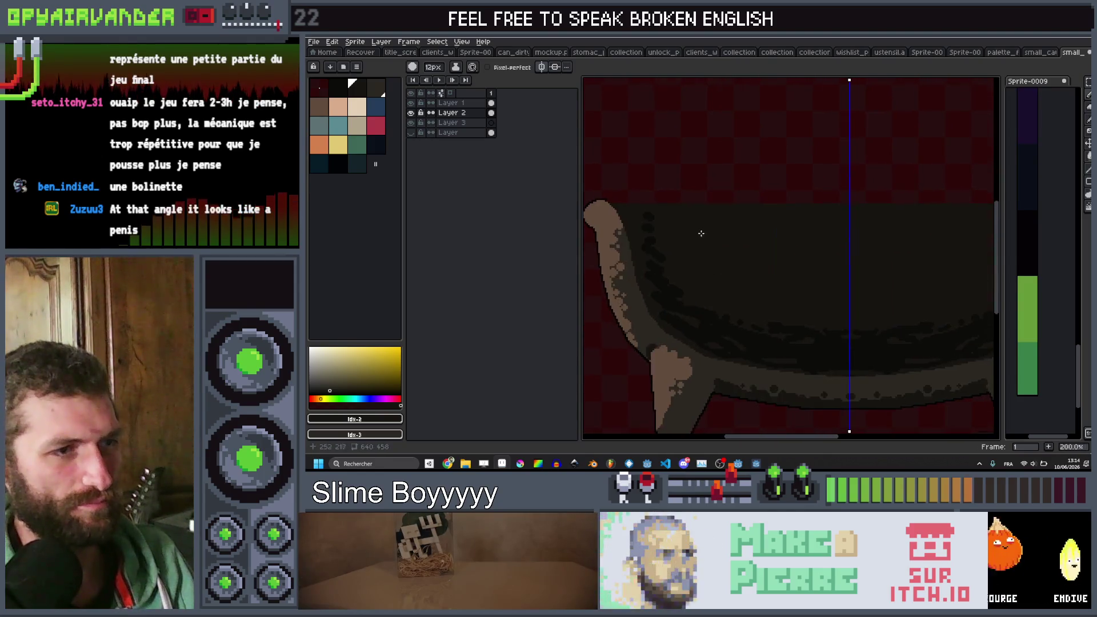
scroll(701, 233, up, 2)
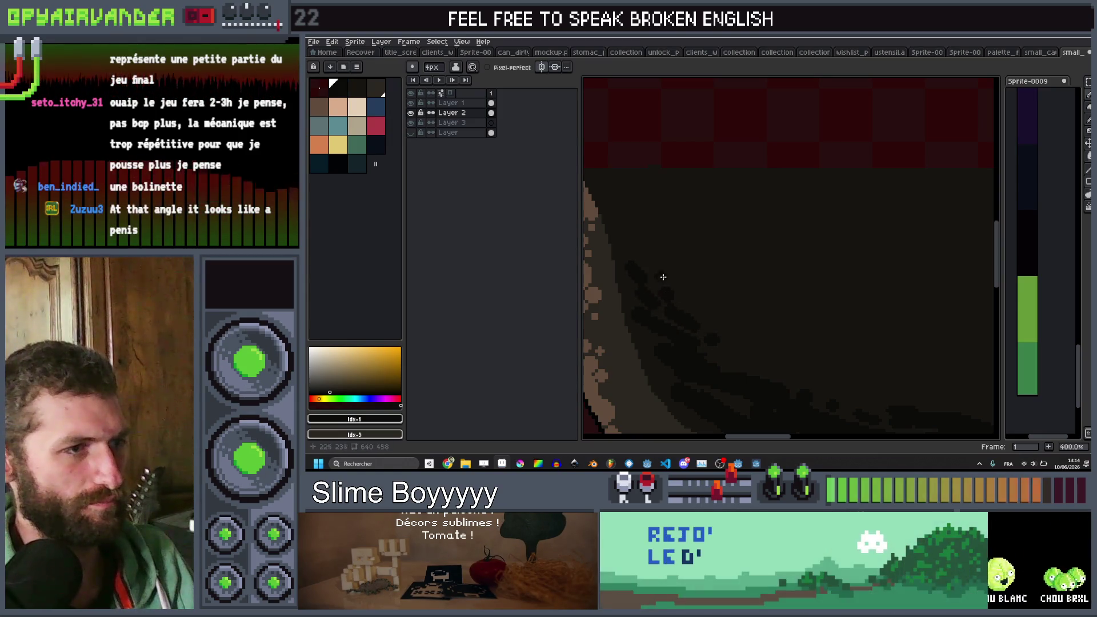
scroll(658, 280, down, 3)
scroll(726, 280, down, 2)
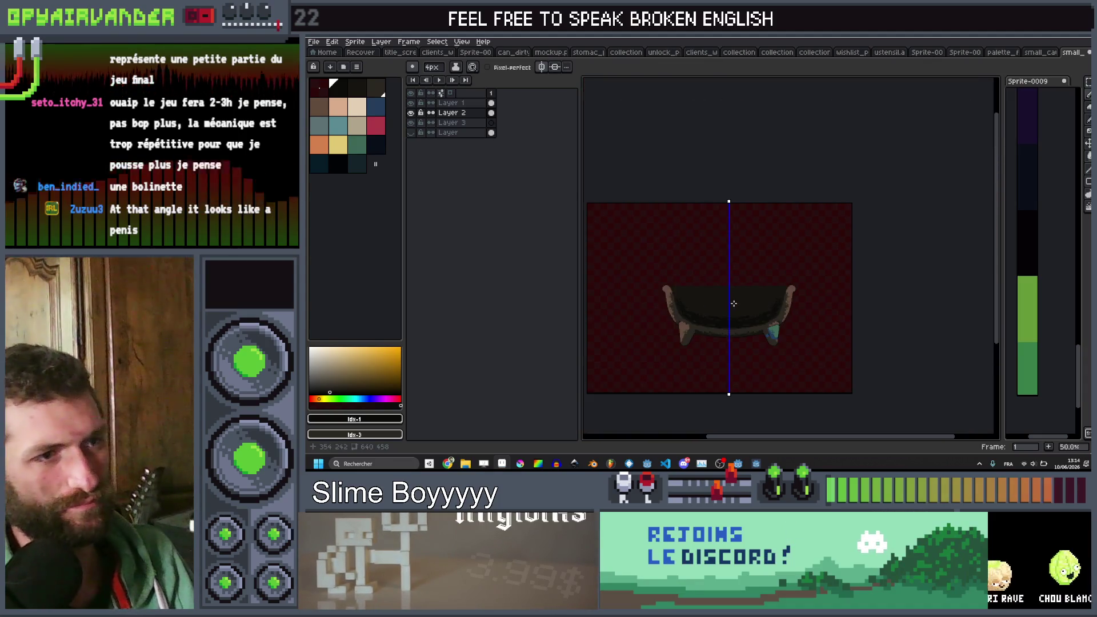
scroll(729, 286, up, 2)
scroll(774, 265, up, 1)
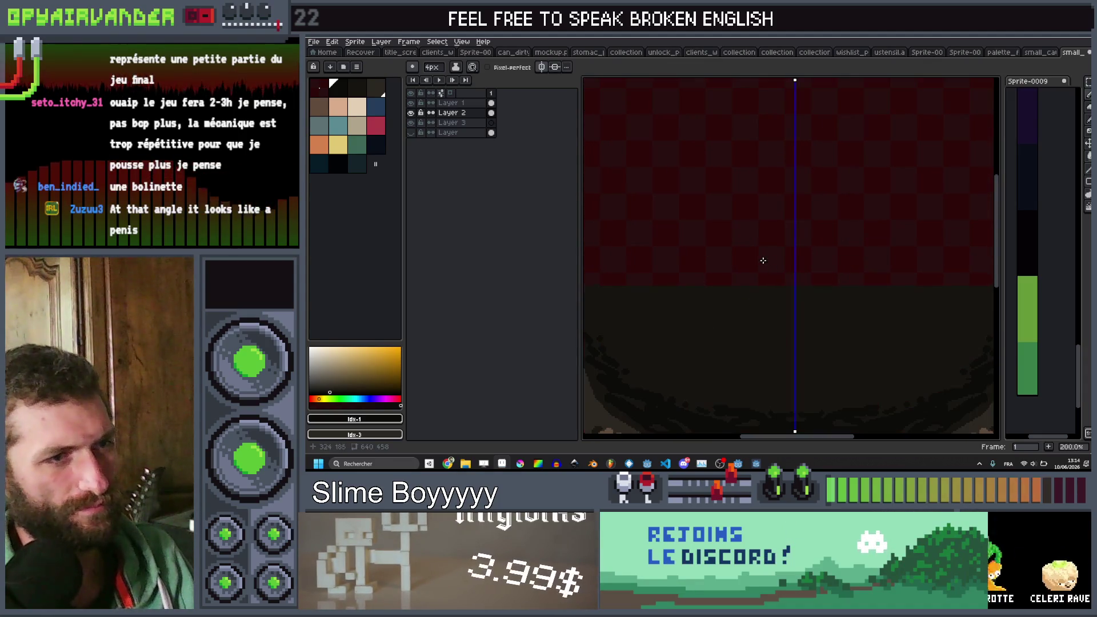
scroll(764, 258, down, 2)
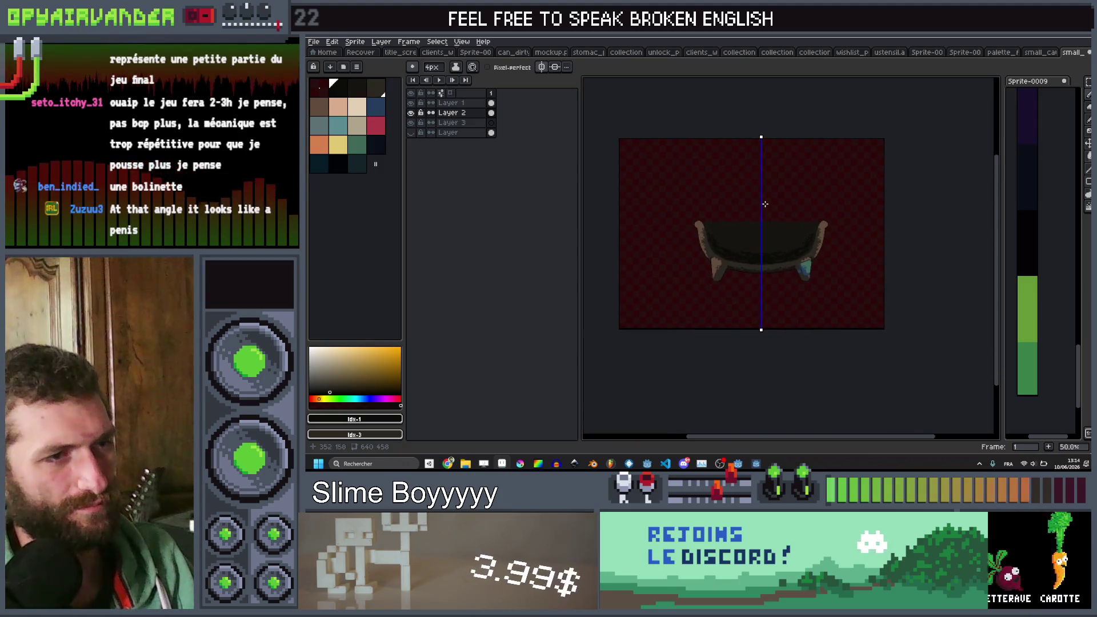
scroll(765, 211, up, 1)
scroll(764, 210, down, 2)
scroll(783, 229, up, 1)
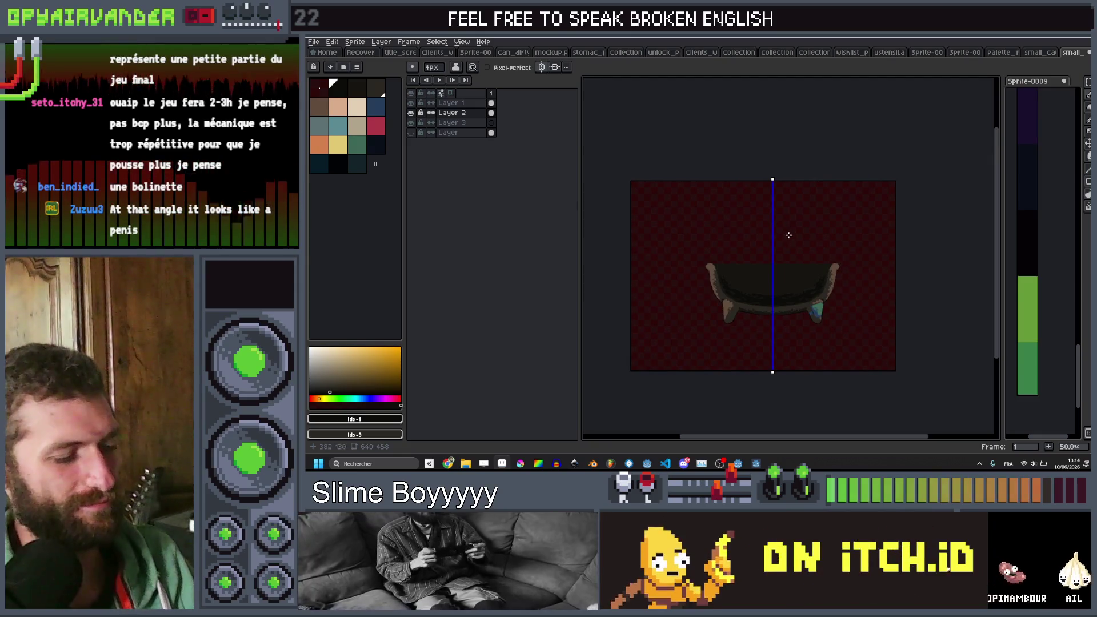
scroll(772, 264, up, 1)
scroll(782, 246, down, 2)
scroll(800, 232, up, 1)
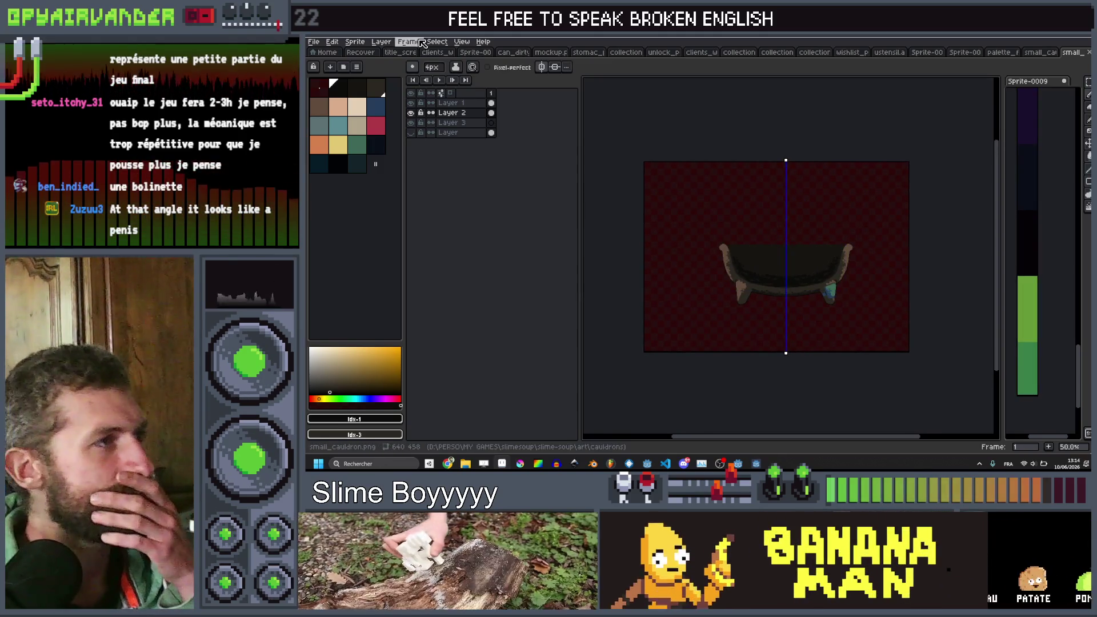
Open mockup_cauldron_water_mask.png from the parent art folder
click(336, 67)
click(336, 68)
click(336, 66)
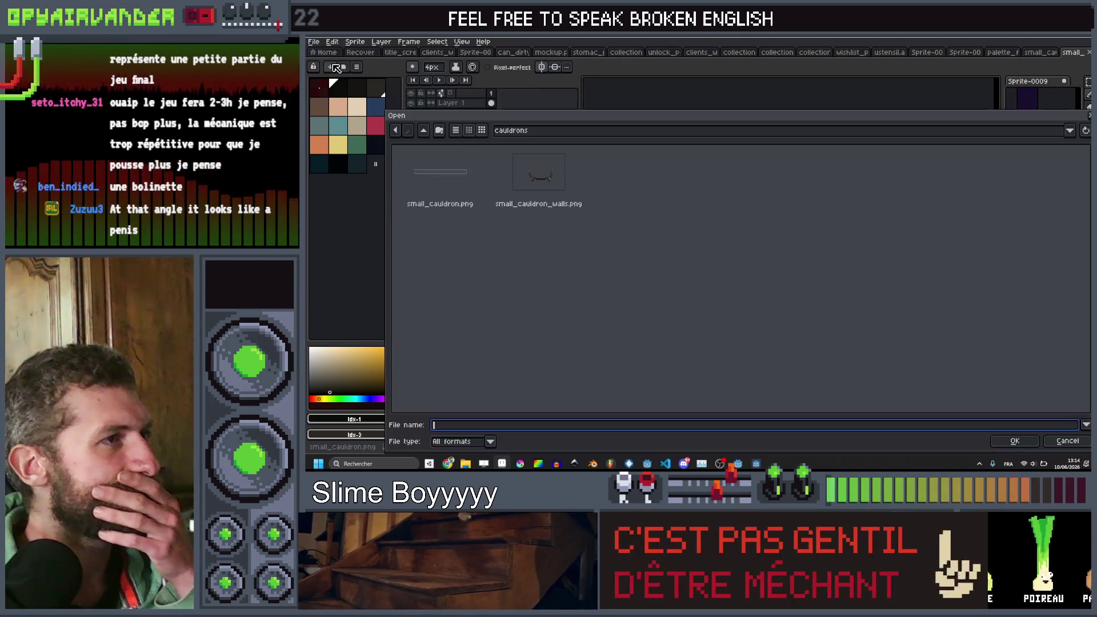
click(424, 131)
scroll(663, 207, down, 10)
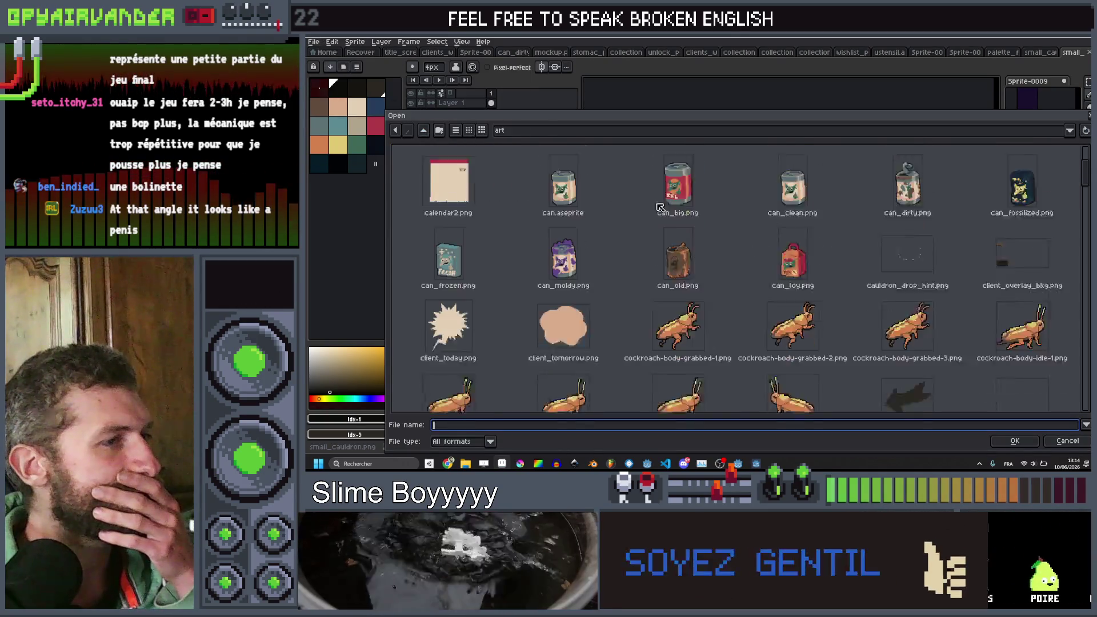
scroll(663, 208, down, 10)
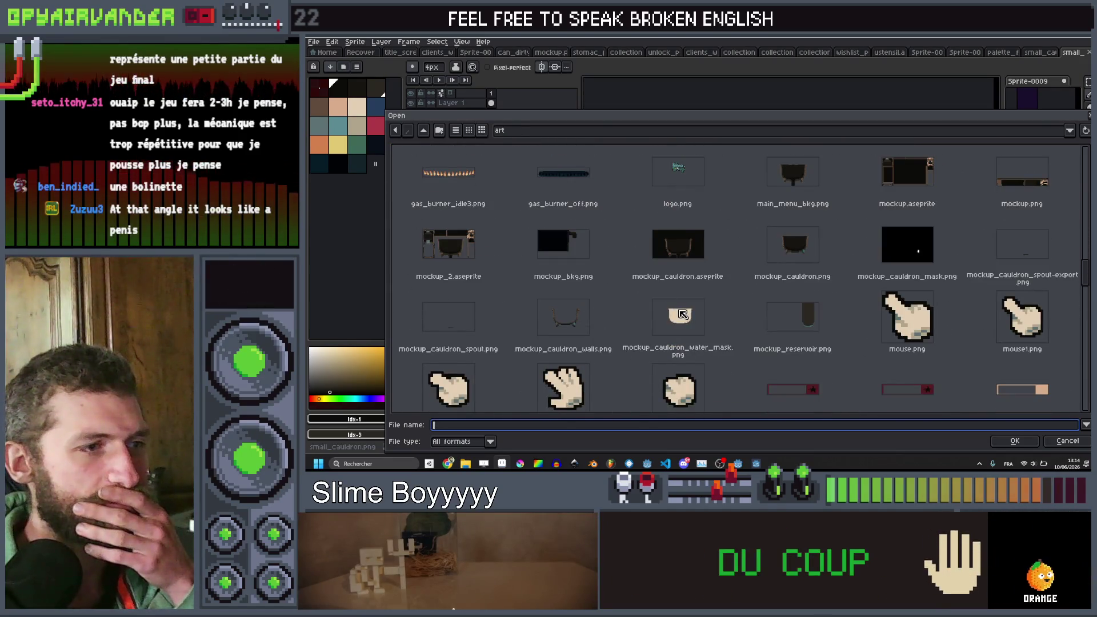
double_click(682, 315)
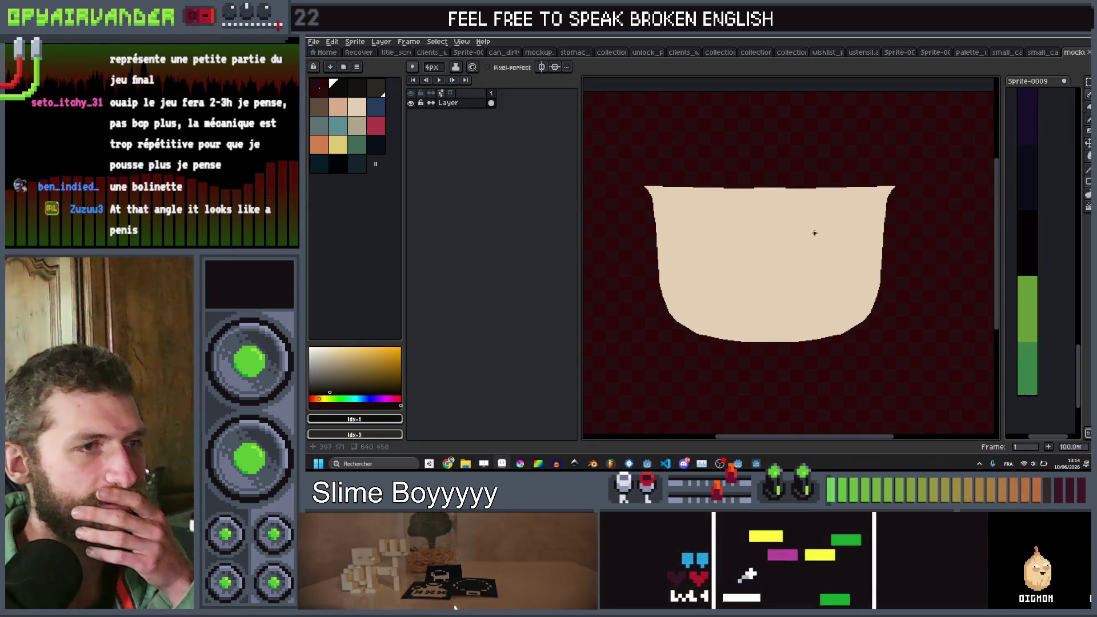
Save the mask as small_cauldron_water_mask.png in the cauldrons folder
click(314, 42)
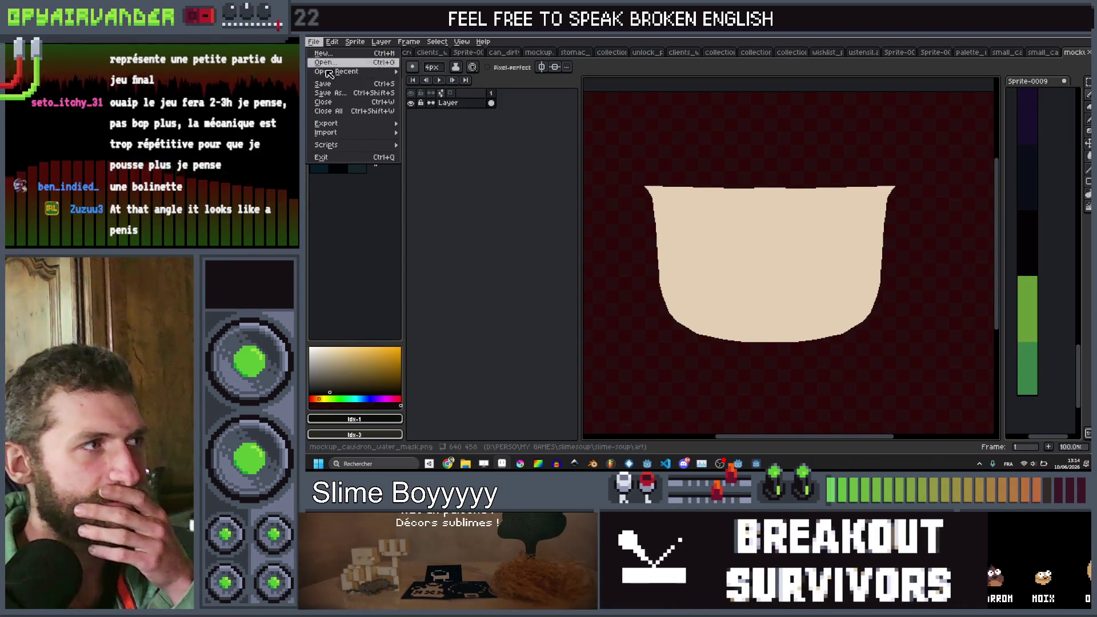
click(337, 93)
double_click(439, 167)
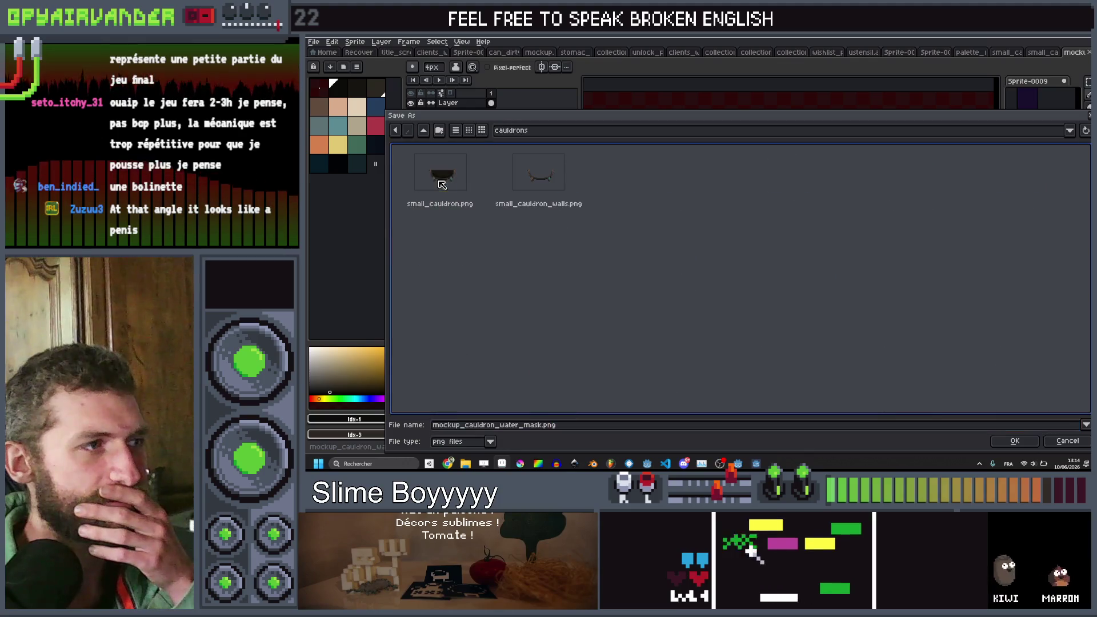
click(459, 425)
key(BackSpace)
key(BackSpace)
key(BackSpace)
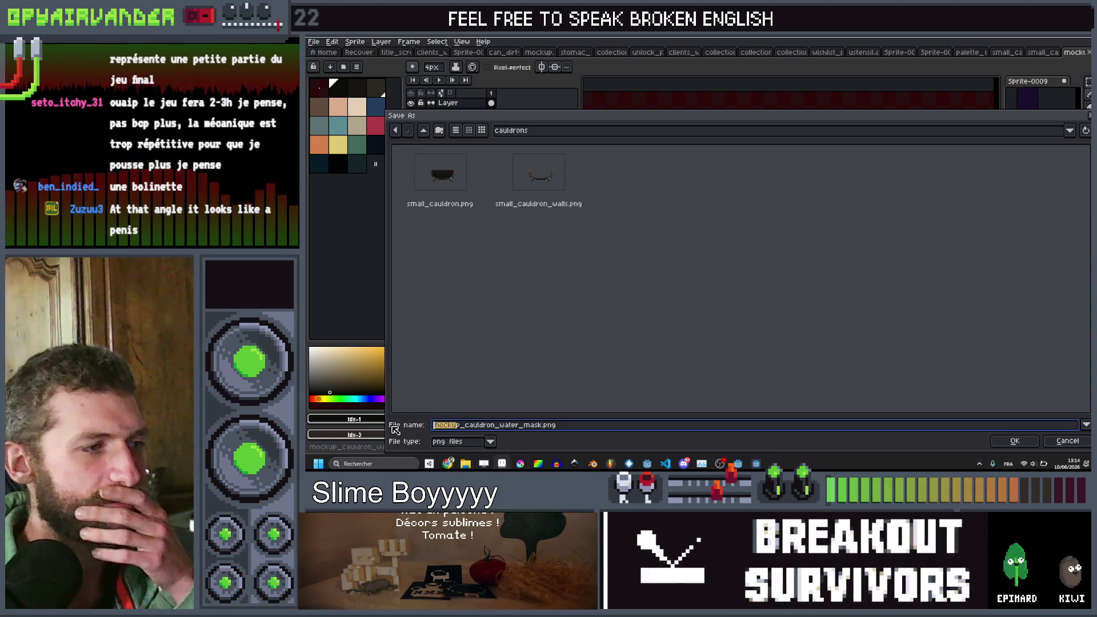
text(small)
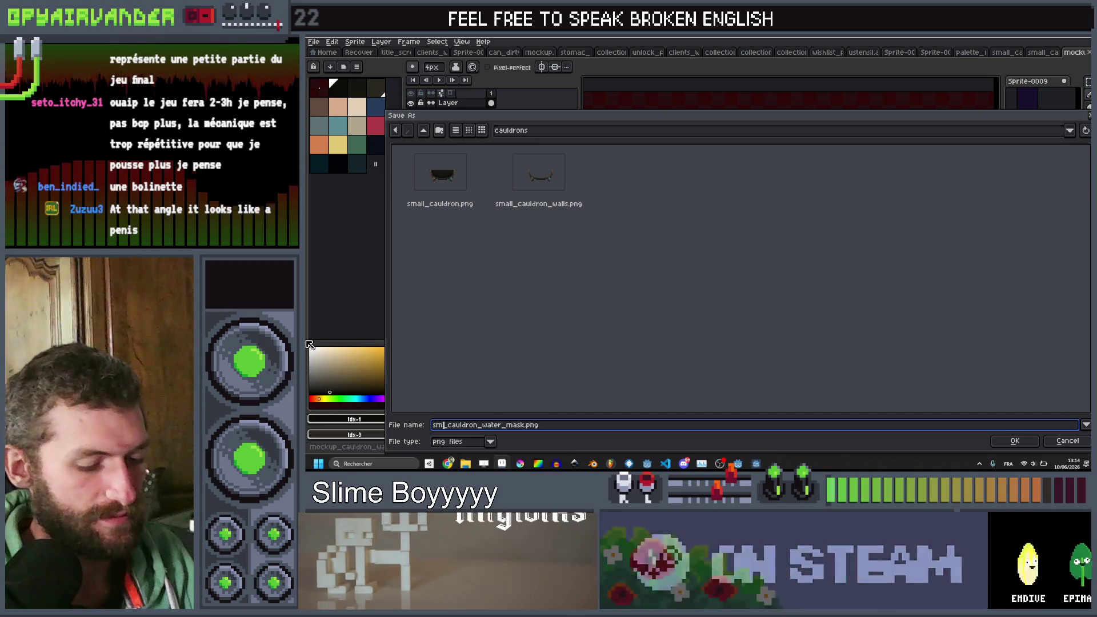
key(Return)
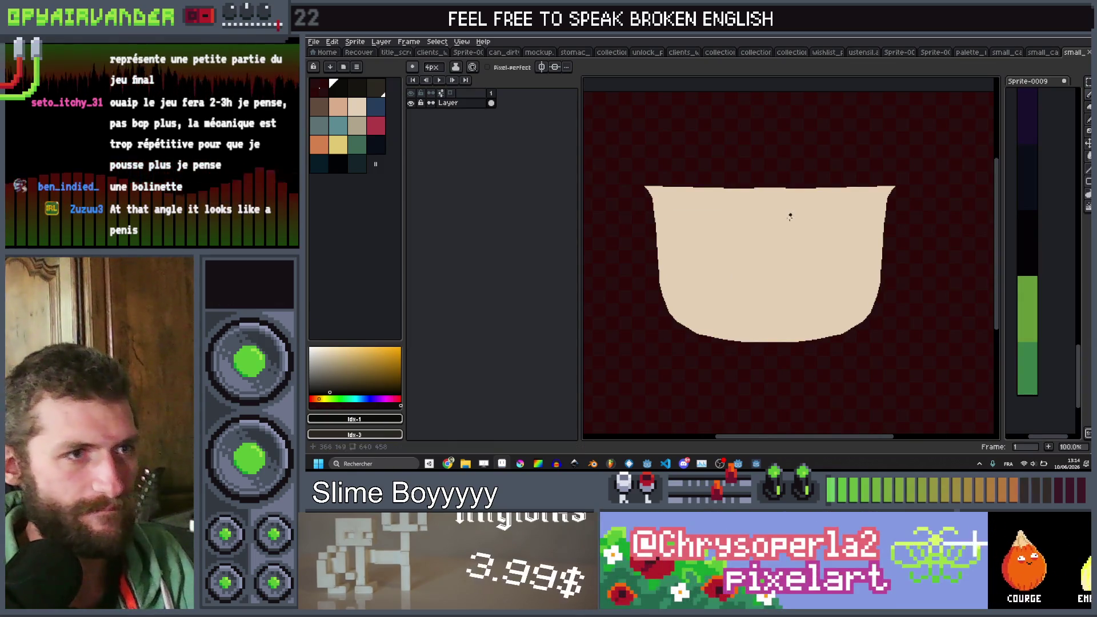
Try cutting the beige bowl fill from the mask, then undo and deselect
scroll(816, 243, up, 1)
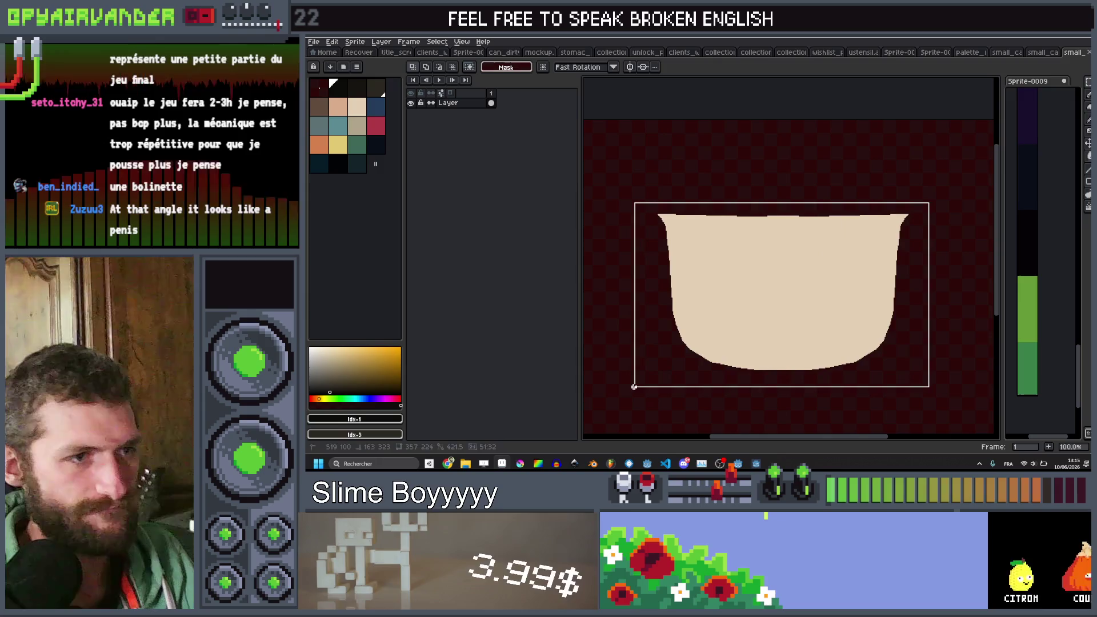
key(ctrl+x)
click(1039, 53)
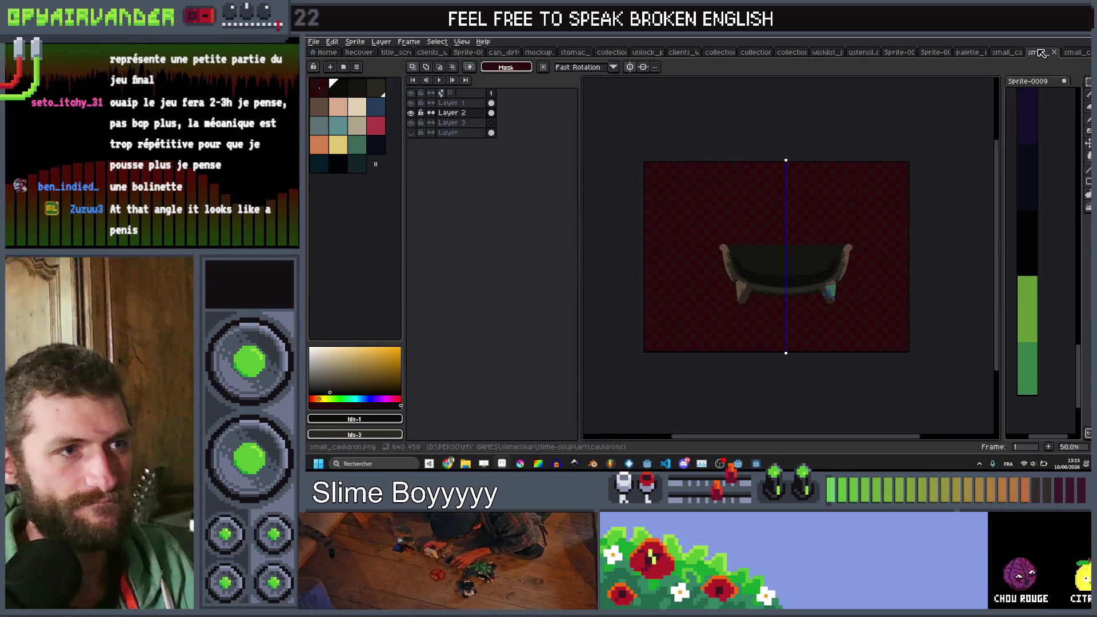
click(1062, 53)
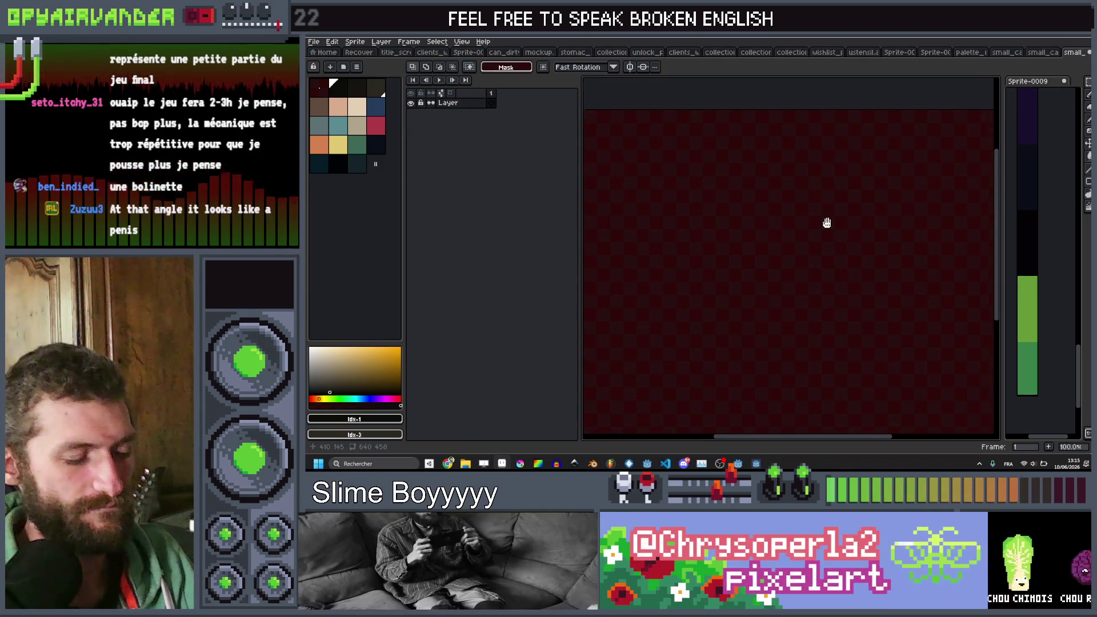
key(ctrl+z)
key(ctrl+d)
scroll(938, 166, down, 1)
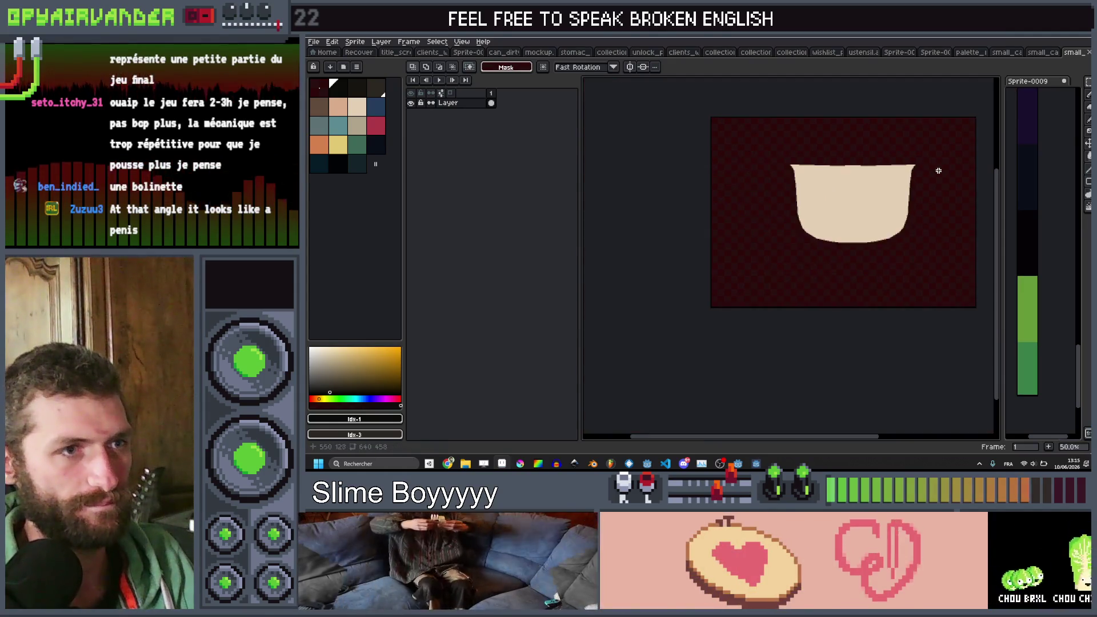
Move the dark bowl fill from the cauldron sprite's Layer 1 onto a new layer in the mask
click(1037, 53)
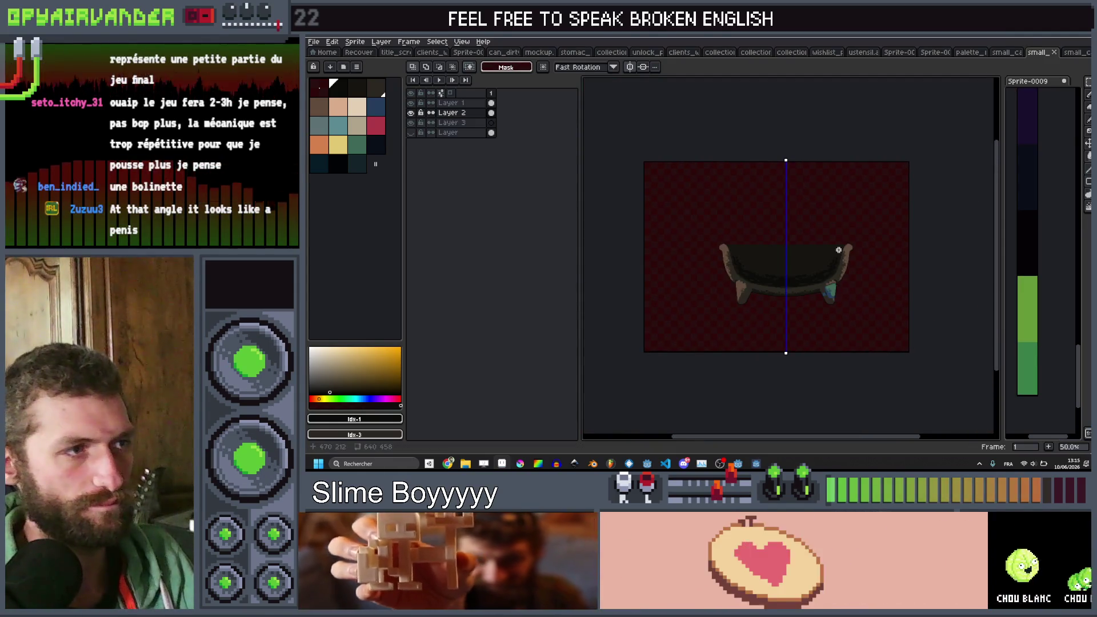
click(469, 104)
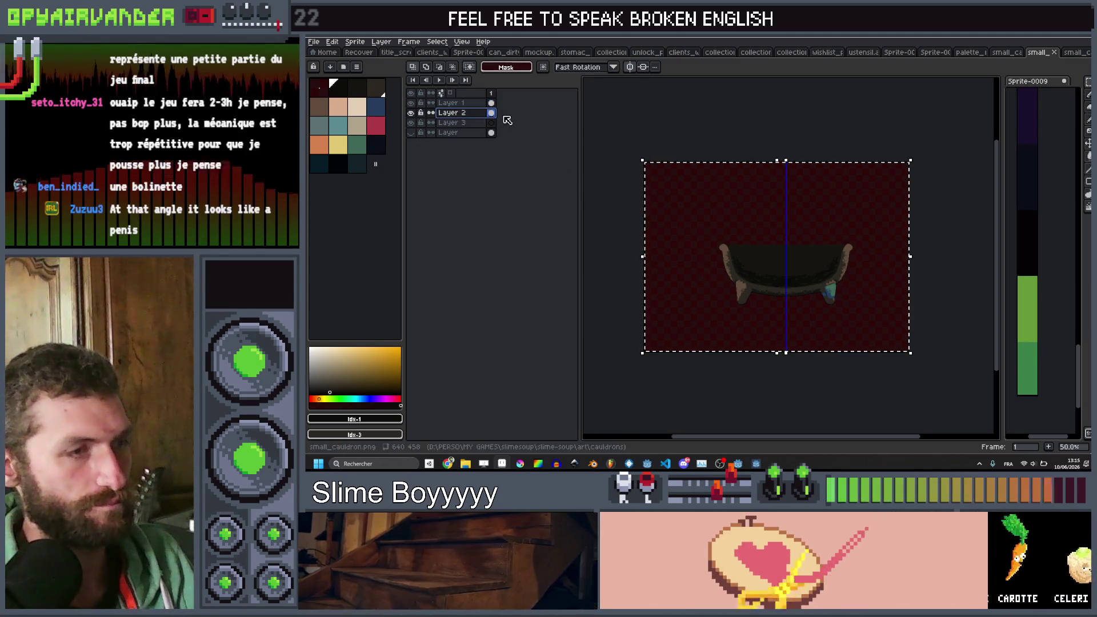
key(ctrl+a)
key(Delete)
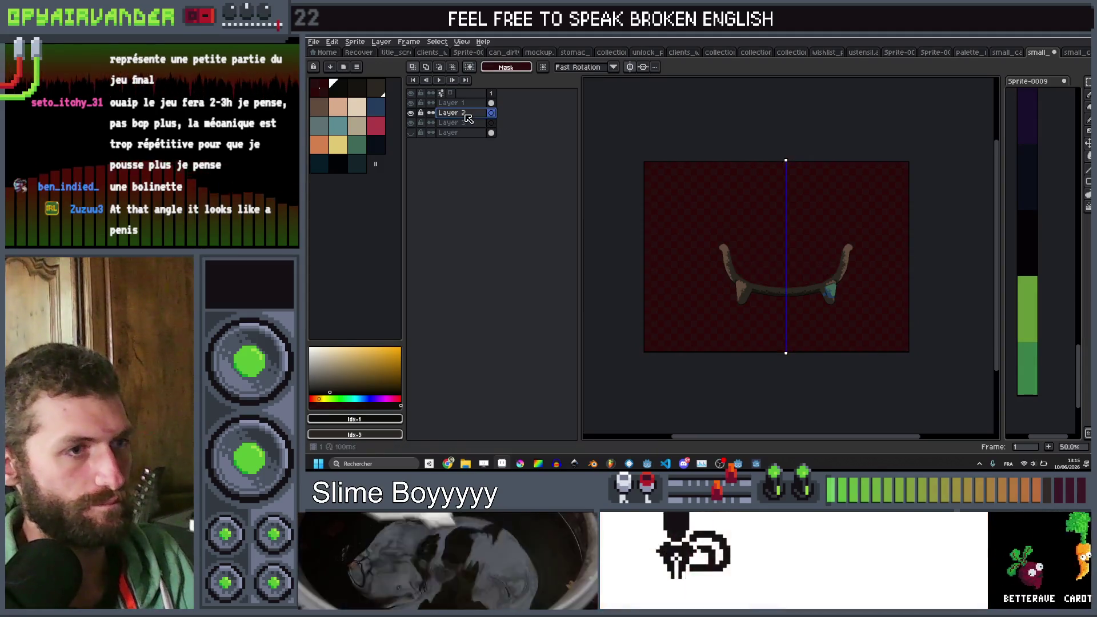
click(1076, 53)
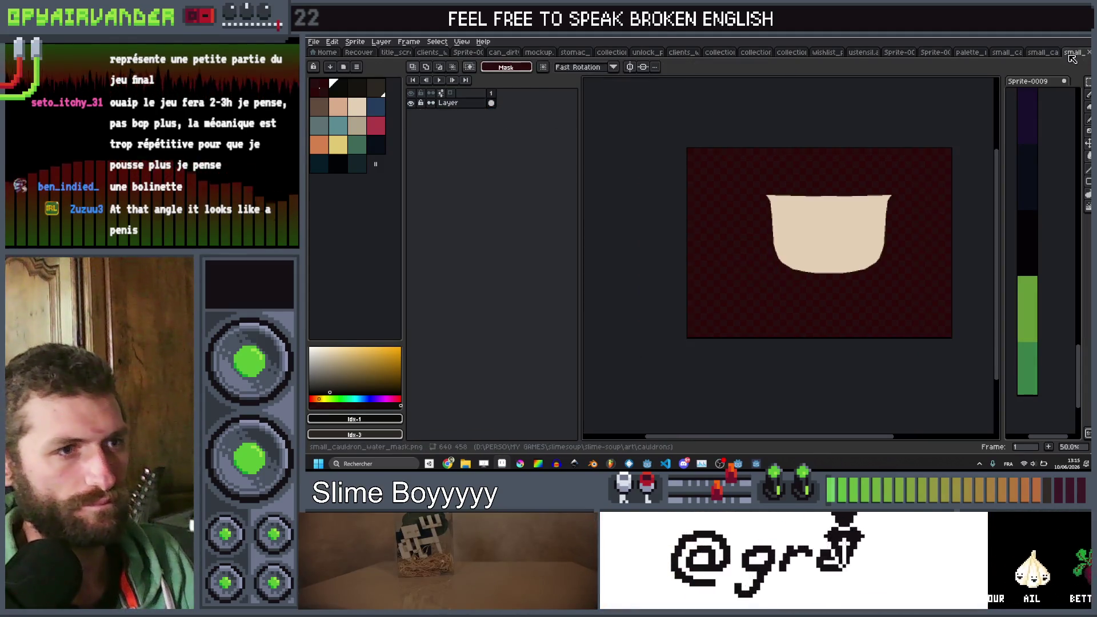
key(ctrl+v)
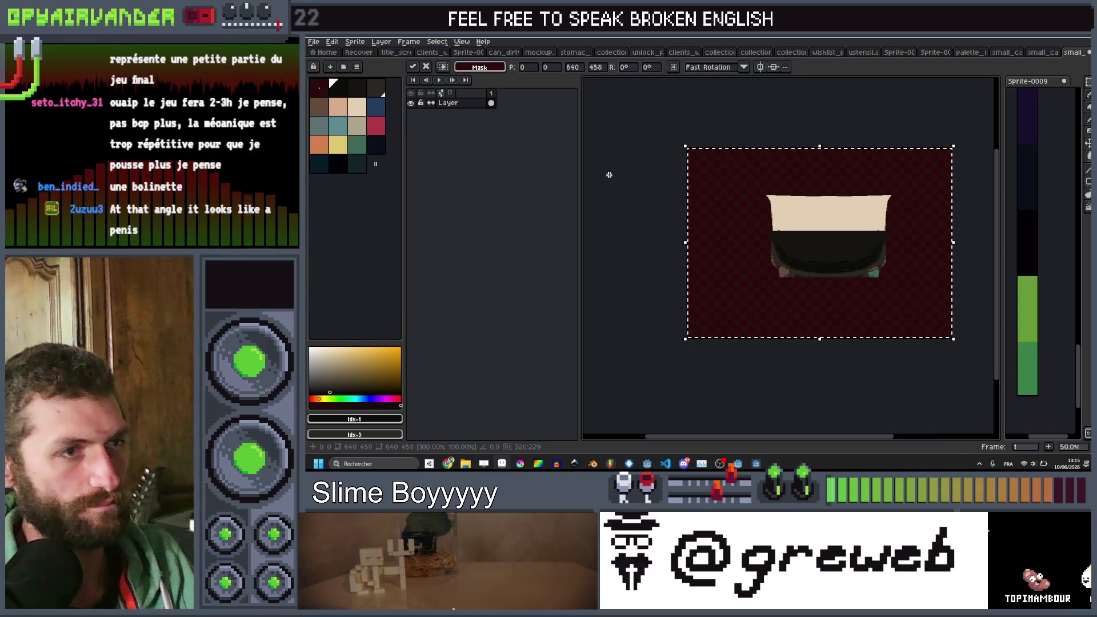
key(ctrl+z)
key(ctrl+v)
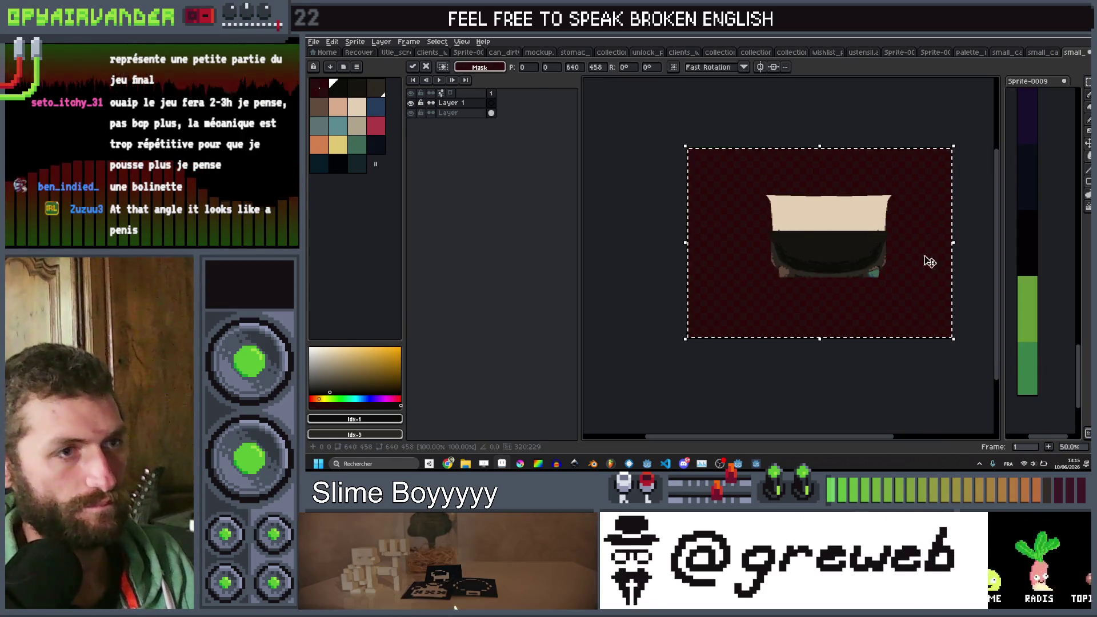
Sample the beige mask colour and set palette index 0 as the background colour
scroll(833, 208, up, 4)
scroll(845, 158, down, 5)
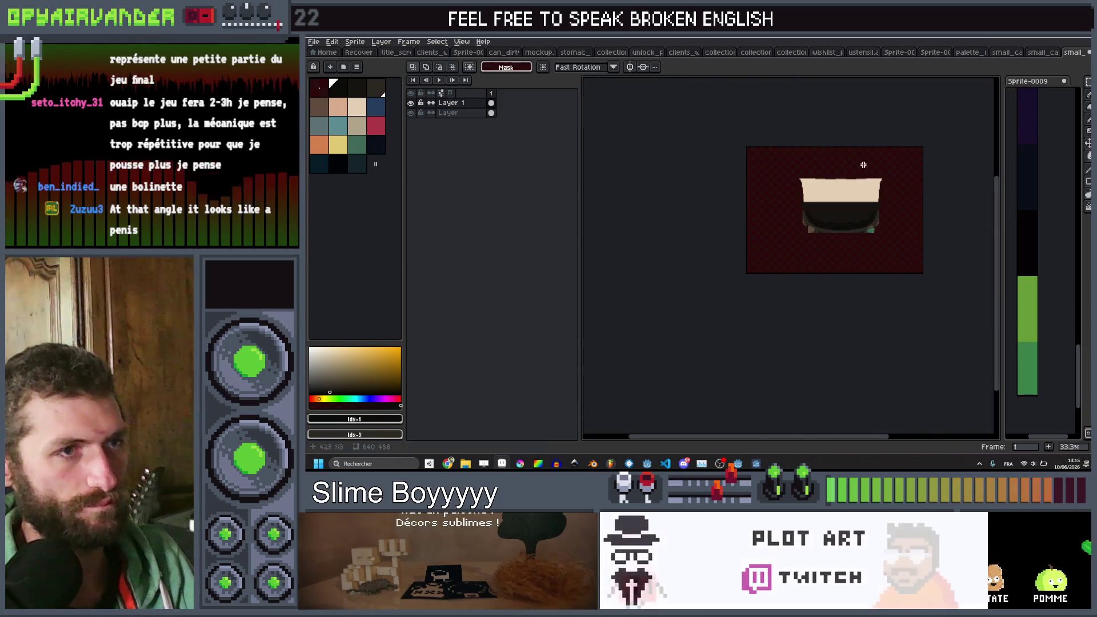
scroll(868, 201, up, 4)
key(i)
click(904, 212)
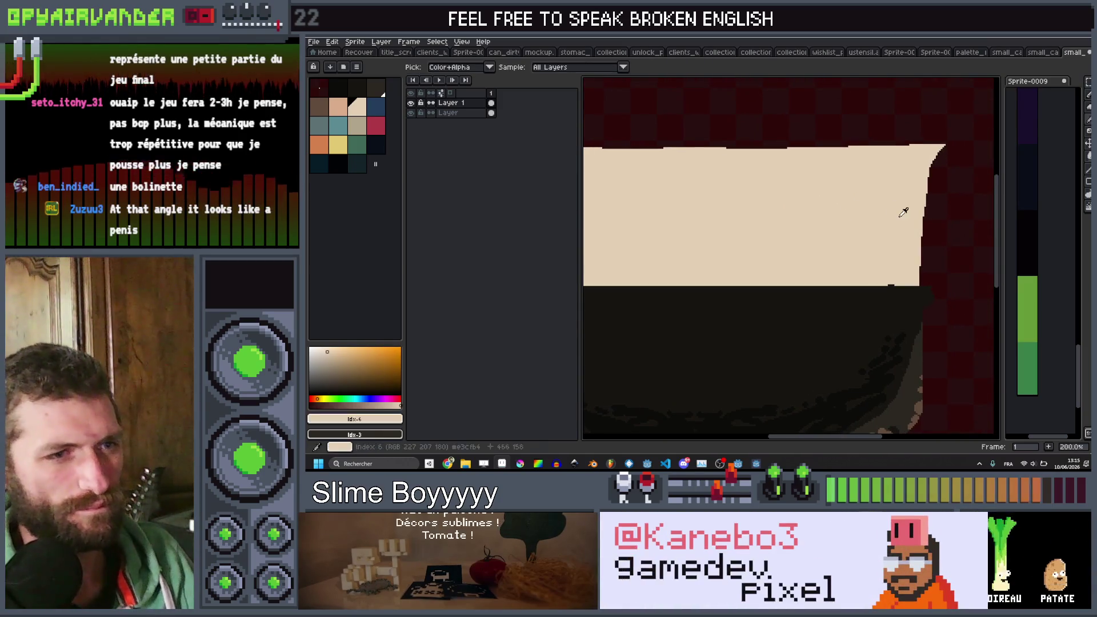
scroll(891, 247, down, 4)
key(v)
scroll(829, 243, up, 2)
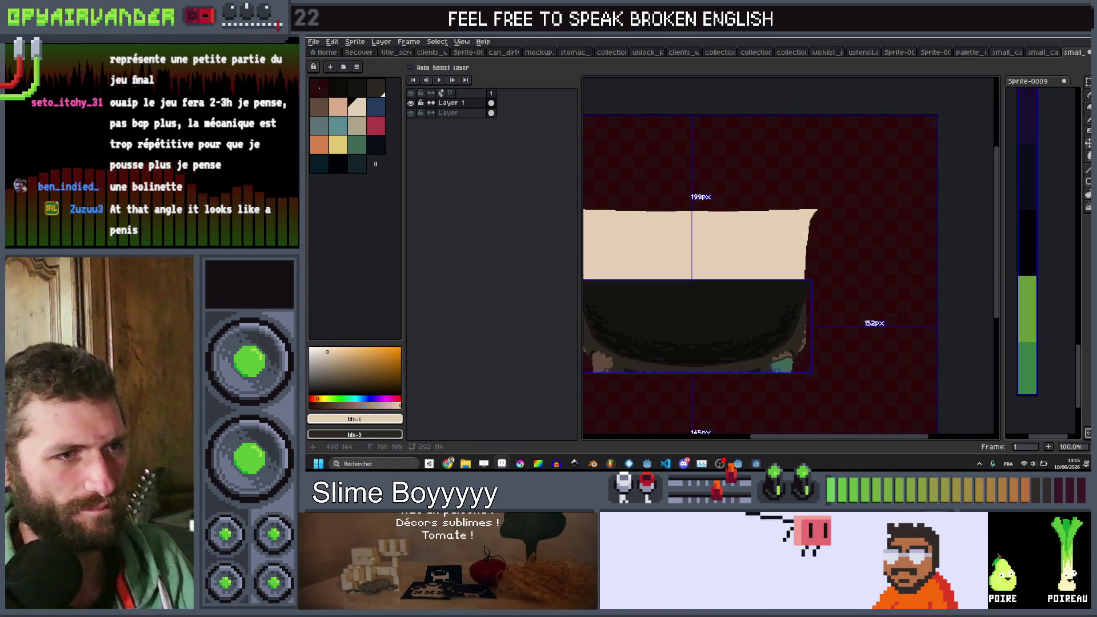
drag(816, 206, 663, 215)
key(ctrl+z)
key(v)
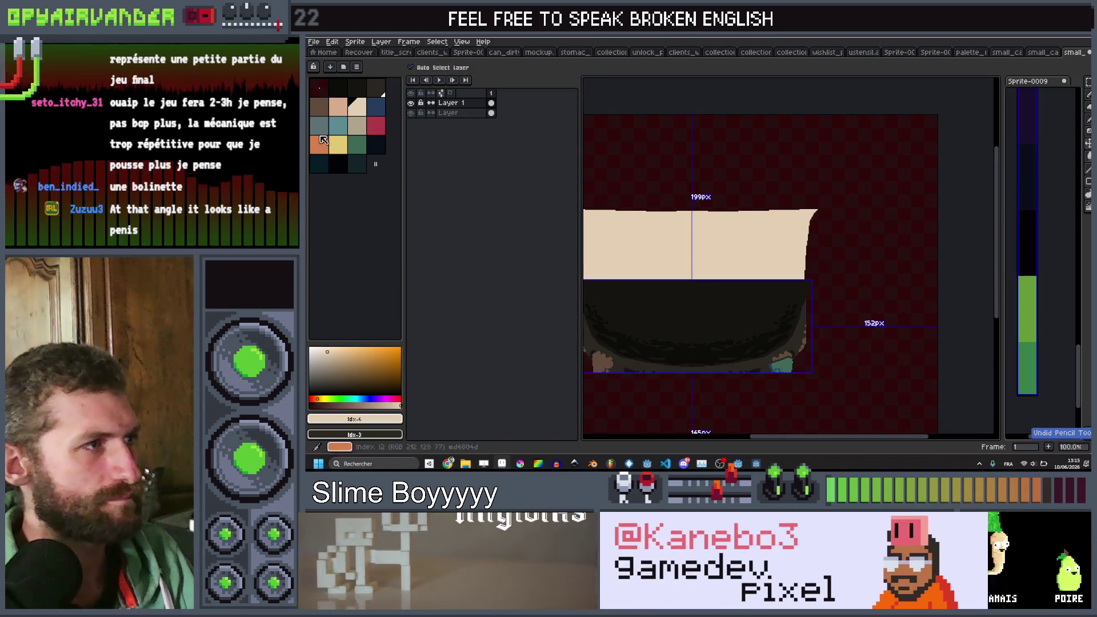
right_click(319, 94)
key(b)
Delete the selected beige top band from the water mask layer and hide the cauldron layer
mouse_move(912, 199)
mouse_down()
mouse_move(589, 294)
mouse_move(649, 289)
mouse_up()
scroll(963, 286, up, 2)
scroll(970, 336, down, 2)
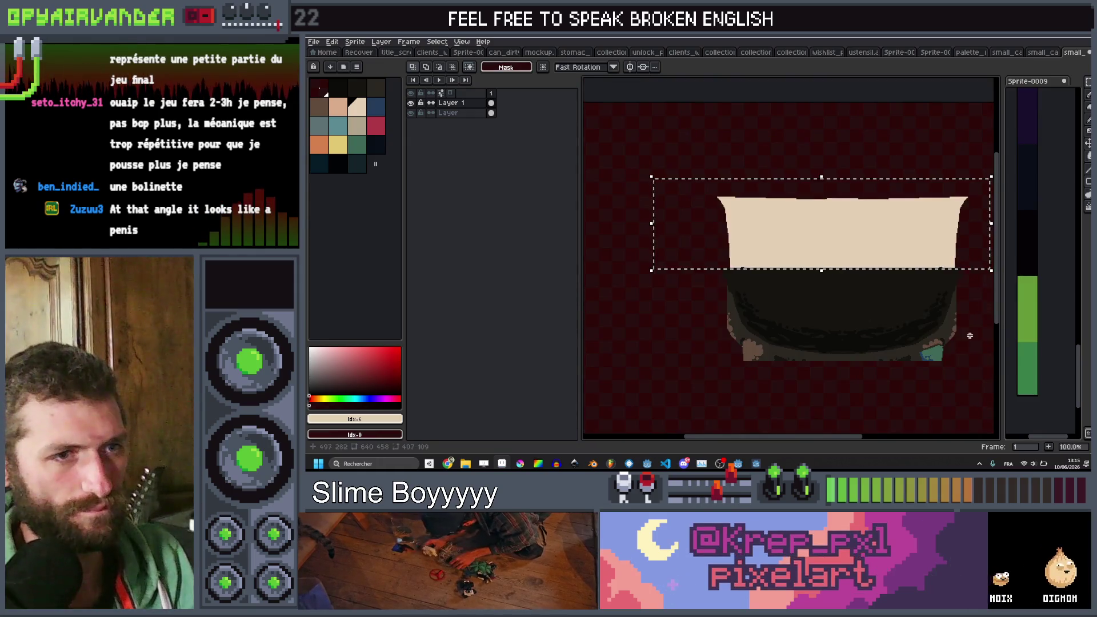
scroll(932, 315, up, 1)
drag(956, 208, 680, 295)
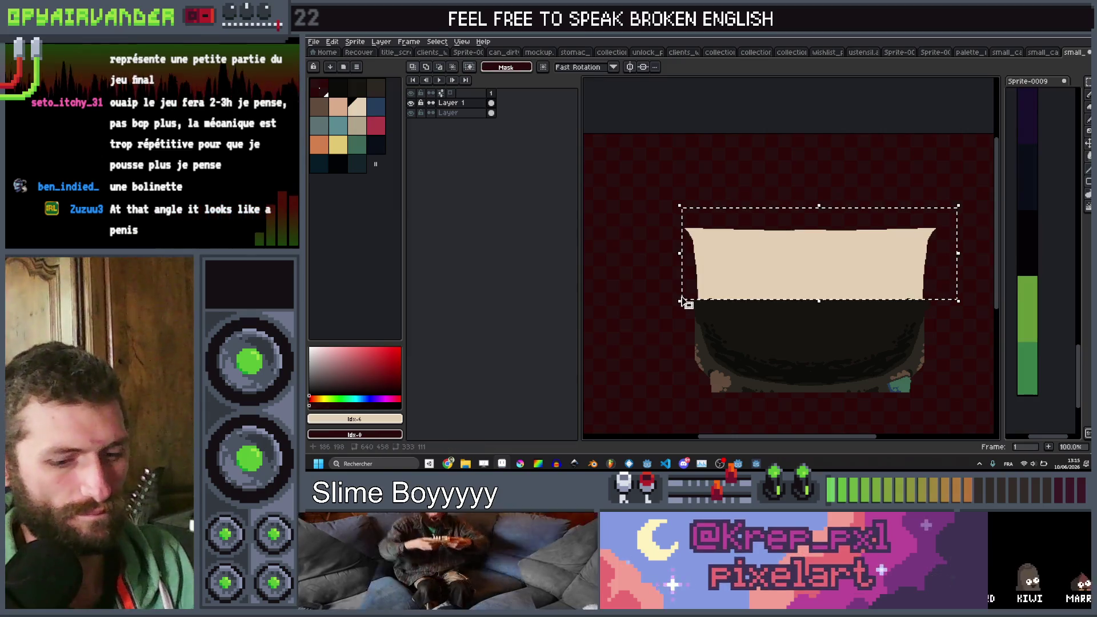
click(855, 306)
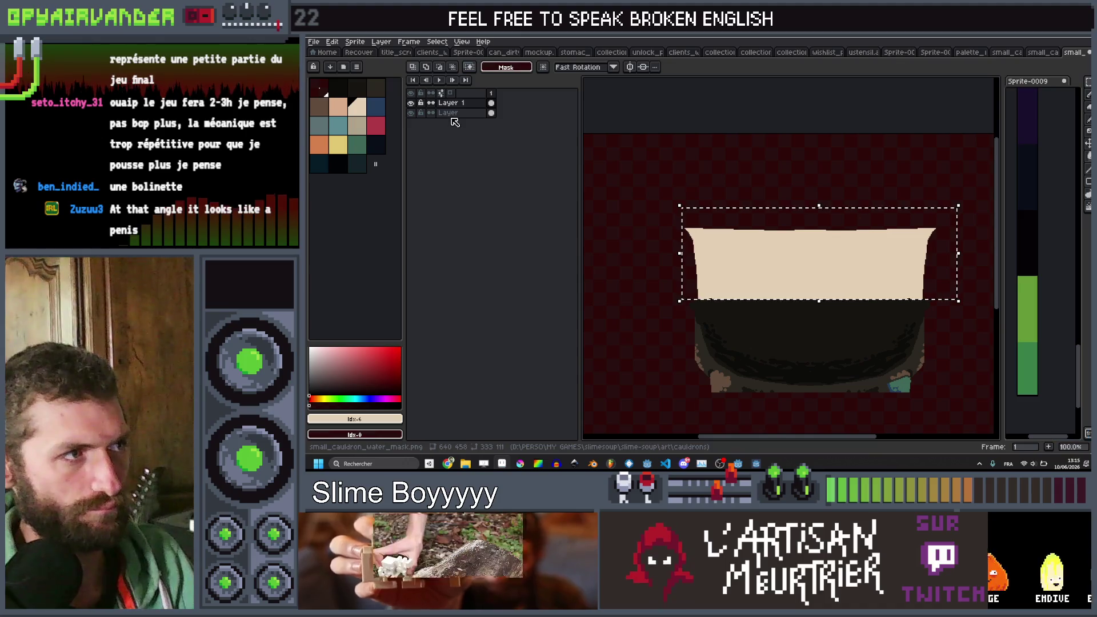
drag(742, 153, 703, 150)
key(Delete)
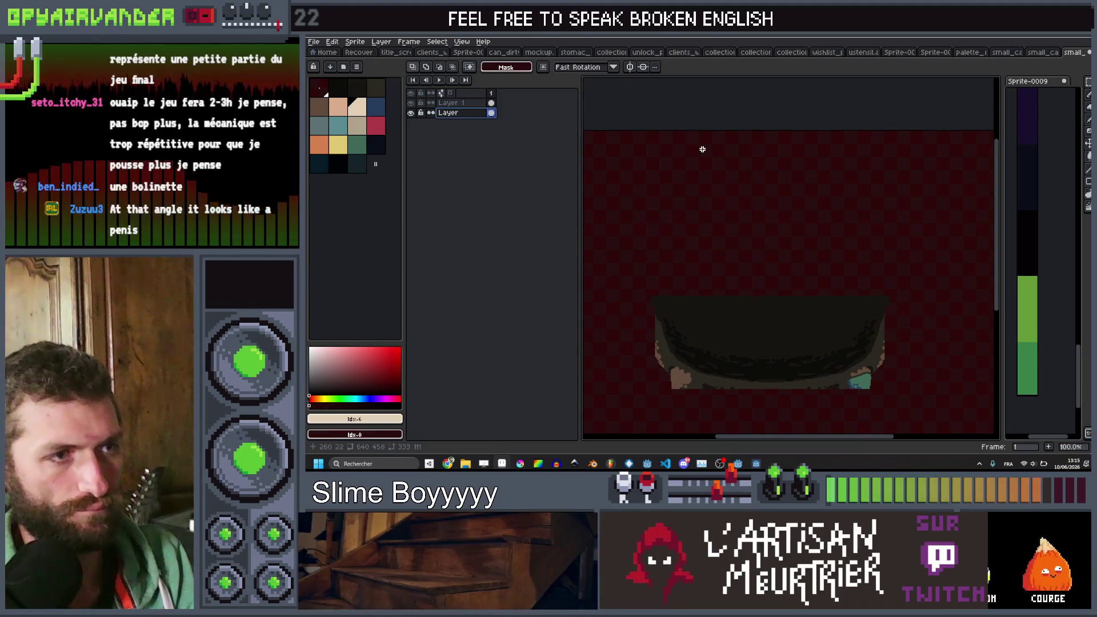
click(412, 108)
scroll(700, 203, down, 2)
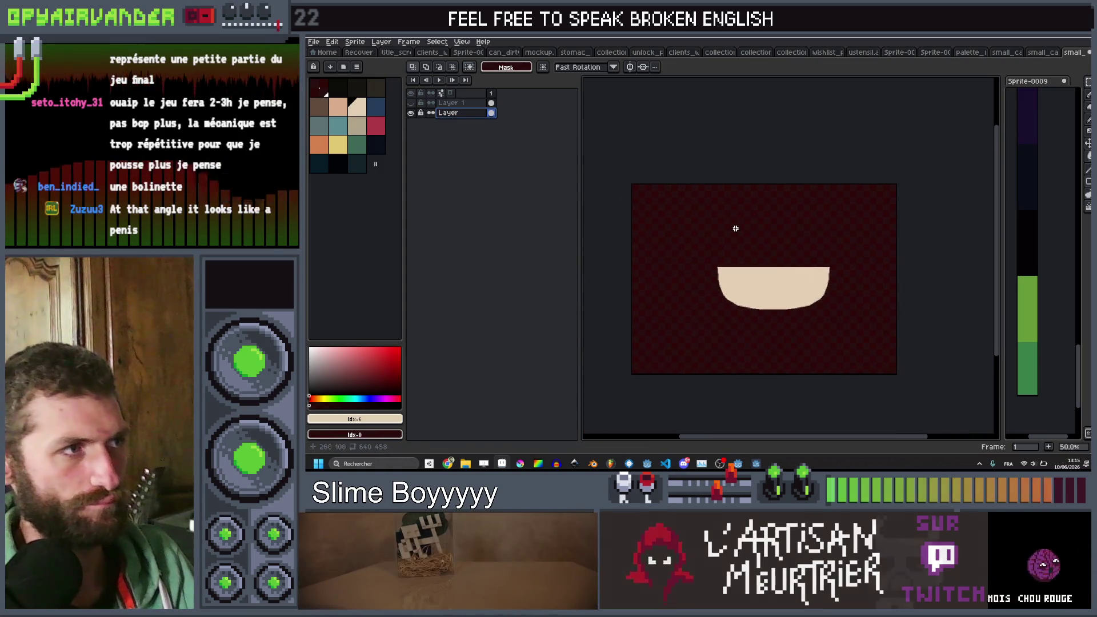
click(314, 42)
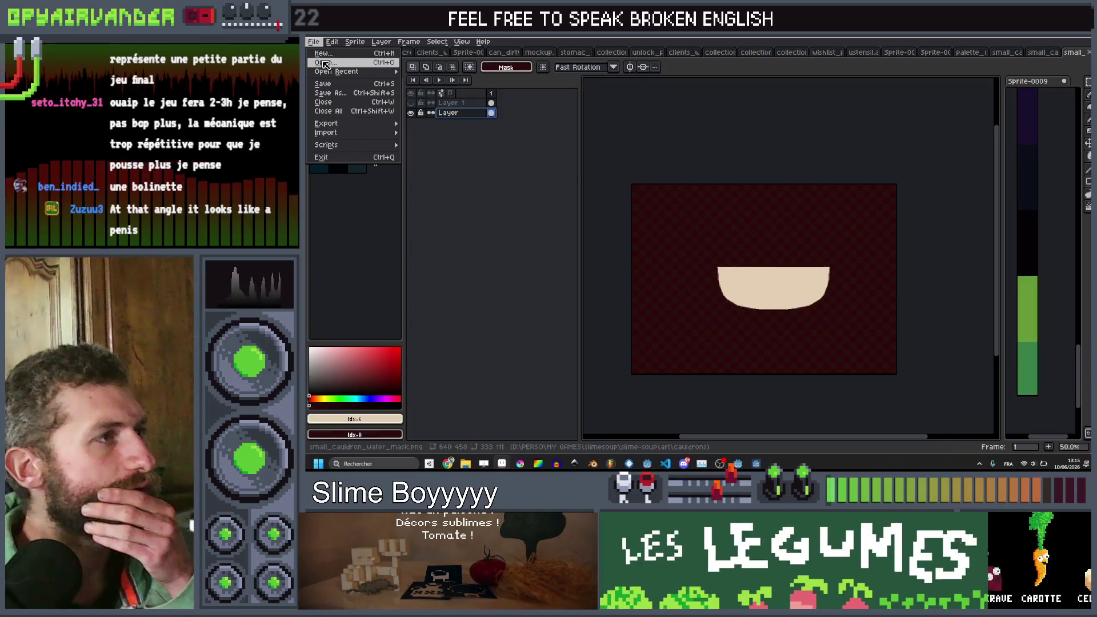
Browse the art folder and open cauldron_drop_hint.png, the cream U-shaped bowl outline
click(327, 64)
click(424, 130)
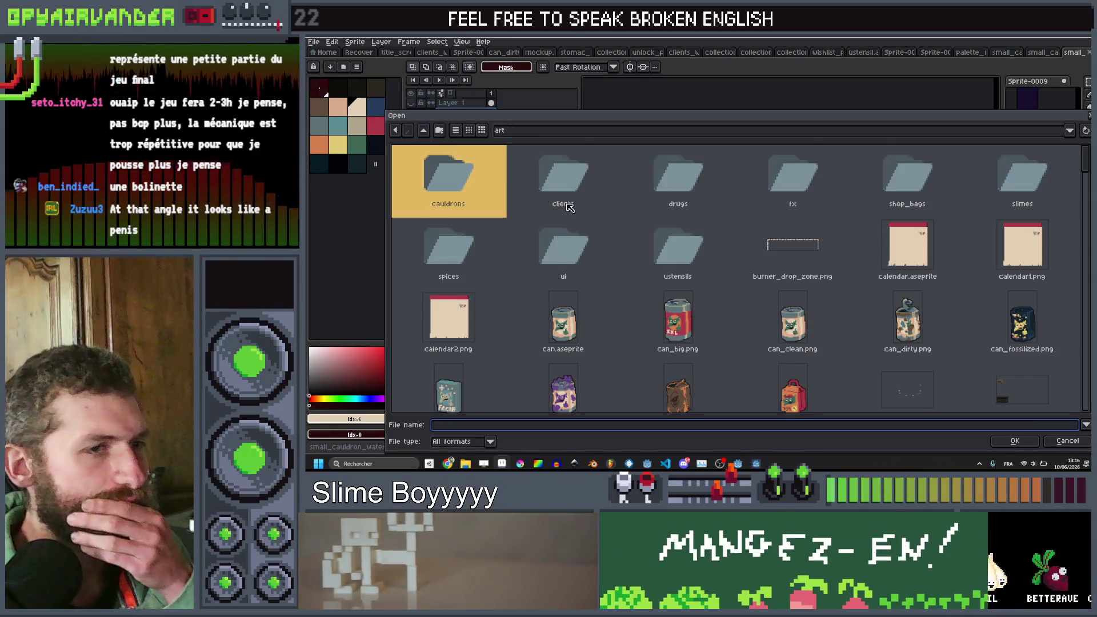
scroll(619, 217, down, 5)
scroll(619, 216, down, 10)
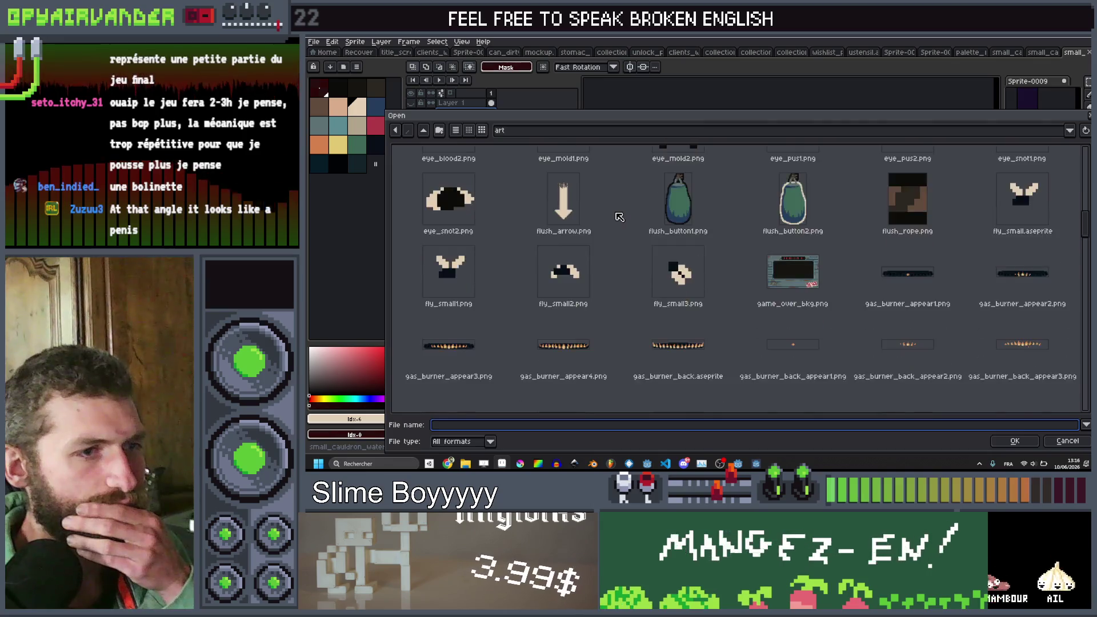
scroll(620, 217, down, 3)
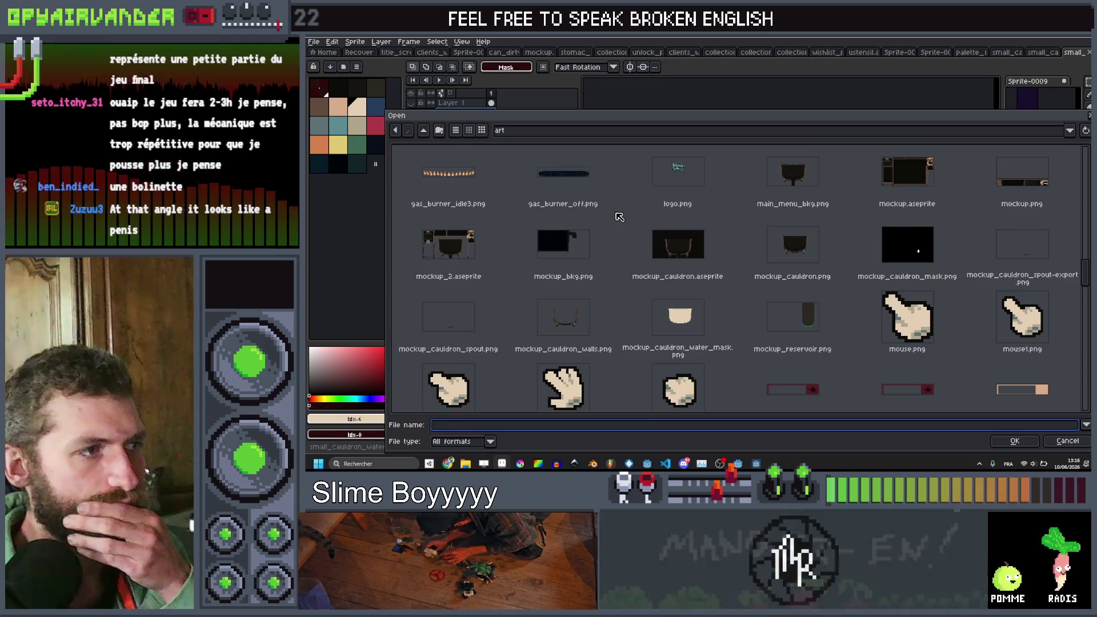
scroll(619, 217, down, 3)
scroll(620, 217, down, 10)
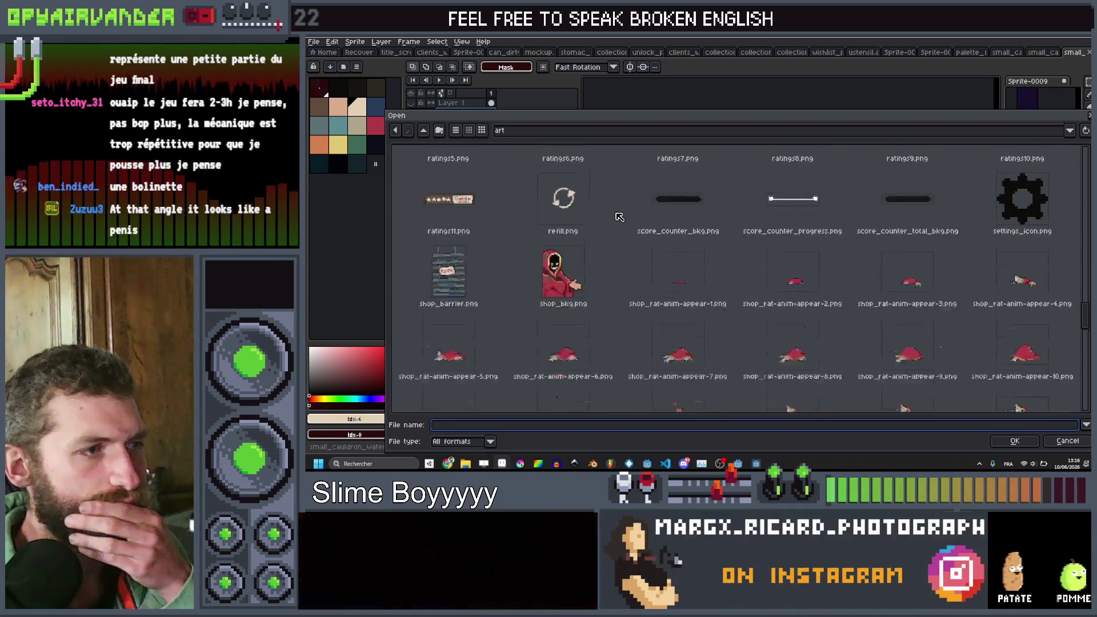
scroll(619, 216, down, 10)
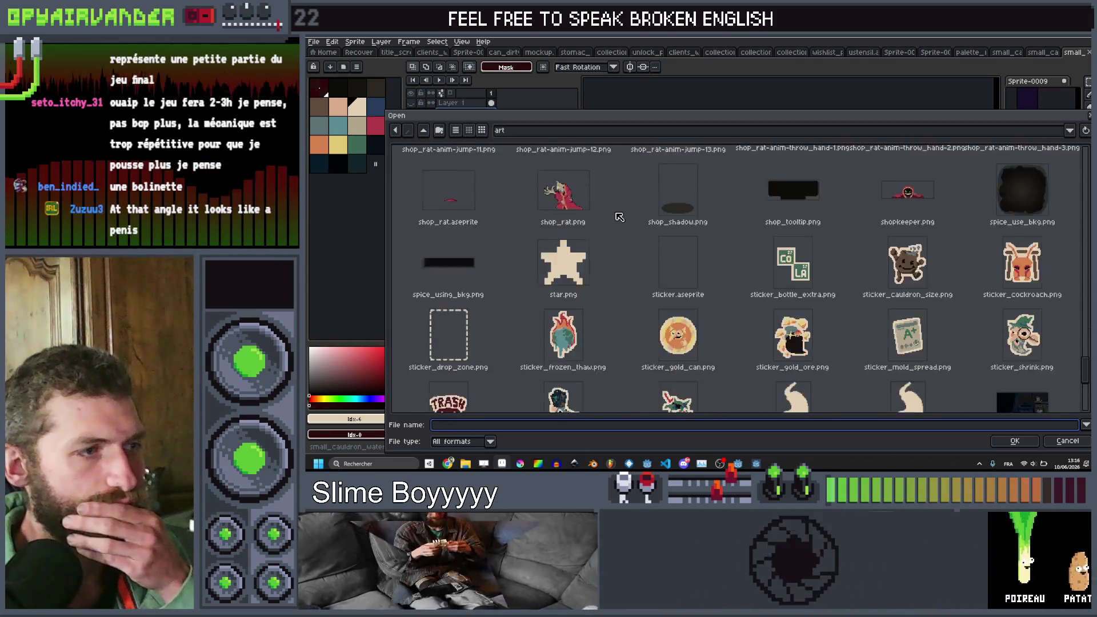
scroll(620, 216, down, 1)
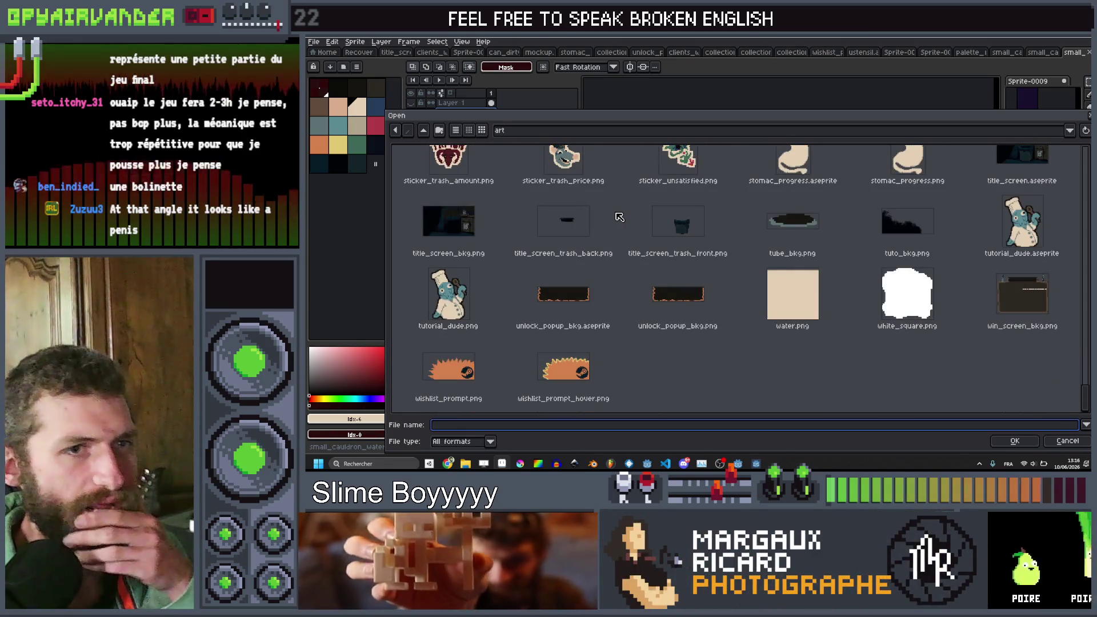
scroll(619, 216, up, 12)
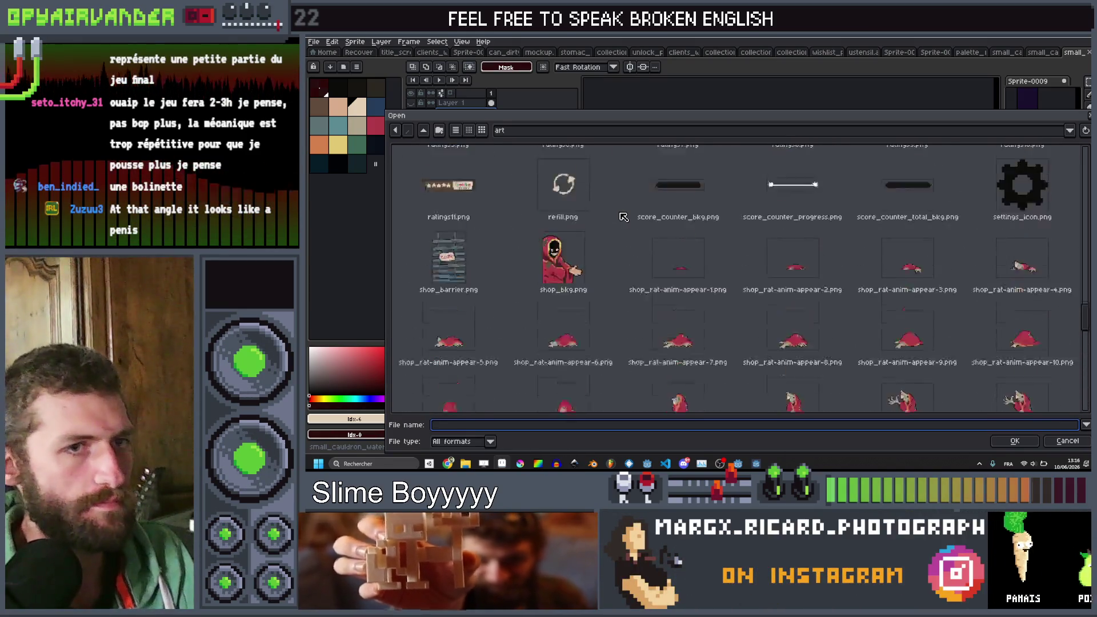
scroll(623, 217, up, 8)
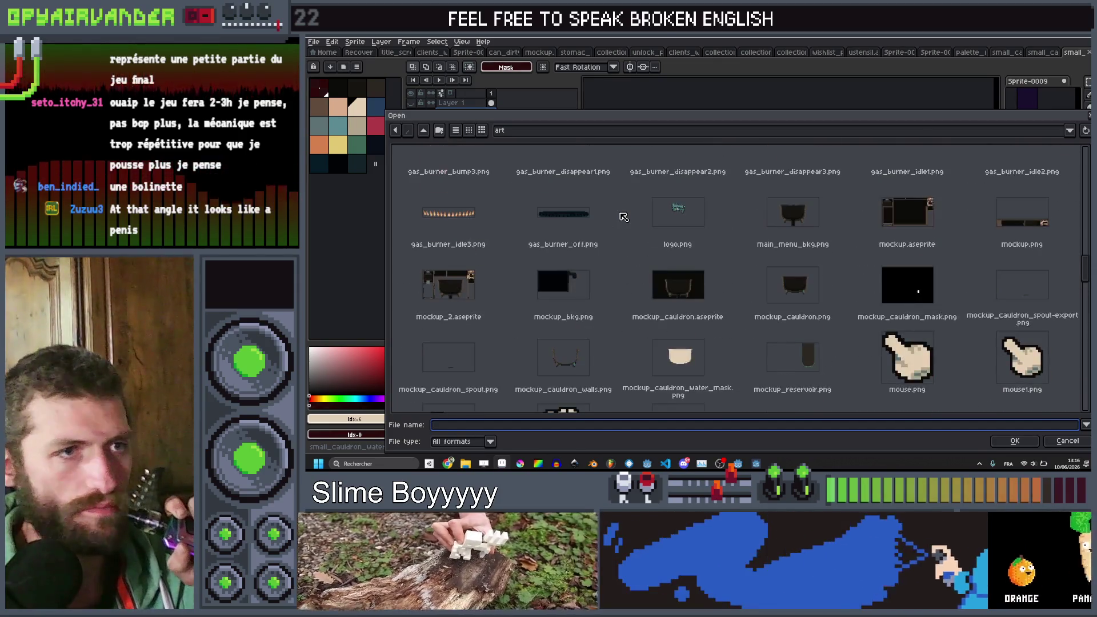
scroll(624, 217, up, 2)
scroll(623, 218, down, 3)
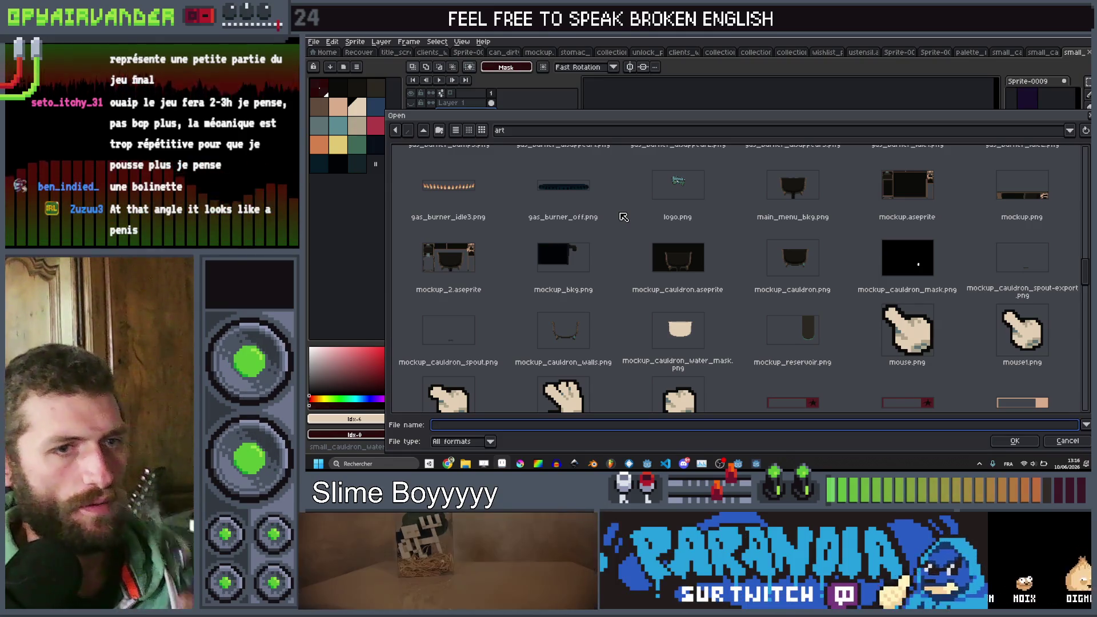
scroll(624, 218, up, 7)
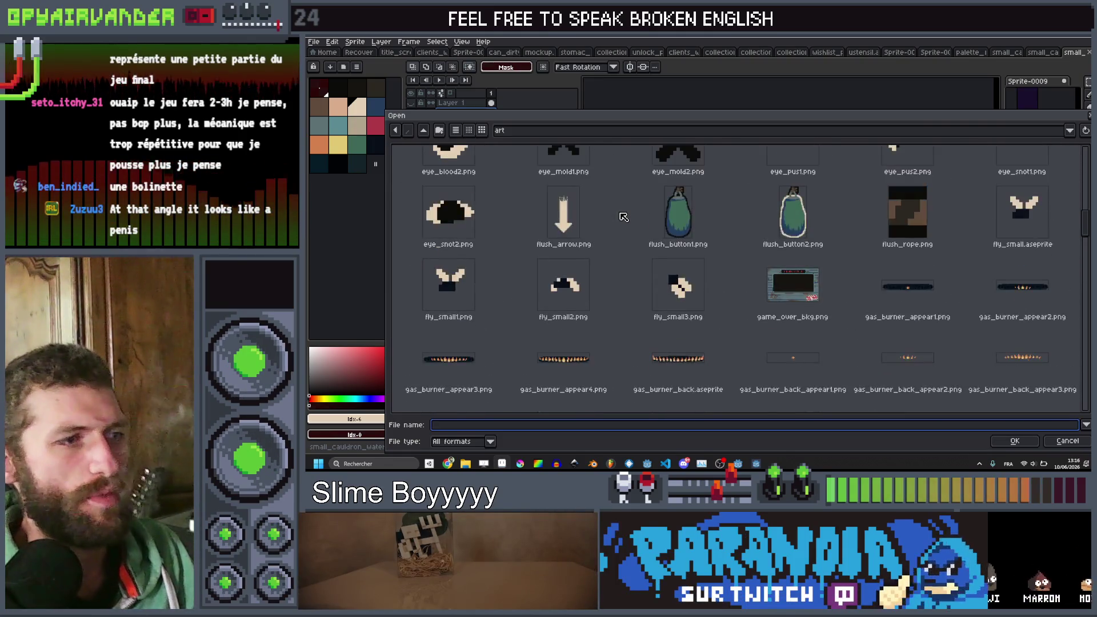
scroll(624, 217, up, 5)
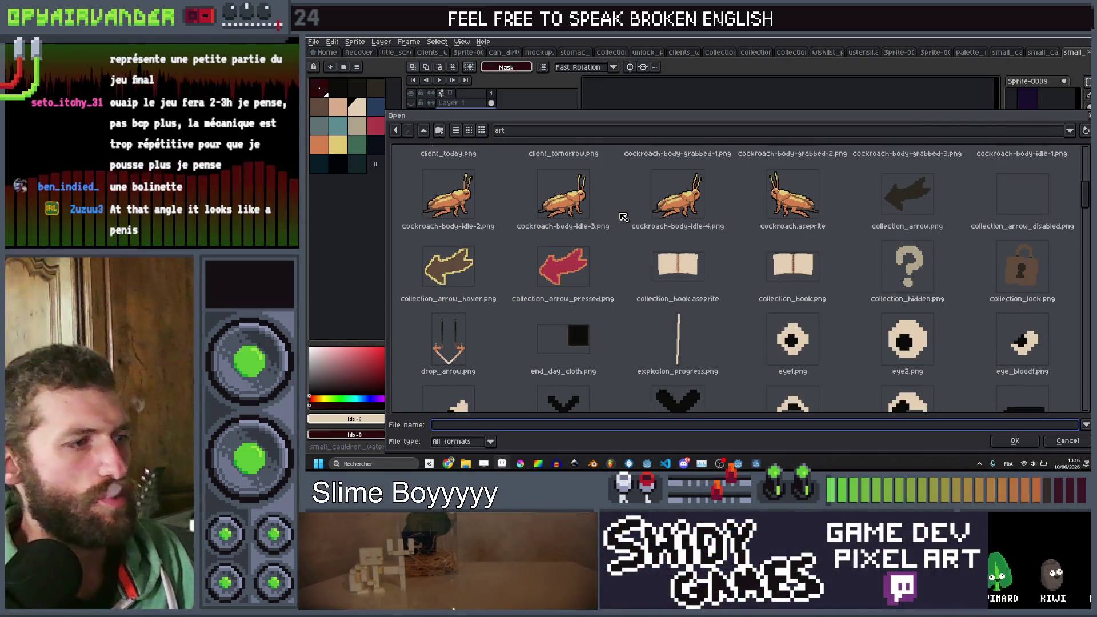
scroll(623, 217, up, 2)
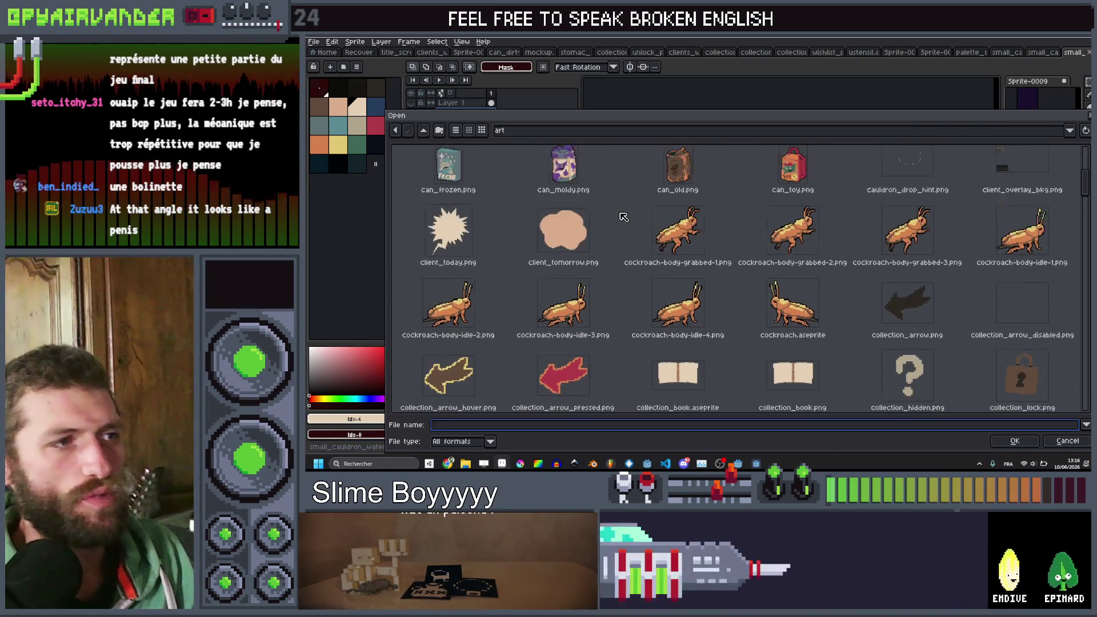
scroll(623, 217, up, 2)
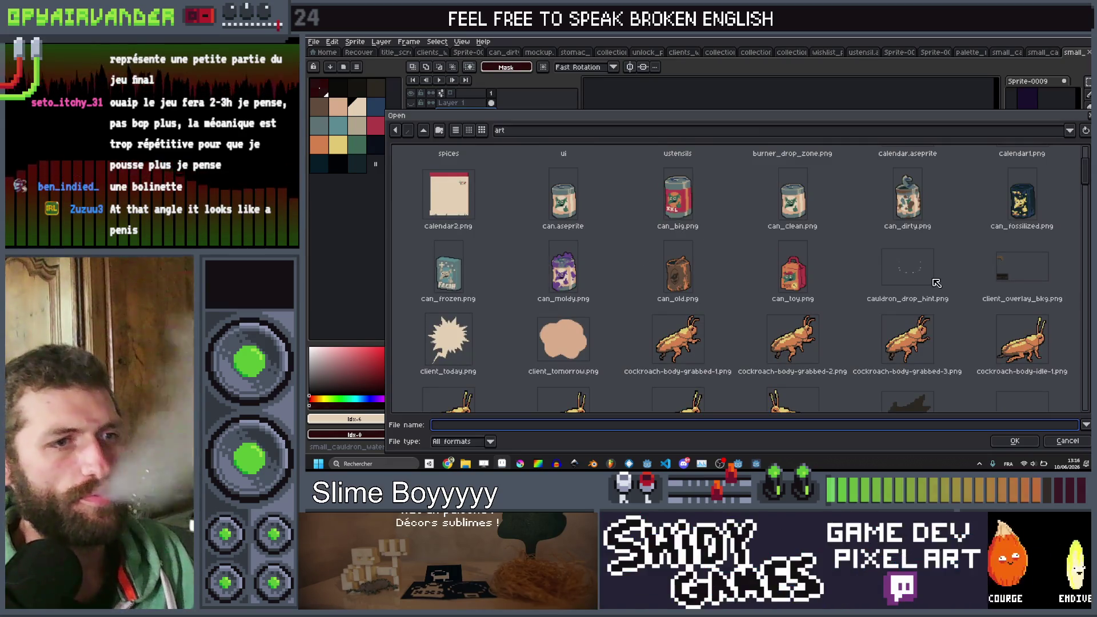
double_click(937, 282)
scroll(929, 274, up, 1)
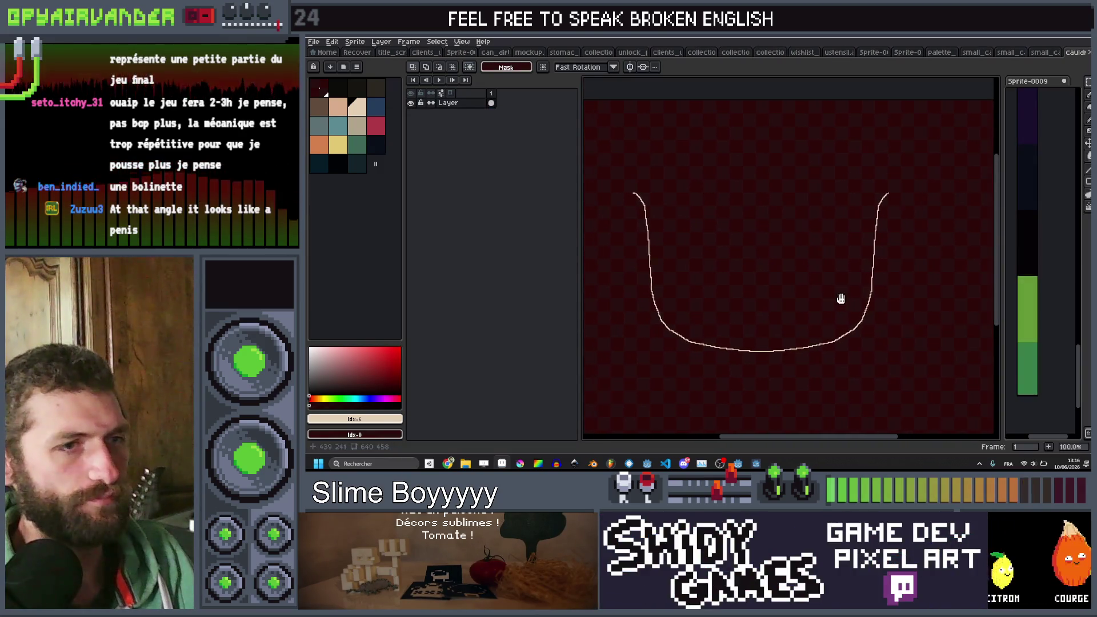
Select all and save a copy as small_cauldron_drop_hint.png in cauldrons, then return to small_cauldron.png
key(ctrl+a)
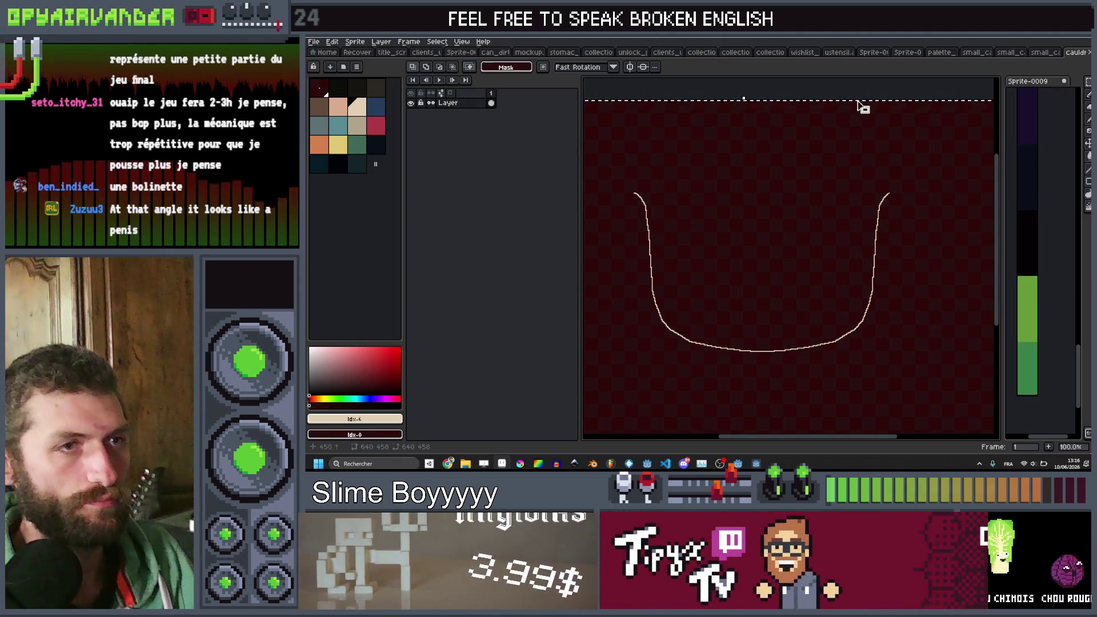
click(321, 44)
click(321, 43)
click(316, 42)
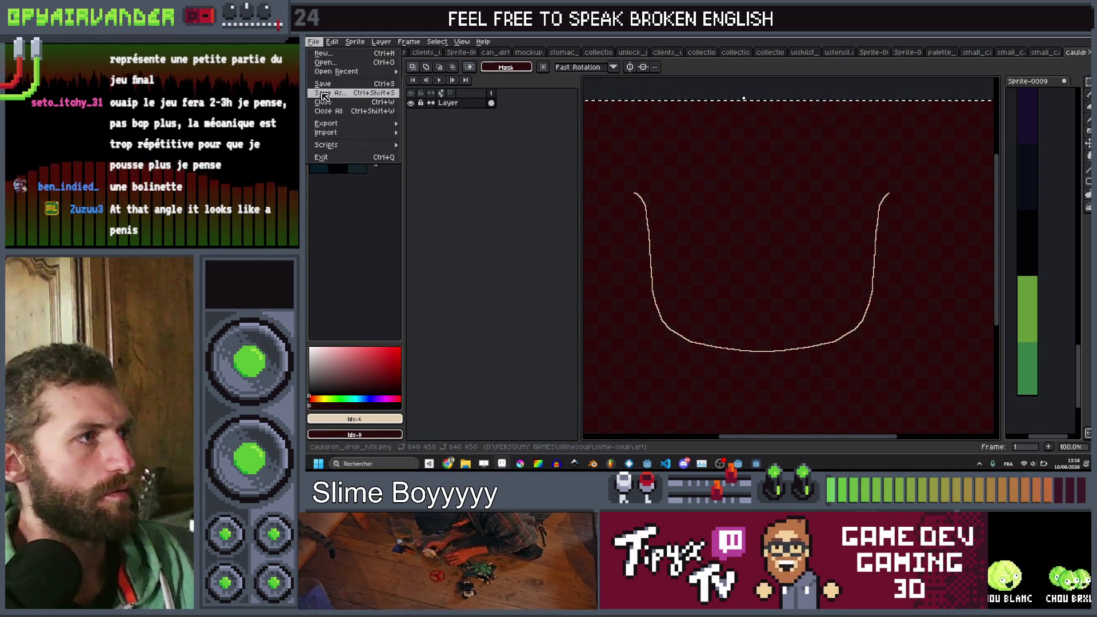
click(324, 94)
double_click(458, 193)
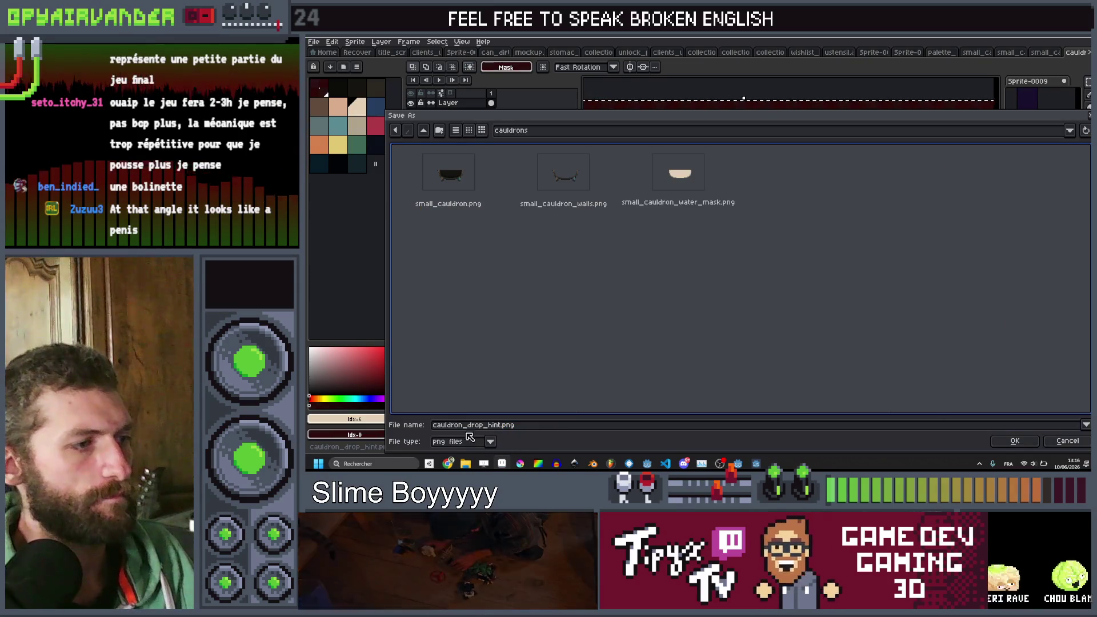
text(small_)
mouse_move(502, 463)
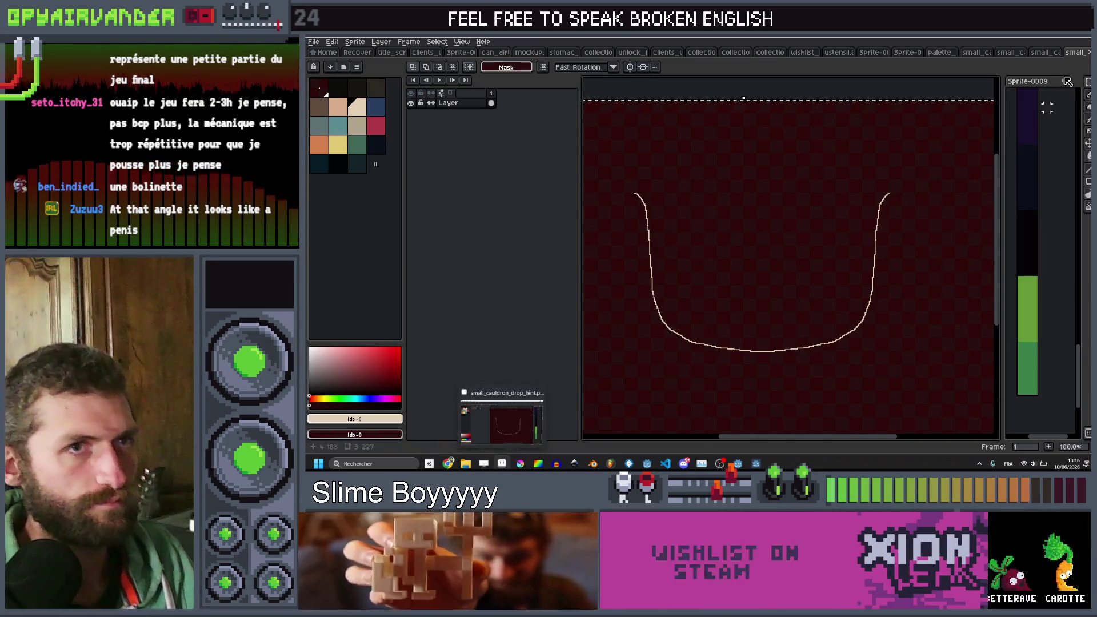
click(1039, 53)
click(1011, 52)
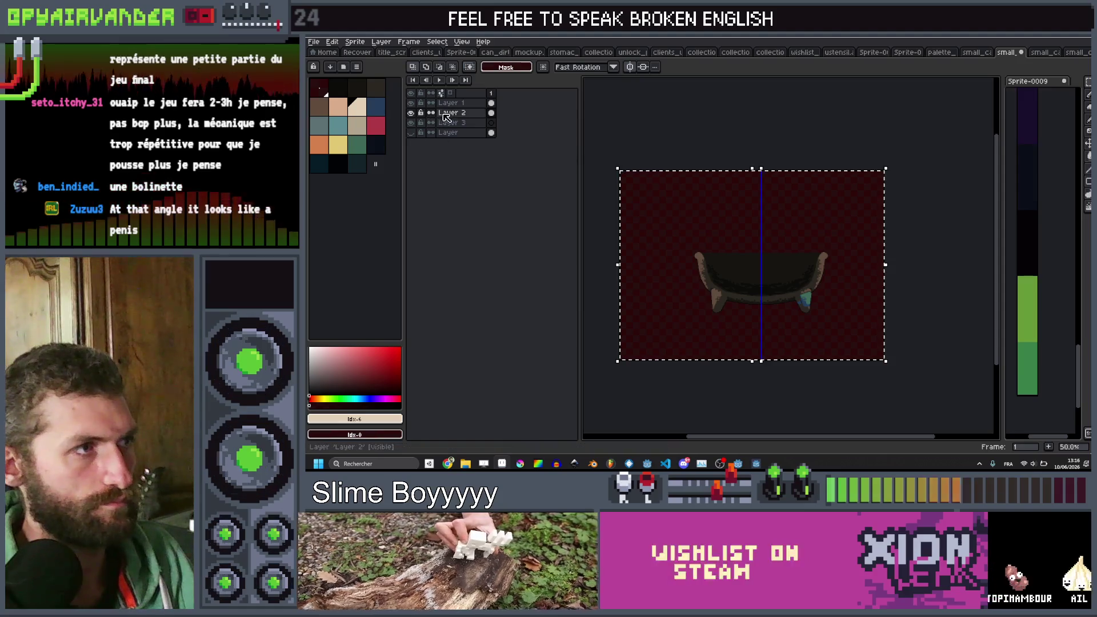
Delete the small cauldron's hidden bottom layer named 'Layer'
right_click(455, 103)
click(495, 173)
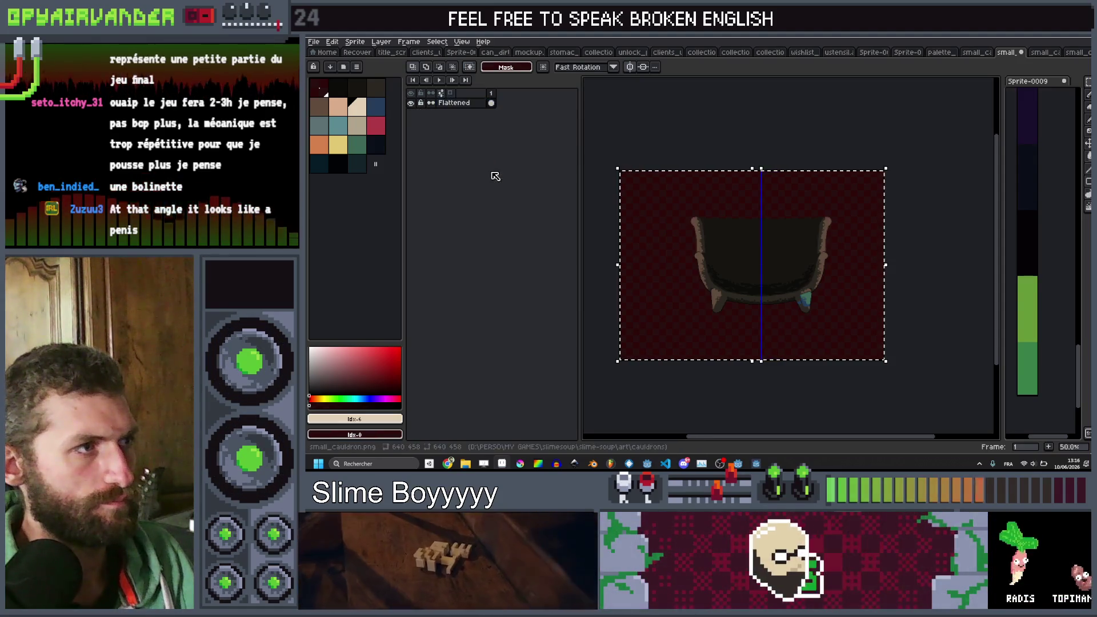
key(ctrl+z)
click(490, 134)
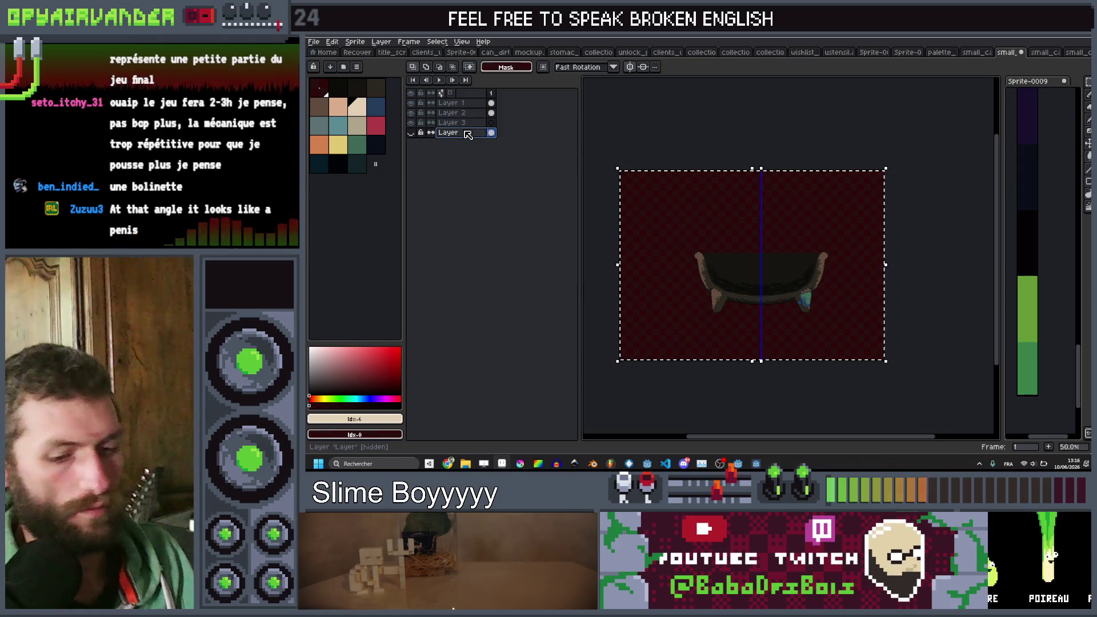
right_click(468, 134)
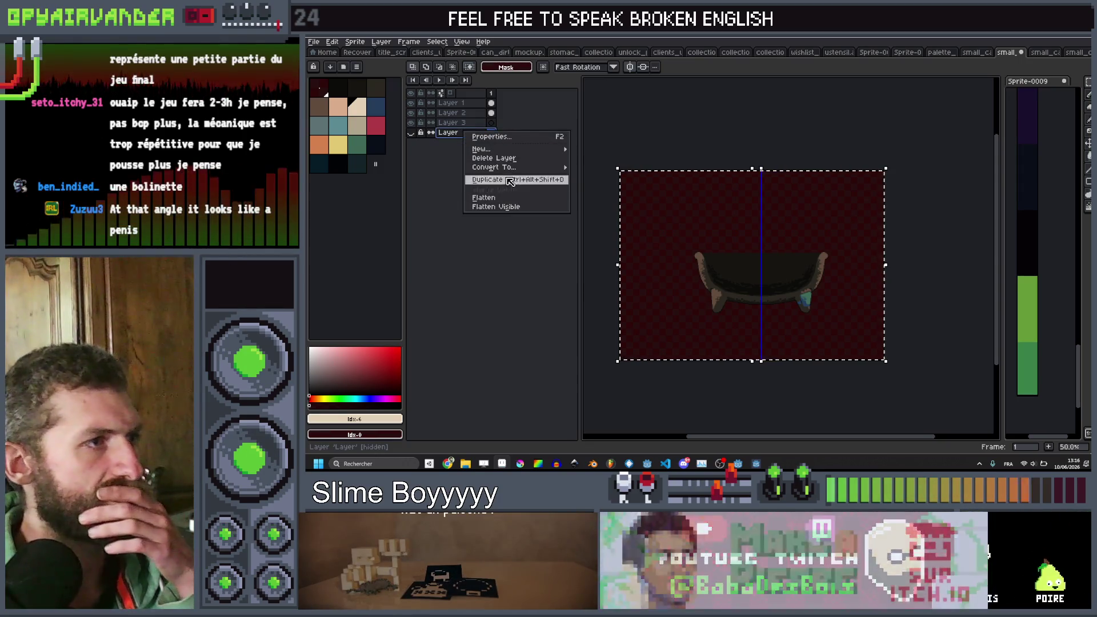
click(436, 182)
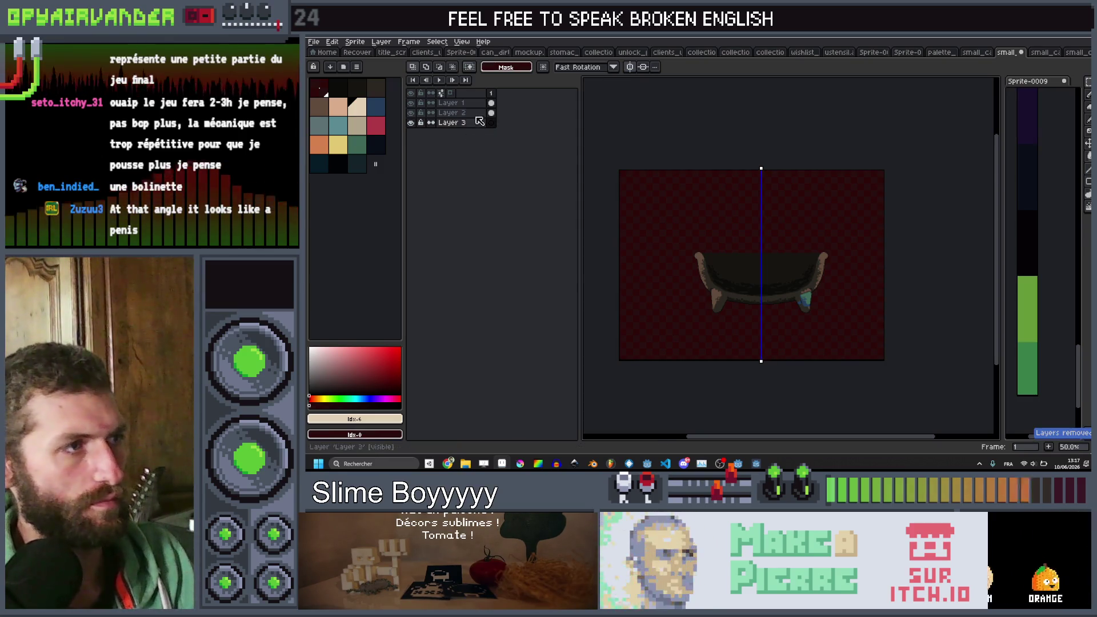
Flatten the remaining cauldron layers and add a new empty layer to the drop hint image
right_click(484, 119)
click(502, 188)
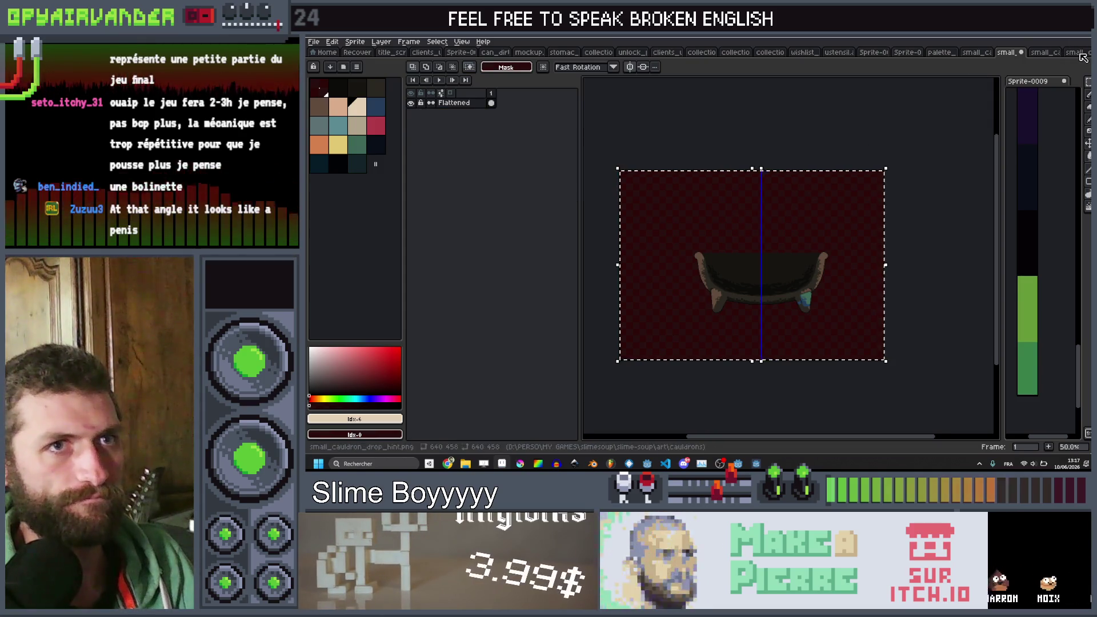
key(ctrl+Tab)
key(shift+n)
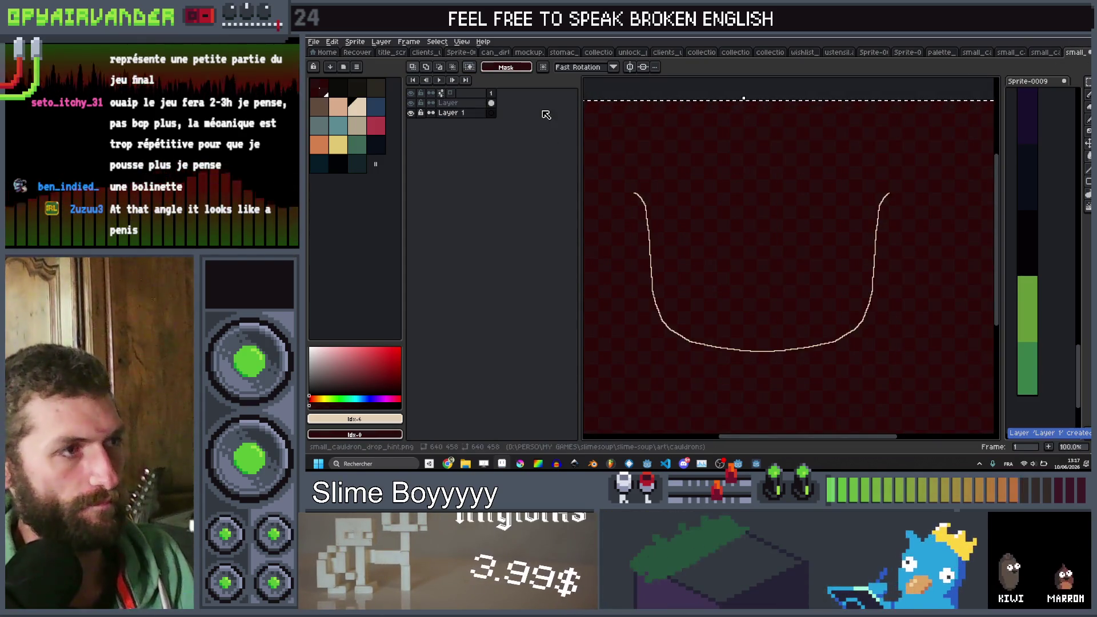
Paste the flattened cauldron onto the drop hint's new layer and pan to its right rim
key(ctrl+v)
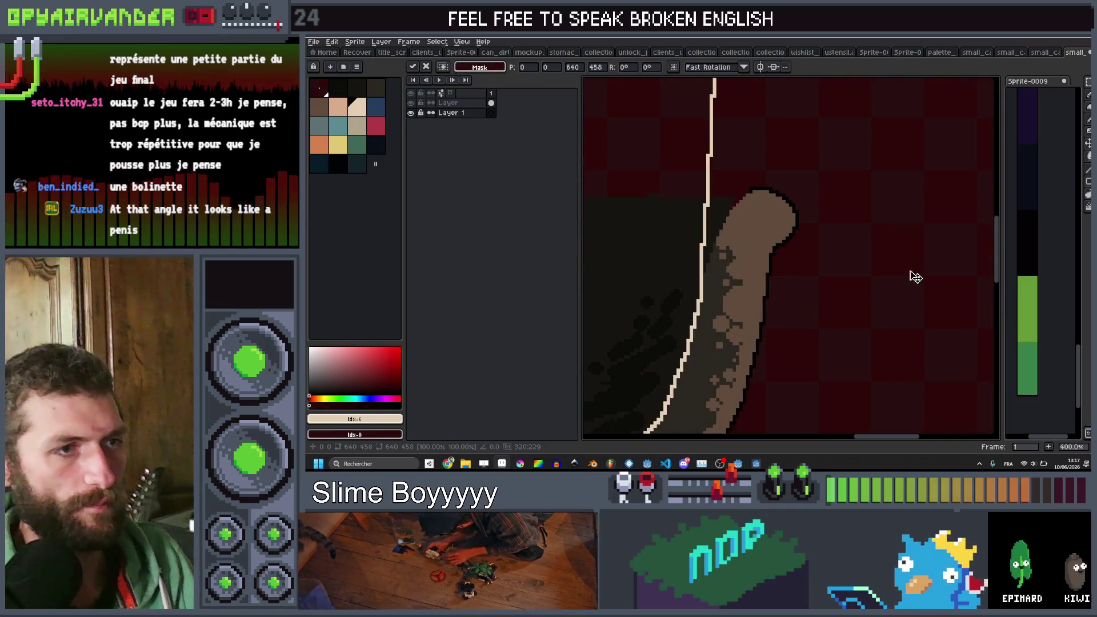
scroll(908, 267, up, 3)
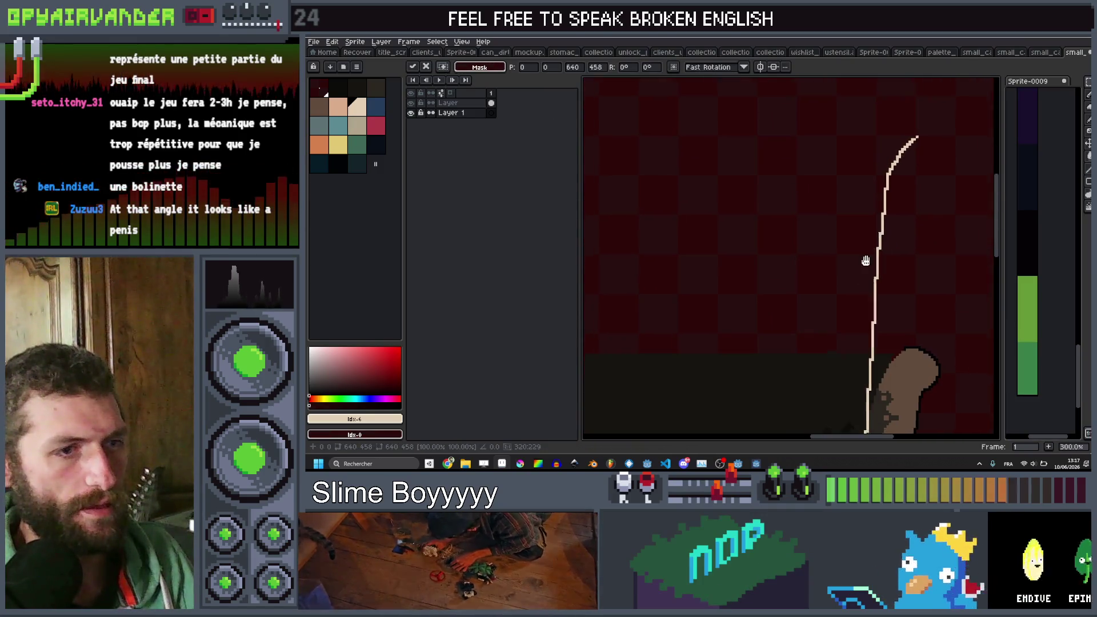
scroll(862, 272, down, 3)
scroll(769, 246, up, 1)
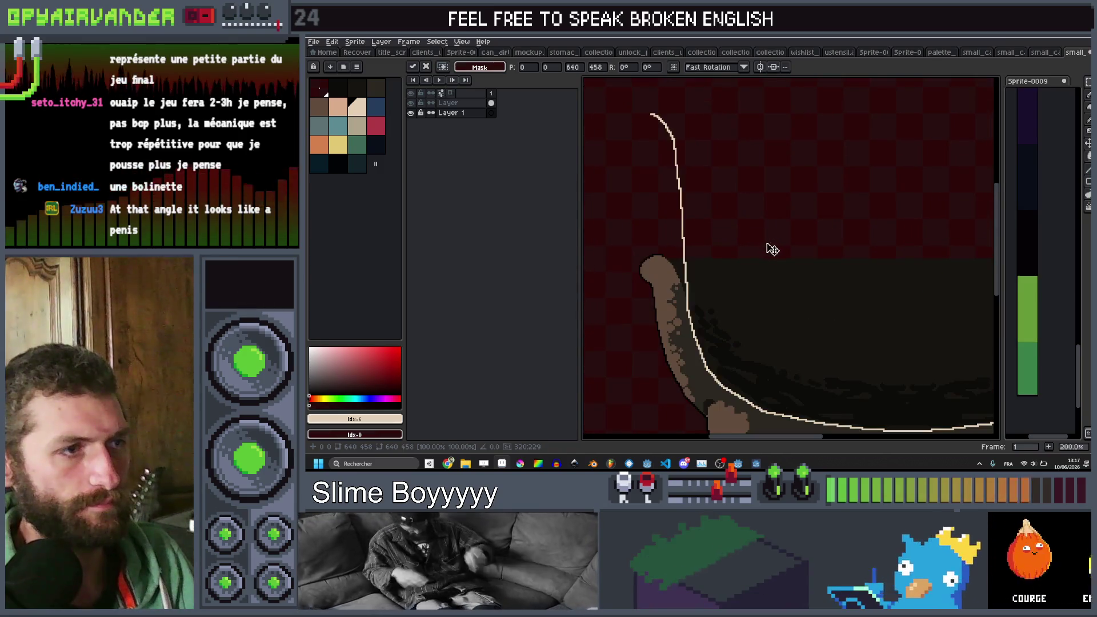
drag(769, 247, 583, 248)
scroll(883, 253, down, 1)
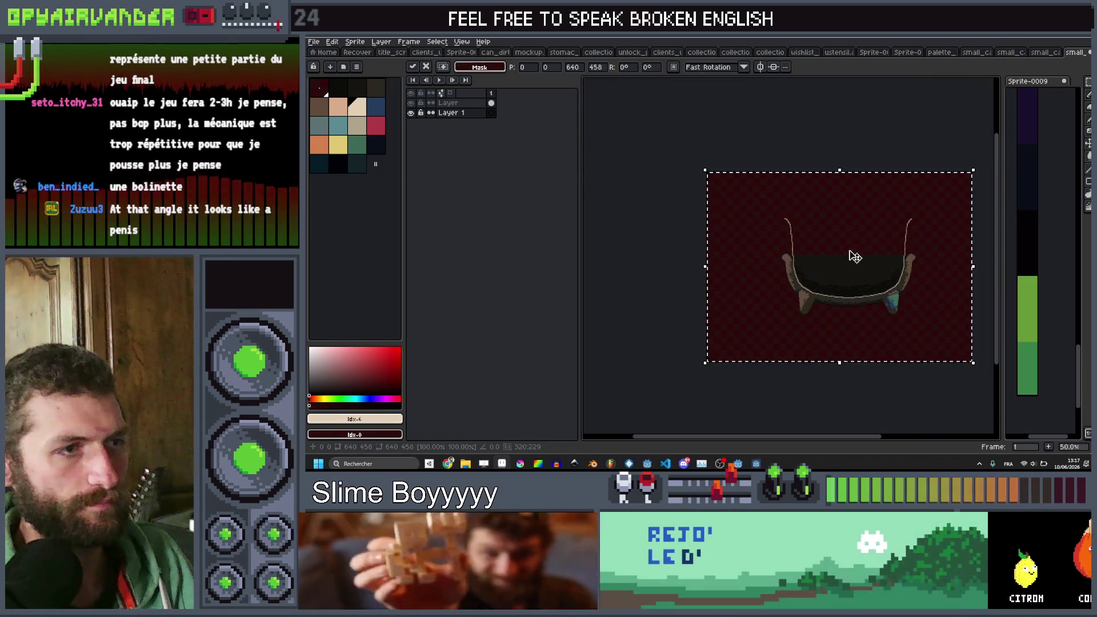
scroll(796, 257, up, 1)
mouse_move(860, 254)
mouse_down()
mouse_move(886, 269)
mouse_move(839, 265)
mouse_up()
With the Pencil active, position the vertical symmetry axis at the cauldron's centre
key(b)
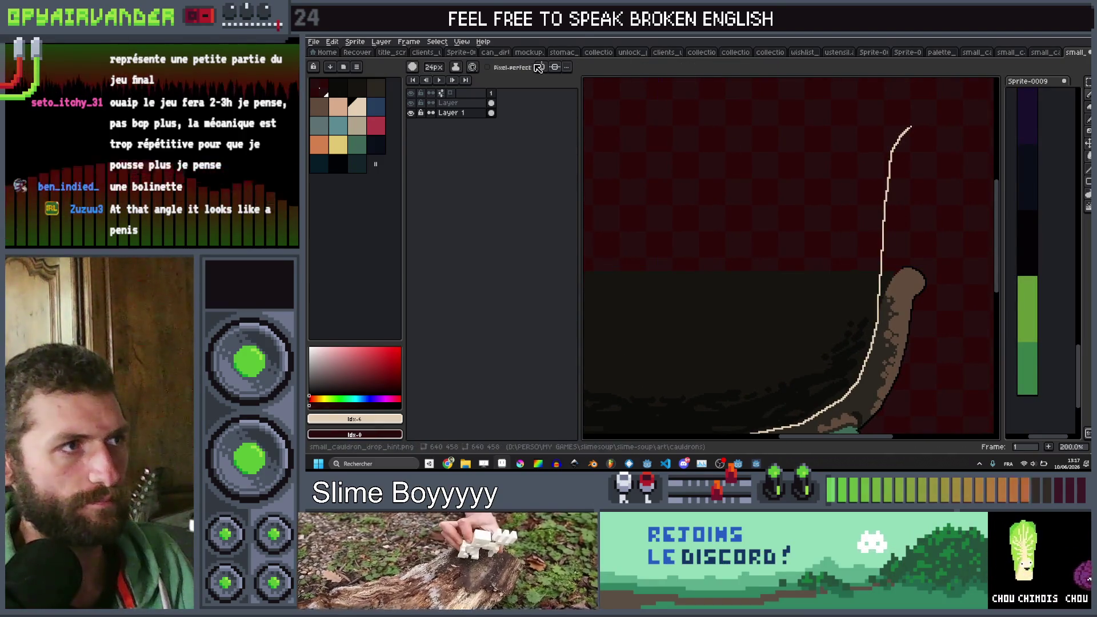
scroll(720, 171, down, 2)
scroll(745, 198, up, 1)
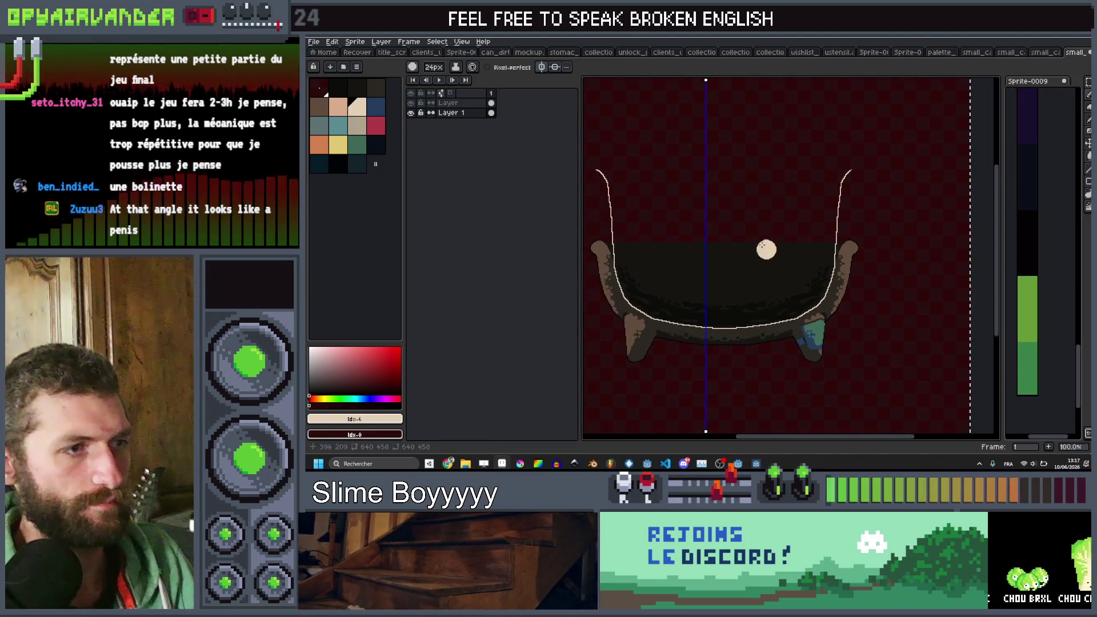
drag(707, 81, 722, 81)
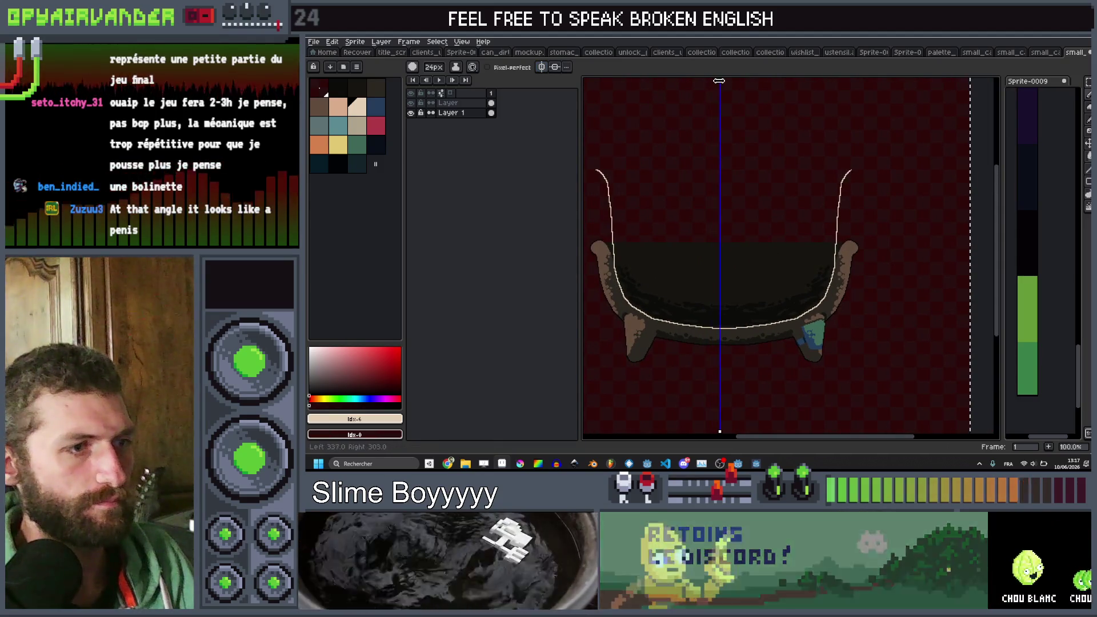
scroll(834, 343, up, 5)
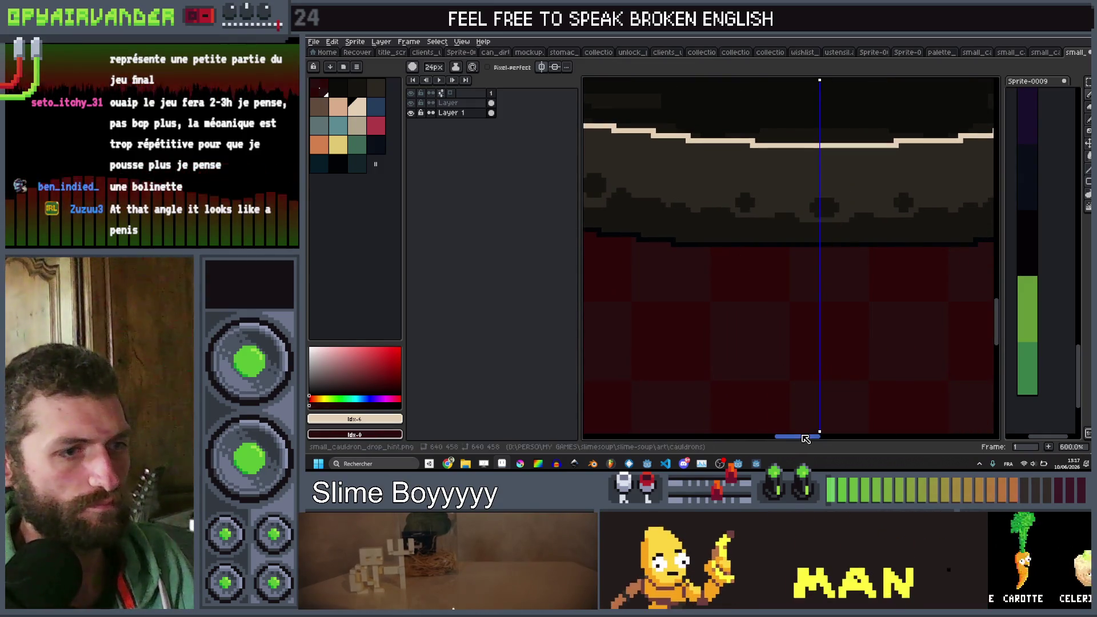
drag(820, 432, 823, 432)
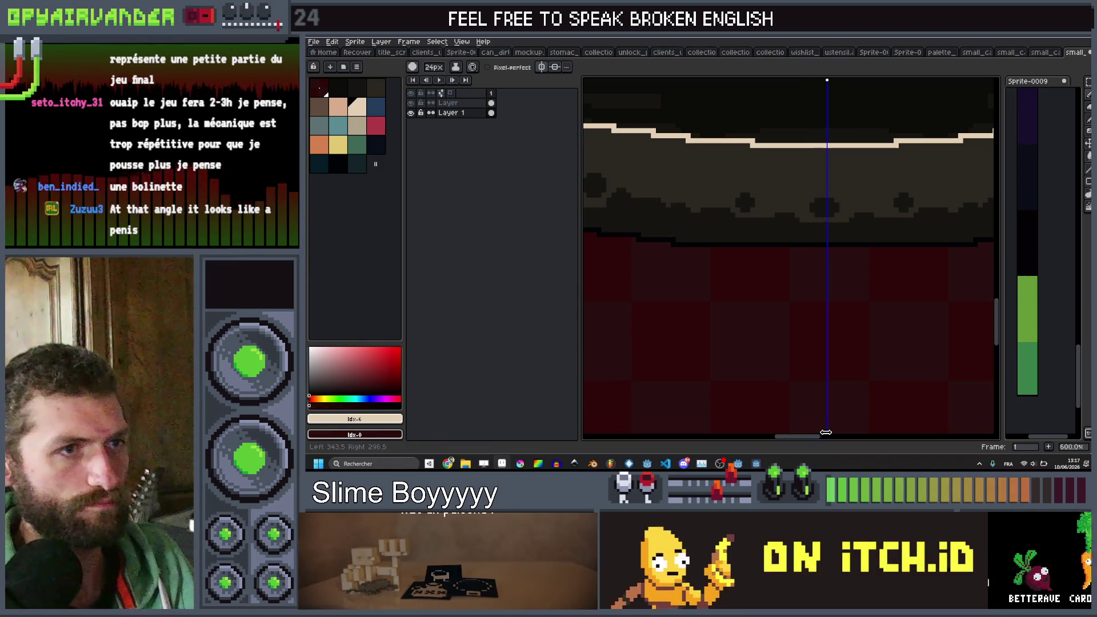
scroll(850, 236, down, 6)
scroll(850, 236, up, 5)
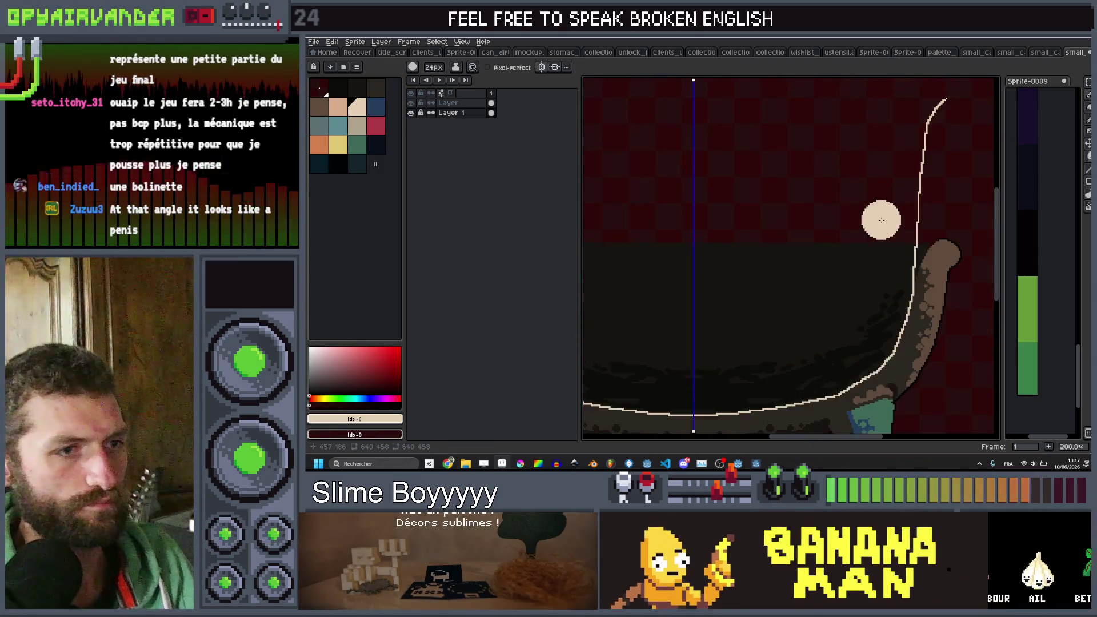
scroll(730, 309, down, 2)
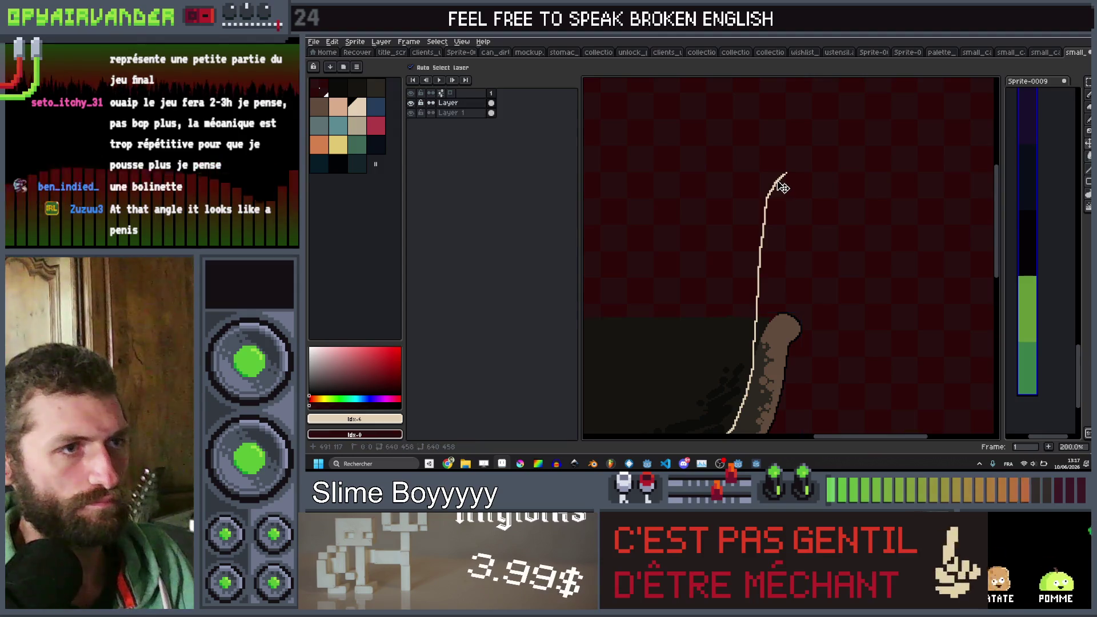
Erase the top of the cream rim line and redraw its tip curving outward with a 1px pencil
drag(751, 268, 749, 307)
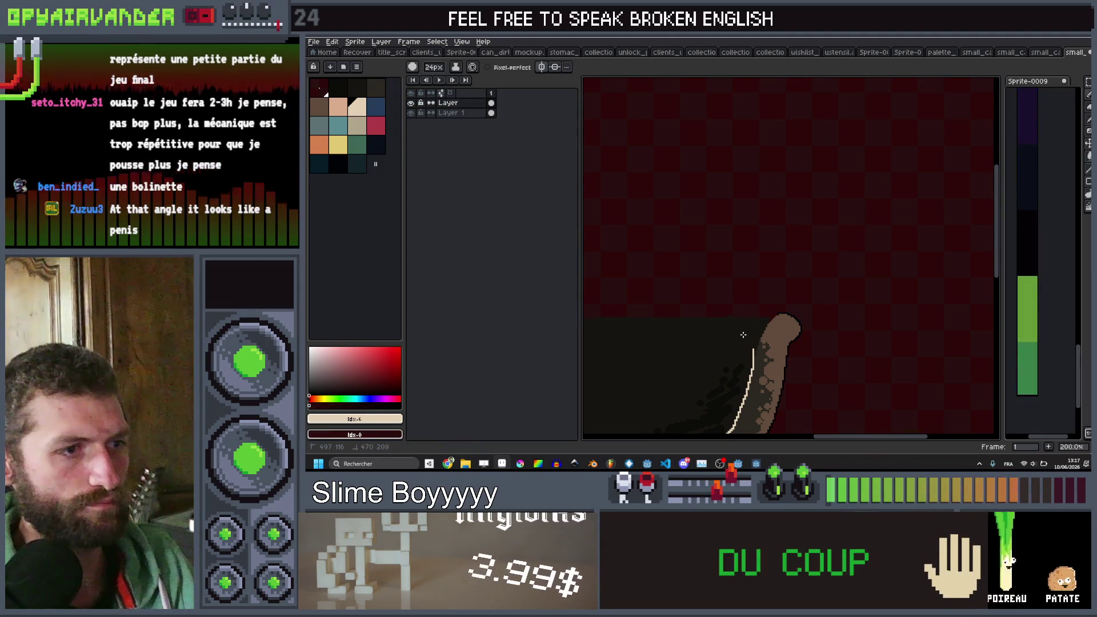
scroll(744, 364, up, 5)
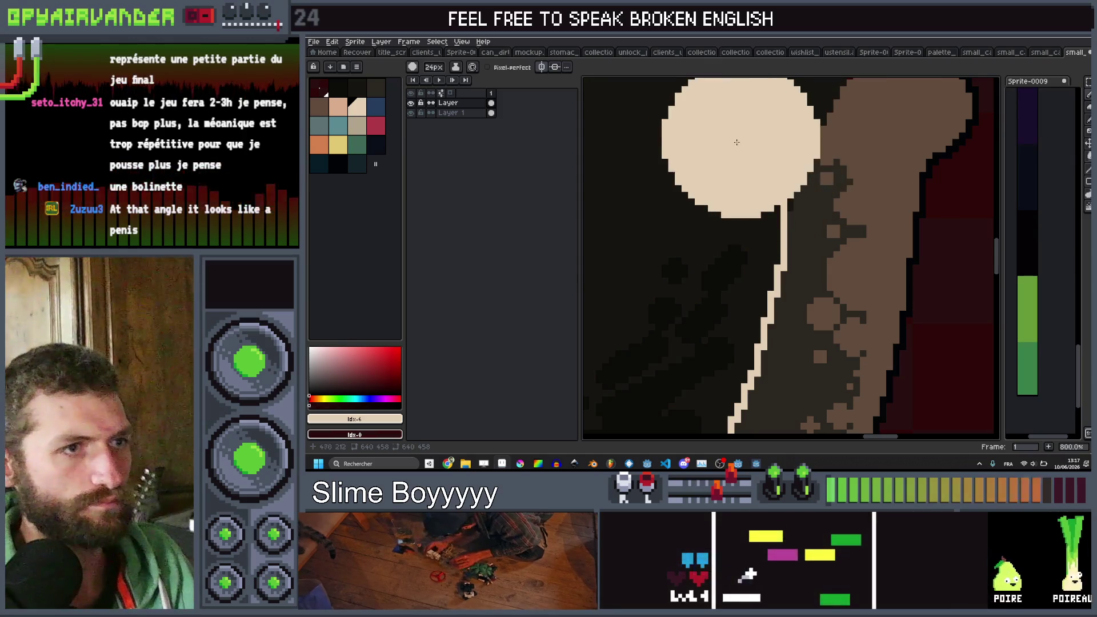
key(minus)
key(minus)
key(minus)
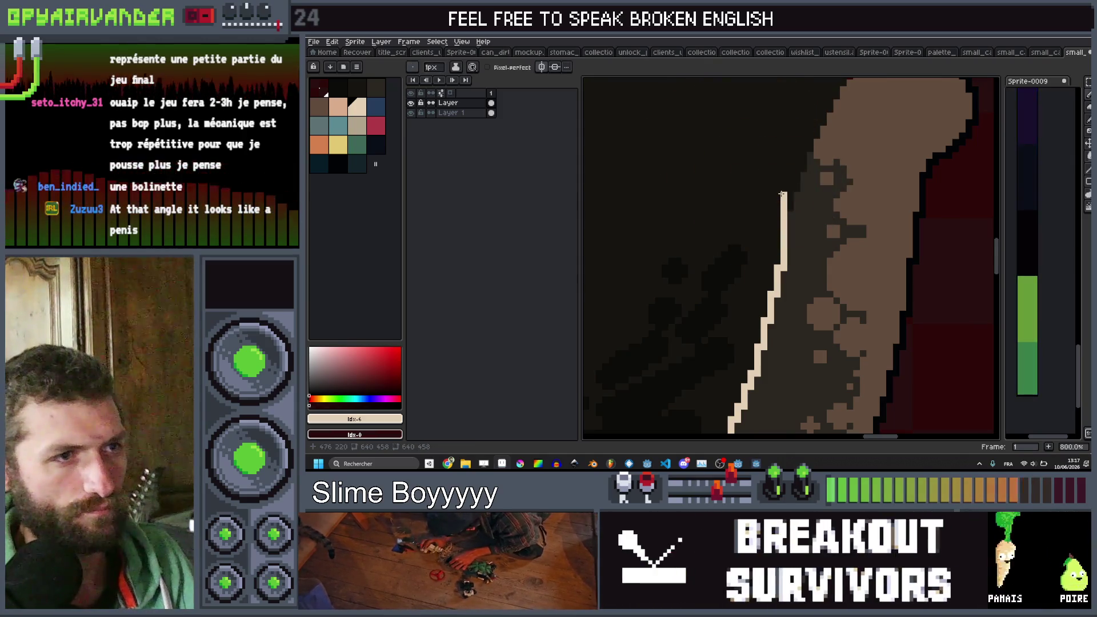
click(782, 209)
drag(789, 208, 818, 123)
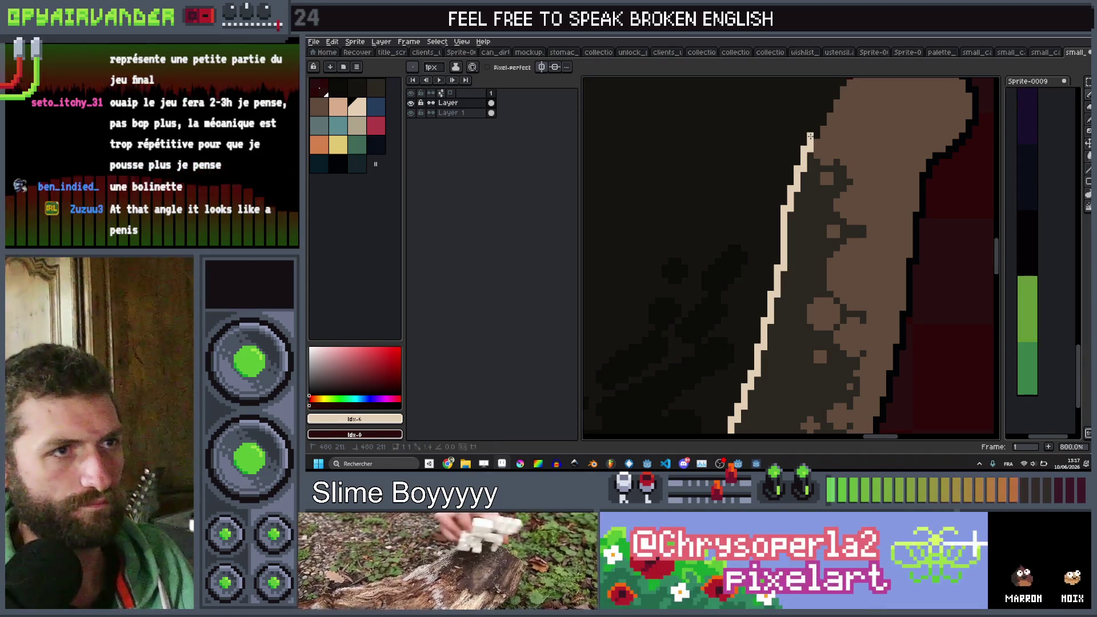
mouse_move(823, 122)
mouse_down()
mouse_move(831, 96)
mouse_move(815, 169)
mouse_up()
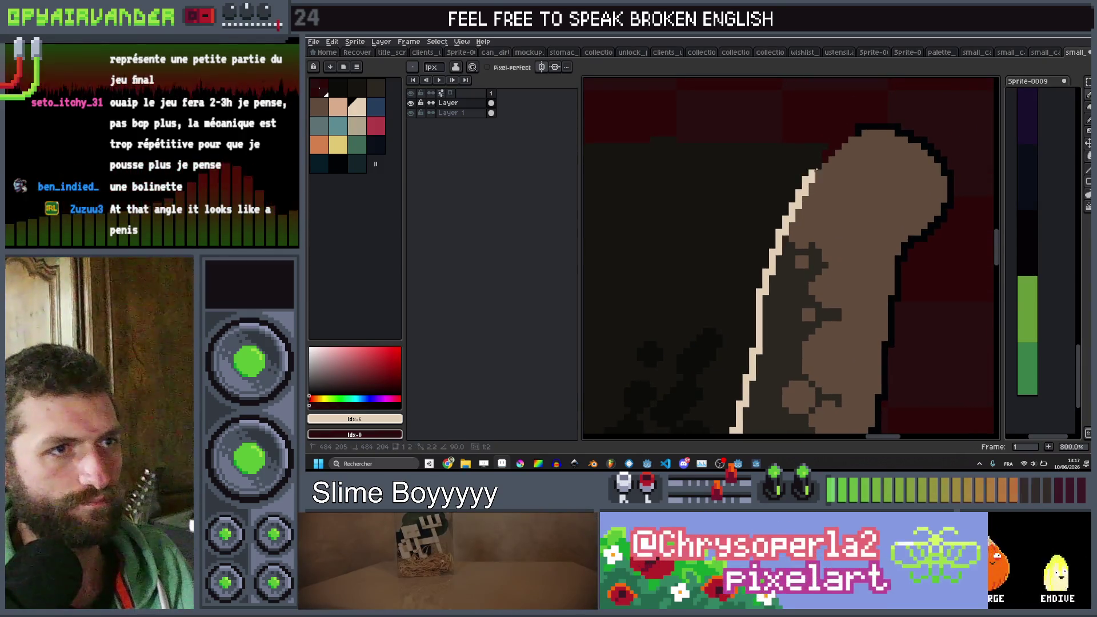
key(ctrl+z)
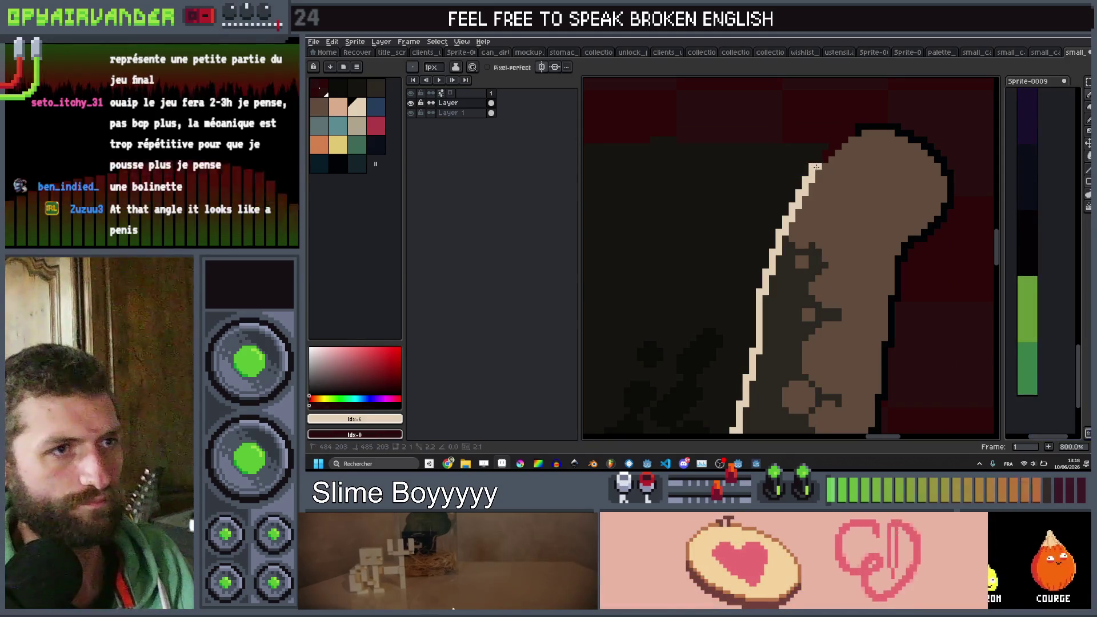
click(825, 161)
shift+click(825, 153)
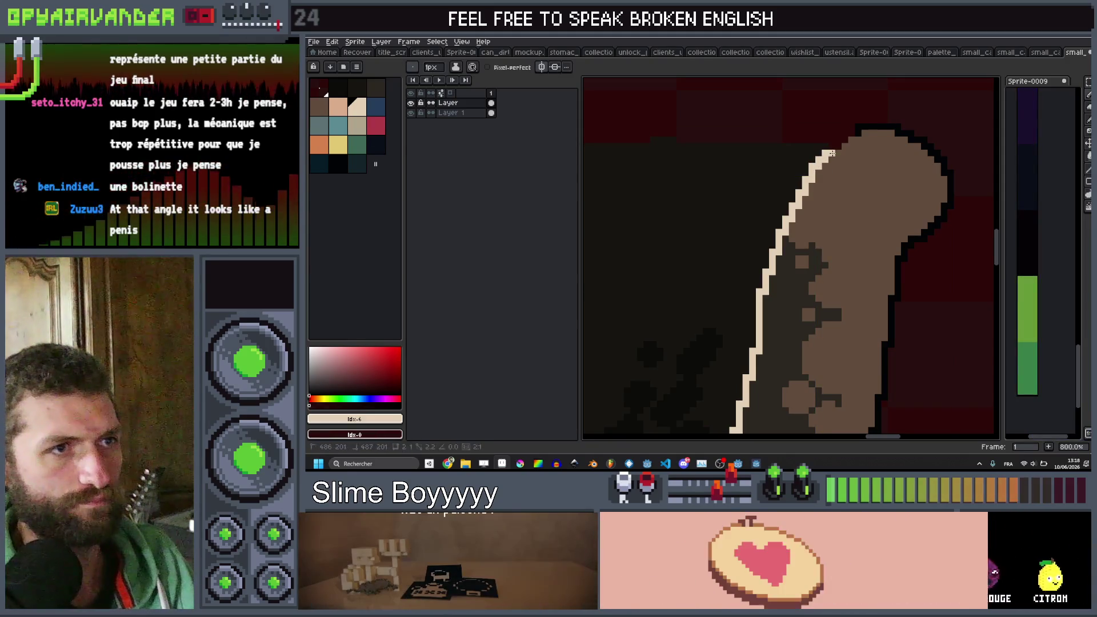
shift+click(831, 147)
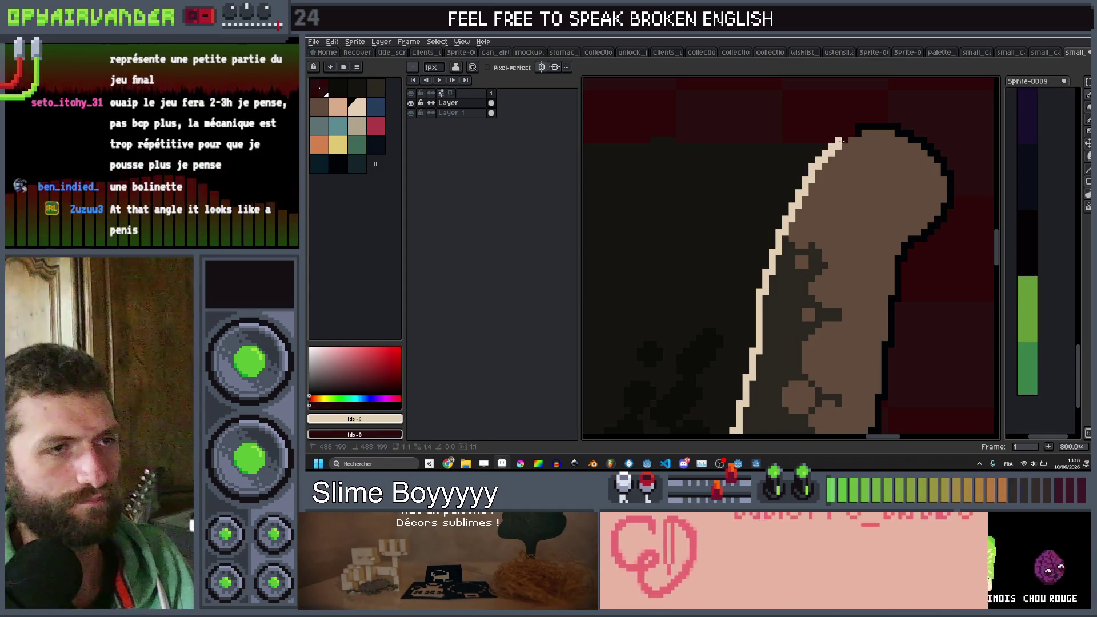
shift+click(842, 137)
scroll(844, 133, down, 3)
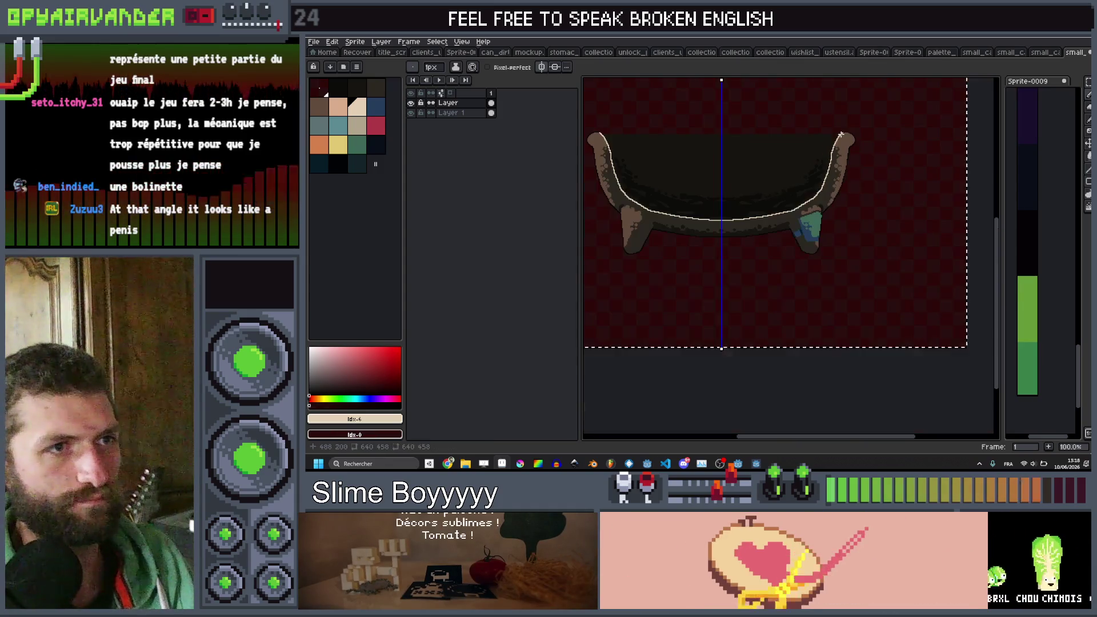
scroll(843, 132, up, 3)
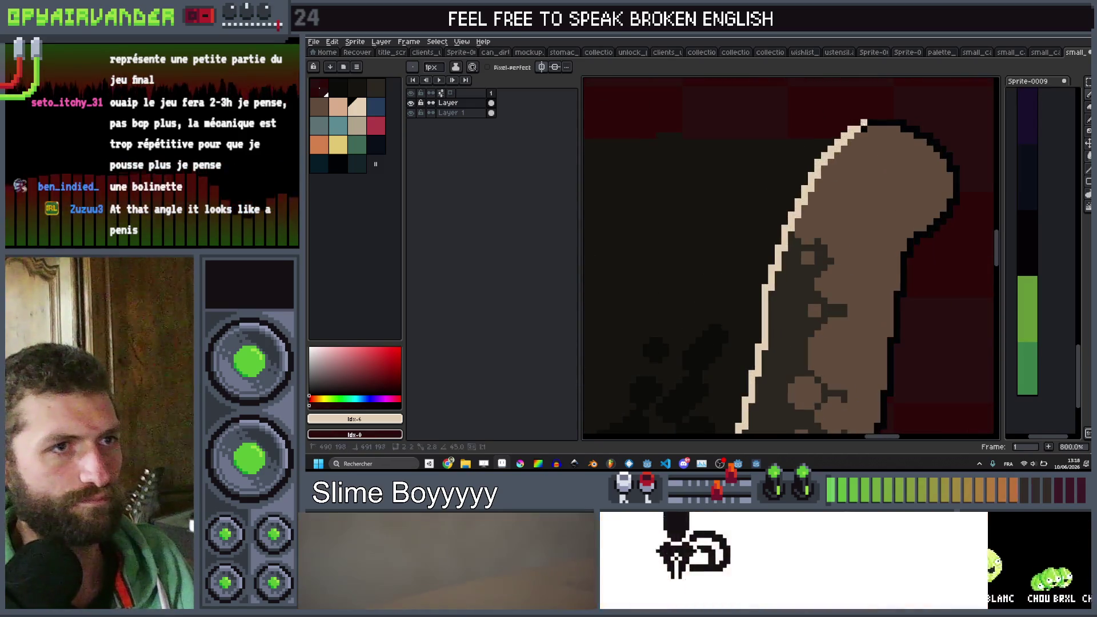
scroll(863, 123, down, 3)
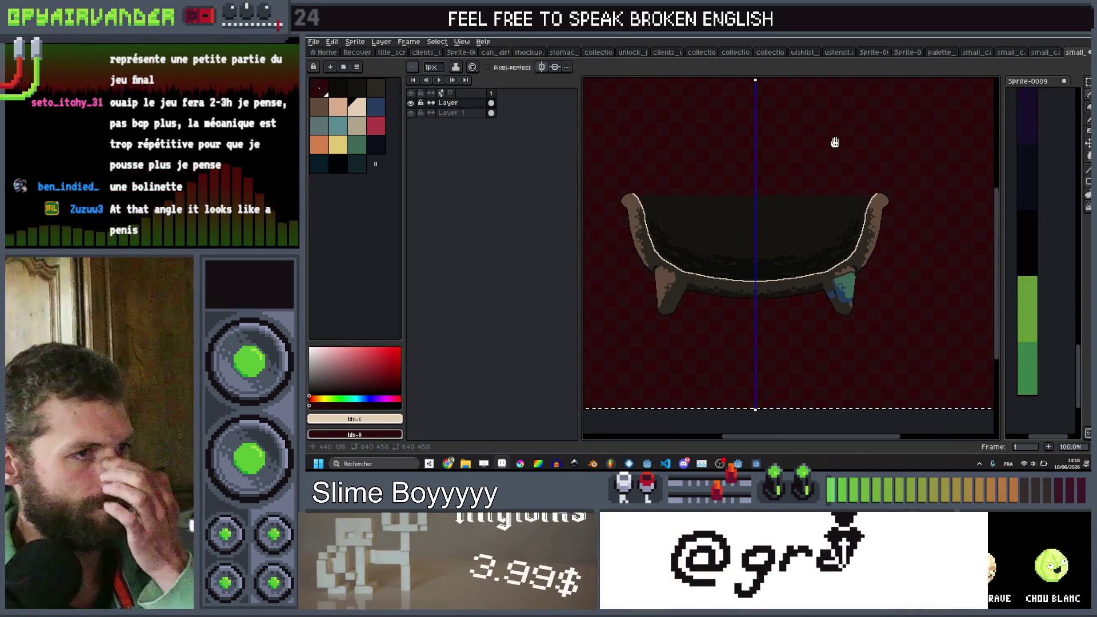
Hide Layer 1 so only the cream outline shows, and save the sprite
click(418, 114)
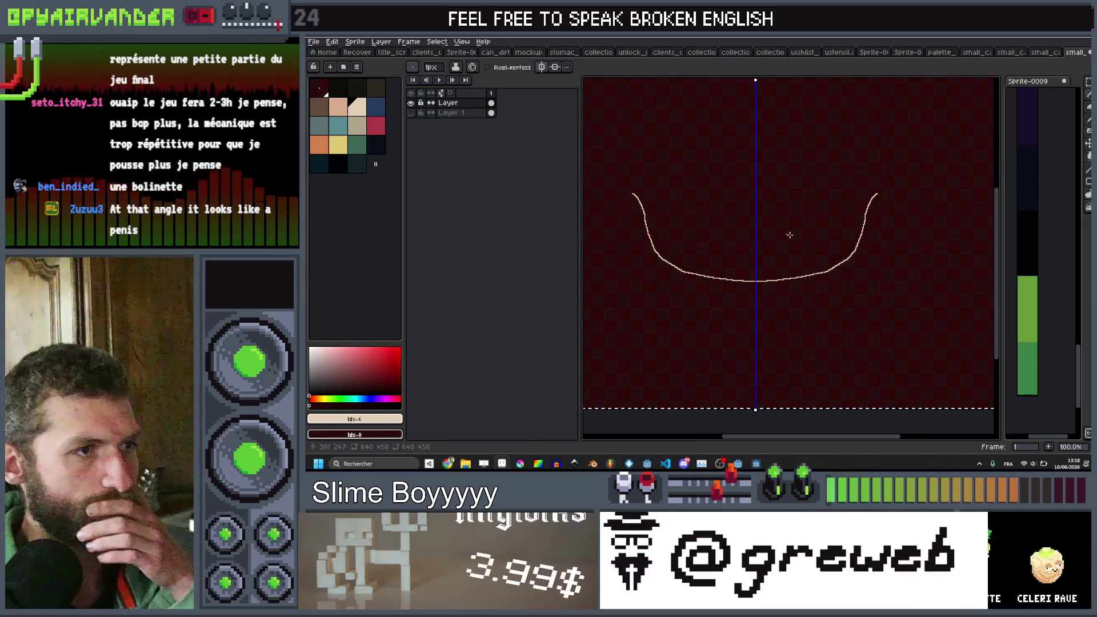
drag(808, 234, 825, 276)
key(ctrl+s)
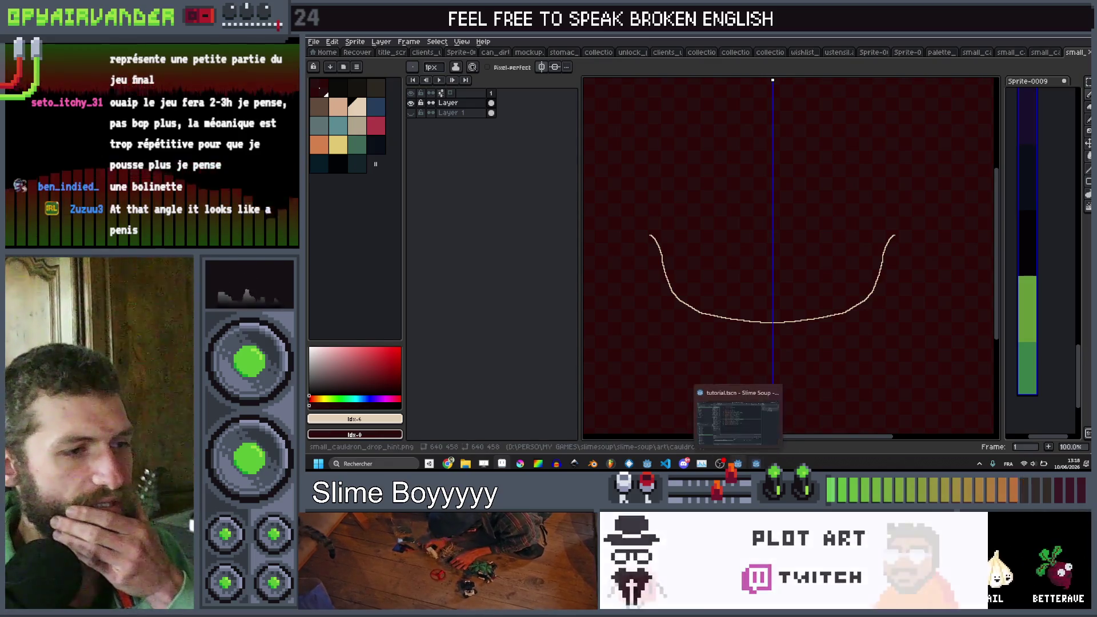
click(738, 463)
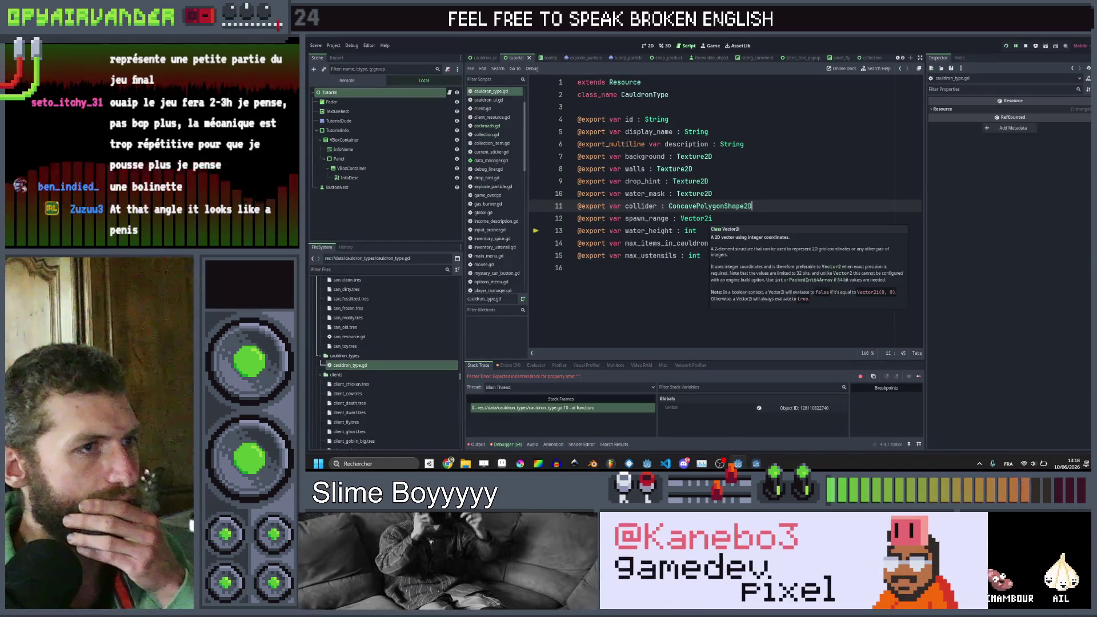
From cauldron_type.gd, check the cauldron_types folder menu and scroll scene tabs toward cauldron_manager
click(762, 170)
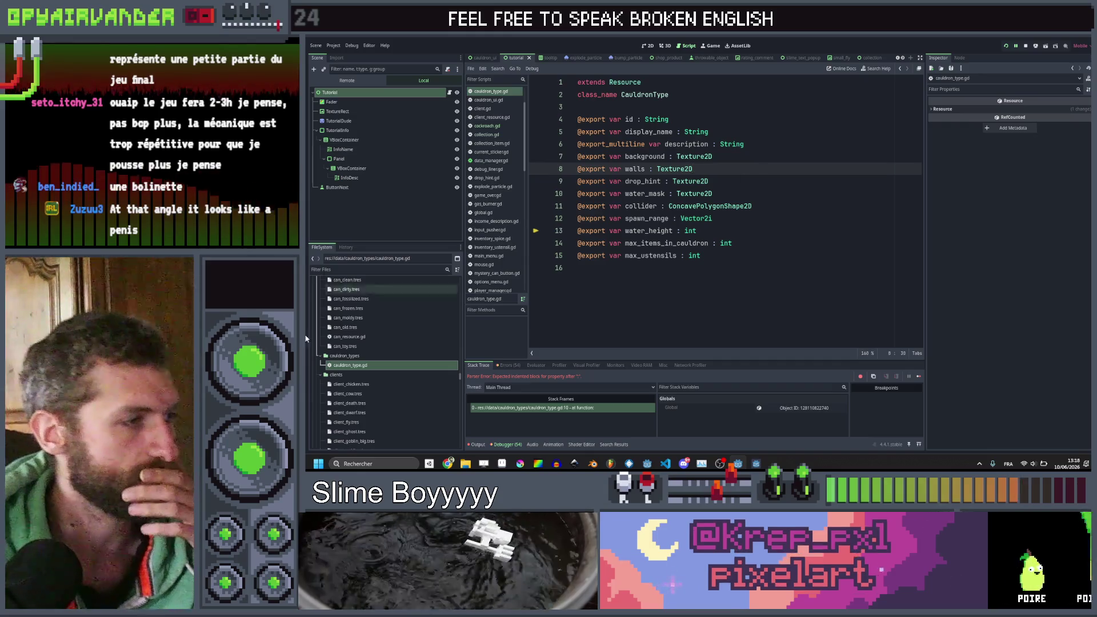
right_click(352, 355)
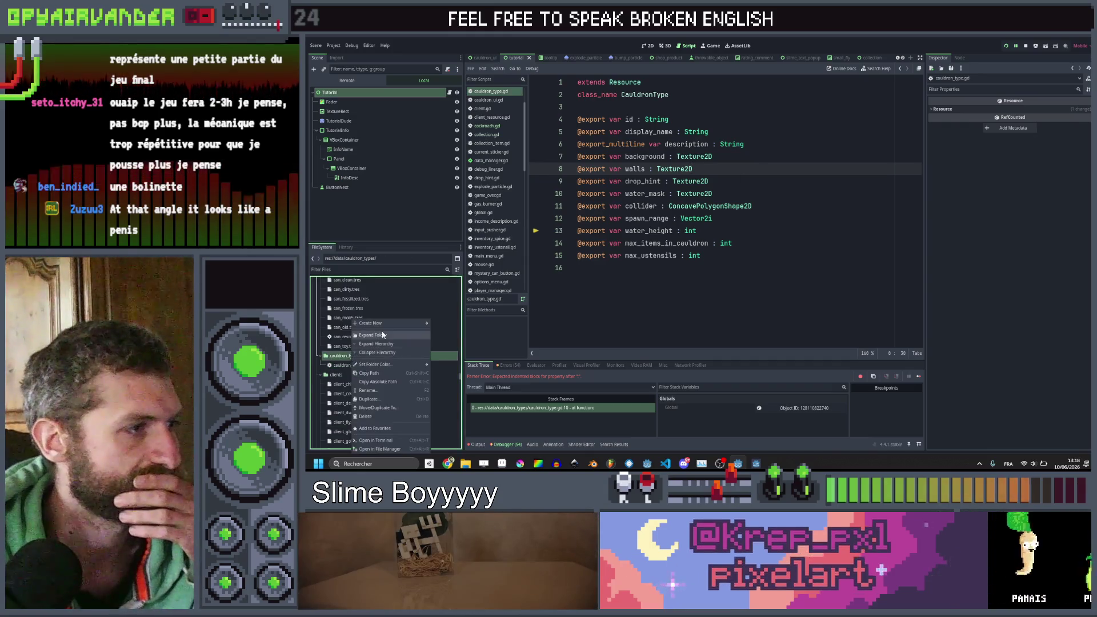
mouse_move(383, 323)
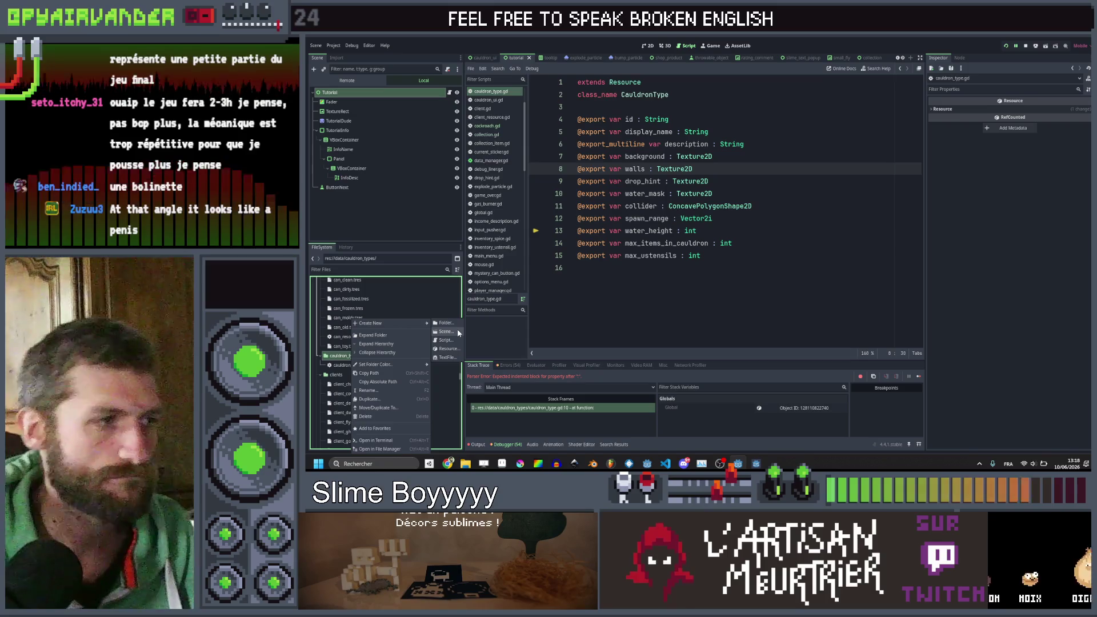
click(483, 335)
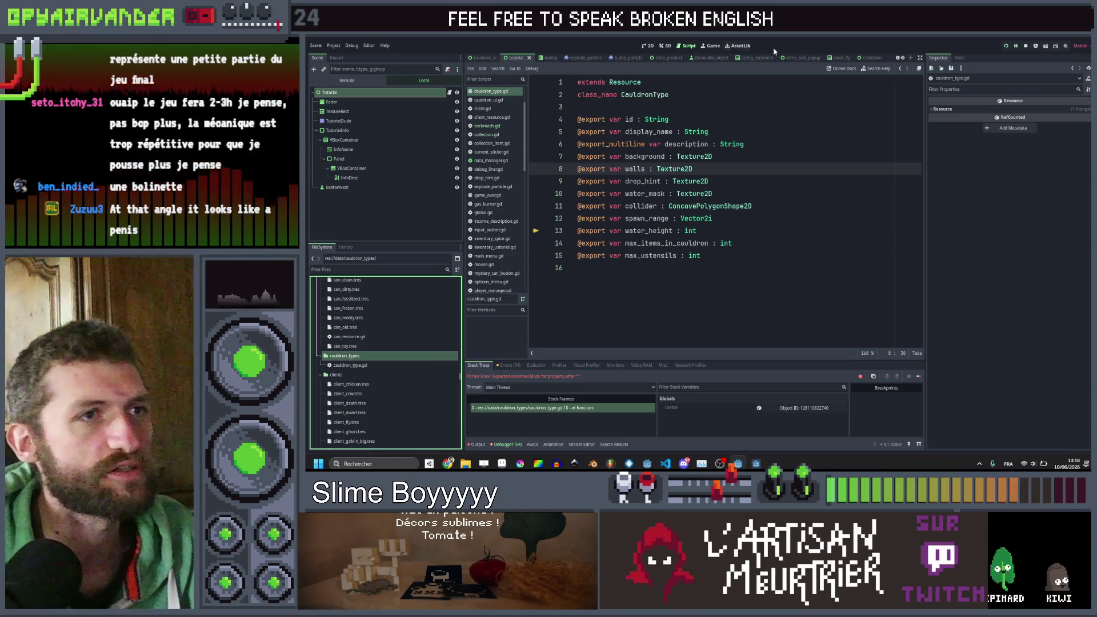
click(898, 58)
click(898, 58)
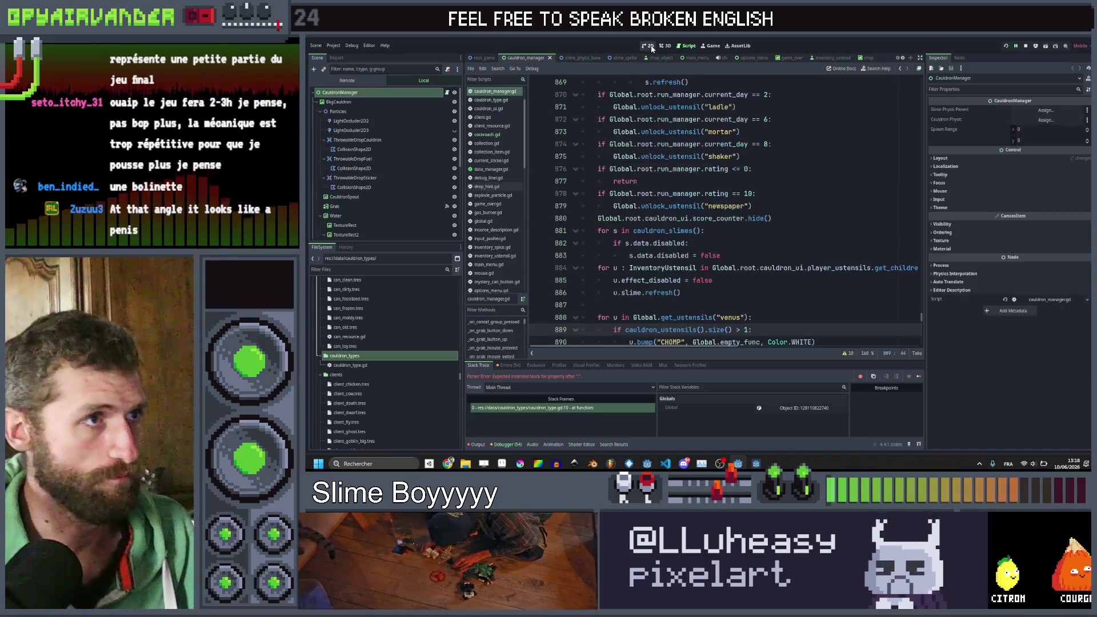
Change the UstensilCountTip label text to 'Utensils' and save the cauldron_manager scene
click(647, 46)
click(609, 122)
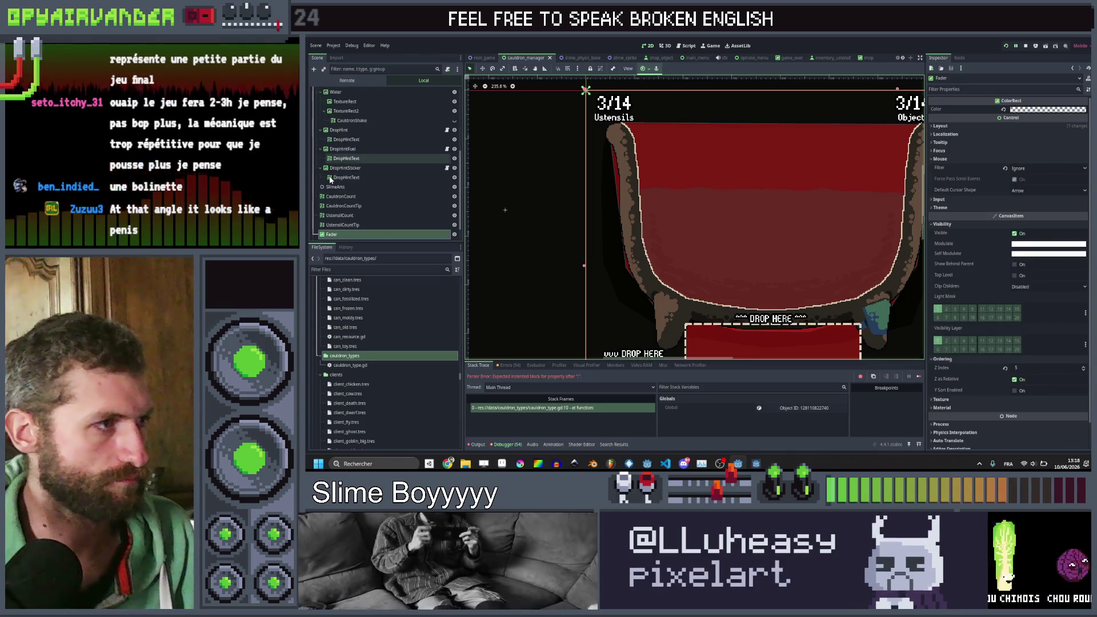
click(343, 224)
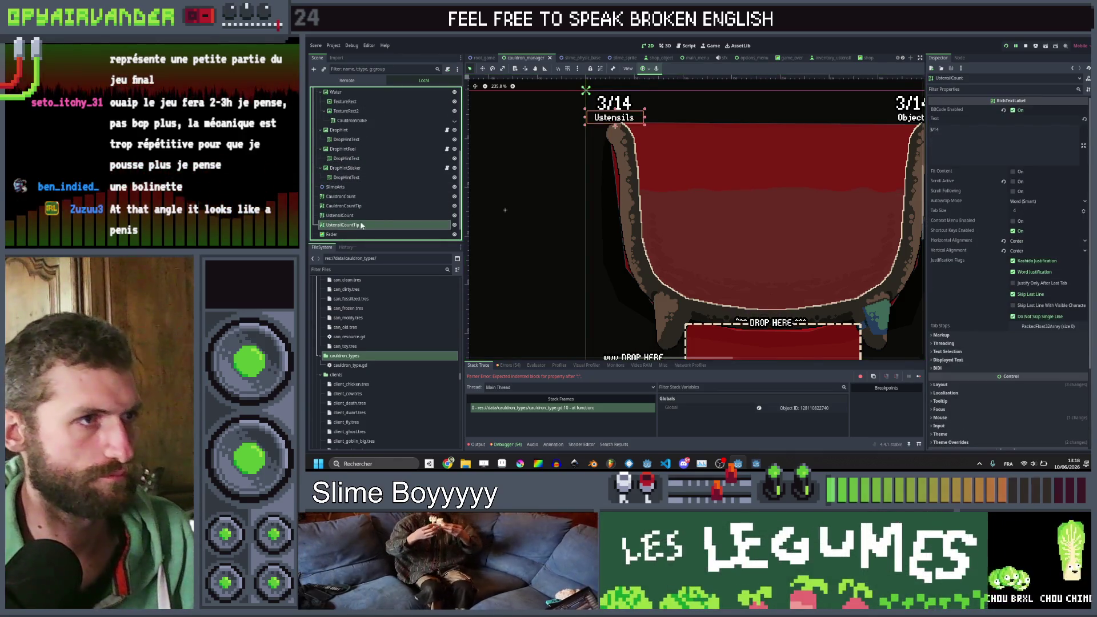
click(934, 129)
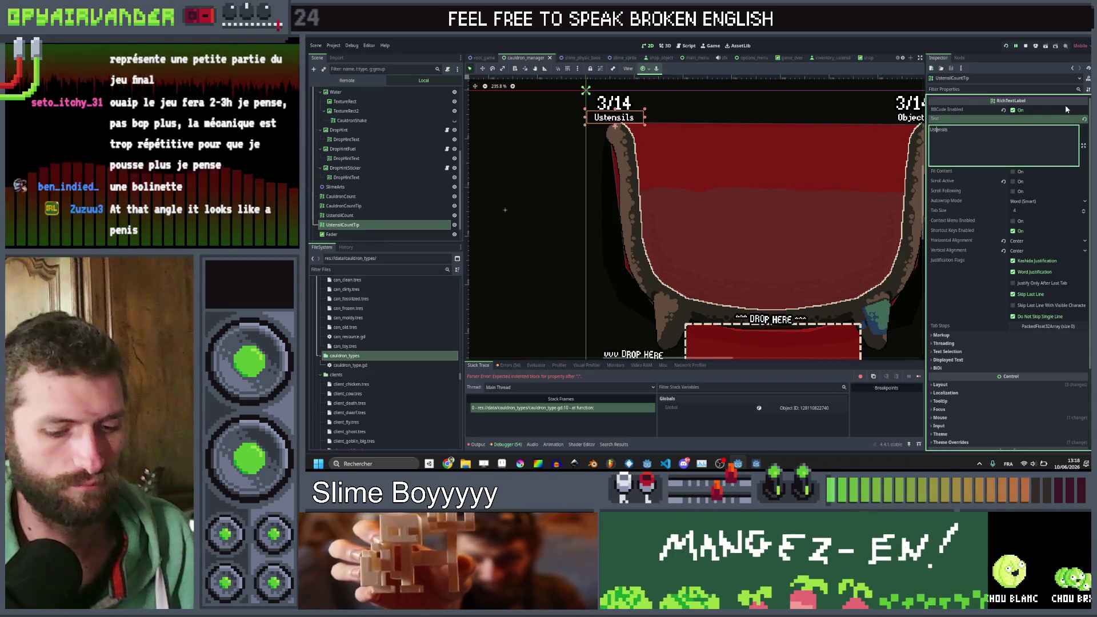
key(BackSpace)
key(ctrl+s)
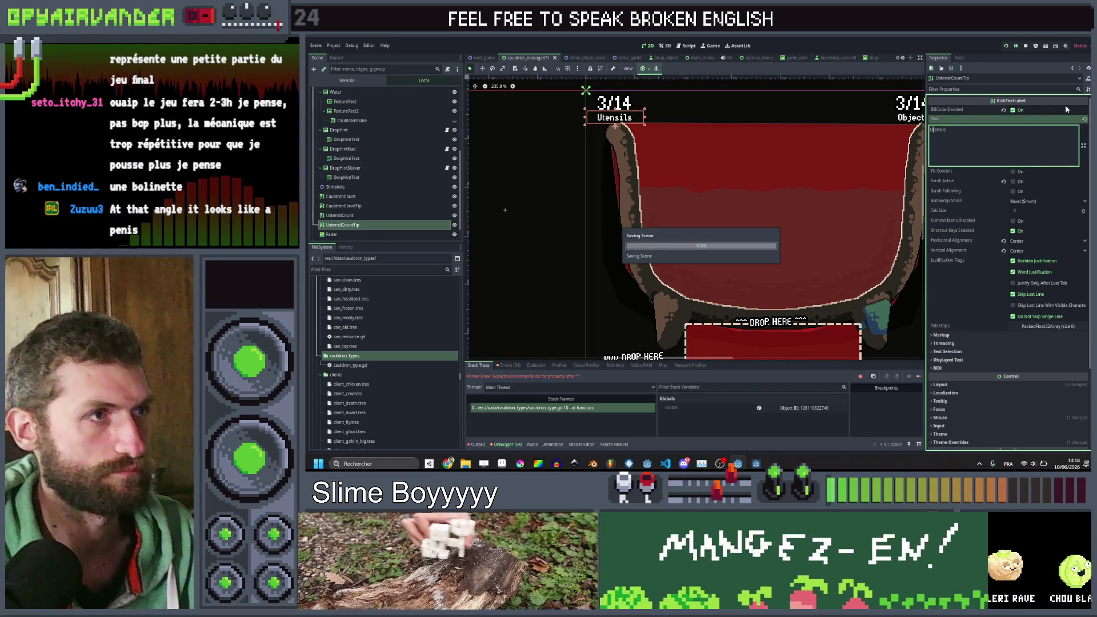
scroll(799, 225, down, 3)
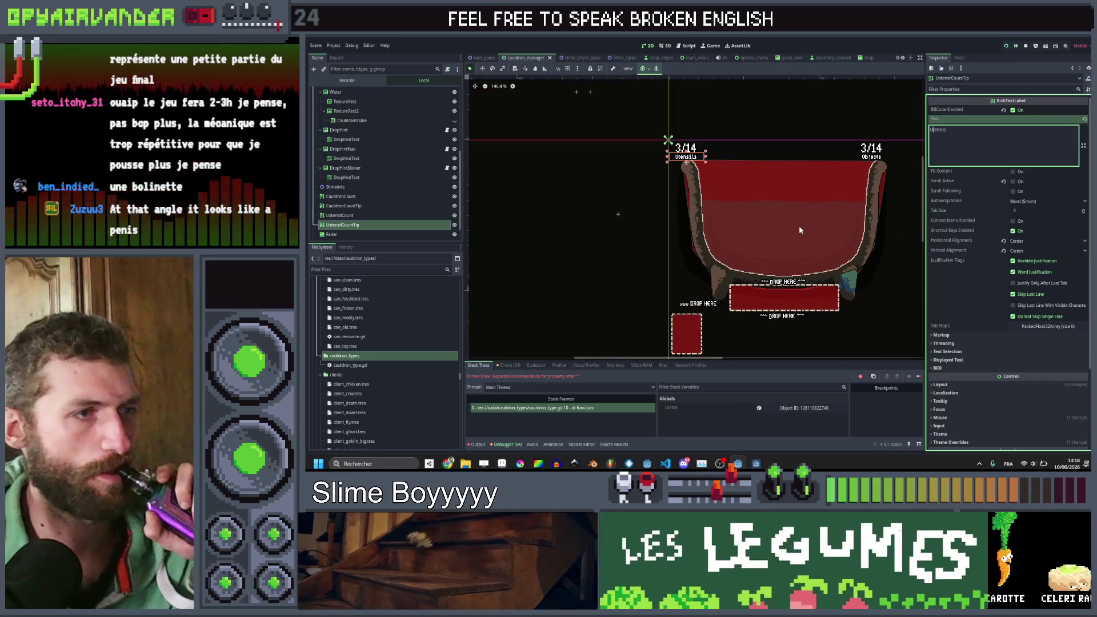
scroll(758, 204, right, 2)
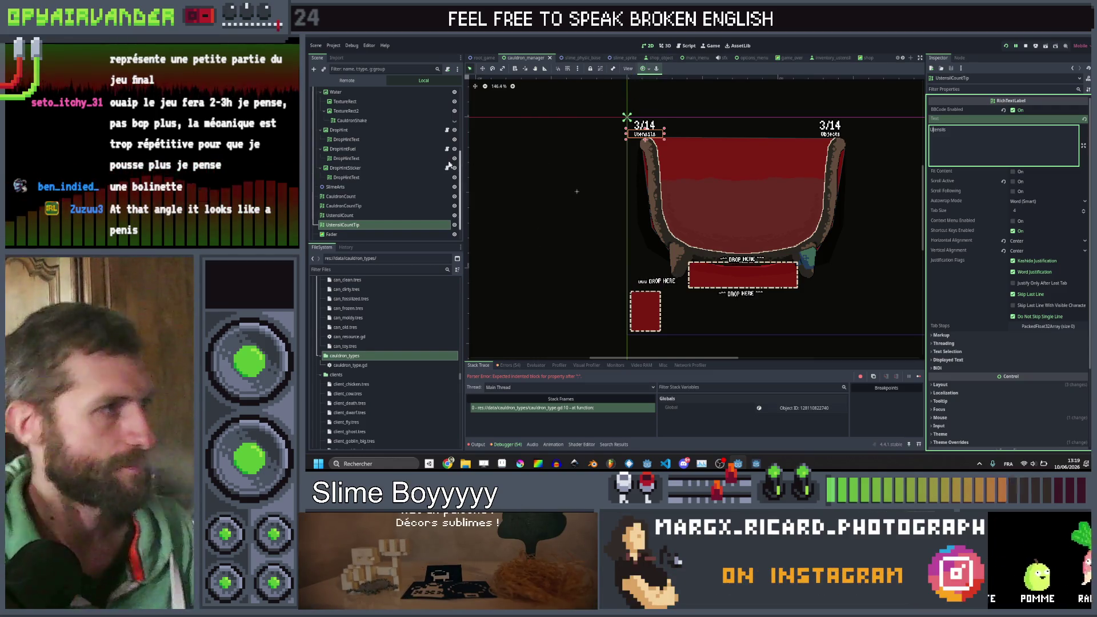
scroll(456, 162, up, 5)
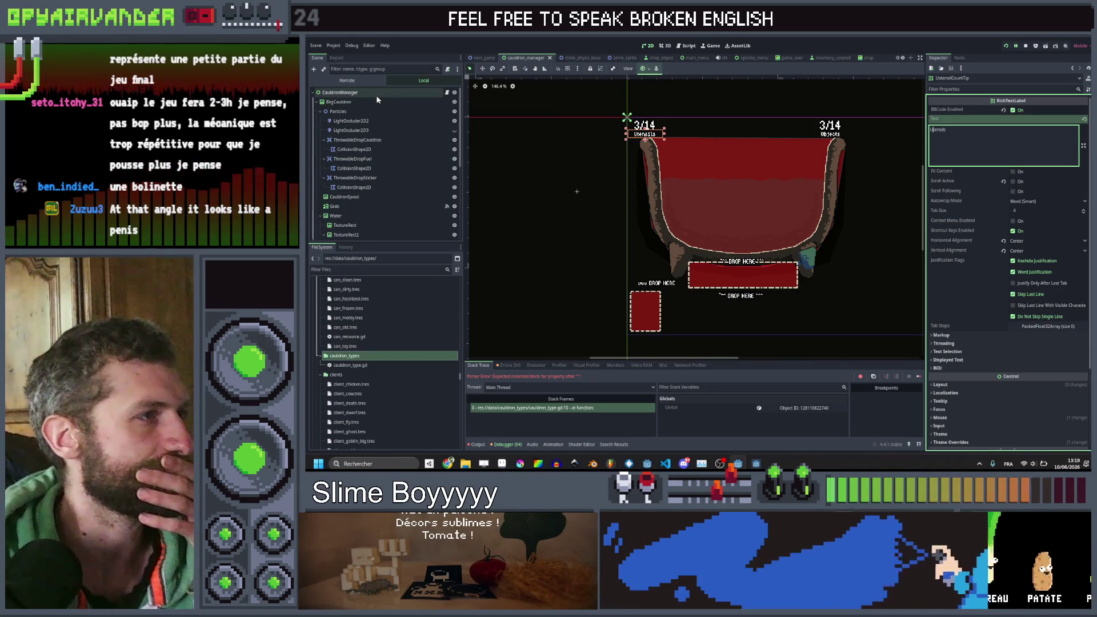
click(389, 93)
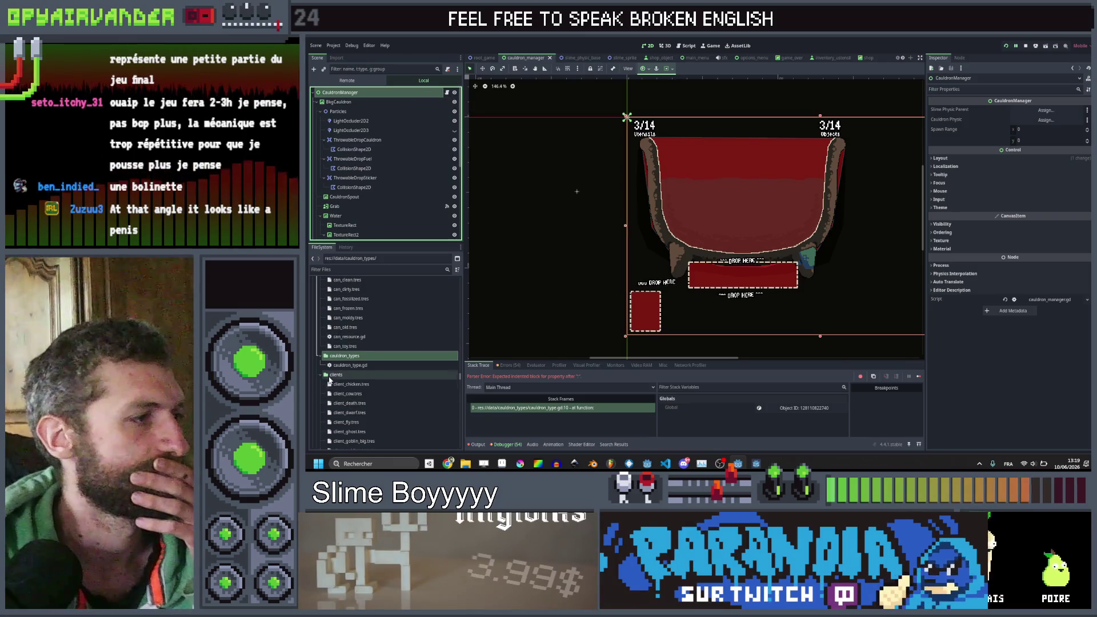
Create a new CauldronType resource named cauldron_simple.tres in the cauldron_types folder
right_click(335, 358)
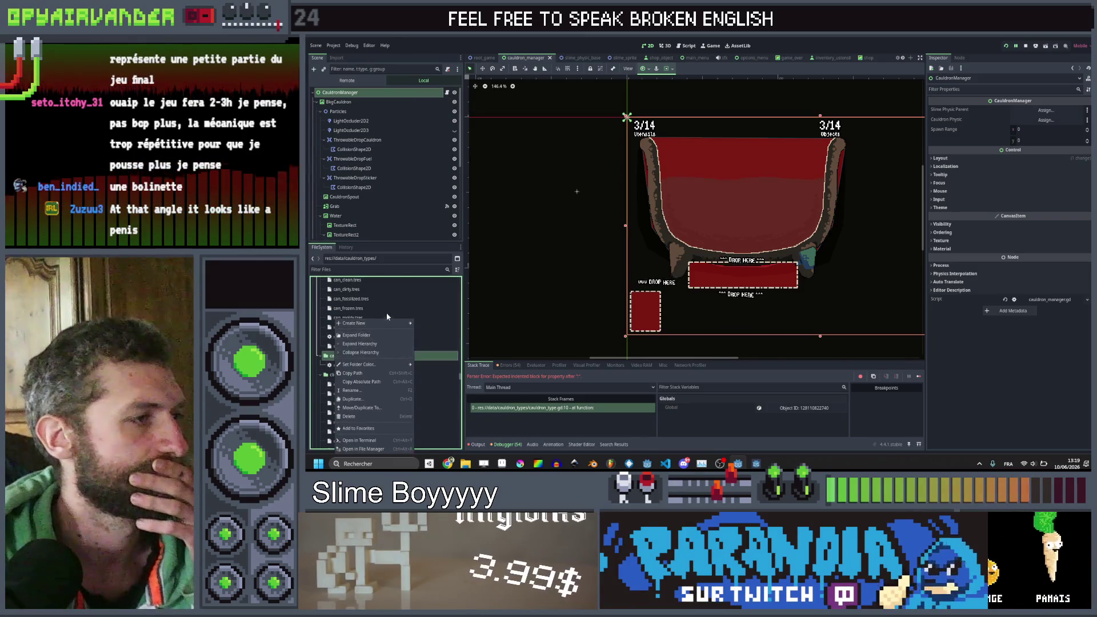
click(430, 349)
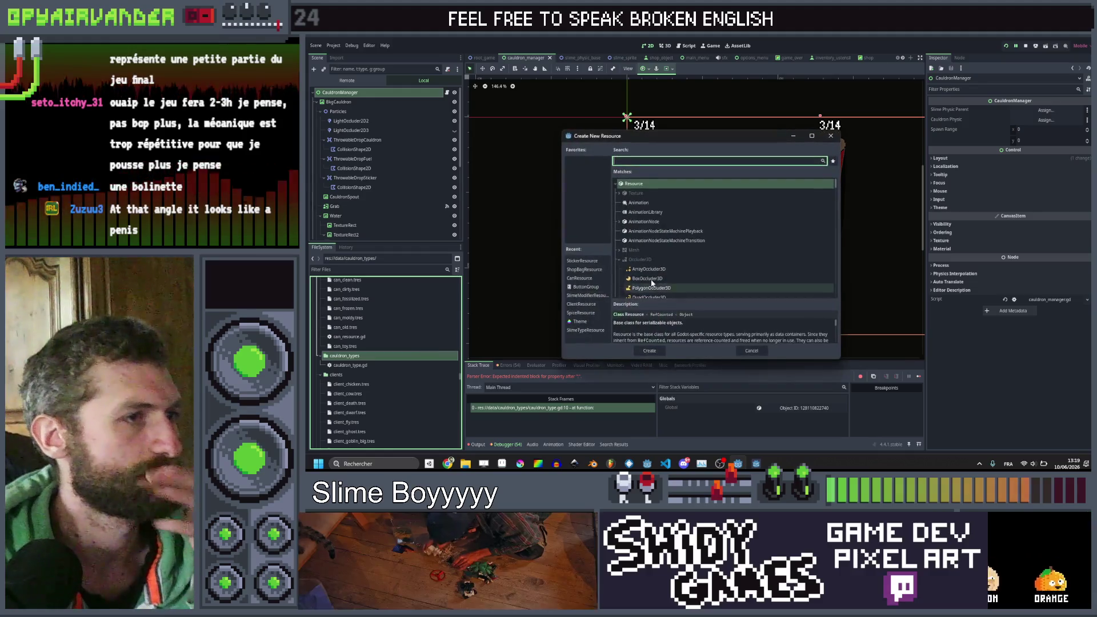
text(cauldron)
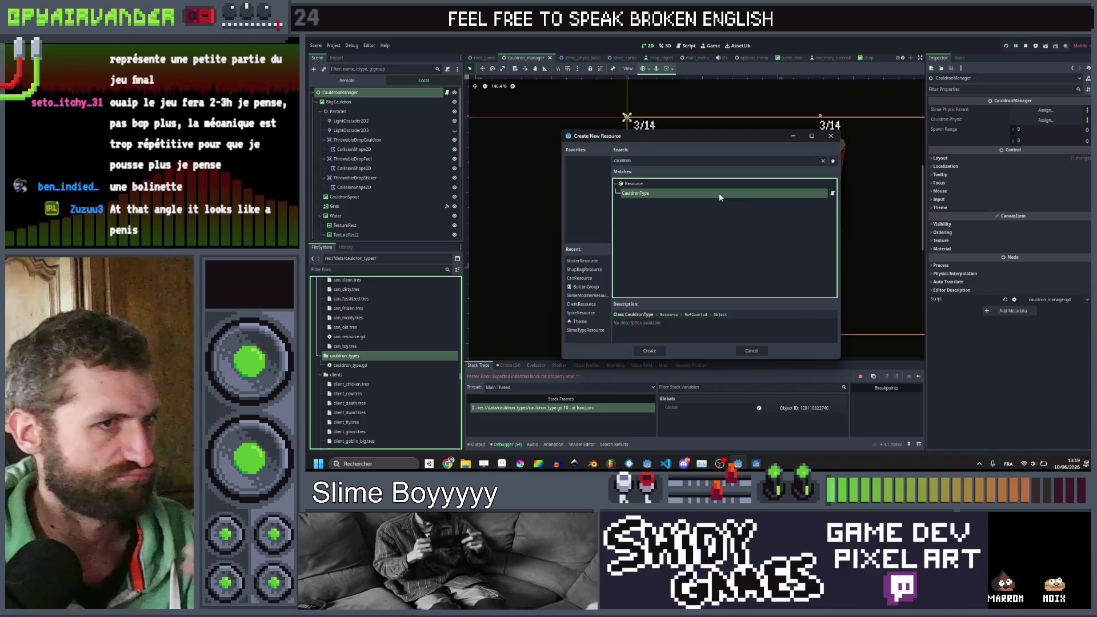
double_click(719, 193)
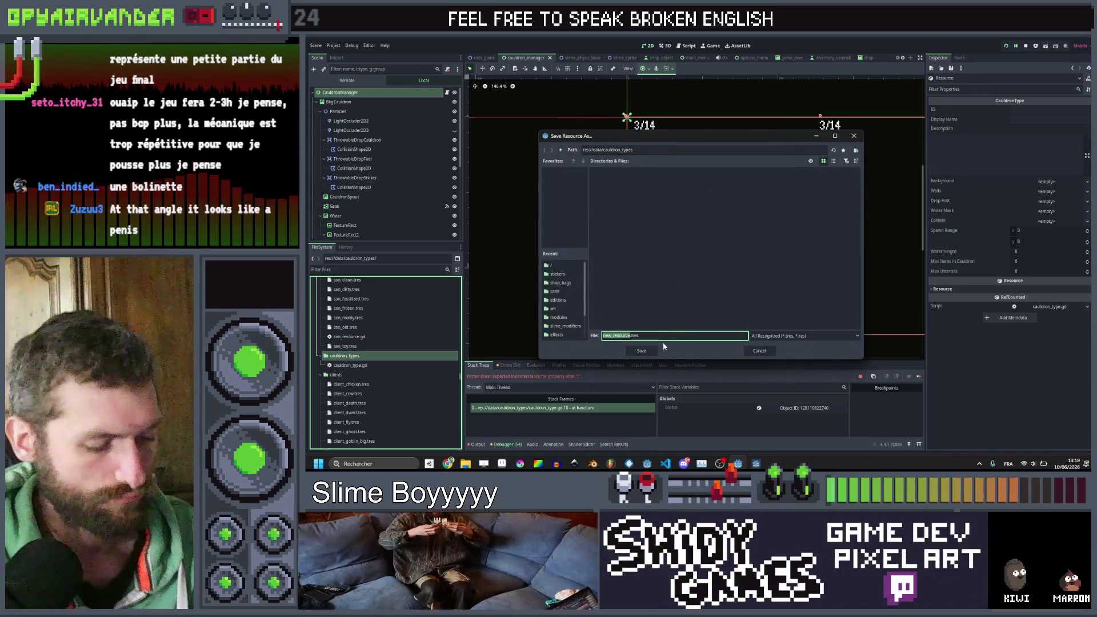
text(cul)
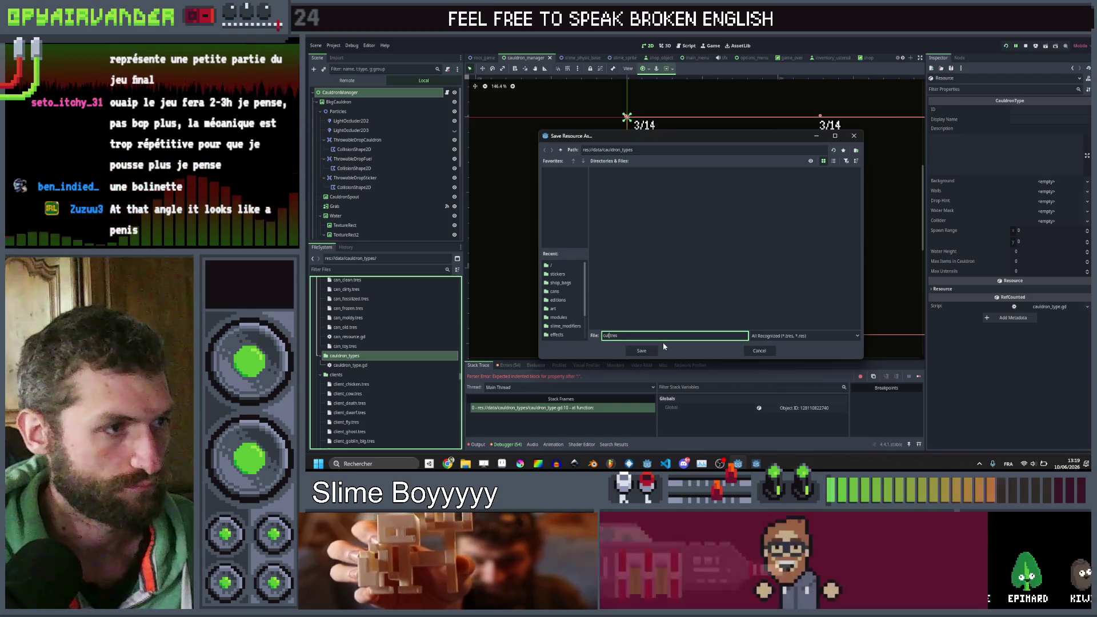
text(auldron_)
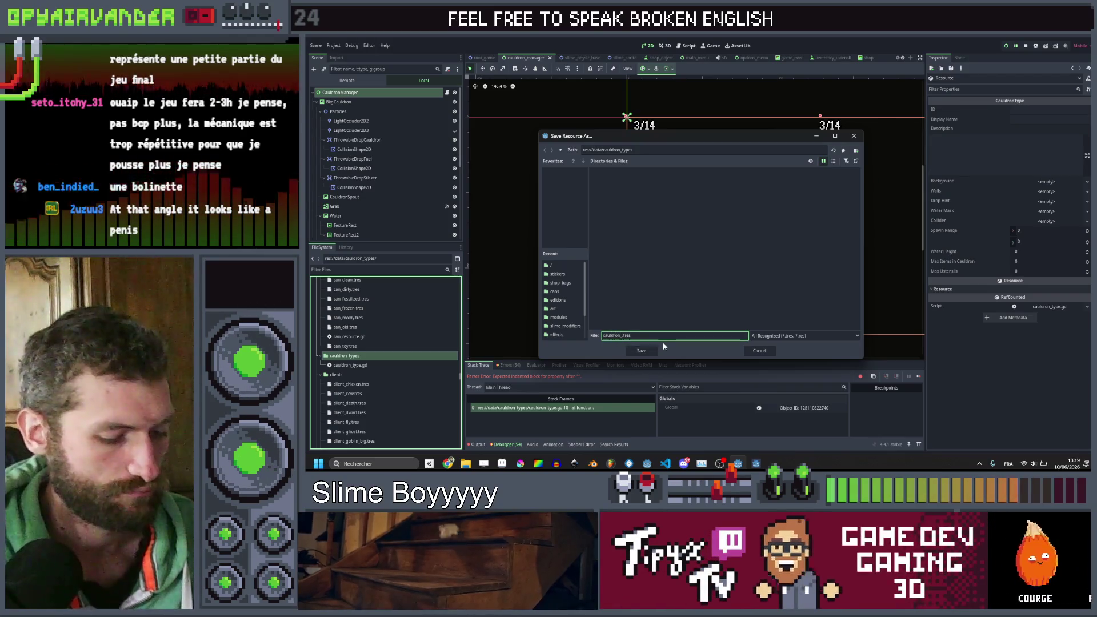
text(simple)
key(Return)
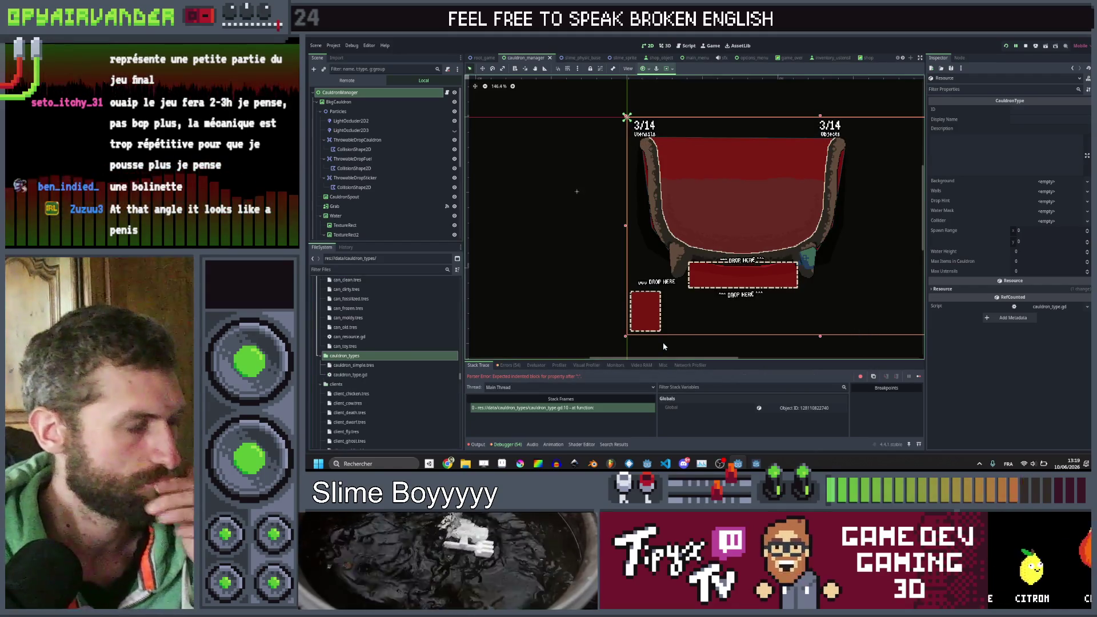
Enter ID 'simple', display name 'Simple Cauldron' and description 'No special effects.' for cauldron_simple.tres
click(403, 366)
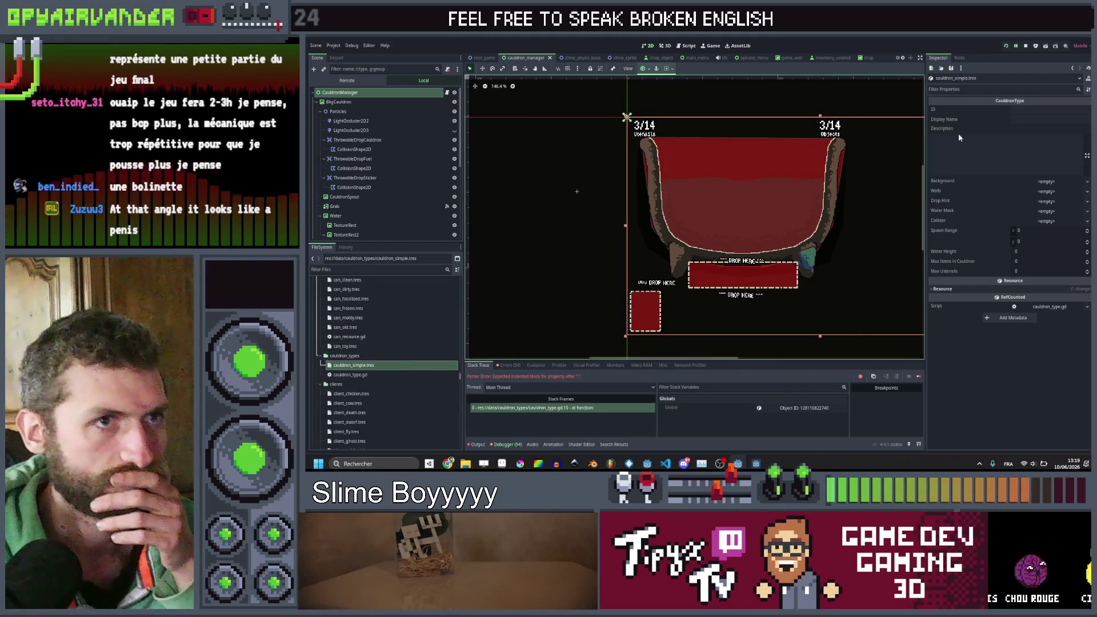
click(1043, 109)
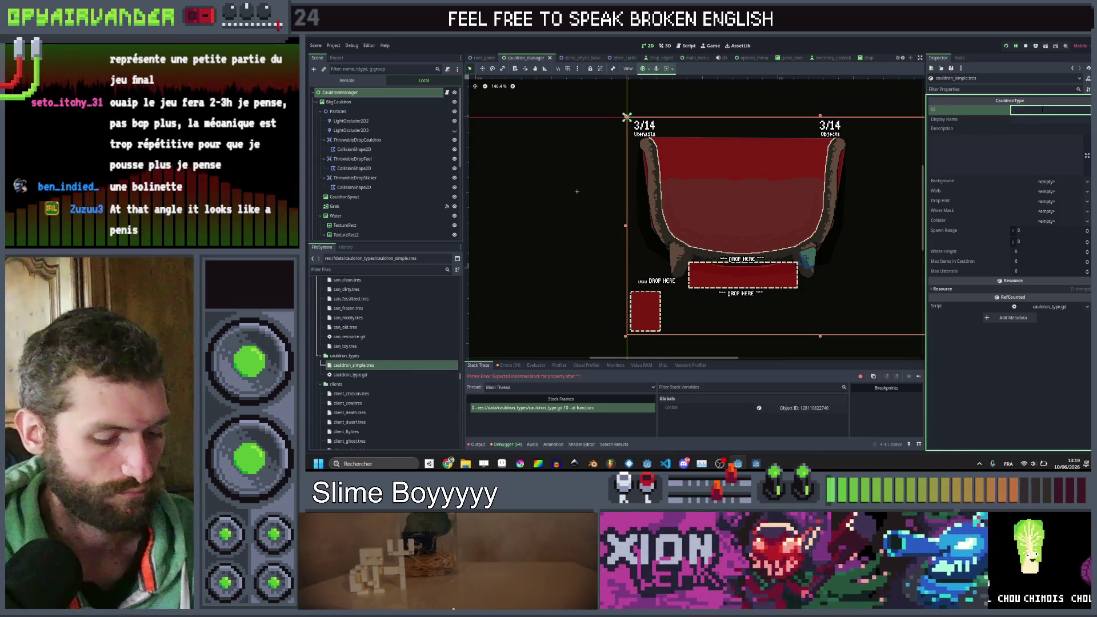
text(simple)
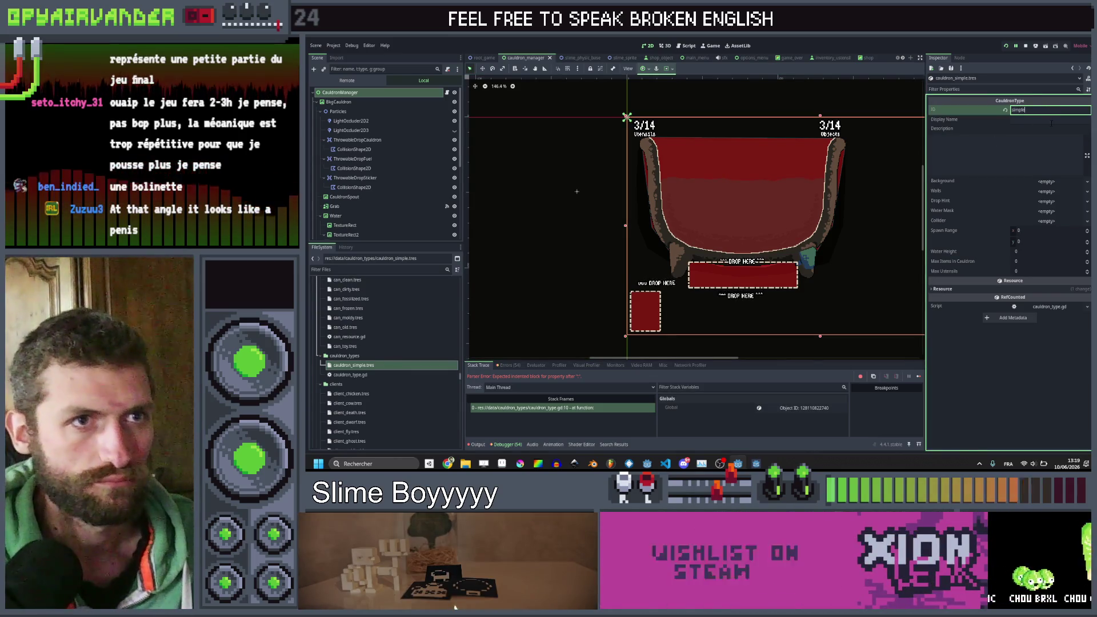
key(Tab)
text(Sim)
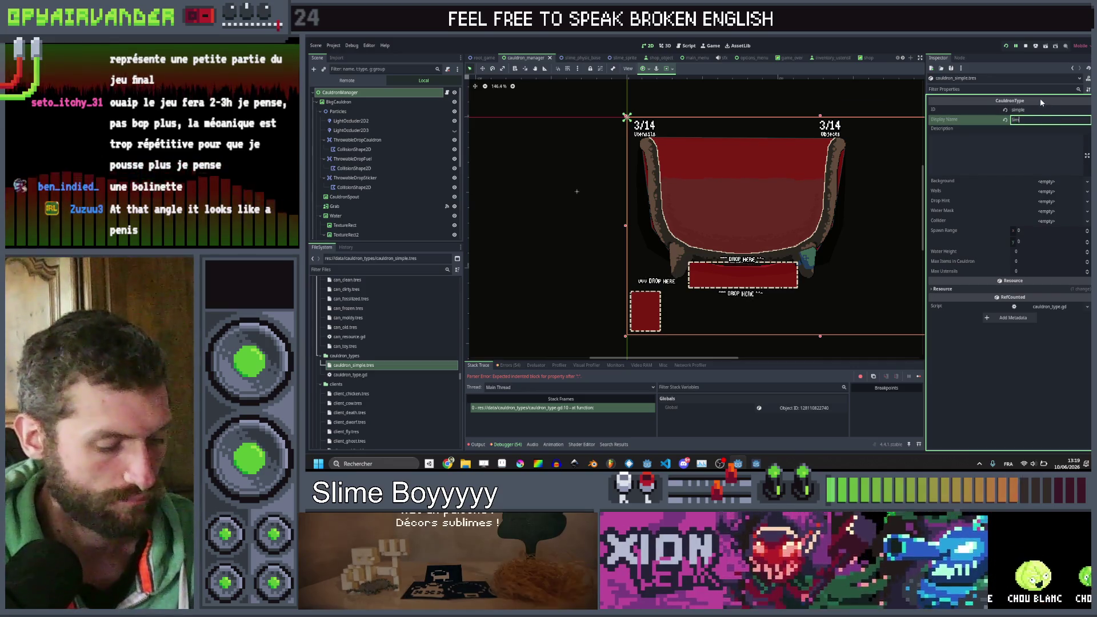
text(plke)
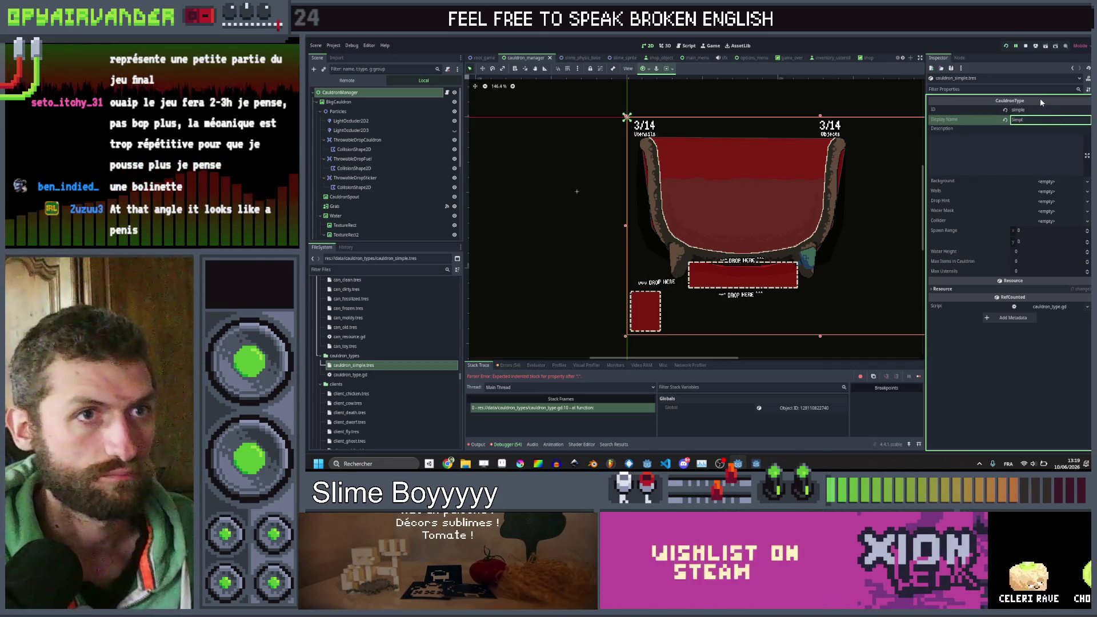
text( Cauldron)
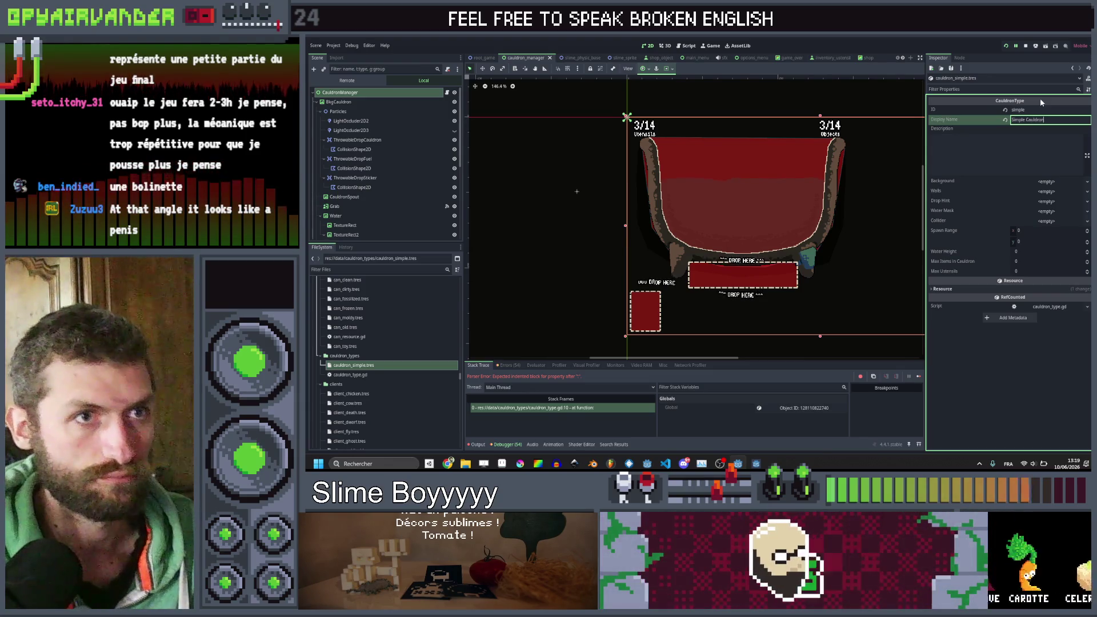
click(1062, 155)
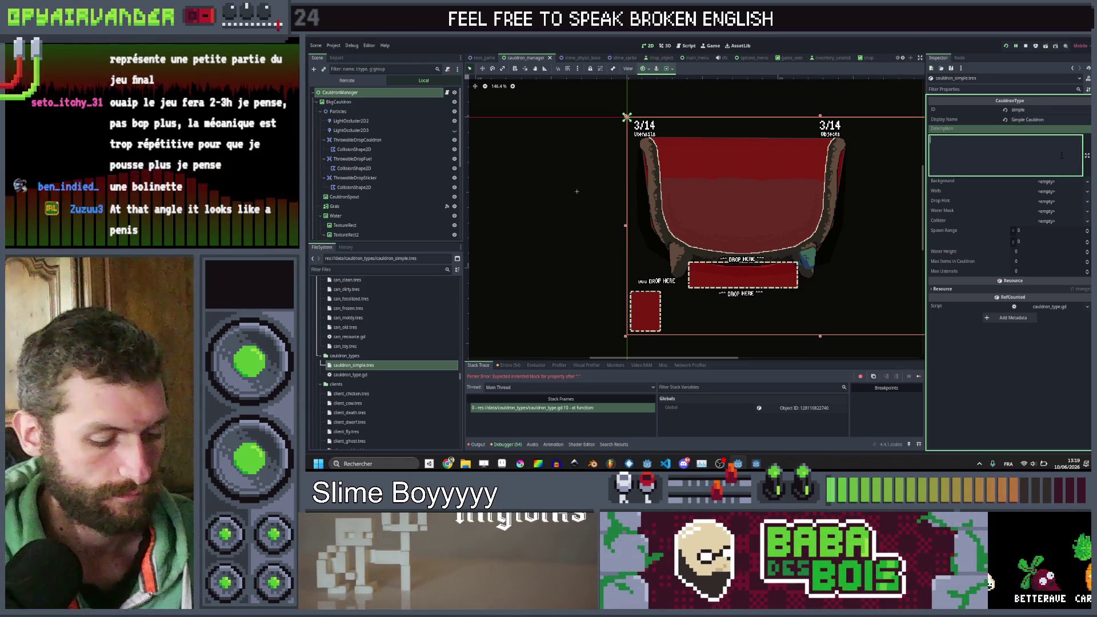
text(No)
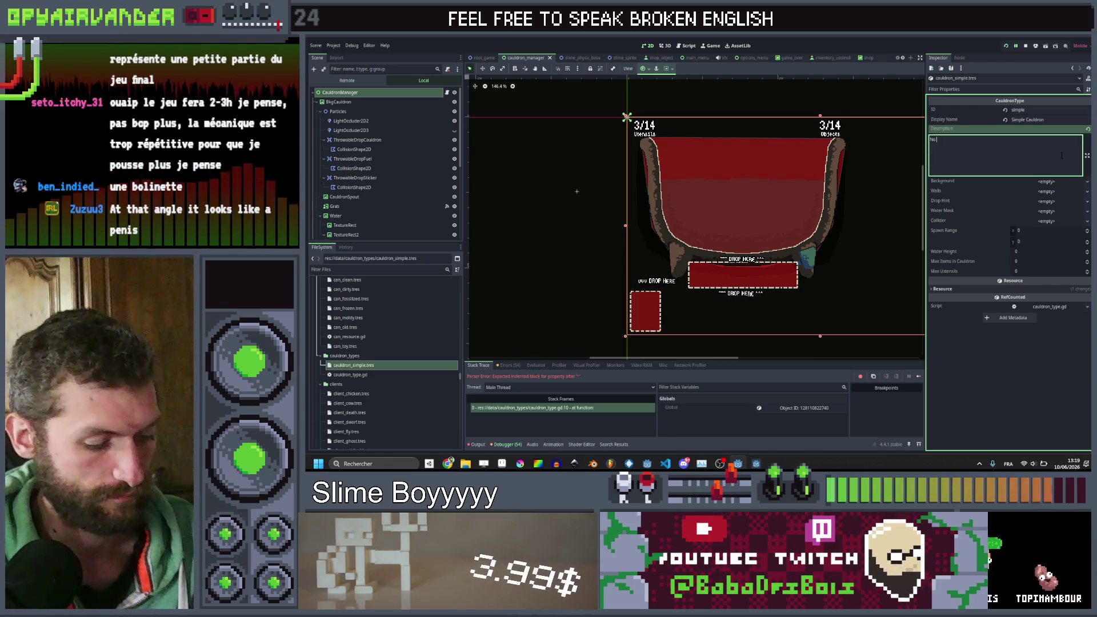
text( special effects.)
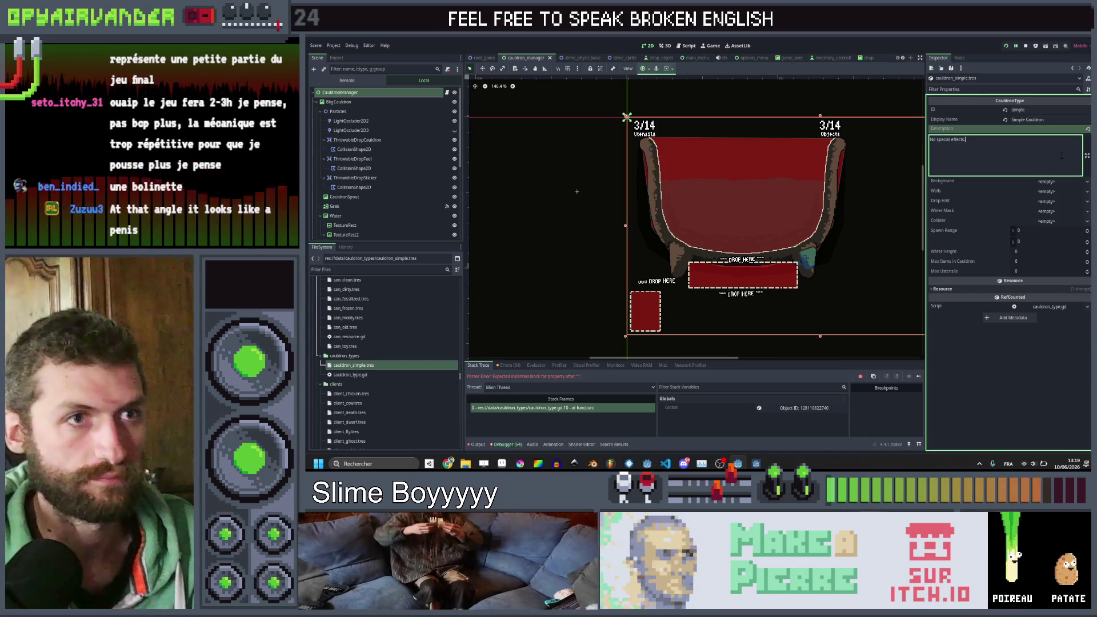
click(1053, 183)
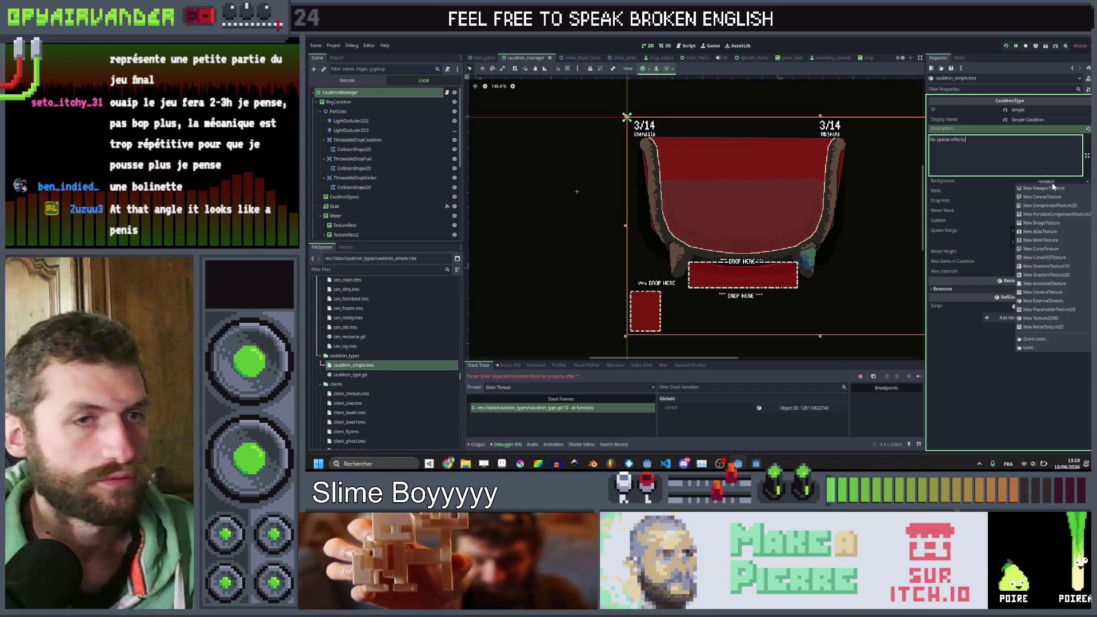
Assign mockup_cauldron as the Background texture and the wall texture to Walls
click(1044, 341)
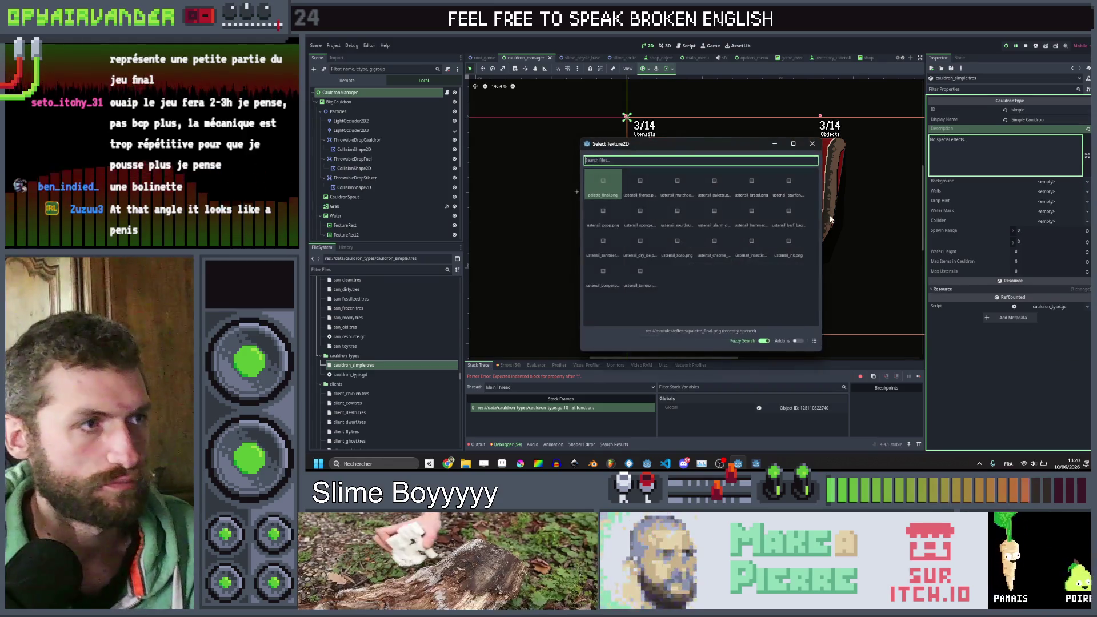
text(cauldro)
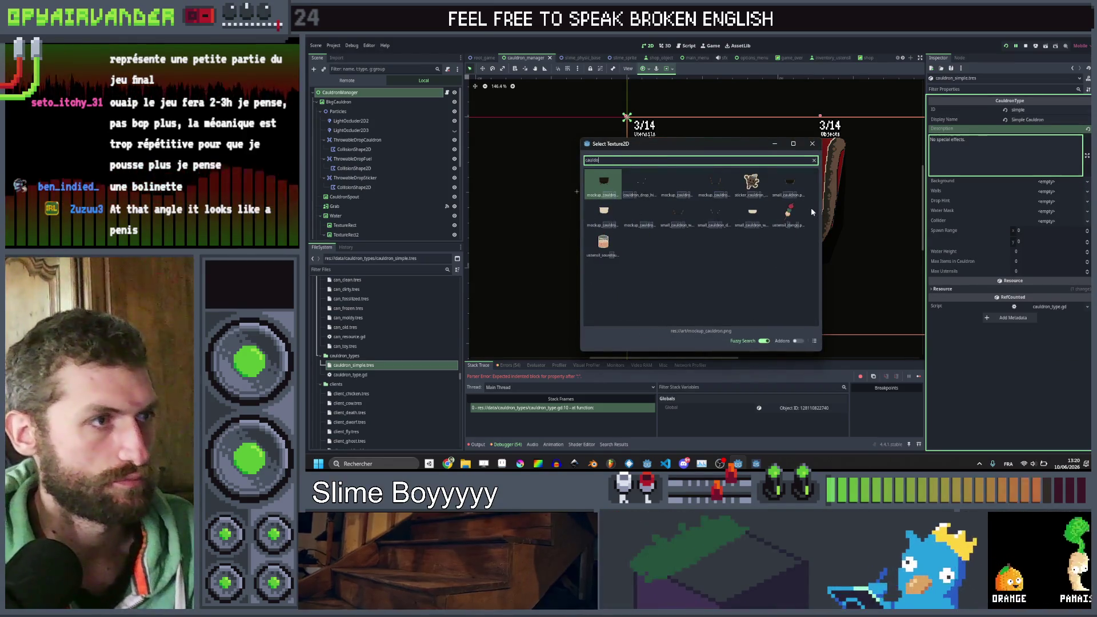
double_click(607, 191)
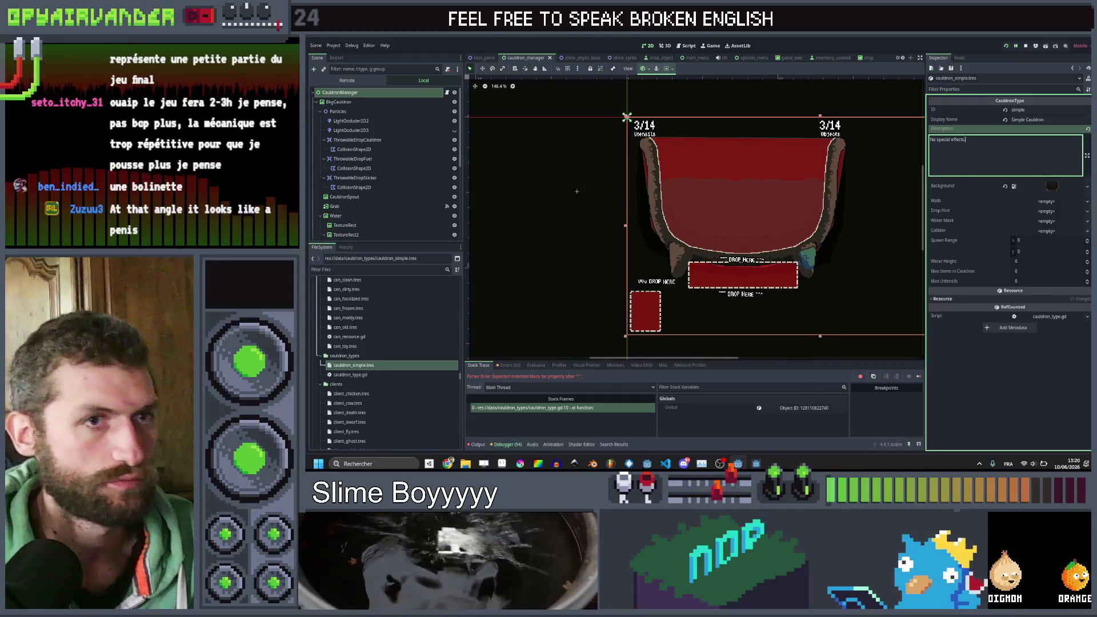
click(1051, 201)
click(1044, 357)
text(wall)
double_click(601, 190)
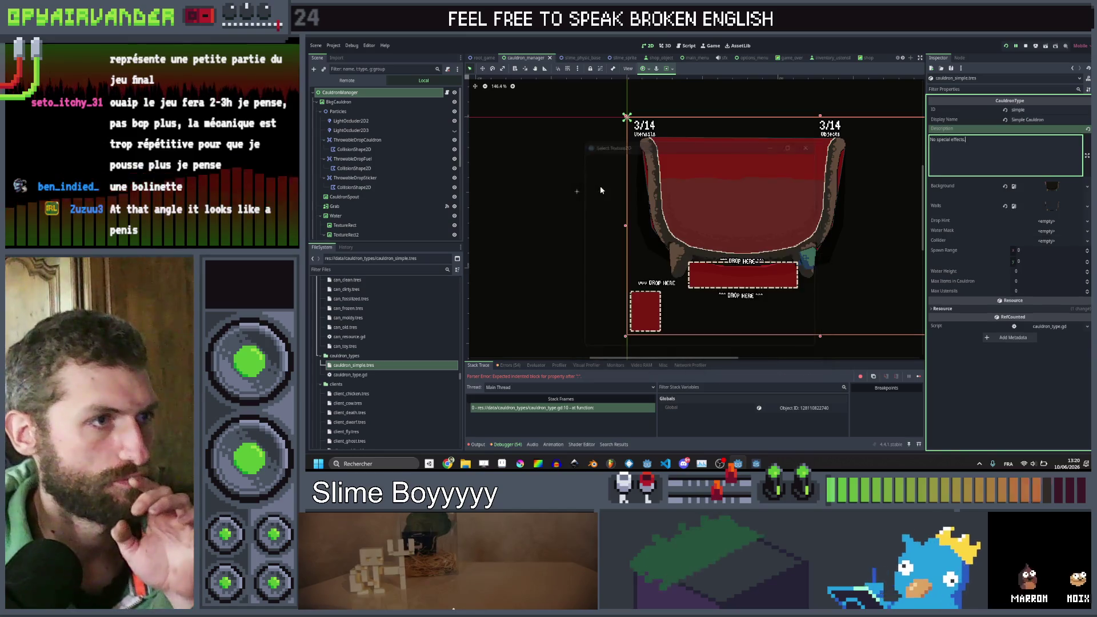
Assign the hint and water textures to Drop Hint and Water Mask, and add a new ConcavePolygonShape2D Collider
click(1056, 221)
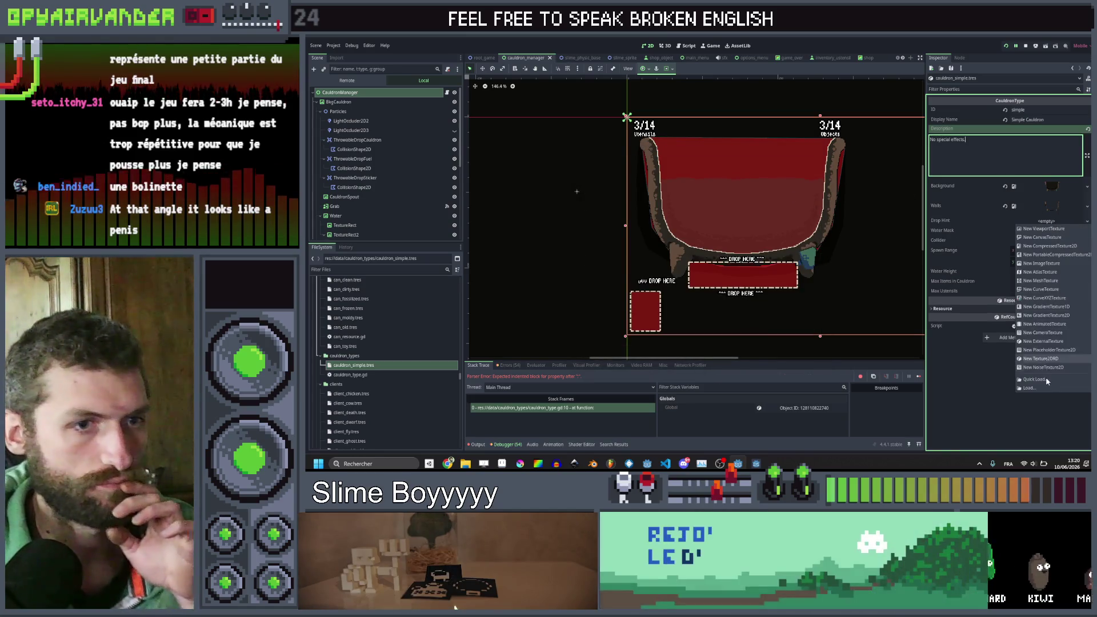
click(1046, 376)
text(hint)
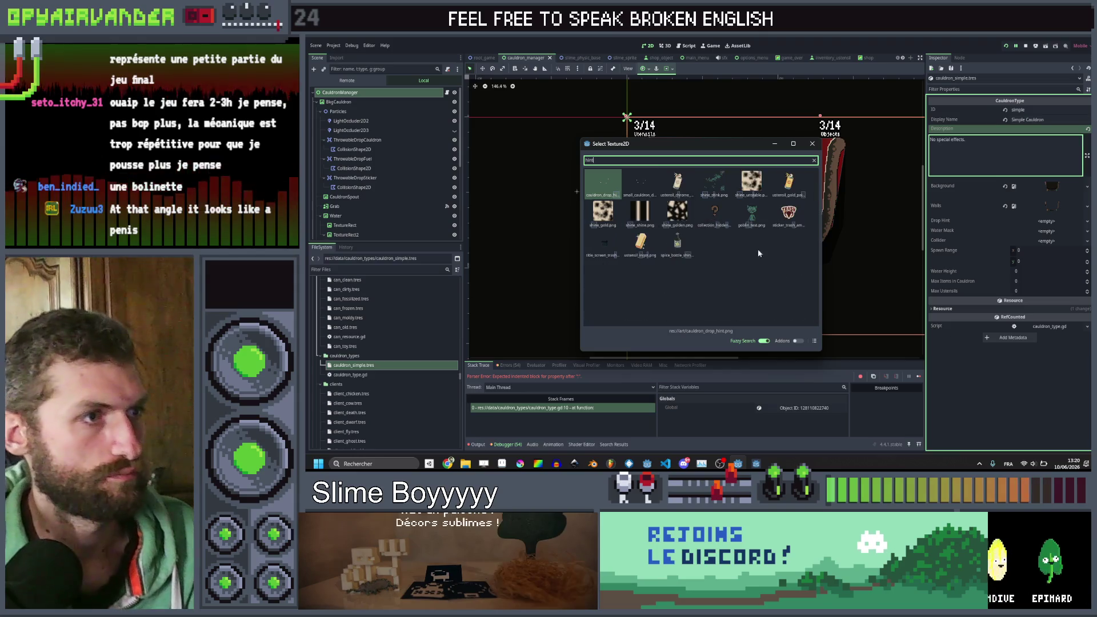
double_click(599, 180)
click(1034, 241)
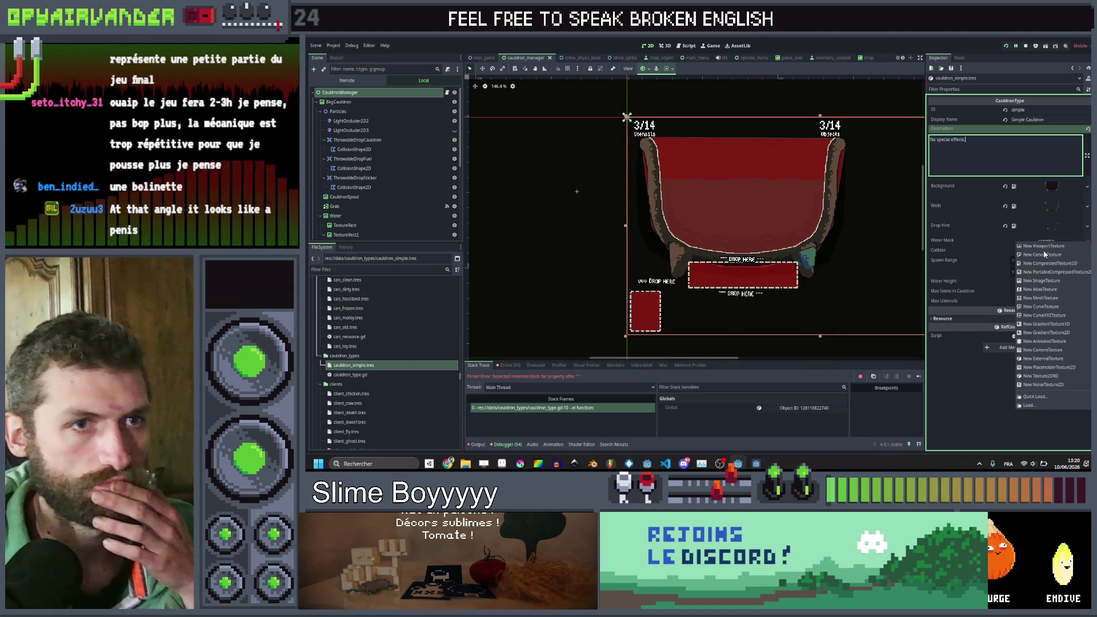
click(1030, 393)
text(water)
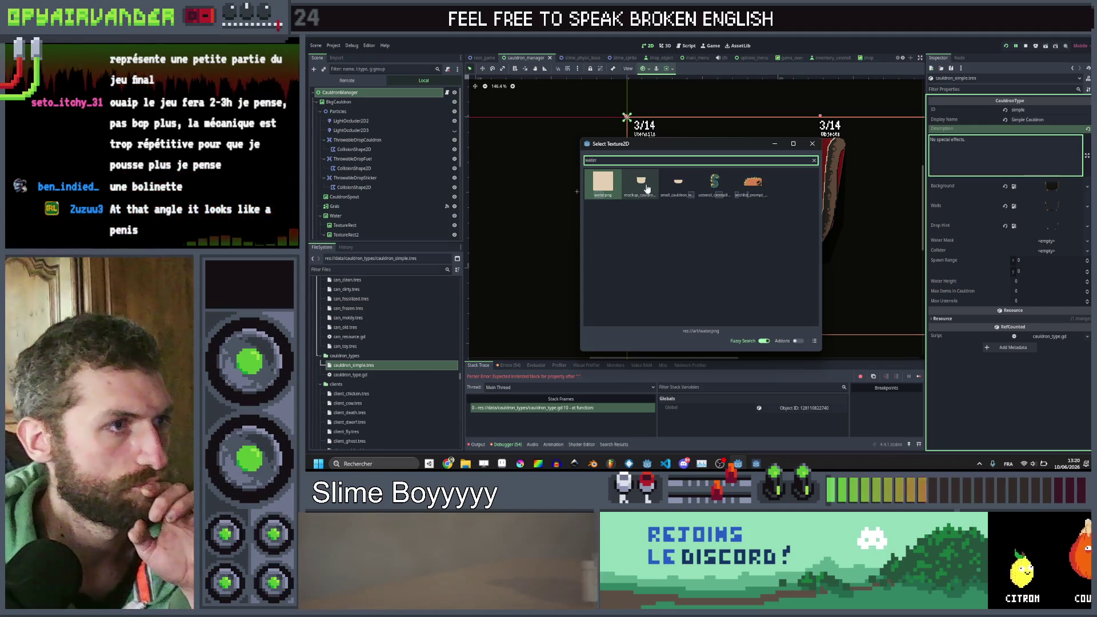
key(Return)
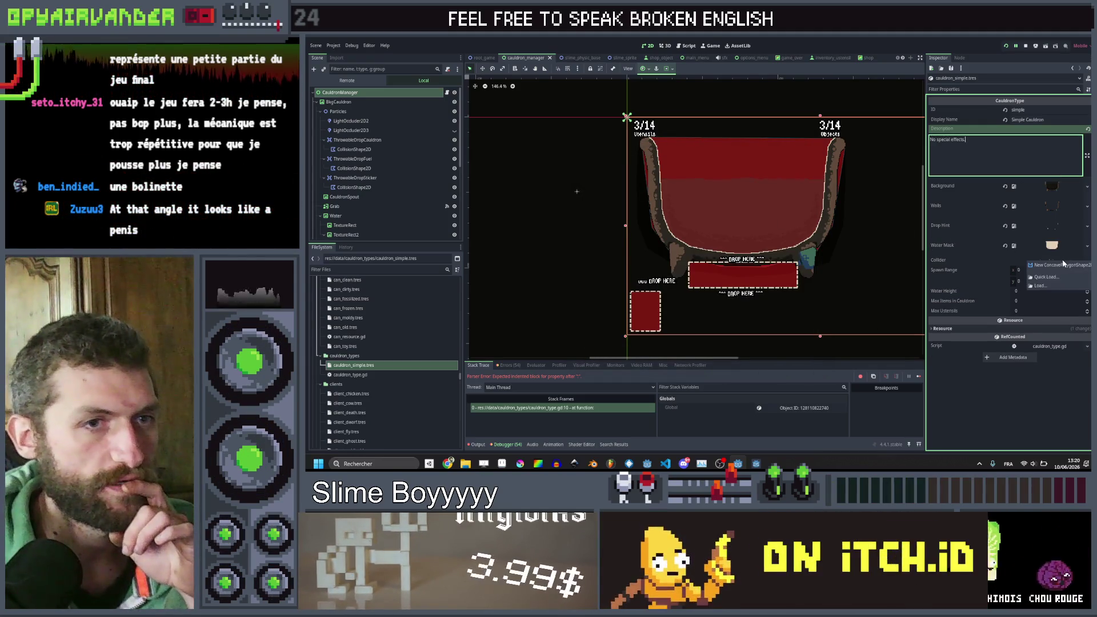
click(1054, 262)
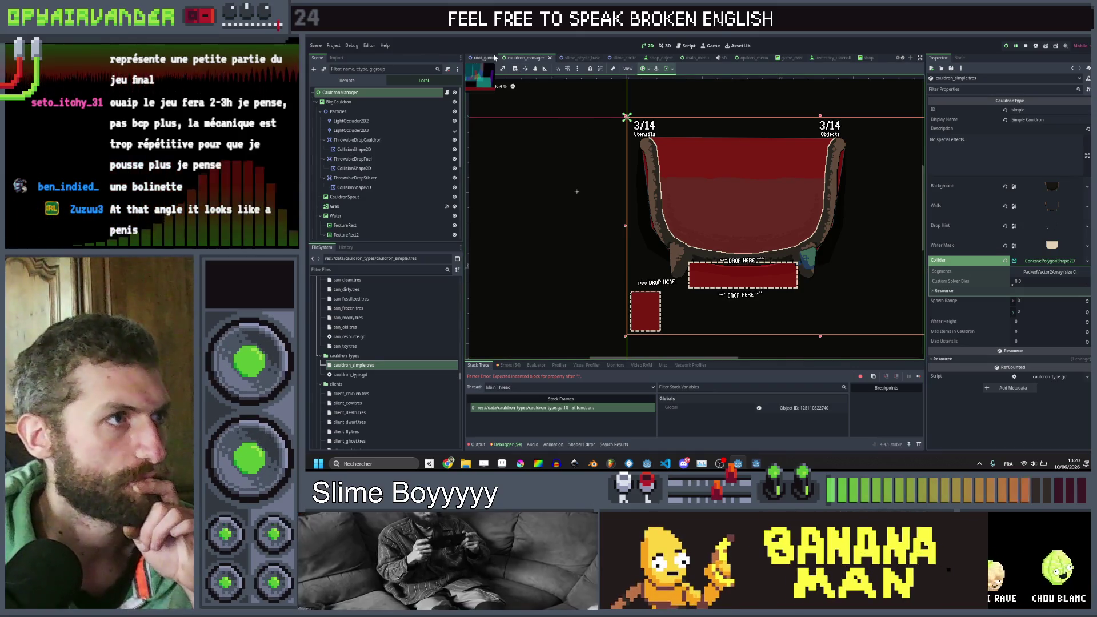
click(485, 57)
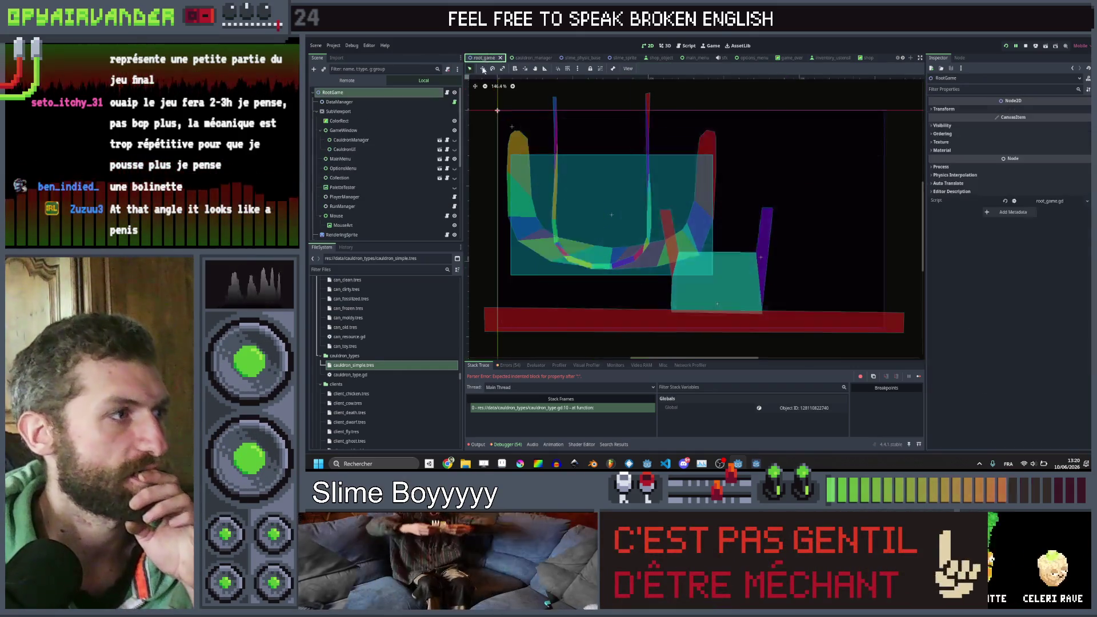
Copy the Polygon value of CauldronPhysic's CollisionPolygon2D in root_game, then reselect cauldron_simple.tres
click(354, 365)
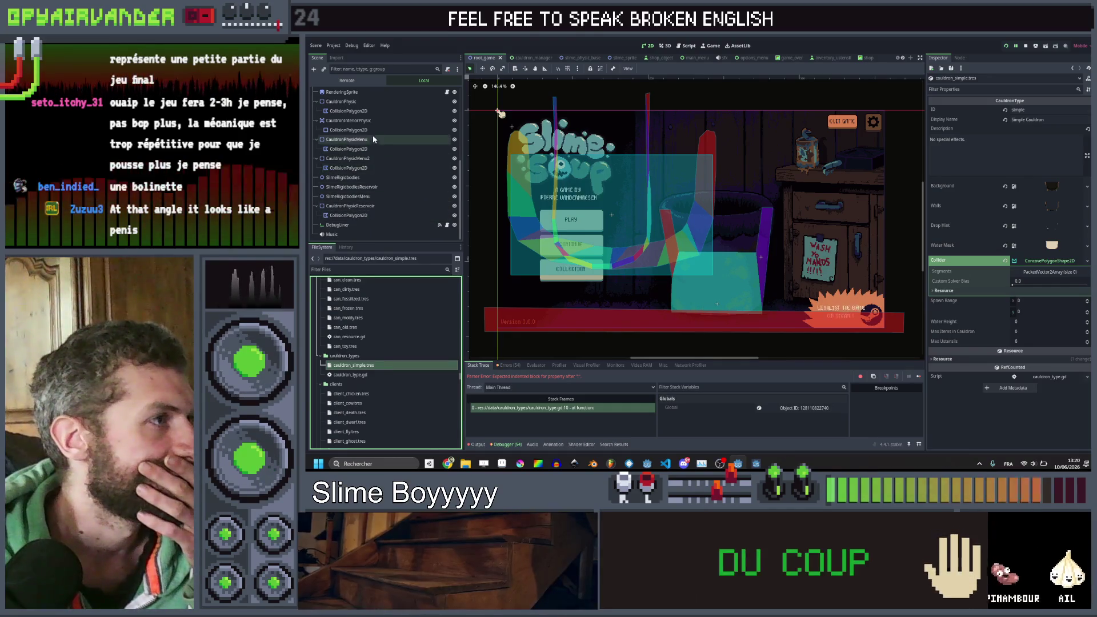
click(377, 114)
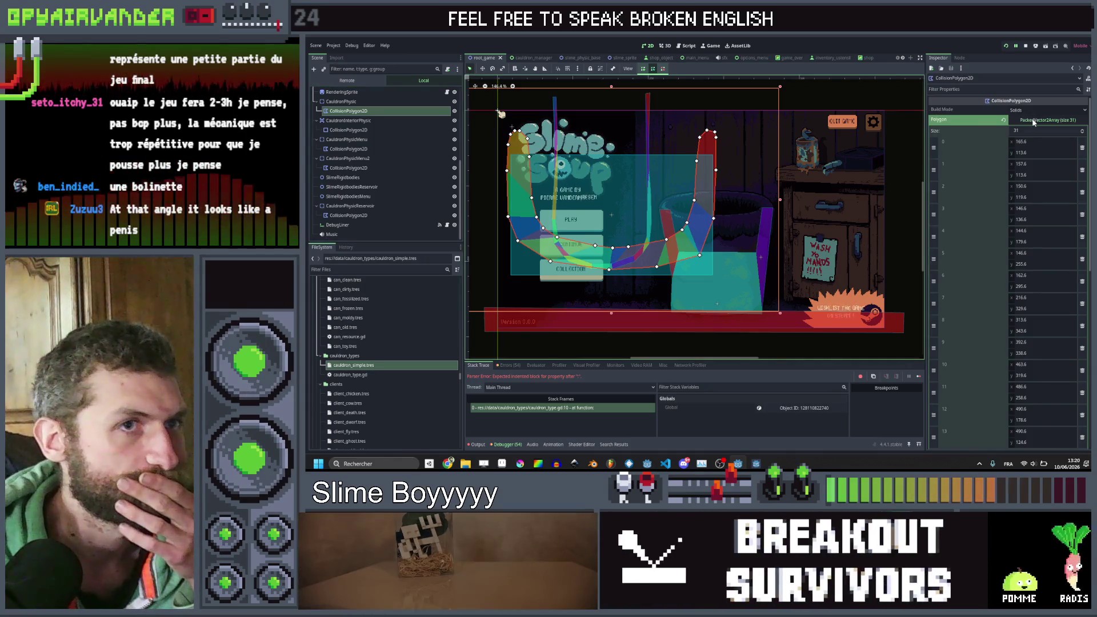
right_click(980, 122)
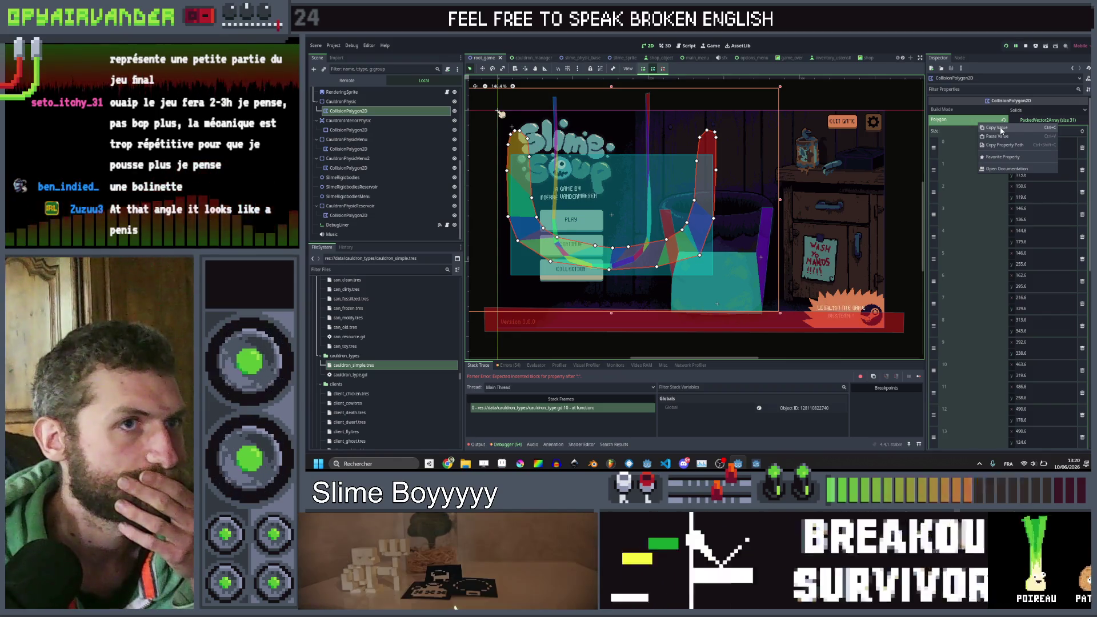
click(1000, 128)
scroll(985, 165, down, 5)
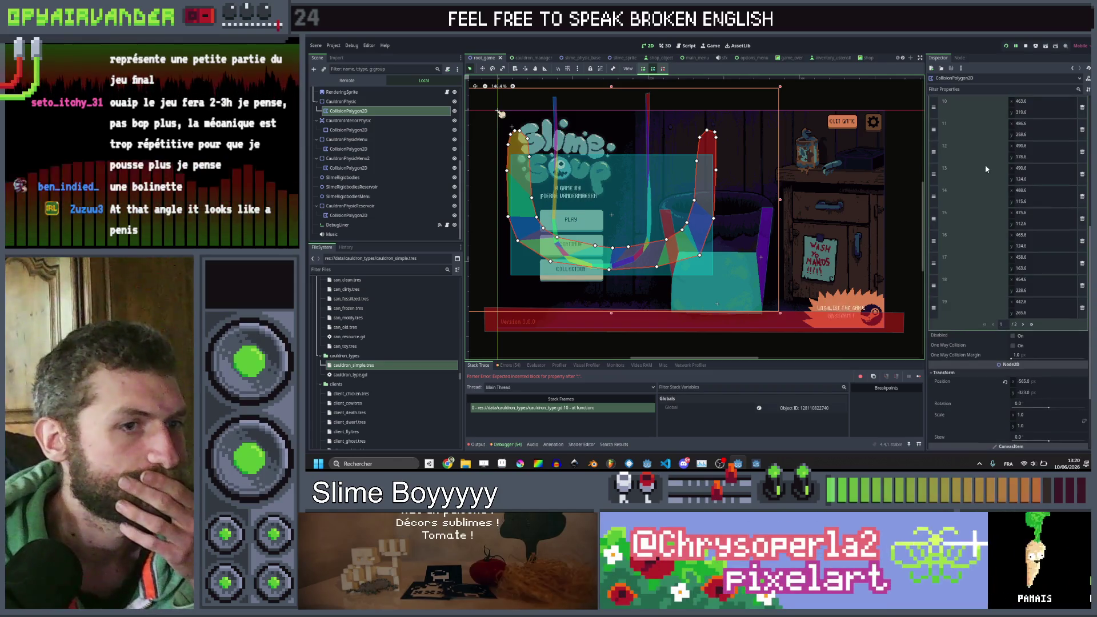
scroll(985, 168, up, 5)
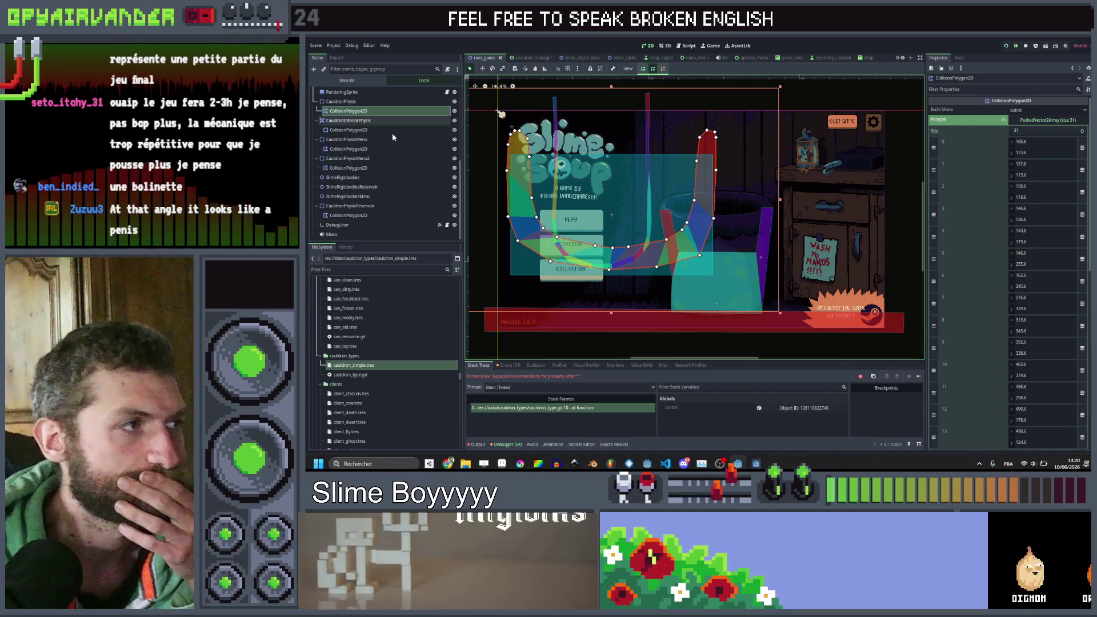
click(366, 372)
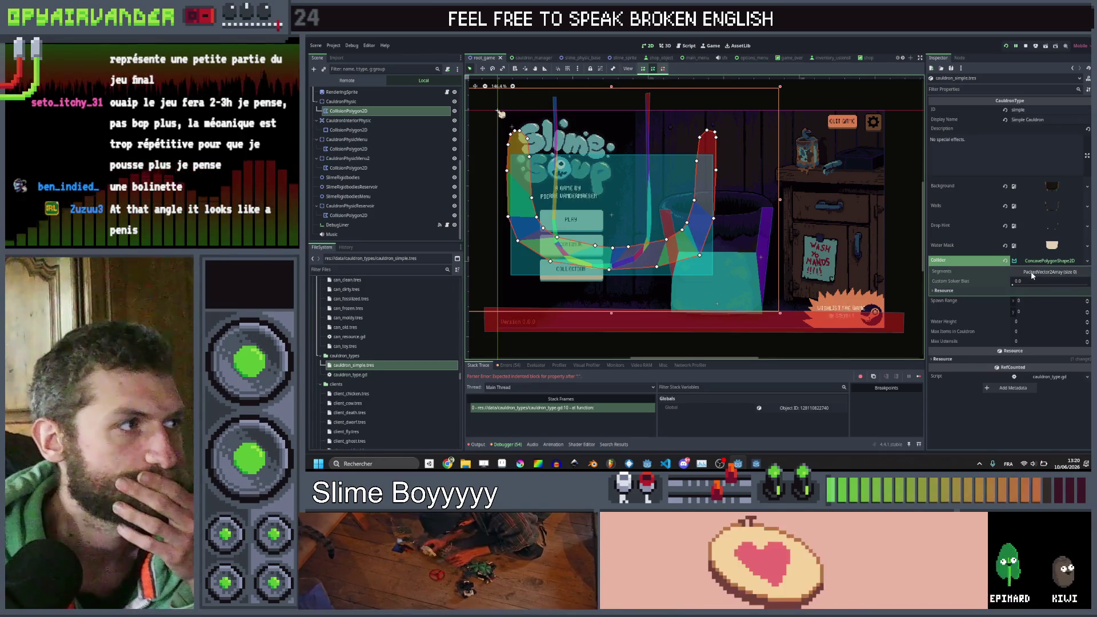
Delete CauldronPhysicReservoir and its child collision polygon from root_game, then save the scene
double_click(349, 110)
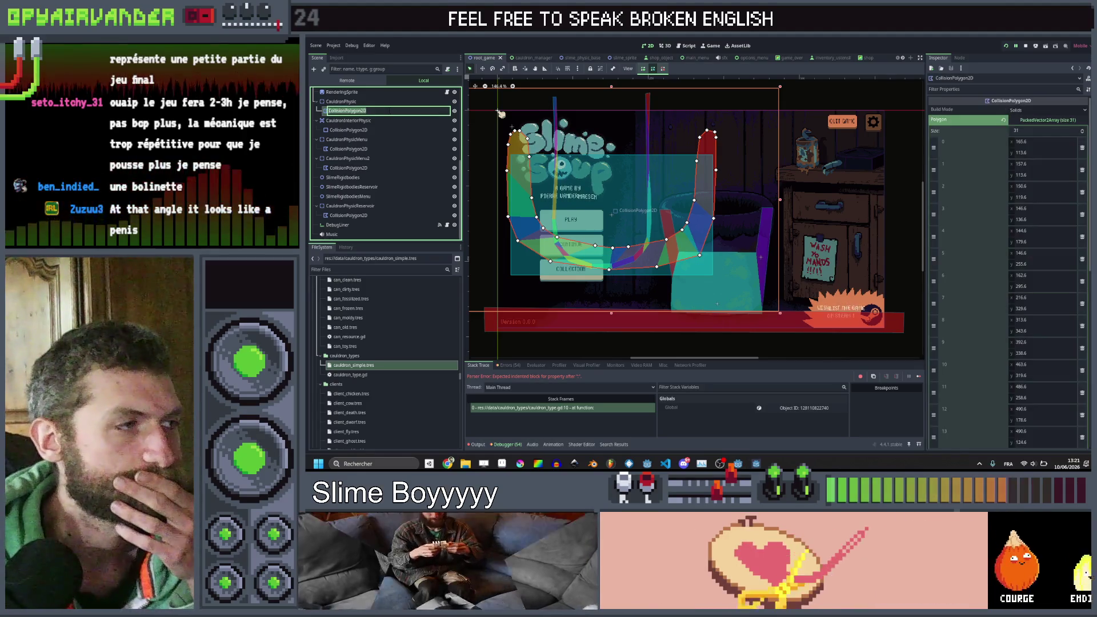
key(Escape)
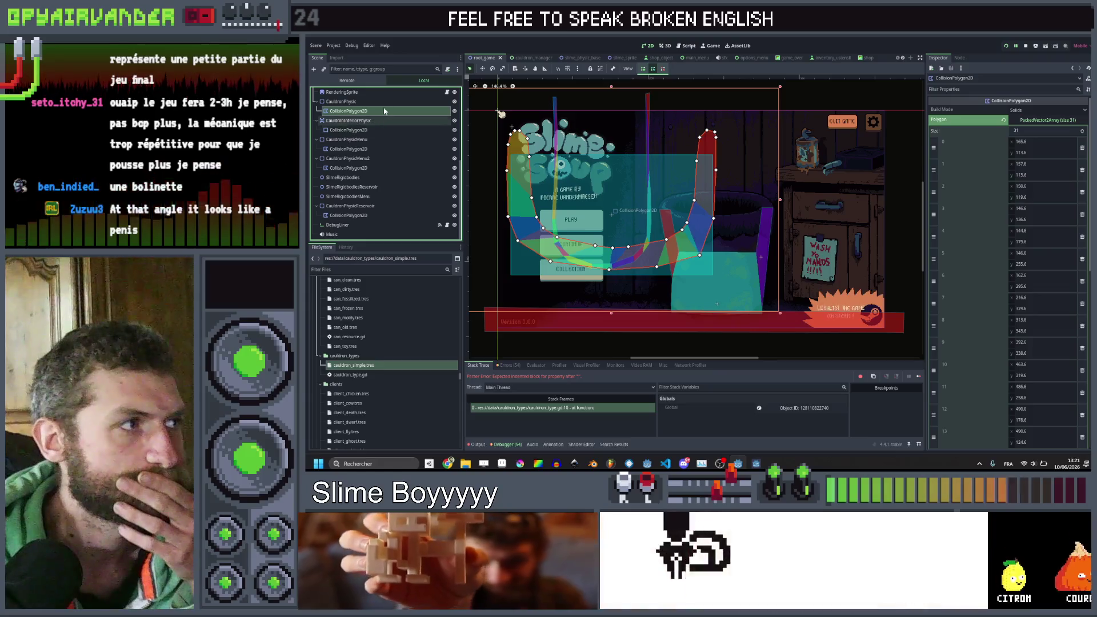
click(385, 102)
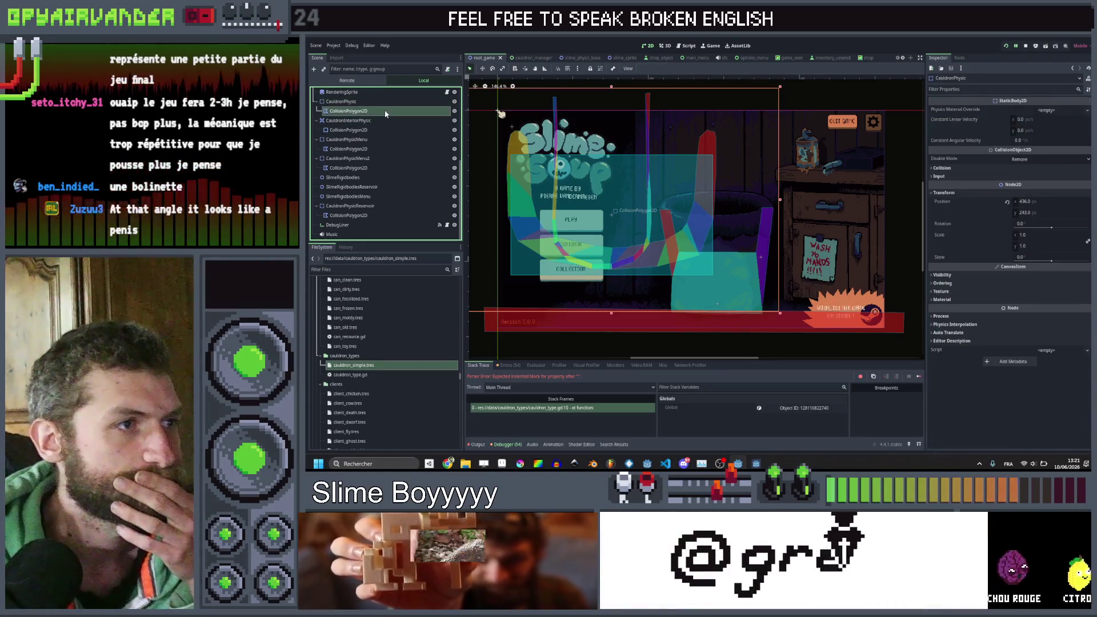
click(385, 112)
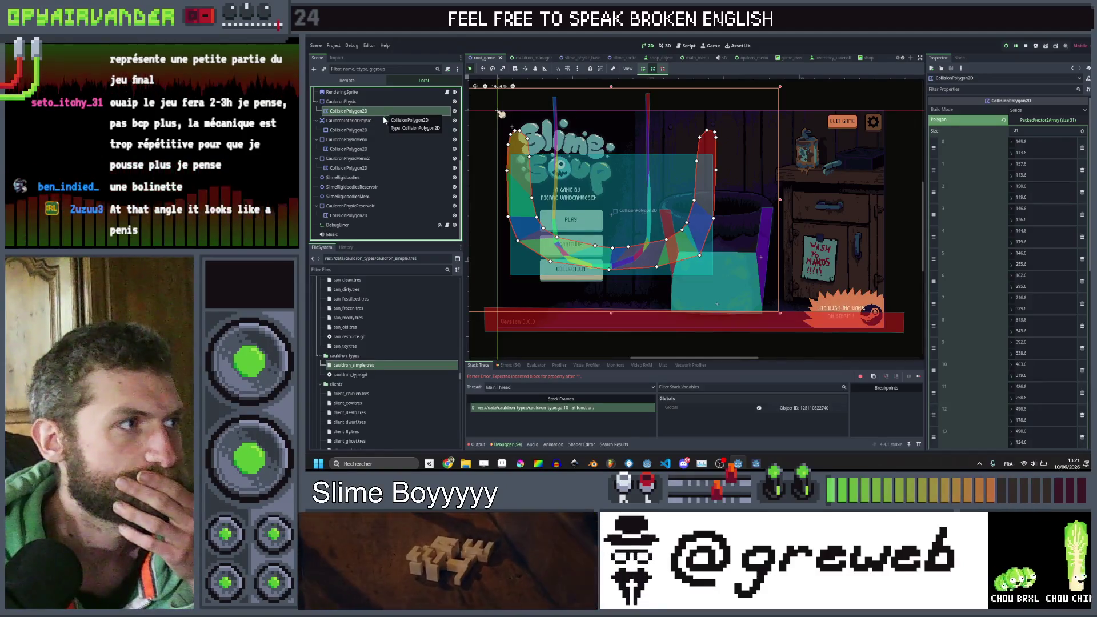
scroll(383, 115, up, 2)
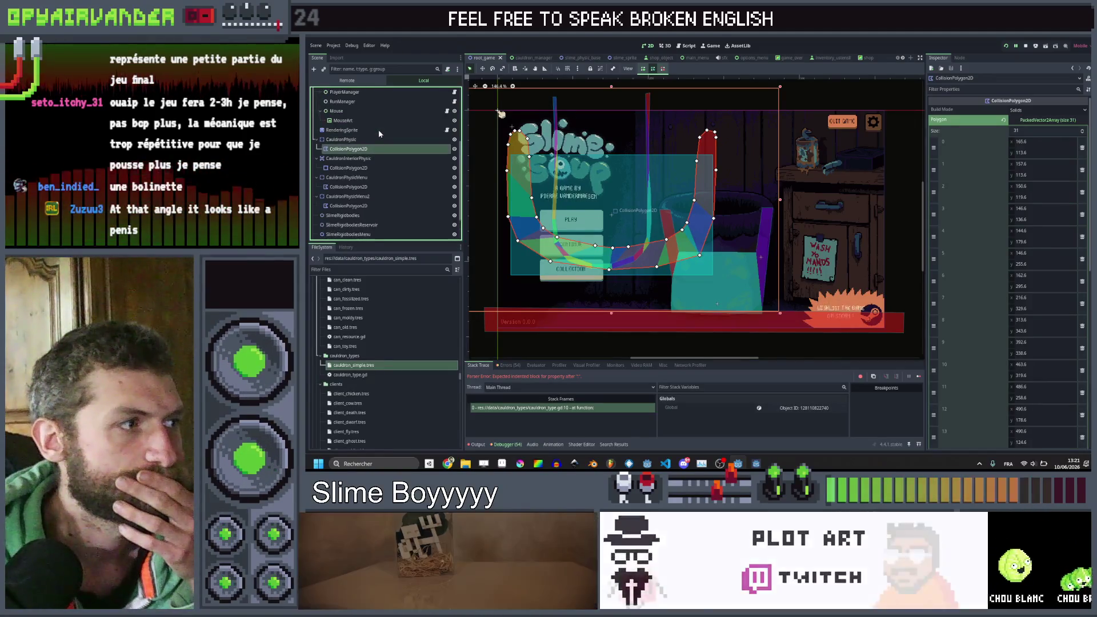
scroll(370, 148, down, 2)
click(360, 207)
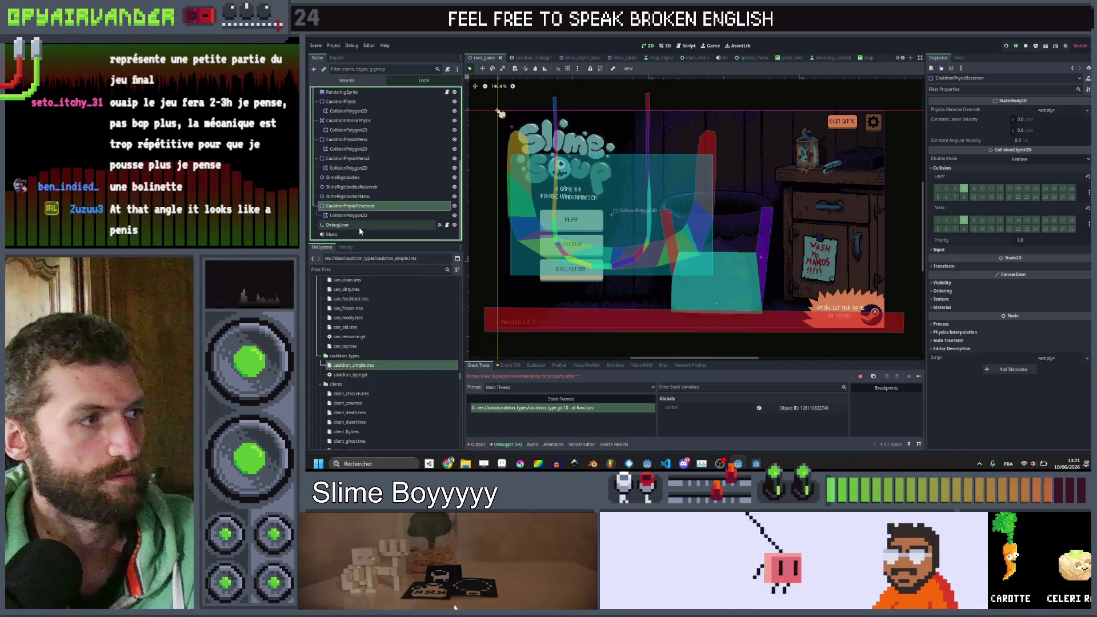
key(Delete)
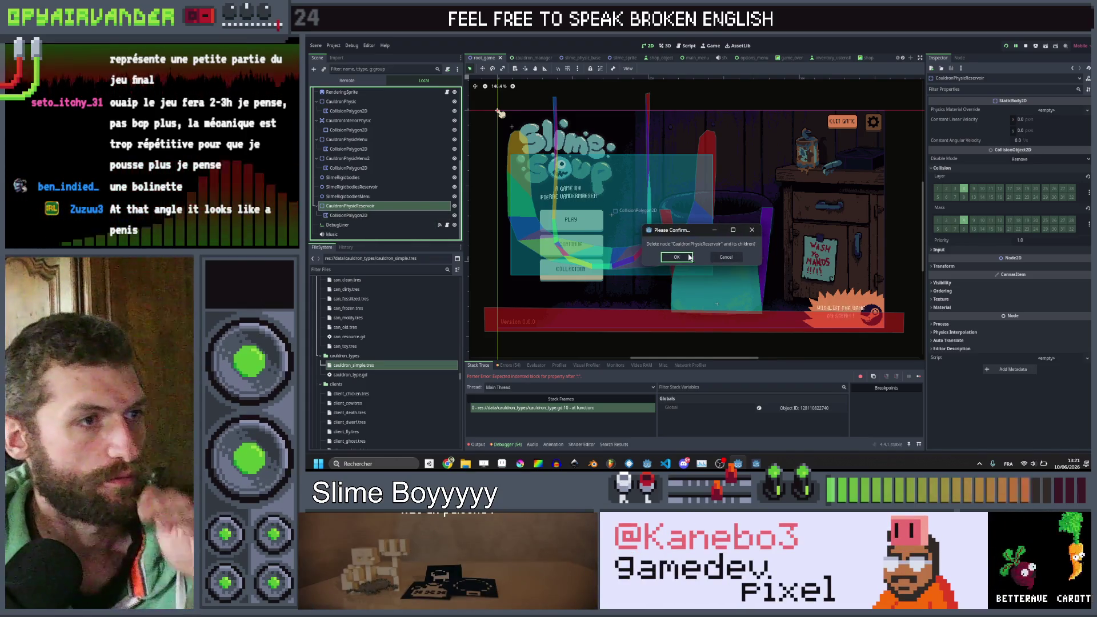
click(690, 261)
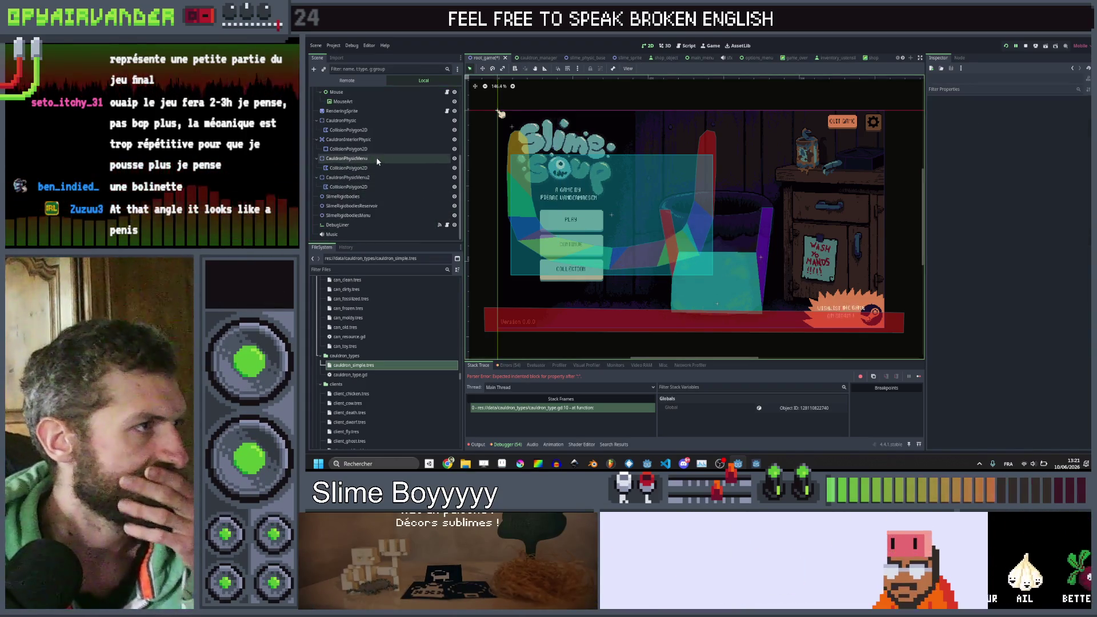
key(ctrl+s)
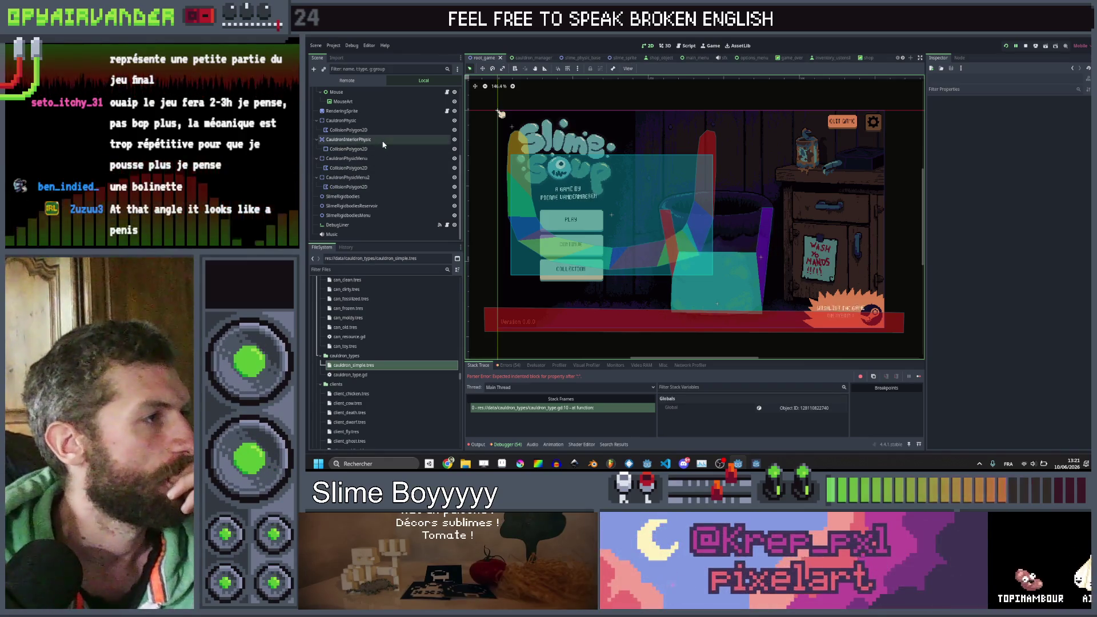
Revisit the CauldronPhysic collision polygon's Polygon property, then return to cauldron_simple.tres
click(383, 140)
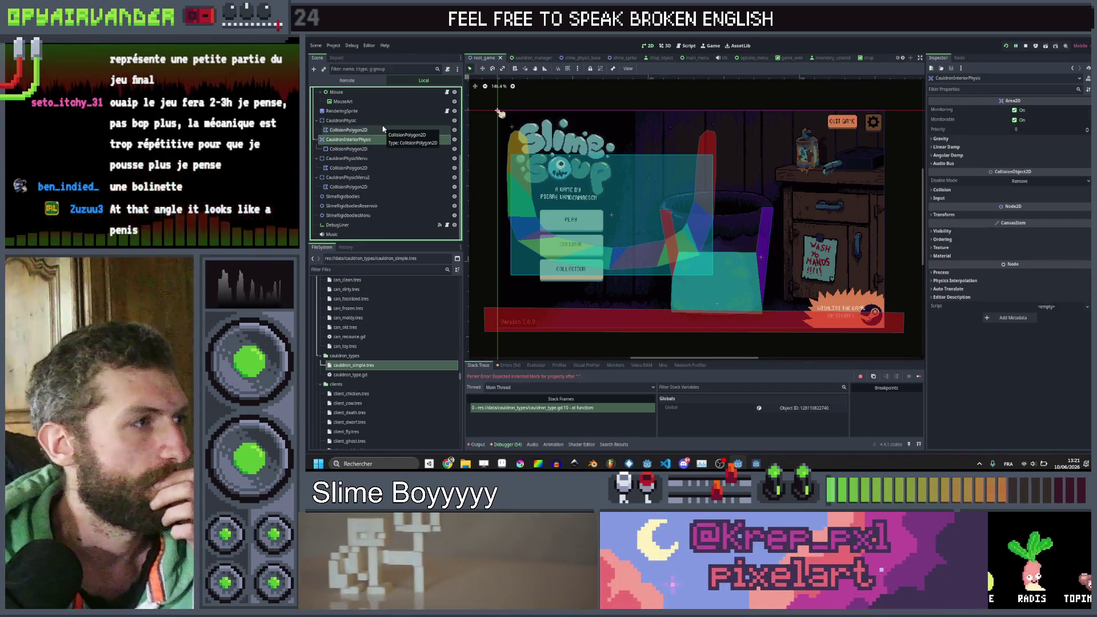
click(383, 129)
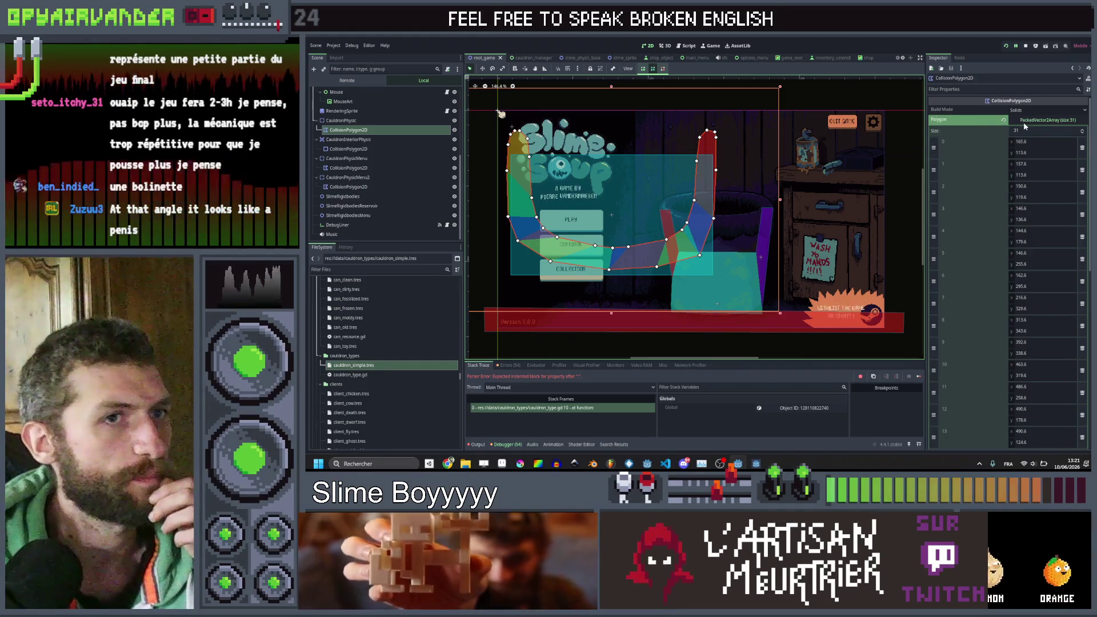
right_click(993, 122)
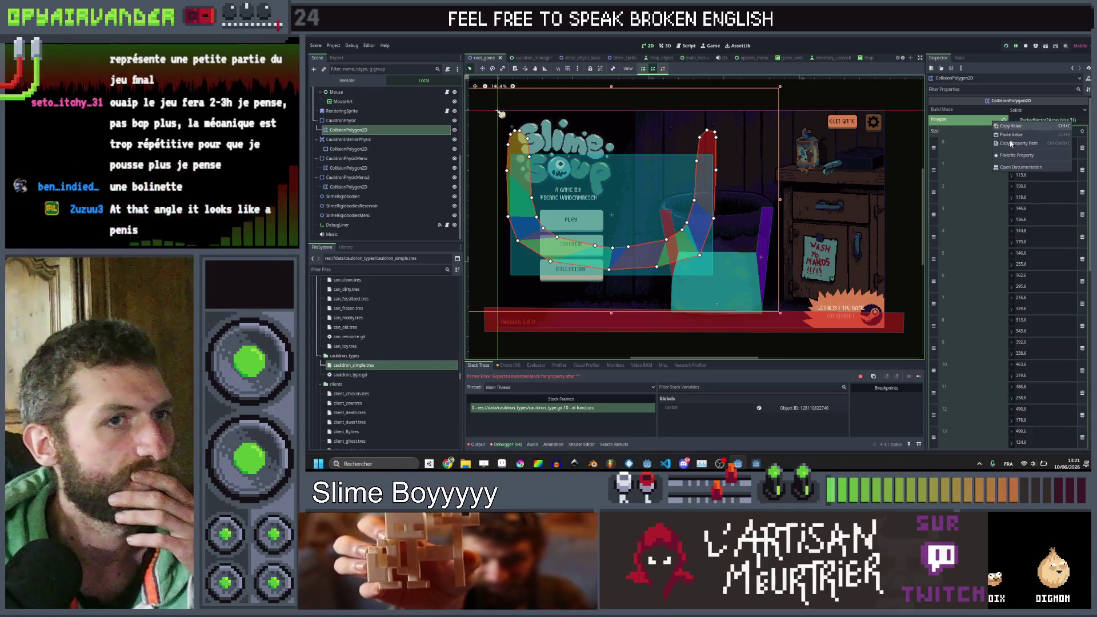
click(639, 91)
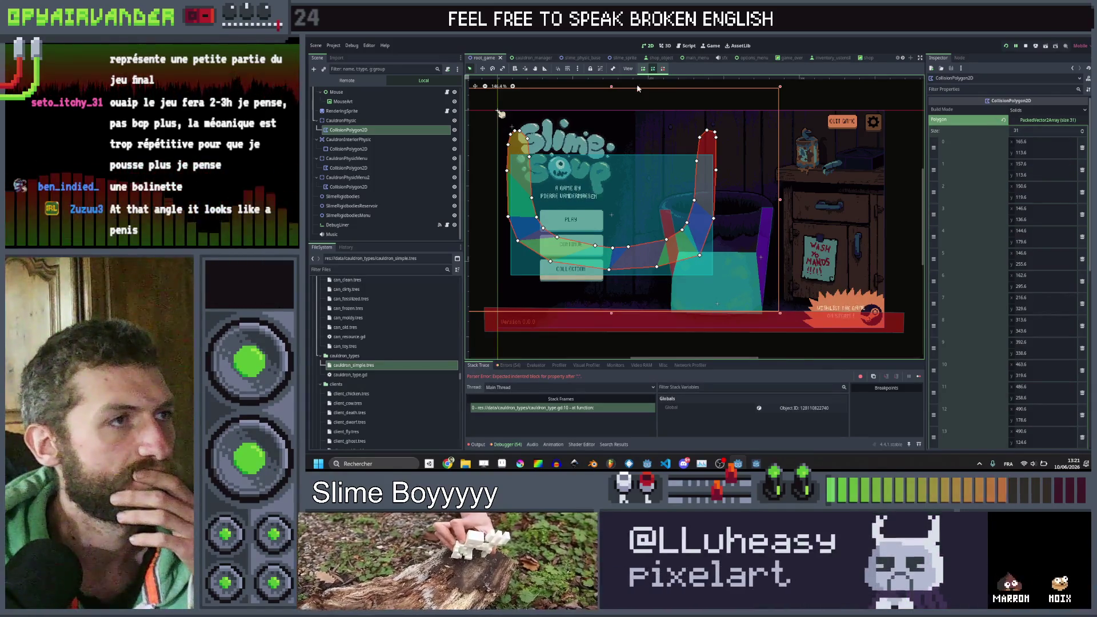
click(423, 121)
scroll(423, 122, up, 3)
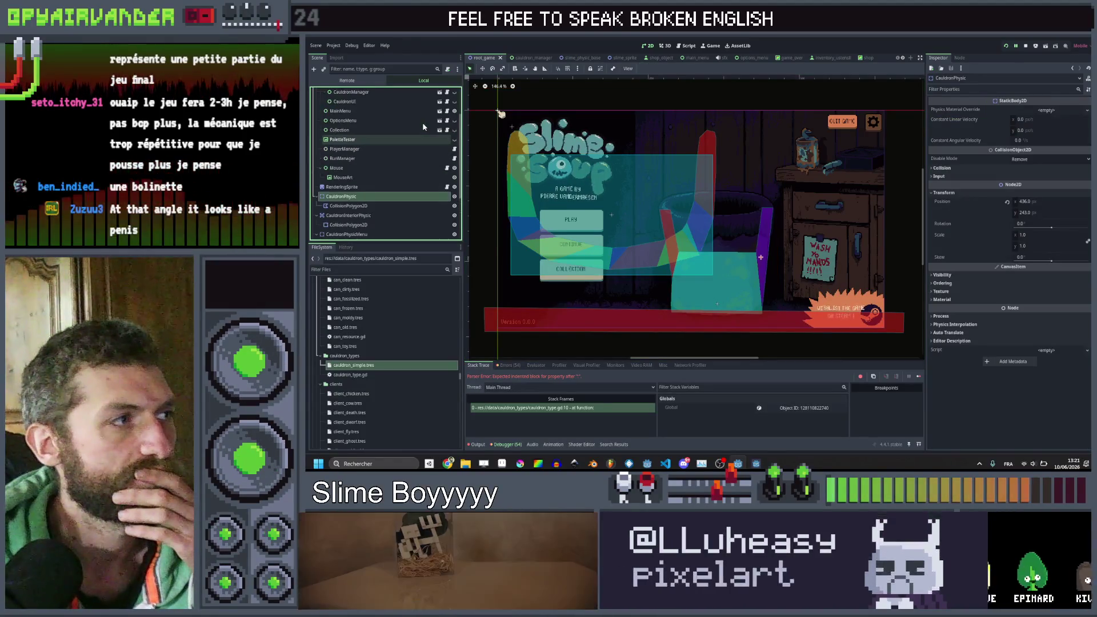
click(383, 365)
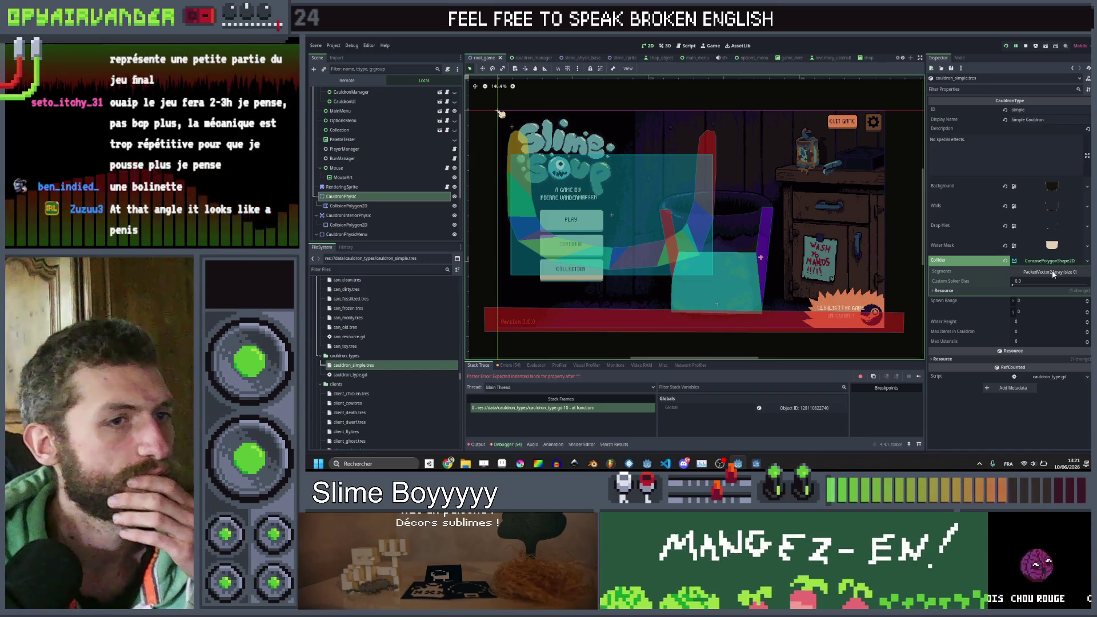
Try pasting the copied polygon points into the collider's Segments array
click(1054, 273)
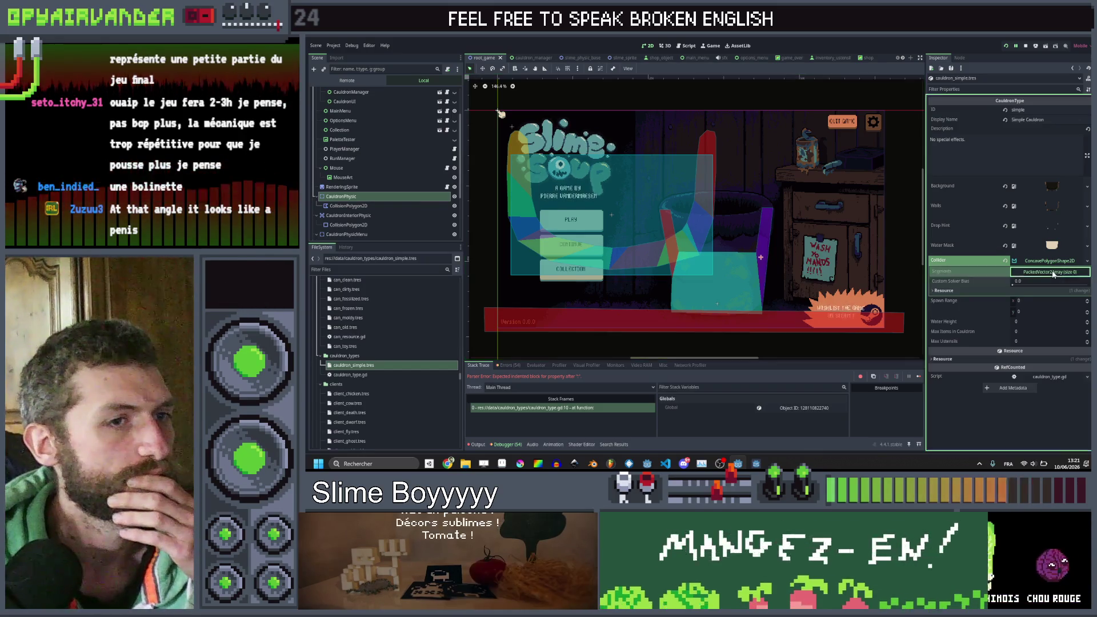
right_click(1005, 275)
click(1014, 285)
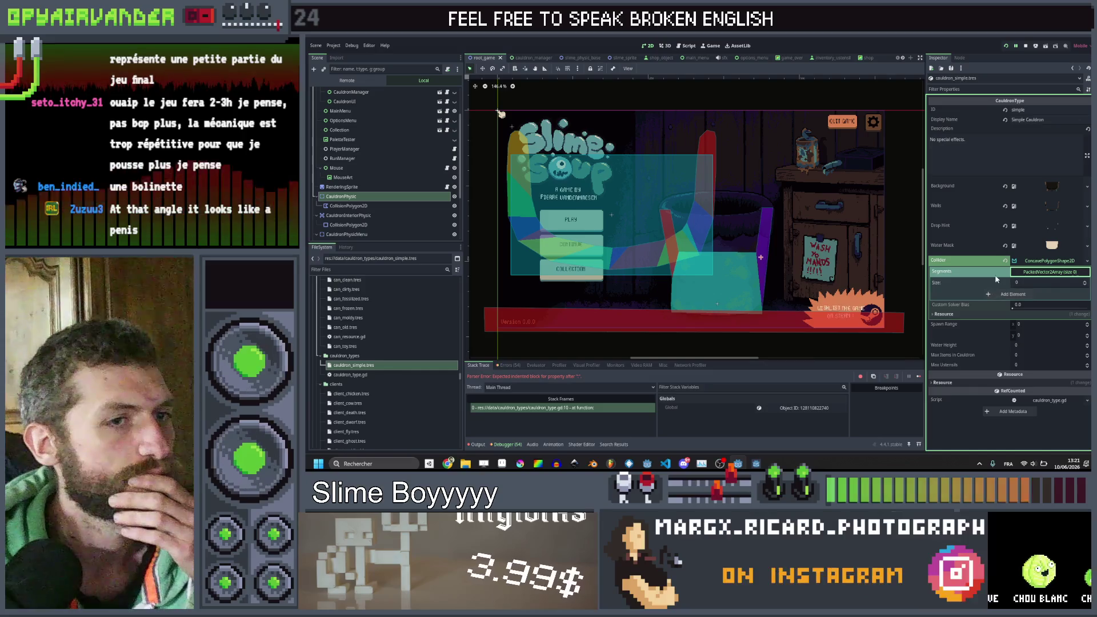
right_click(1000, 279)
click(1008, 289)
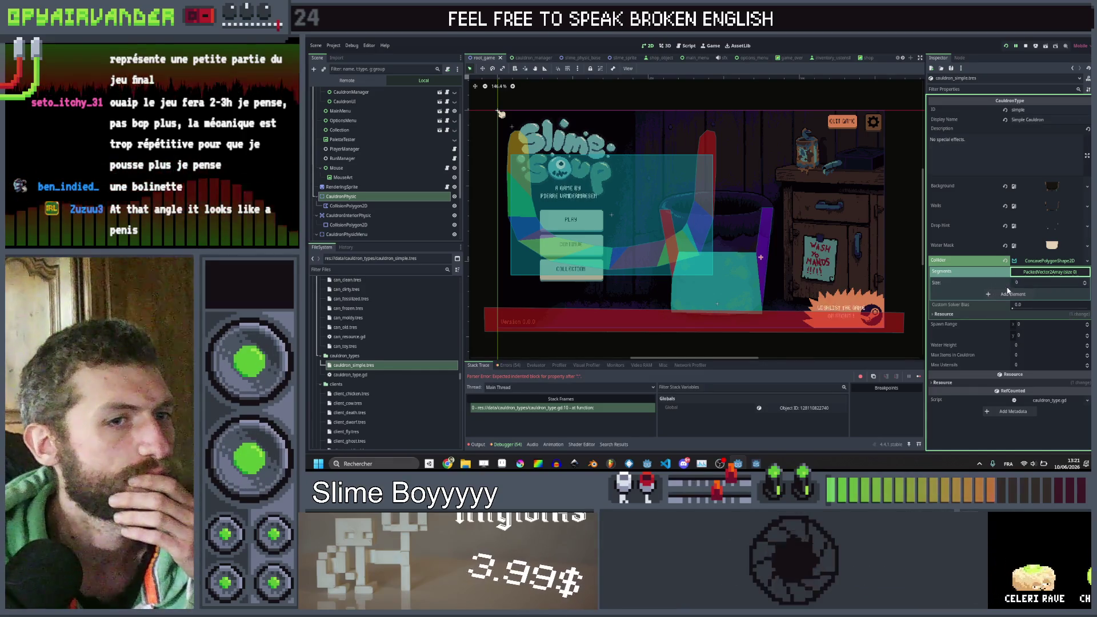
Copy the CollisionPolygon2D's Polygon value again and bring up cauldron_simple.tres's Segments options
click(377, 207)
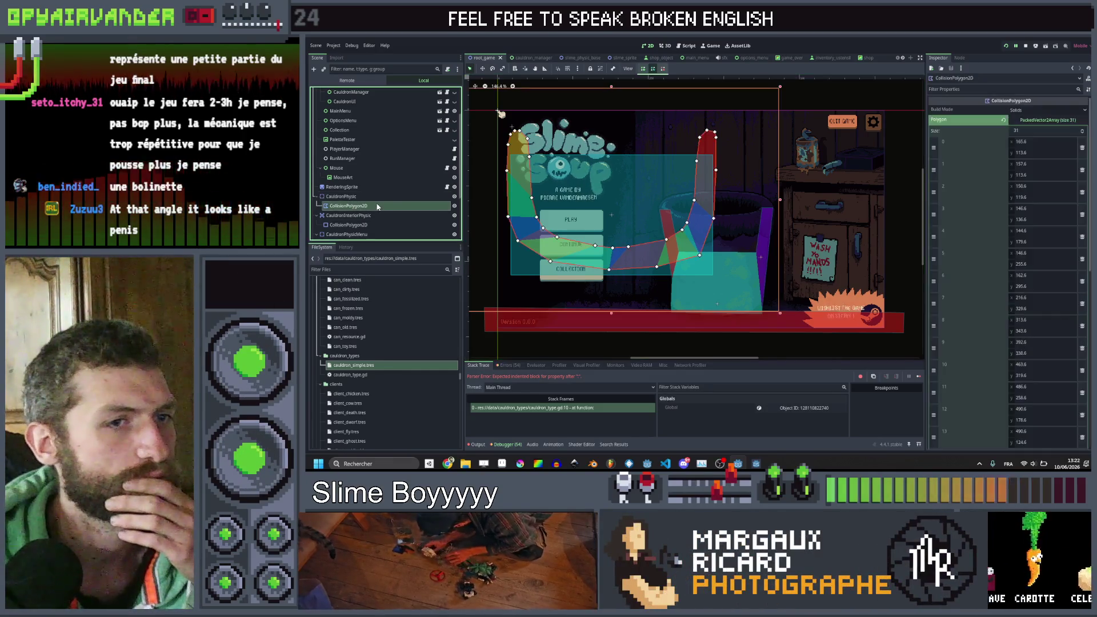
right_click(996, 126)
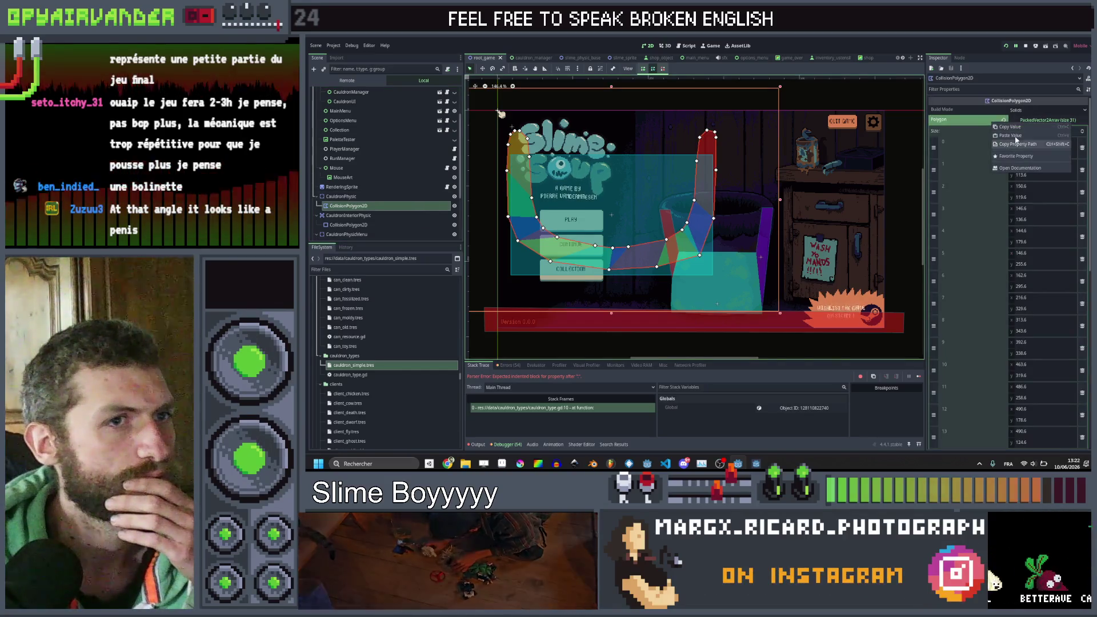
click(1010, 126)
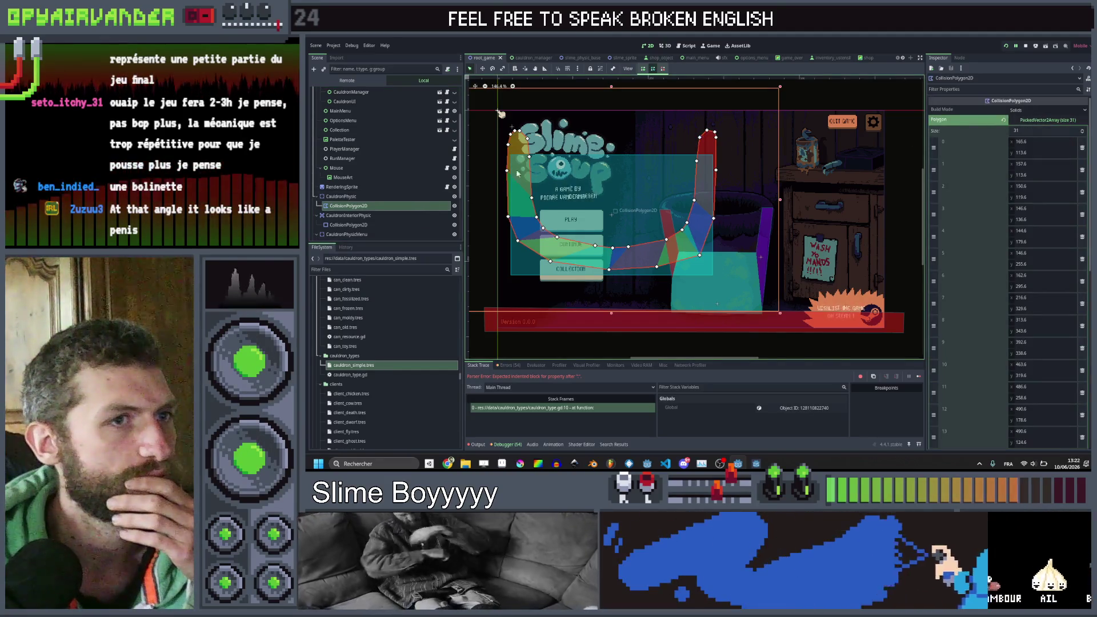
click(354, 365)
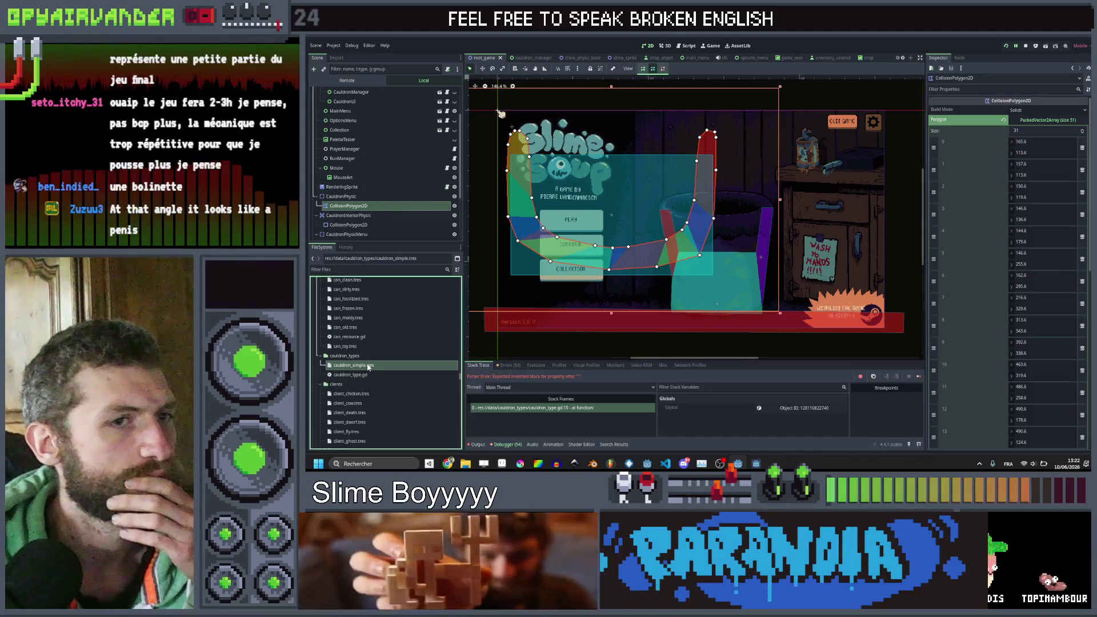
right_click(987, 273)
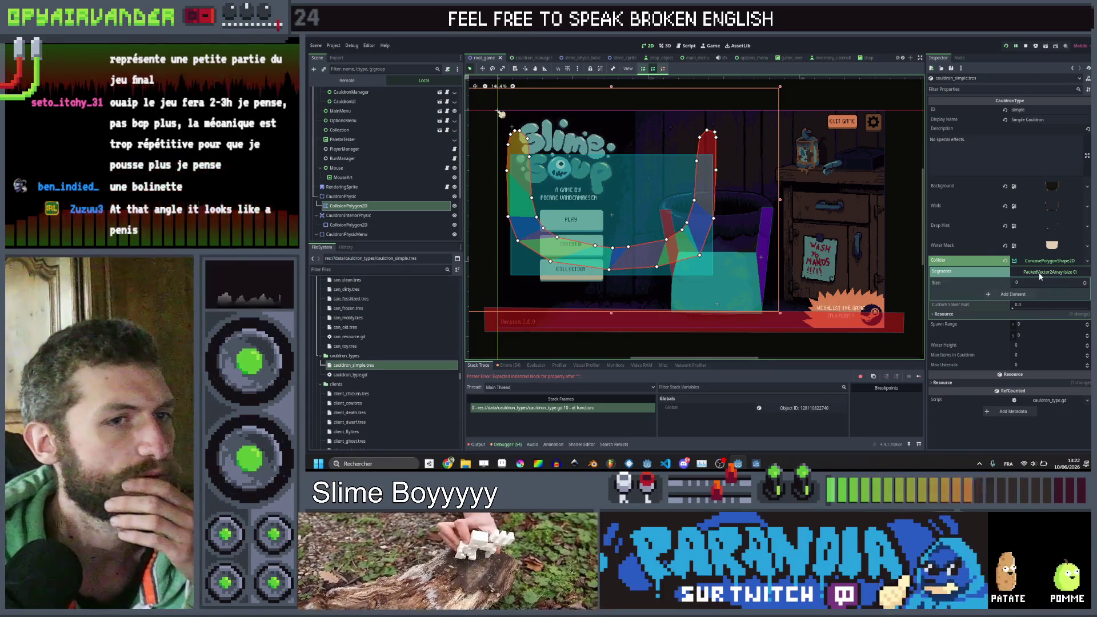
Retry copying the 31-point polygon into Segments, then open the cauldron_type.gd script
double_click(355, 205)
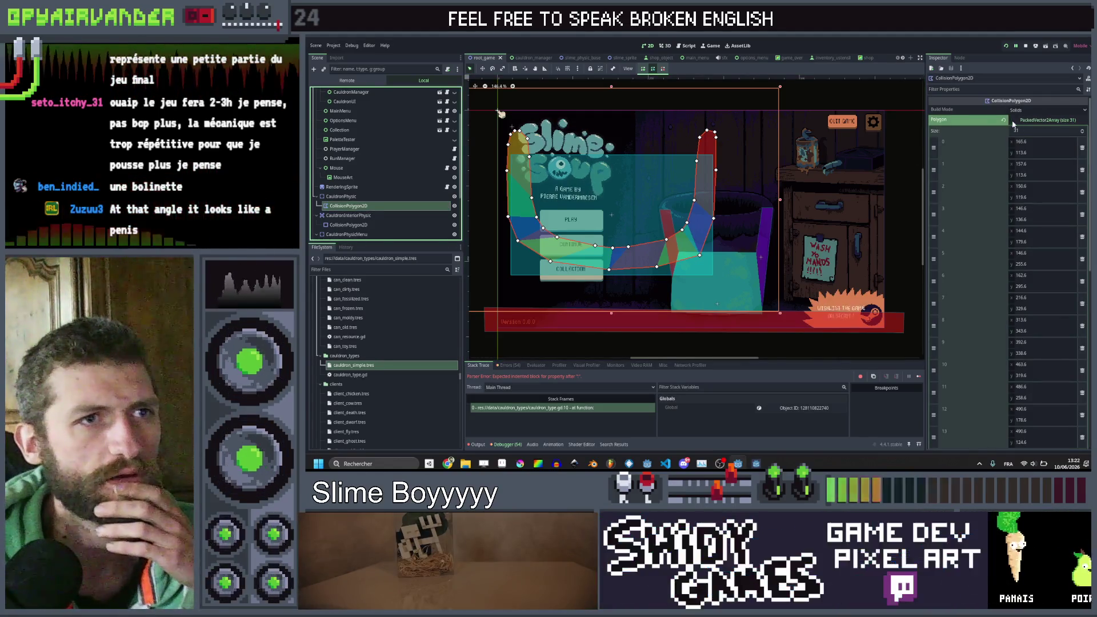
right_click(994, 123)
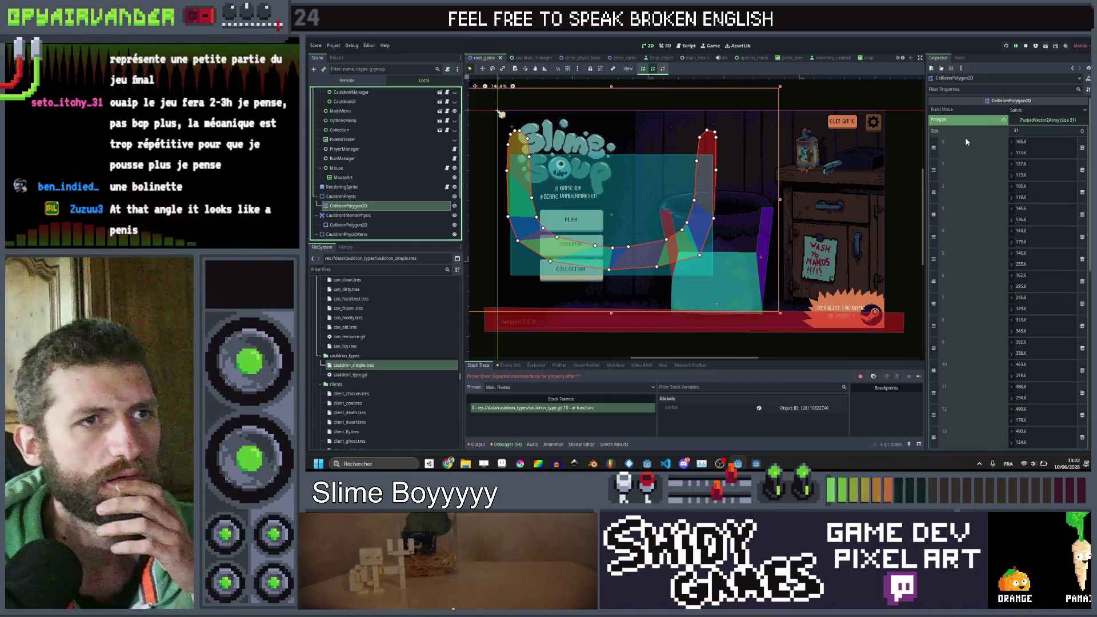
right_click(987, 139)
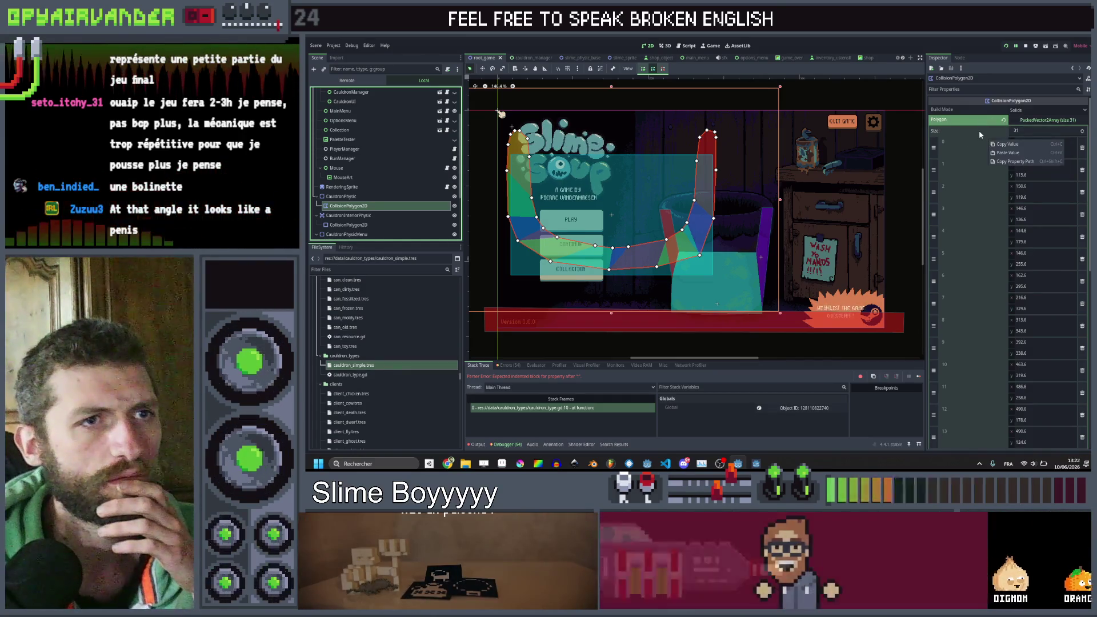
click(1033, 122)
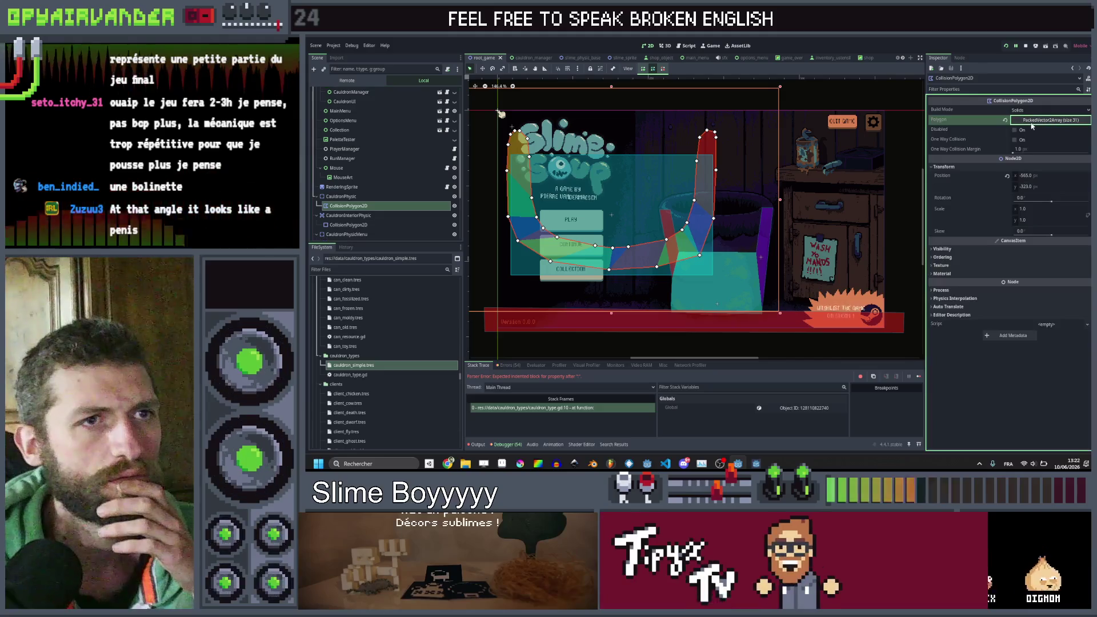
right_click(980, 122)
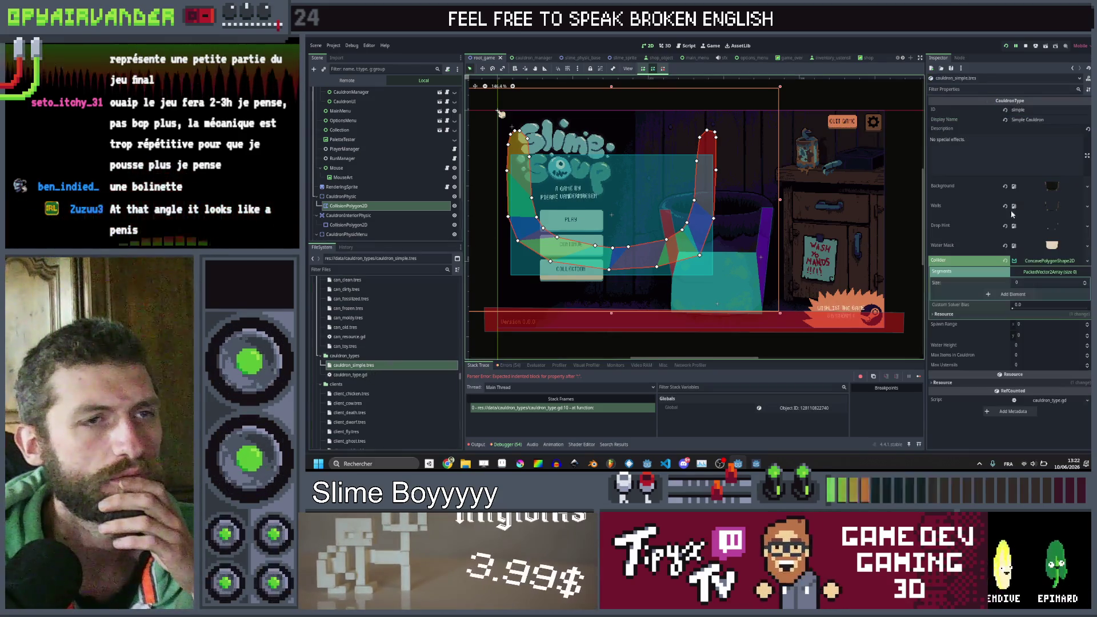
right_click(995, 265)
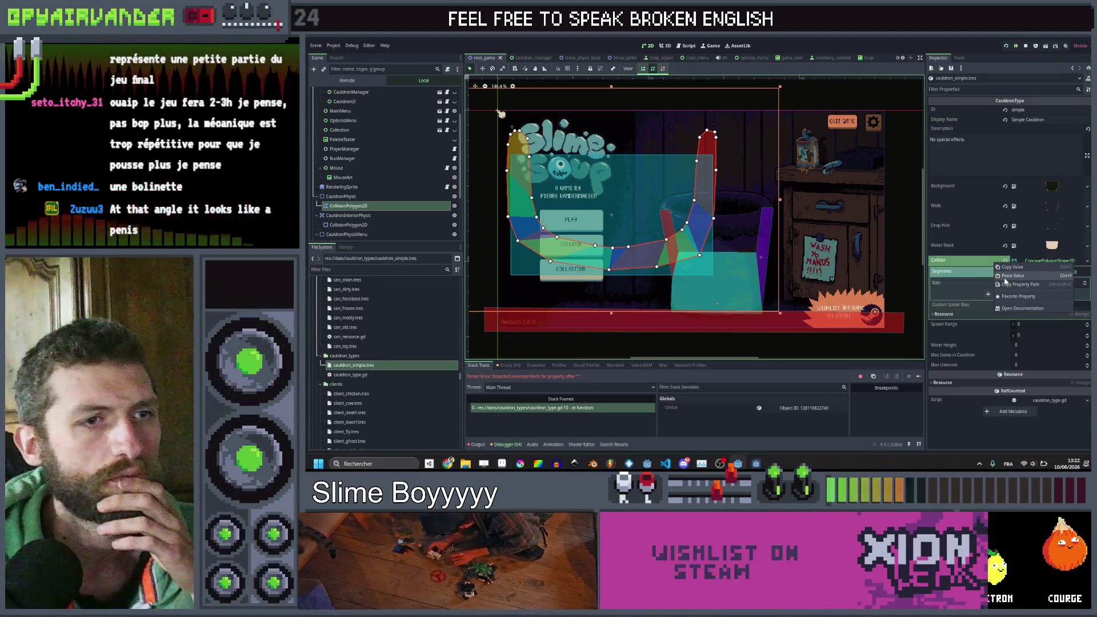
right_click(1024, 278)
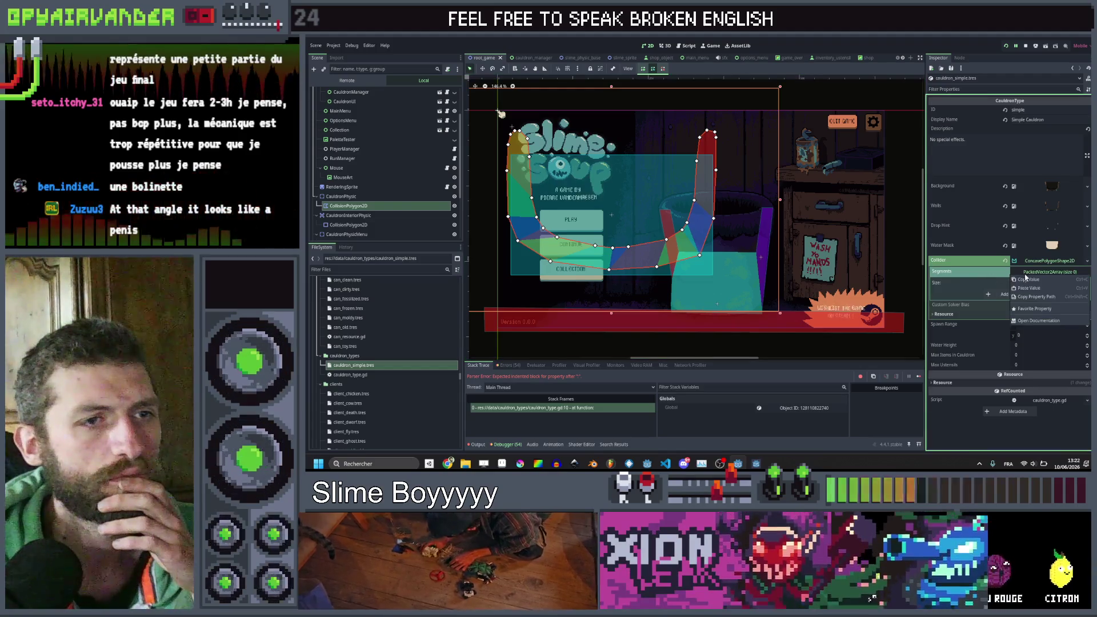
click(1026, 290)
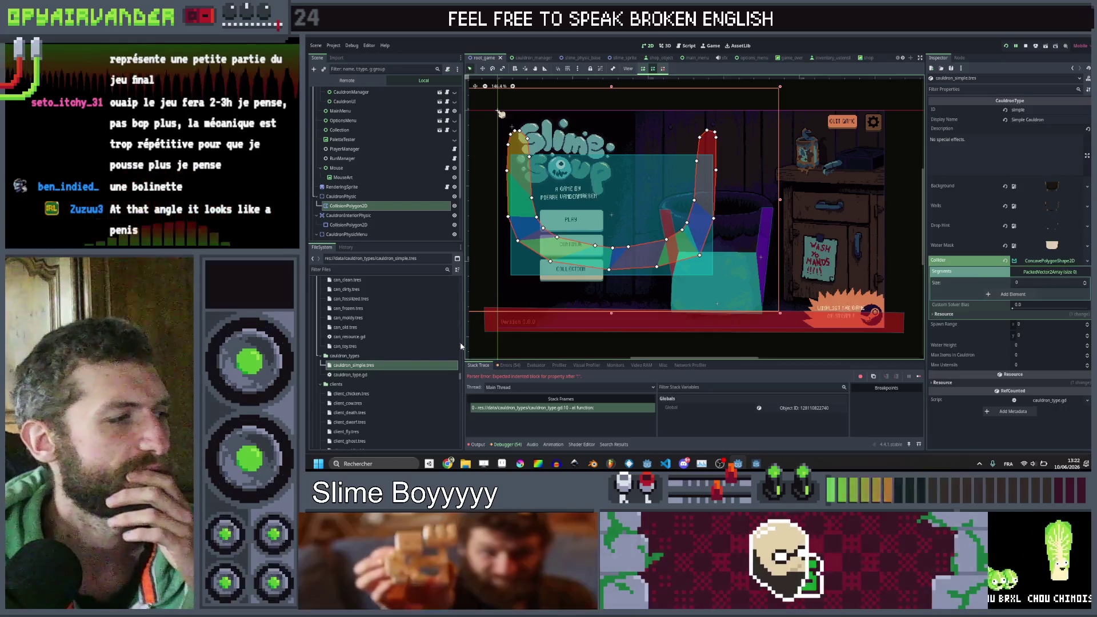
double_click(415, 375)
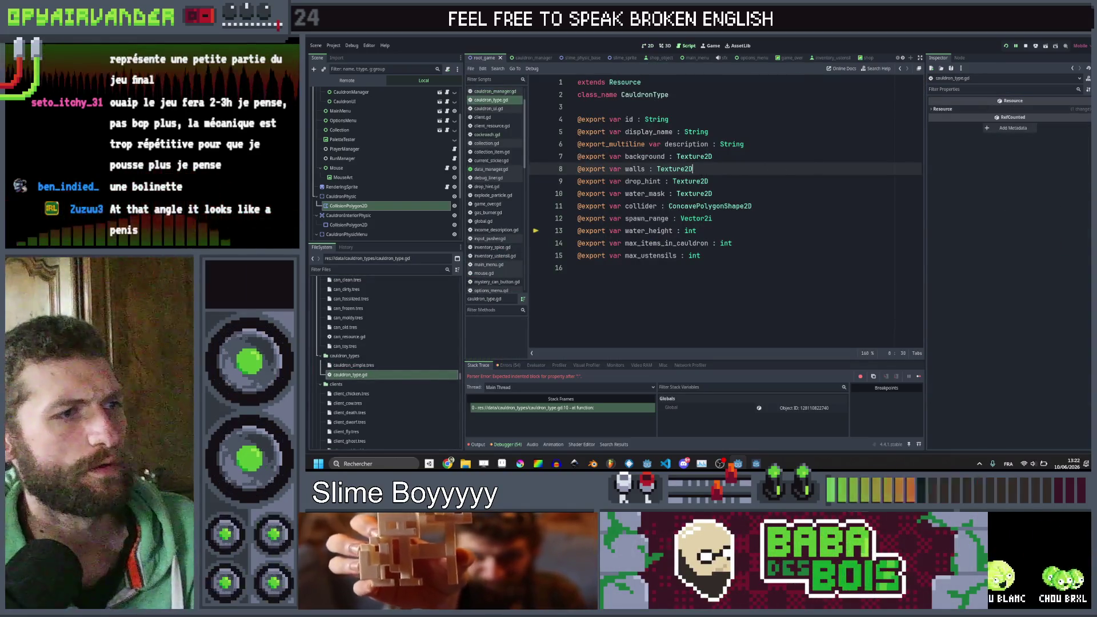
Change the collider type on line 11 of cauldron_type.gd to PackedVector2Array
click(711, 206)
text(Packe)
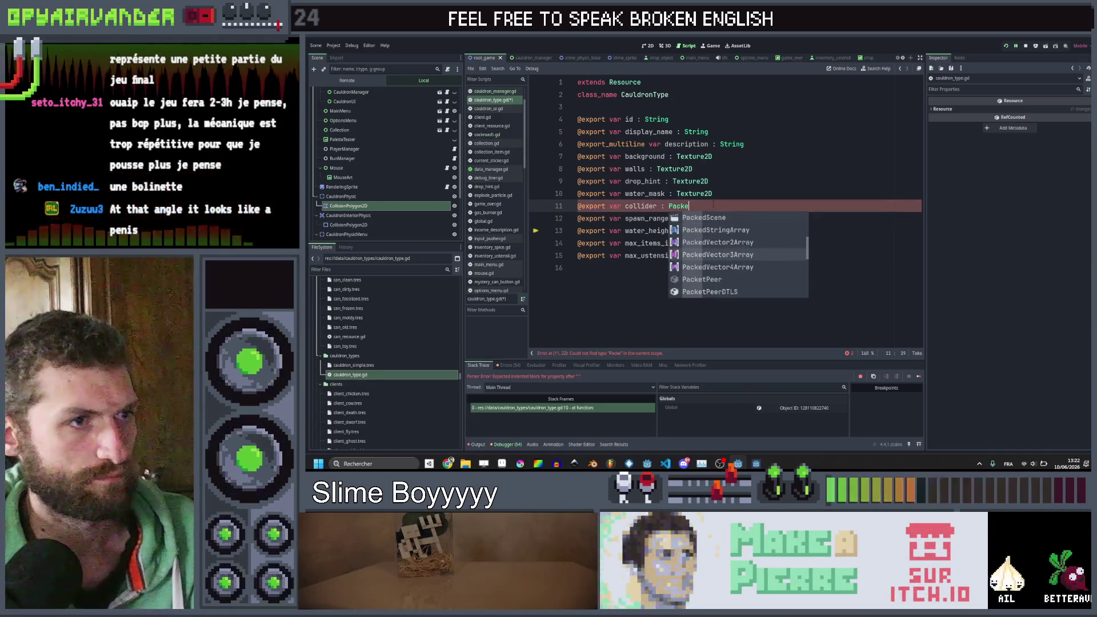
key(Return)
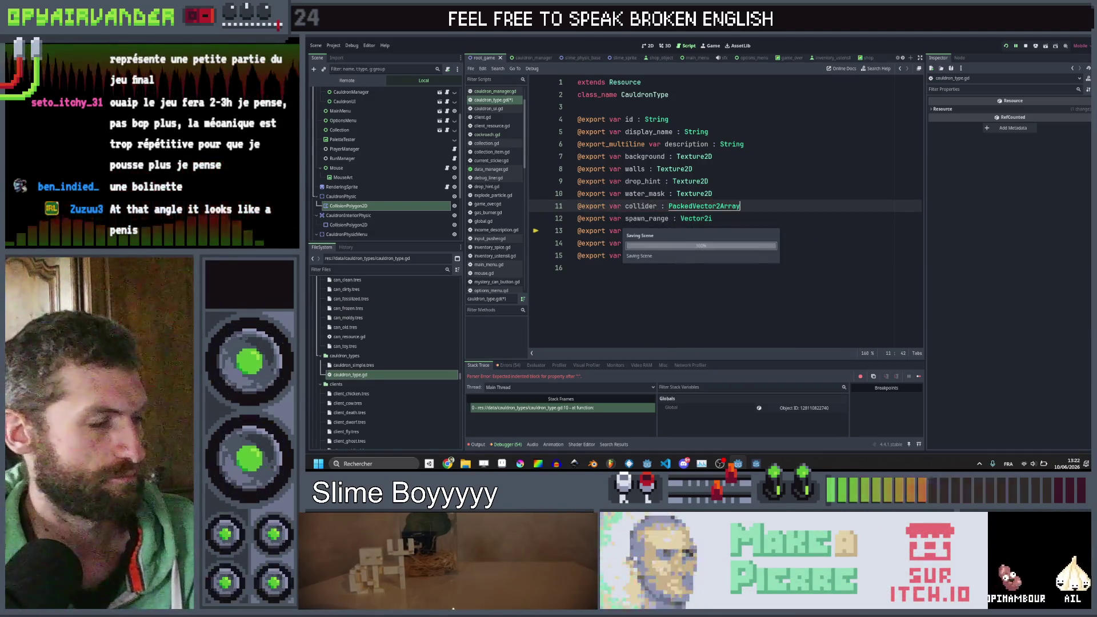
Paste the 31 polygon points into cauldron_simple.tres's Collider
click(361, 366)
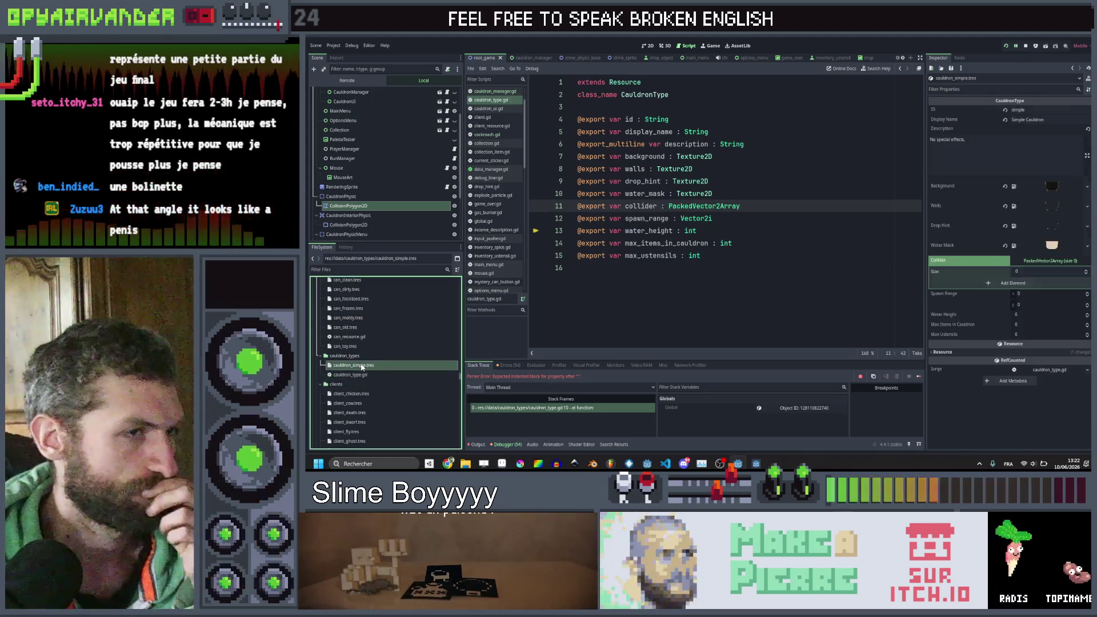
right_click(1005, 261)
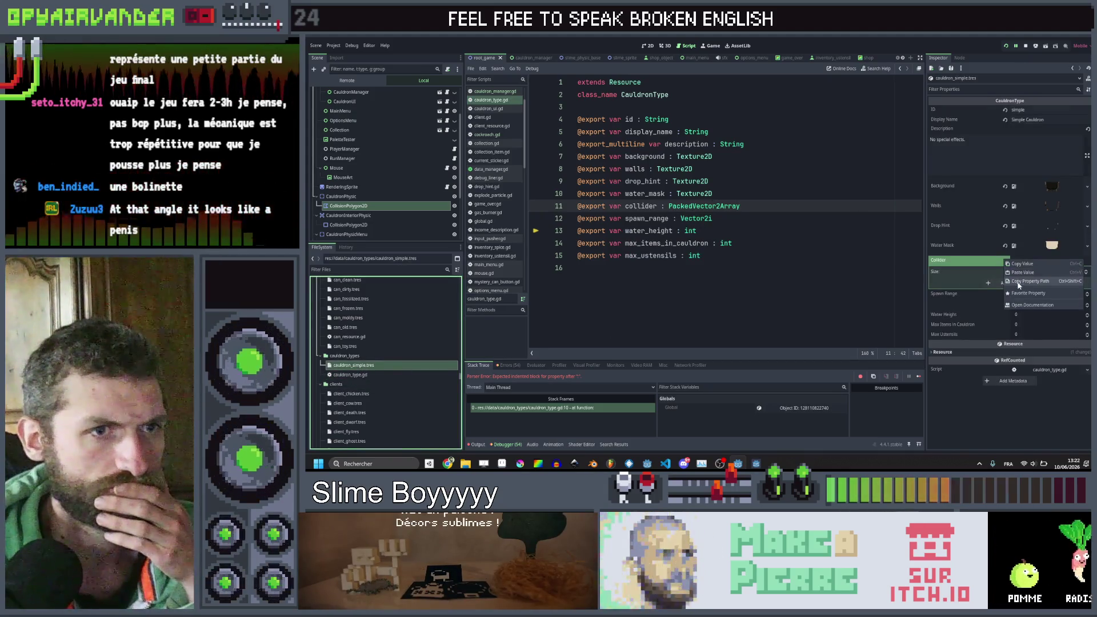
click(1023, 273)
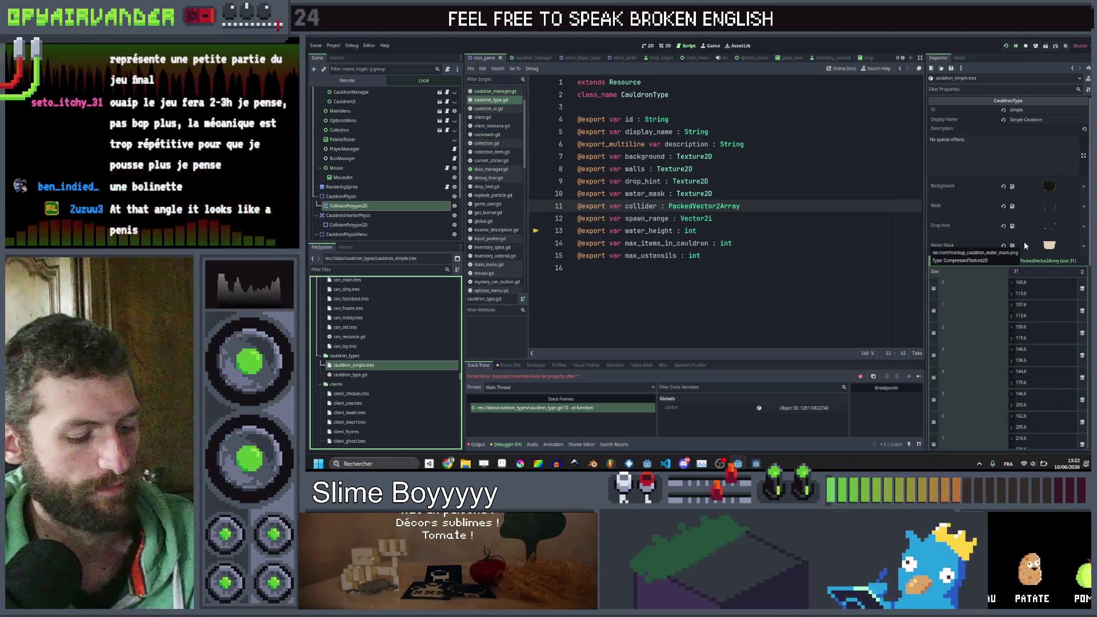
Save the changes, check the scene's collision nodes, and reopen cauldron_simple.tres
key(ctrl+s)
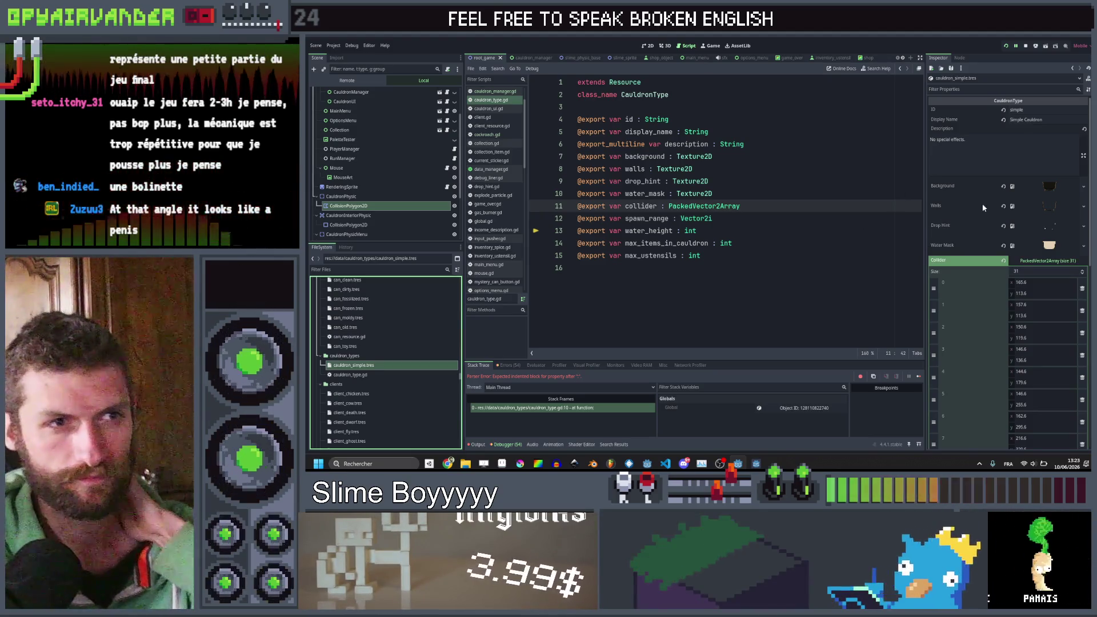
scroll(983, 204, down, 5)
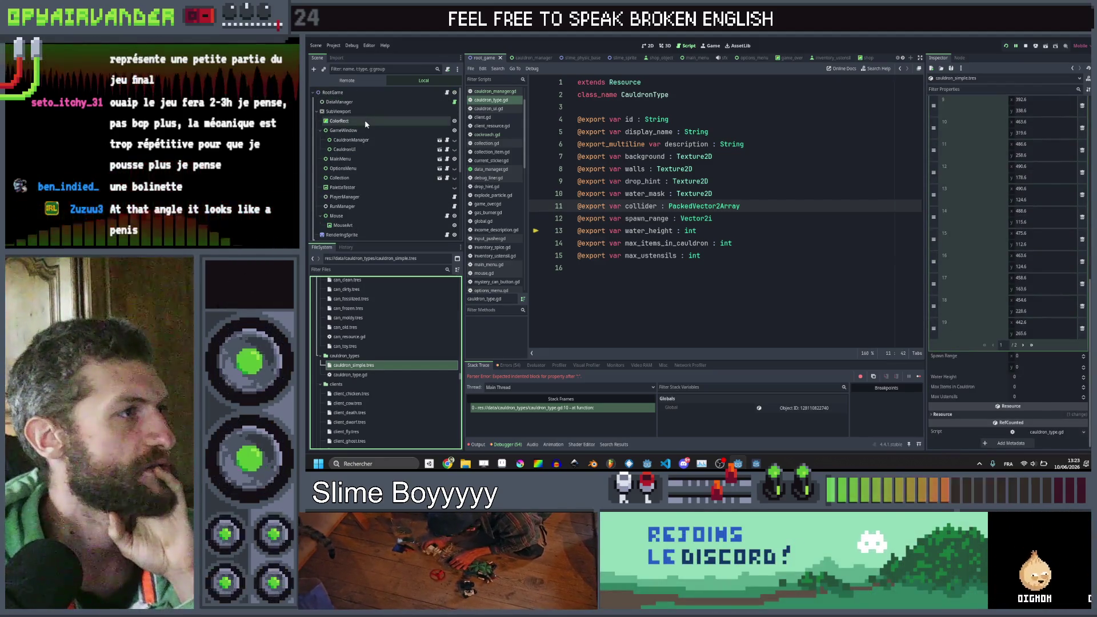
click(359, 141)
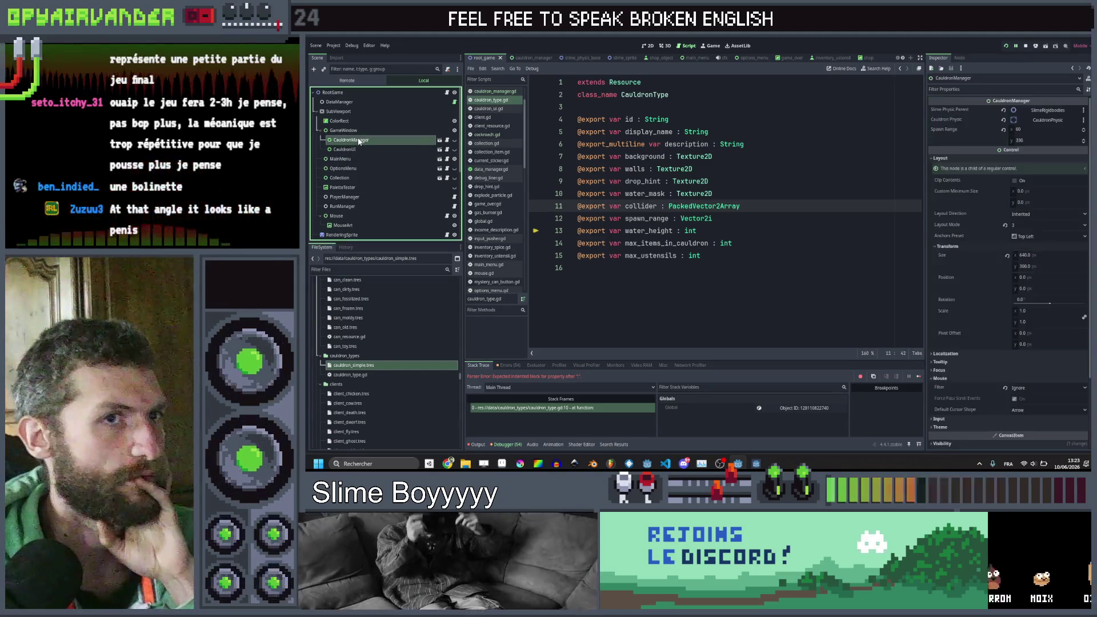
scroll(359, 172, down, 5)
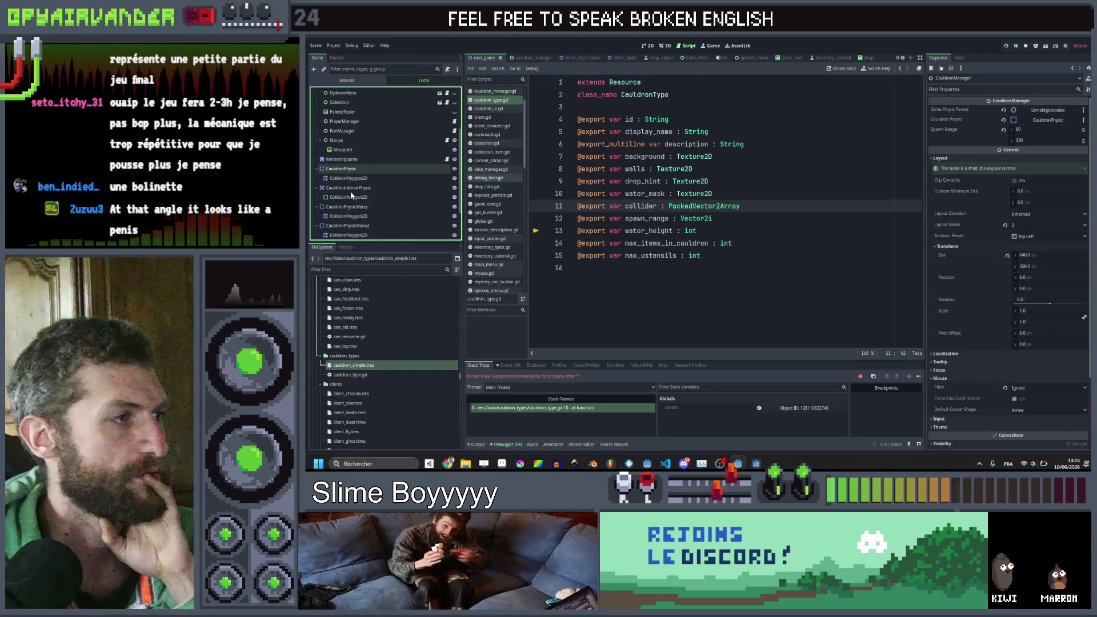
click(349, 149)
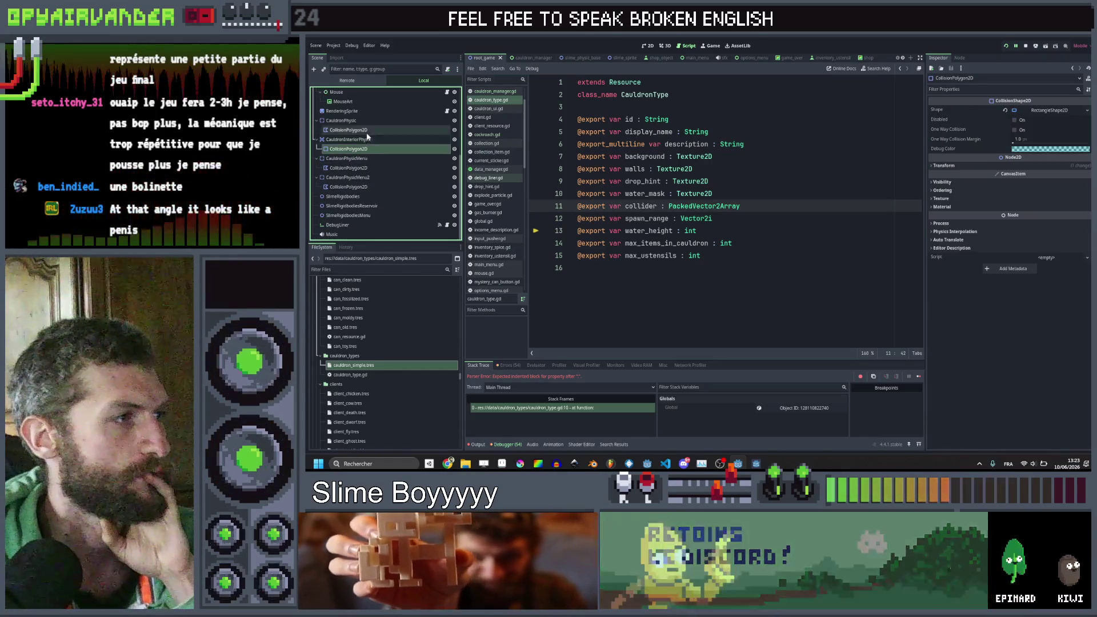
double_click(354, 365)
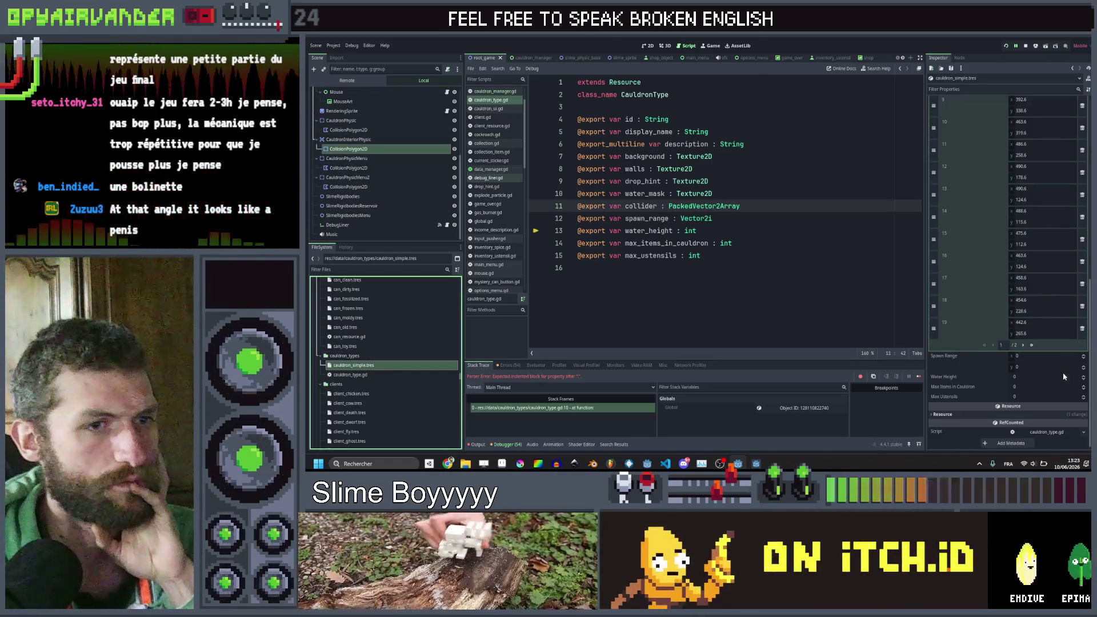
Set the Spawn Range x and y to 60 and 330
click(1048, 357)
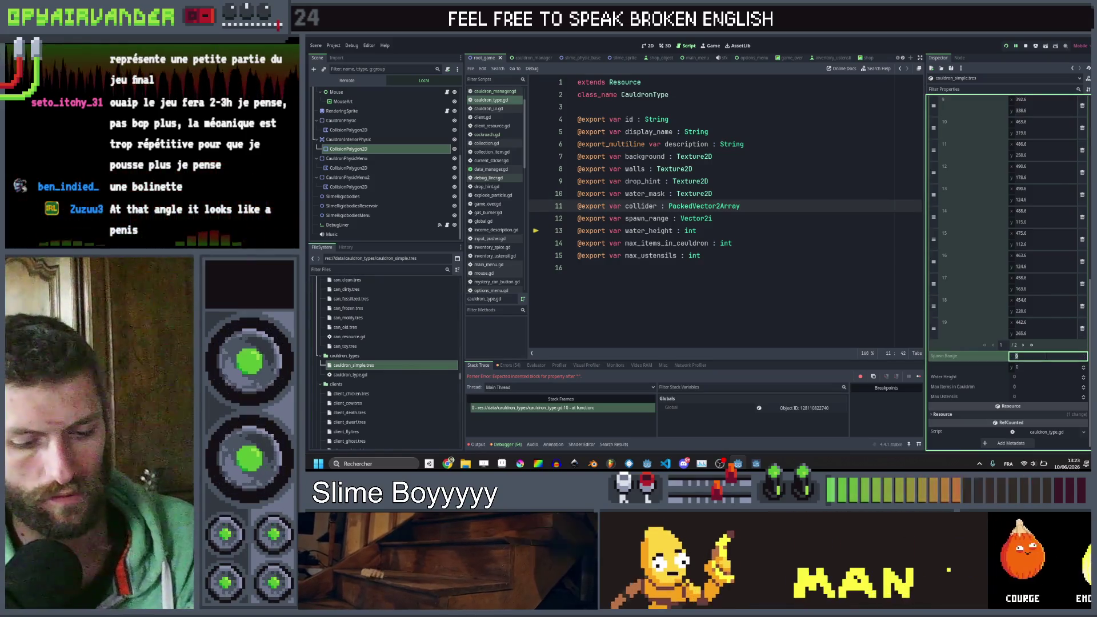
click(1047, 368)
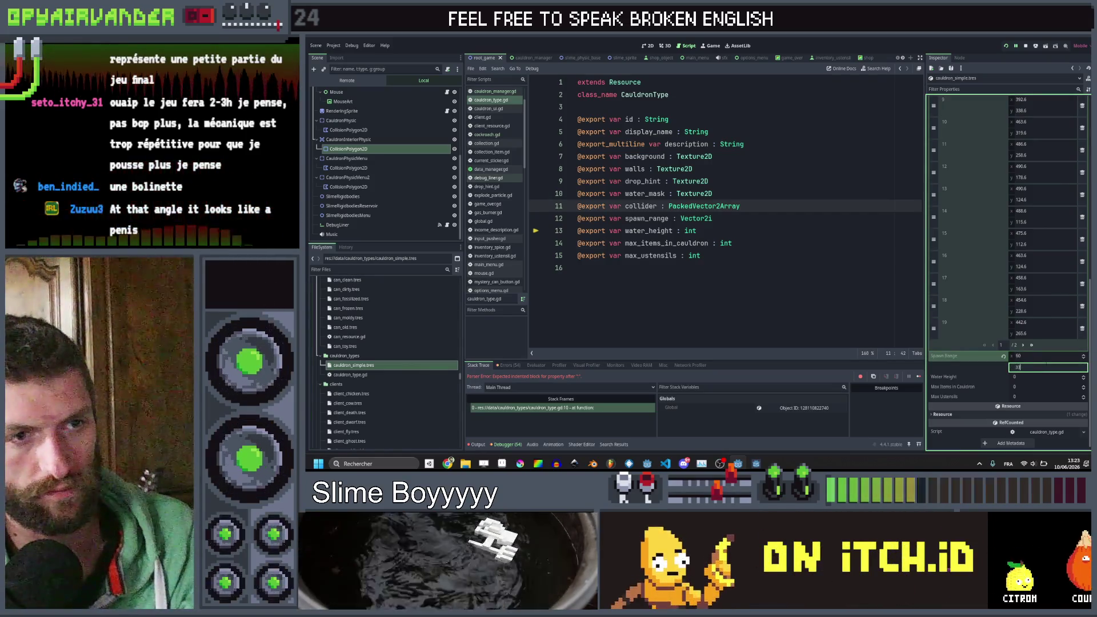
text(0)
key(Tab)
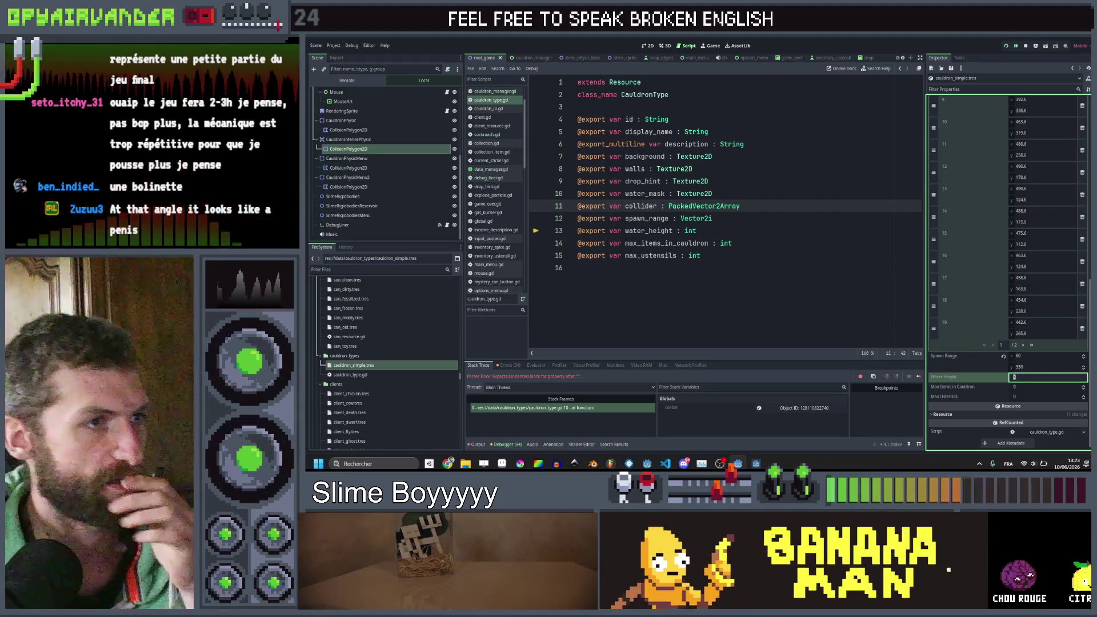
click(791, 175)
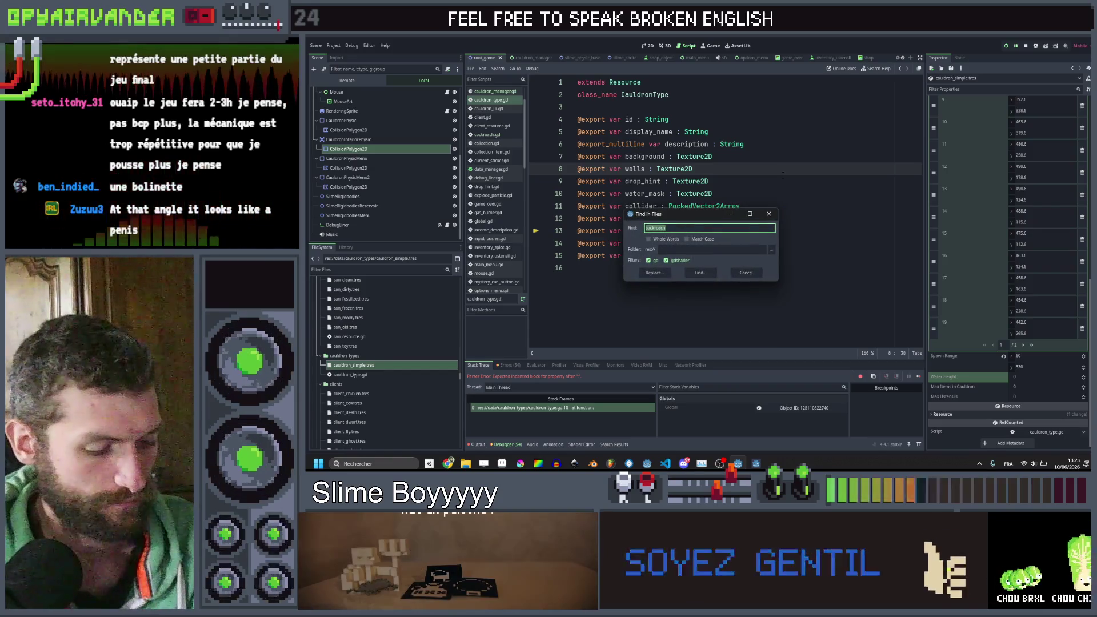
Search the project for apply_force and inspect the water-level line in slime.gd
text(pl)
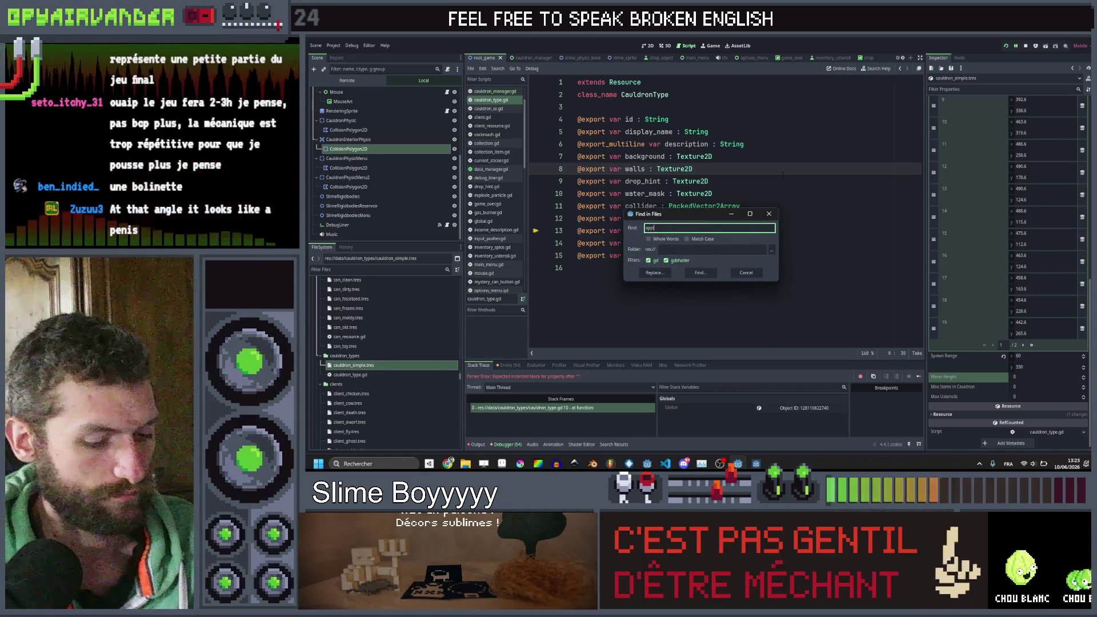
text(y_force)
key(Return)
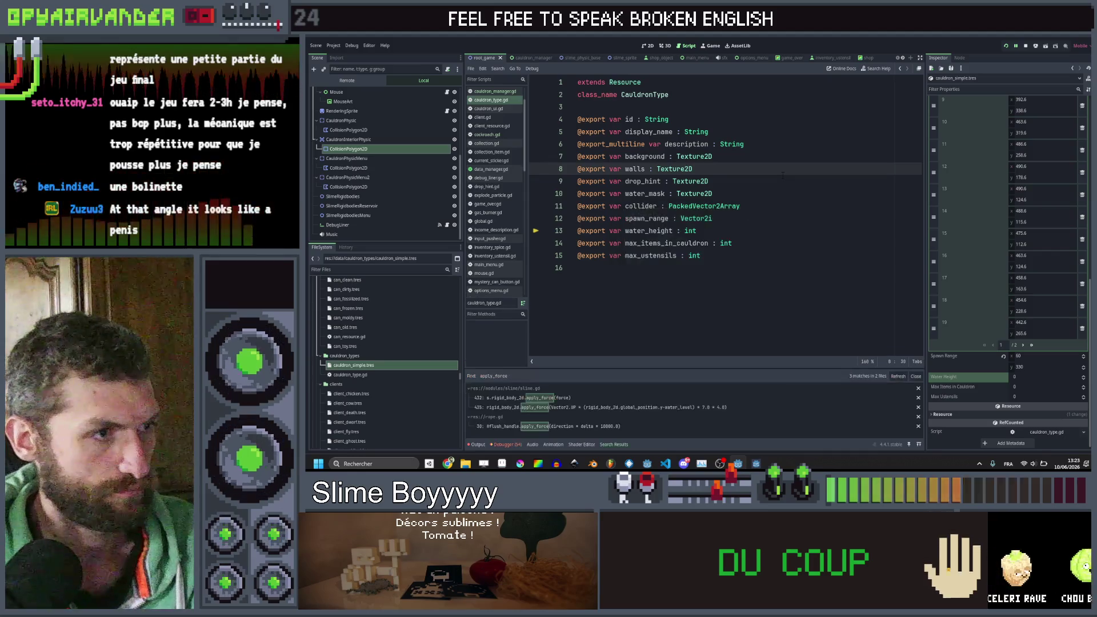
click(543, 407)
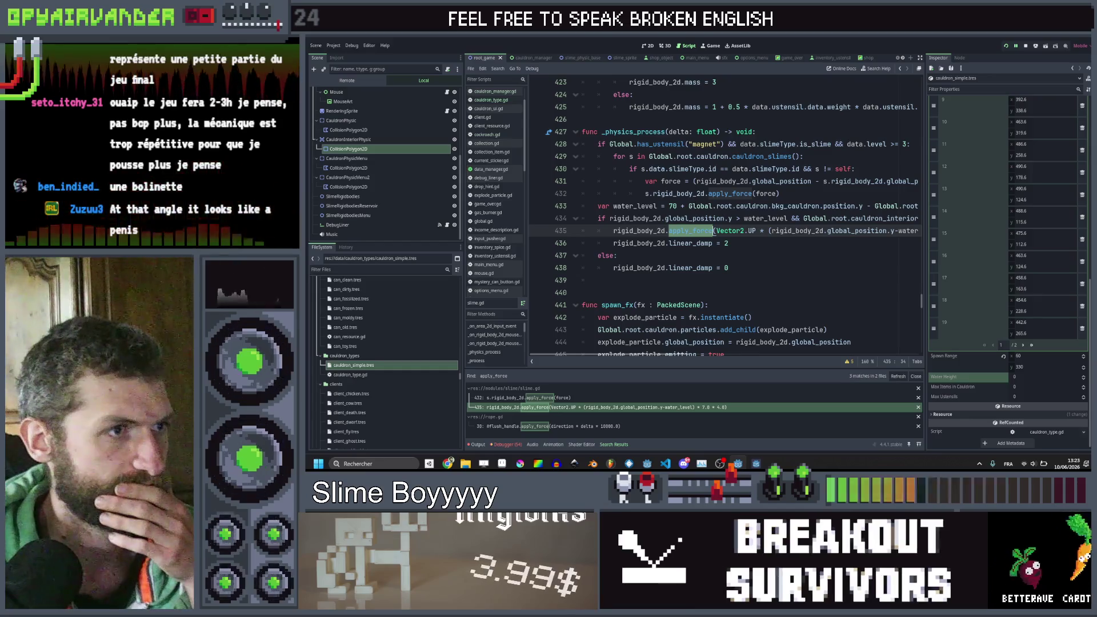
scroll(726, 218, right, 2)
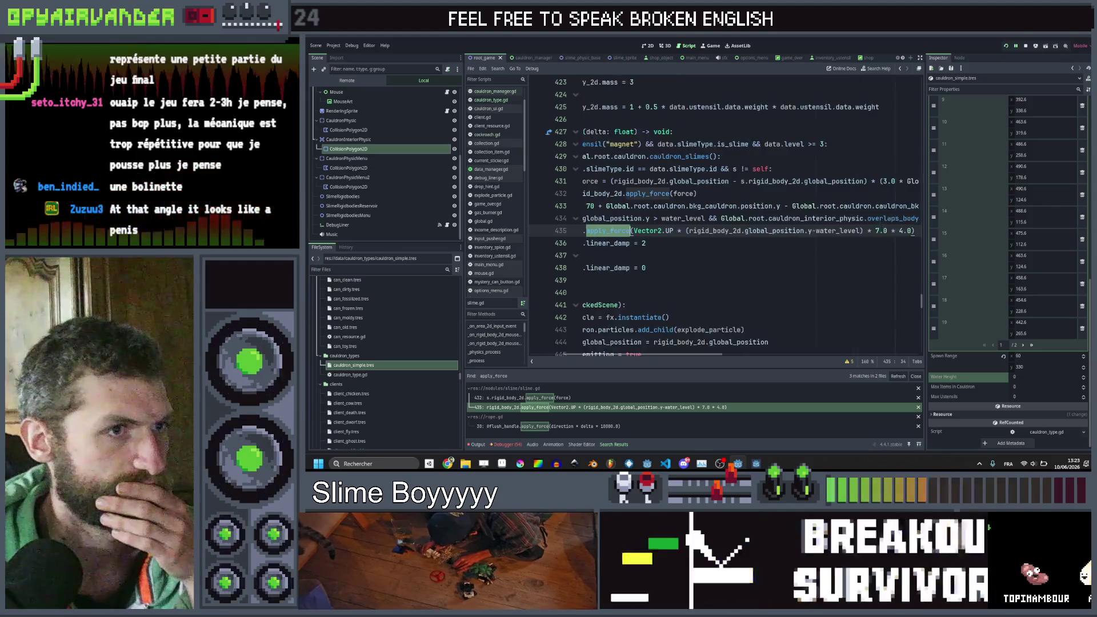
scroll(748, 228, left, 2)
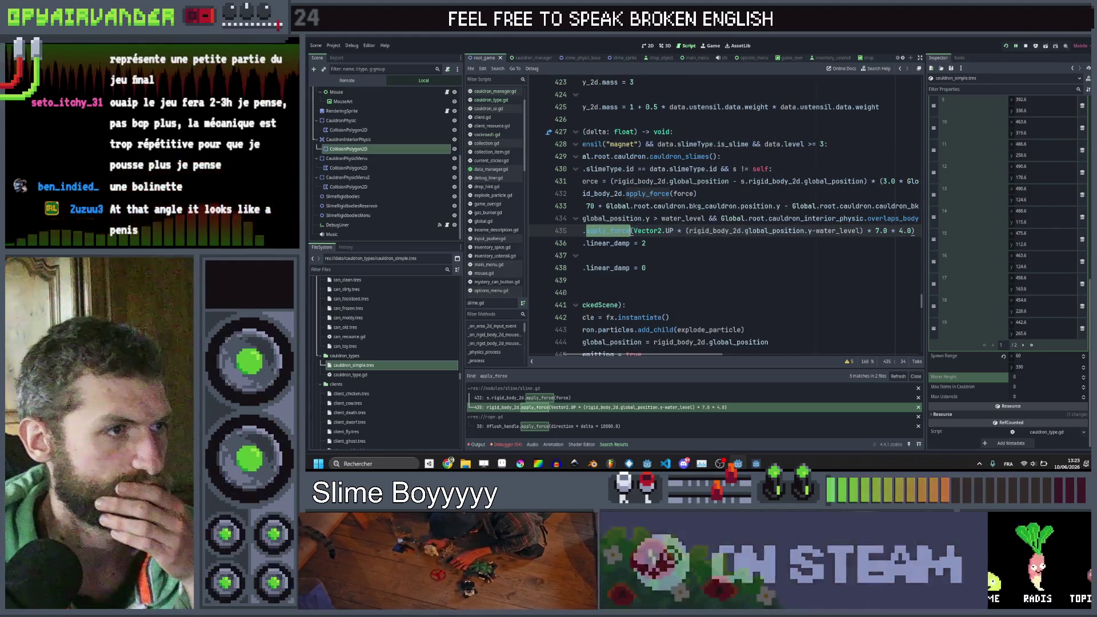
Set Water Height 70, Max Items in Cauldron 40, Max Ustensils 5, and save
click(1040, 377)
text(70)
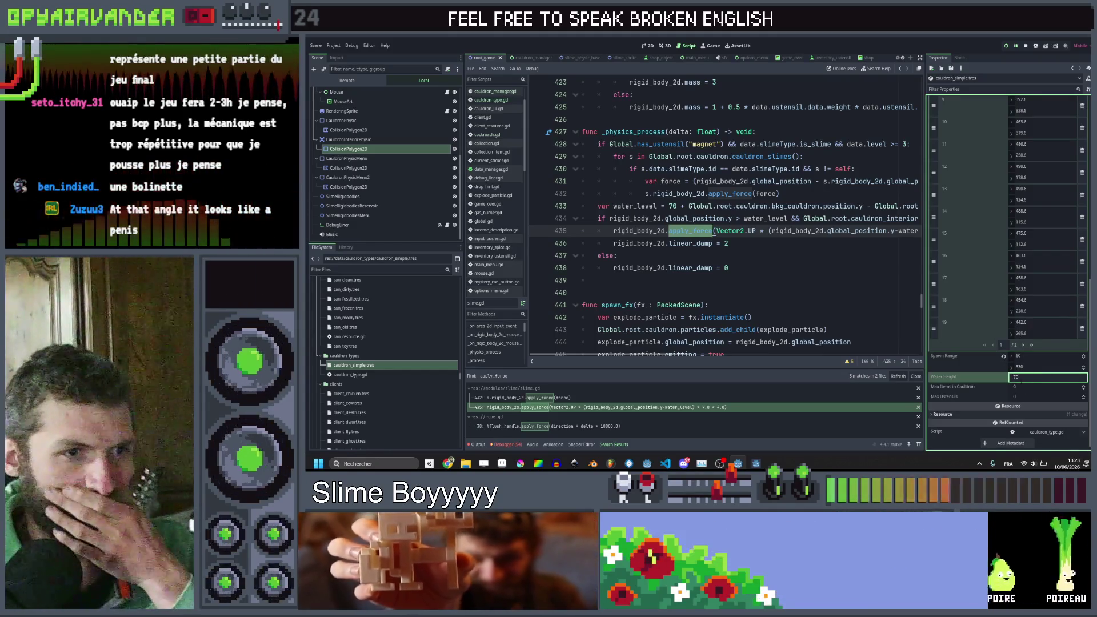
click(1027, 390)
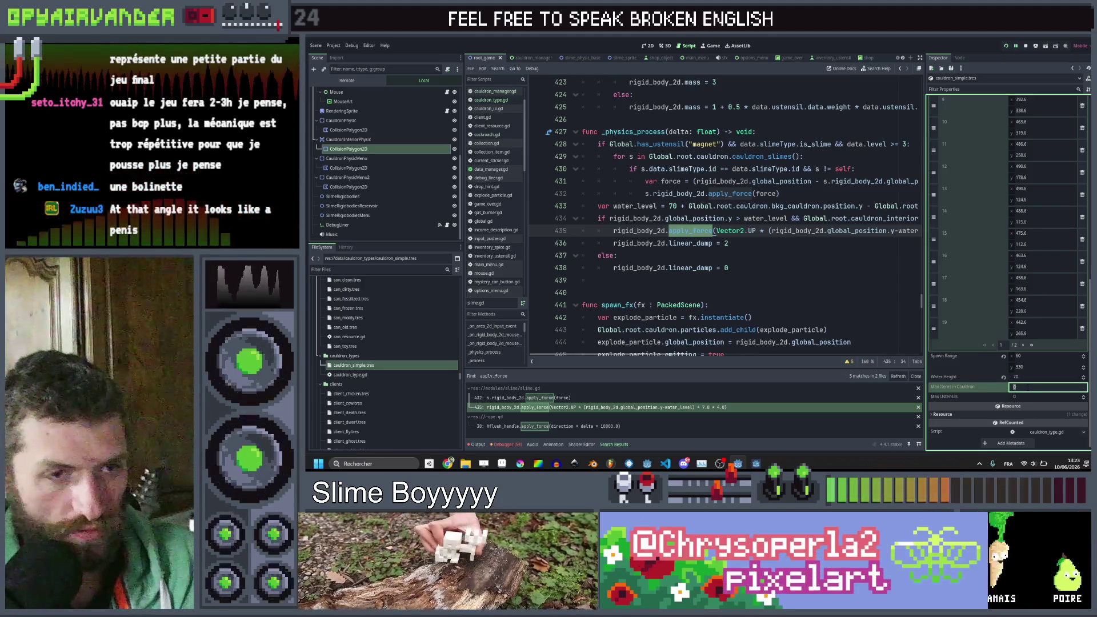
text(40)
click(1030, 394)
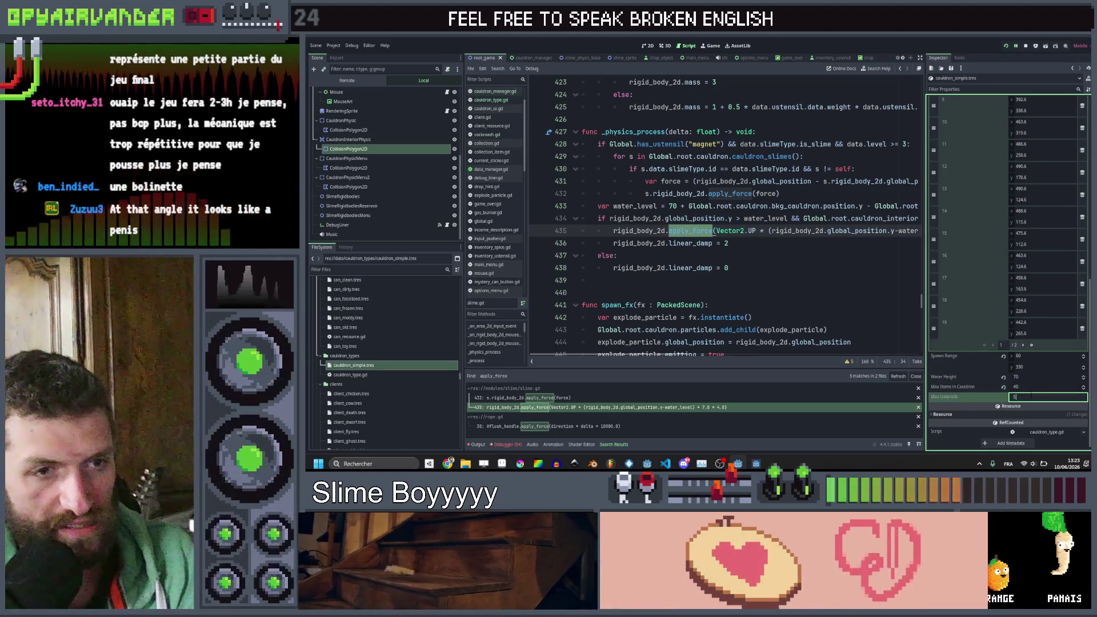
key(Return)
key(ctrl+s)
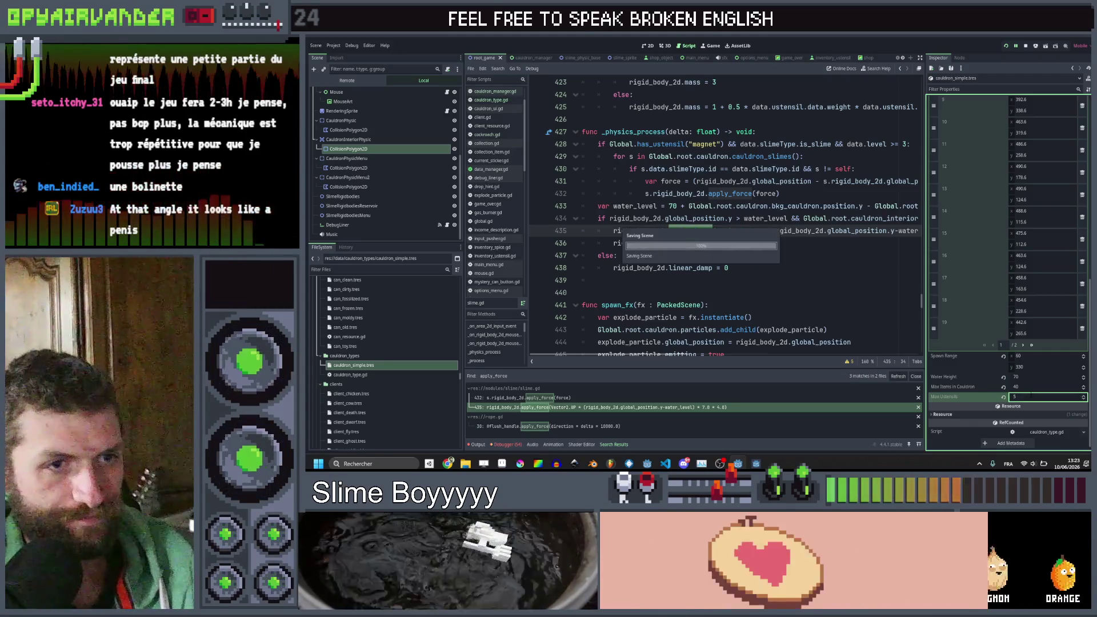
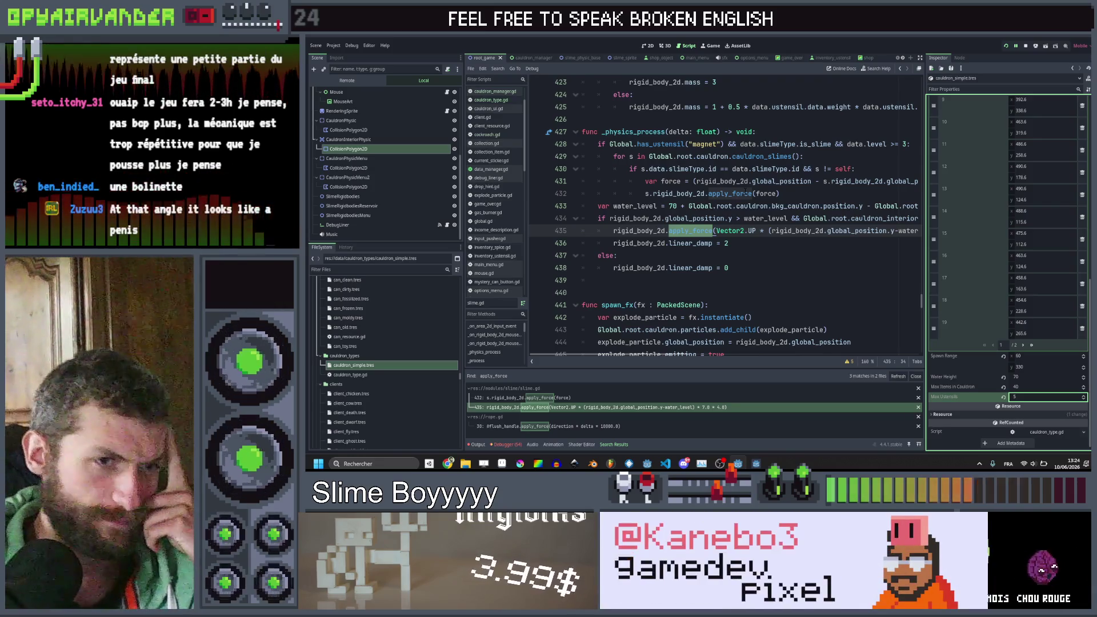
Switch to cauldron_manager.gd and show the cauldron_manager scene in the 2D editor
click(769, 259)
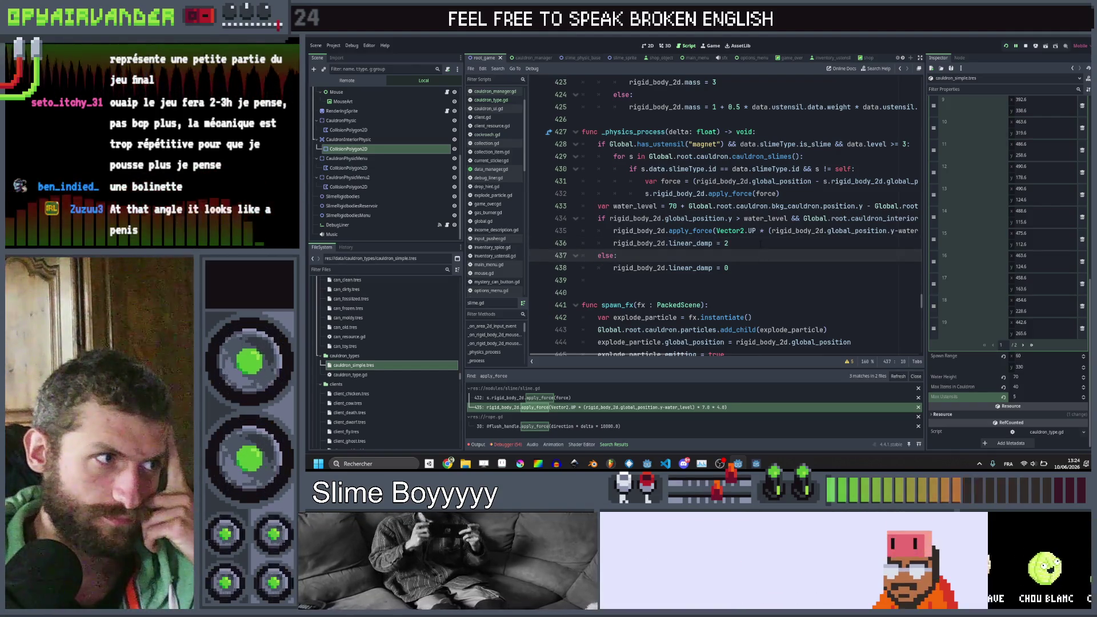
click(760, 242)
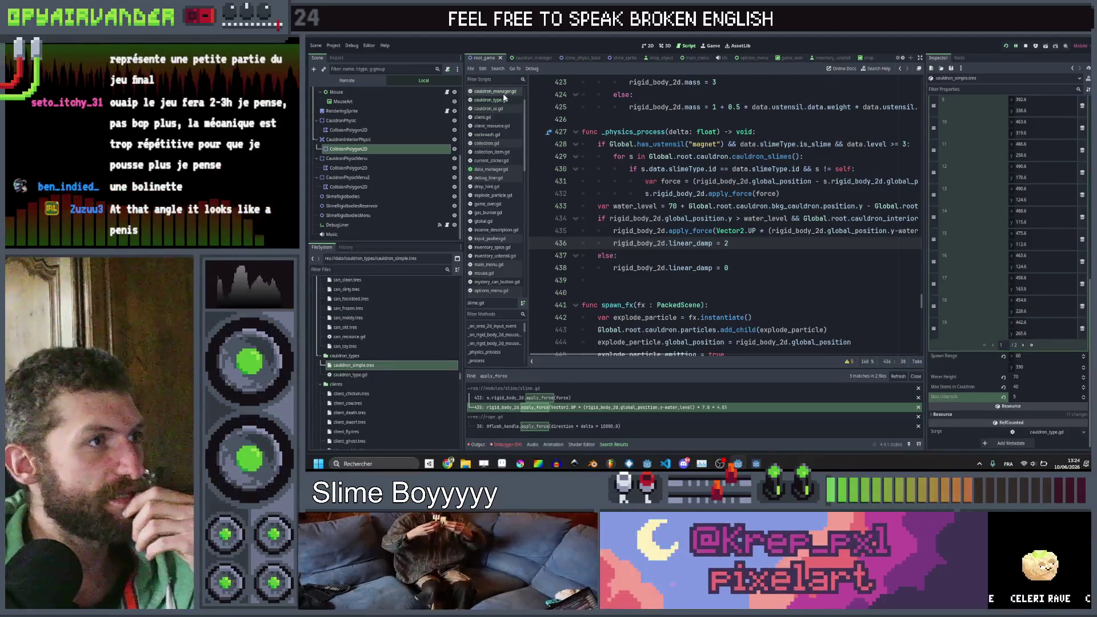
click(502, 92)
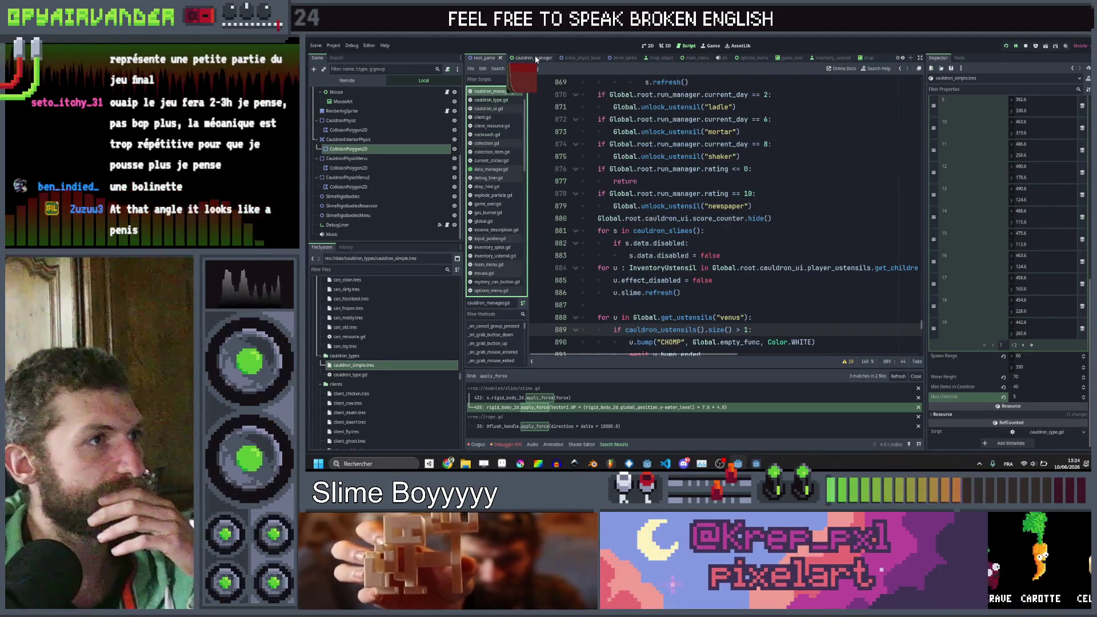
click(535, 57)
click(648, 46)
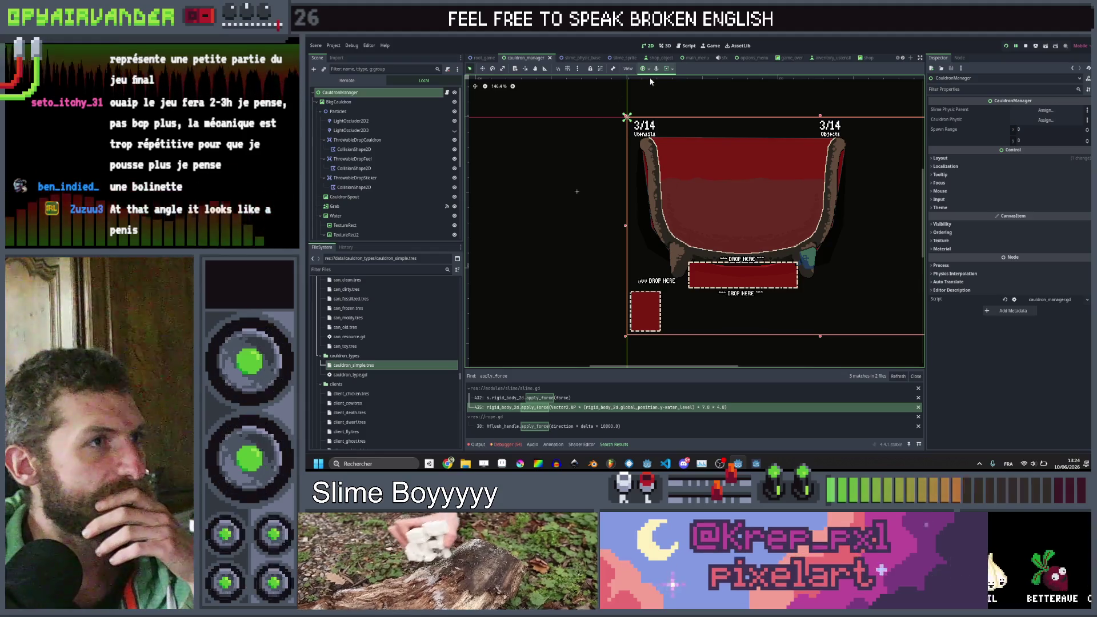
click(667, 69)
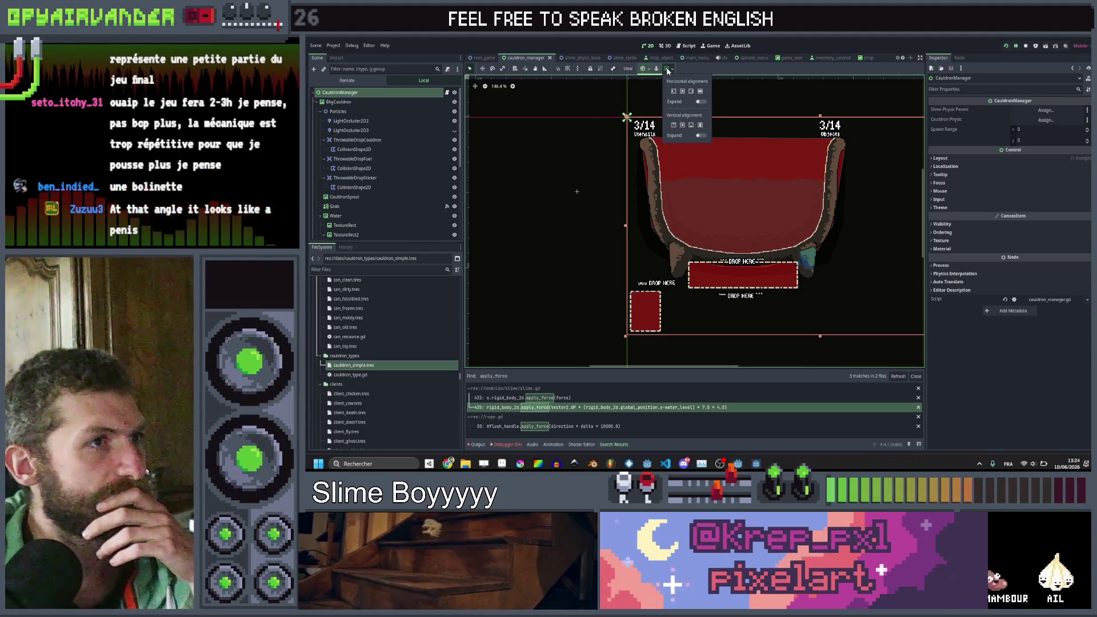
click(667, 68)
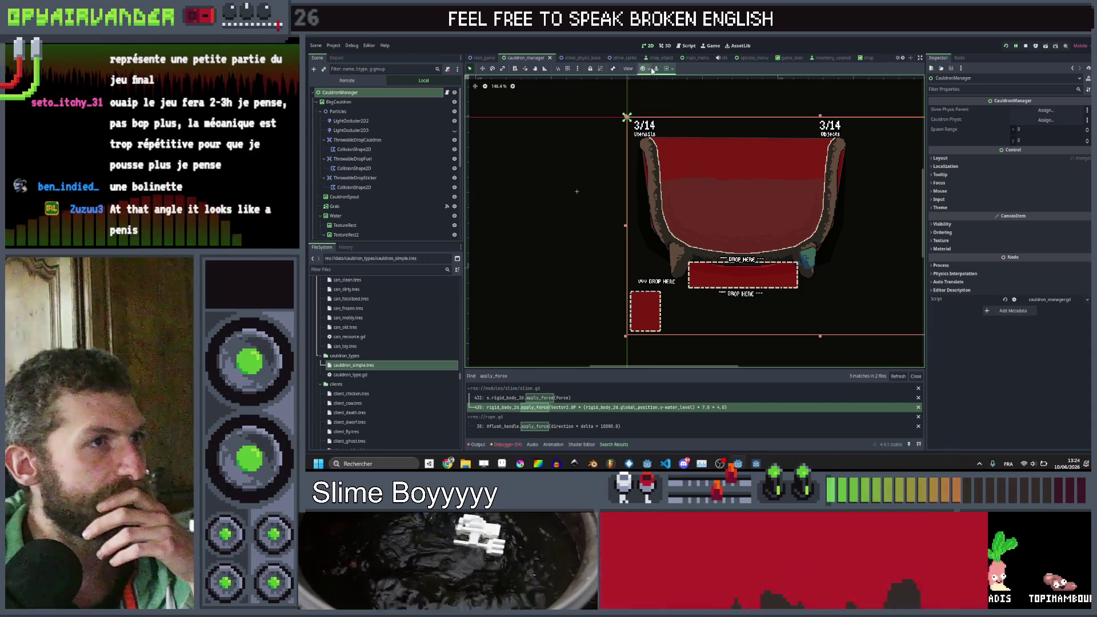
click(627, 69)
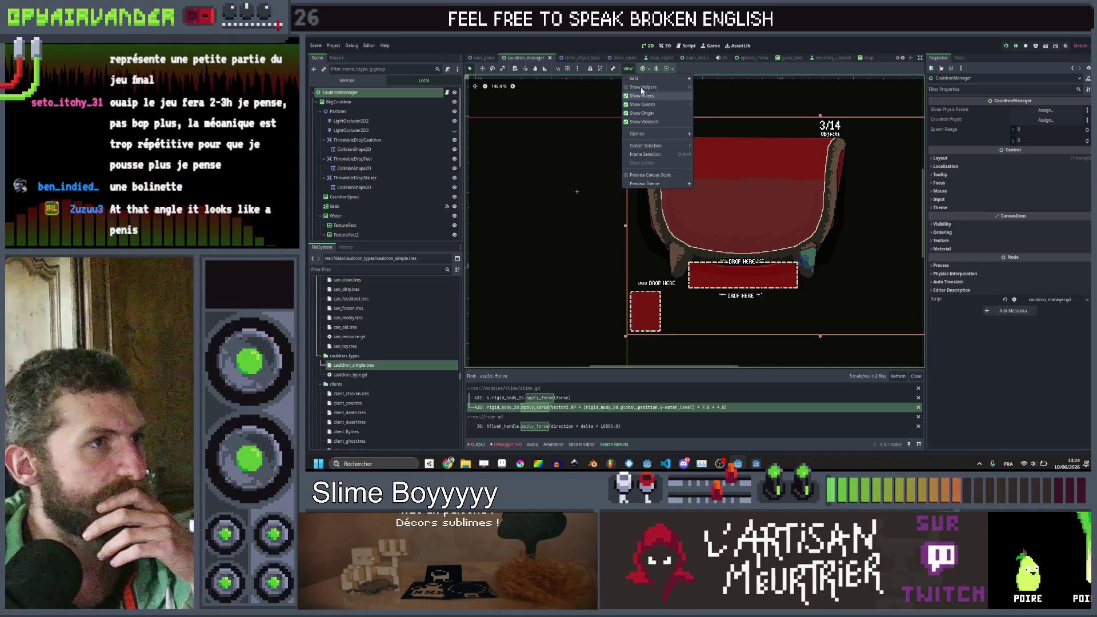
mouse_move(612, 71)
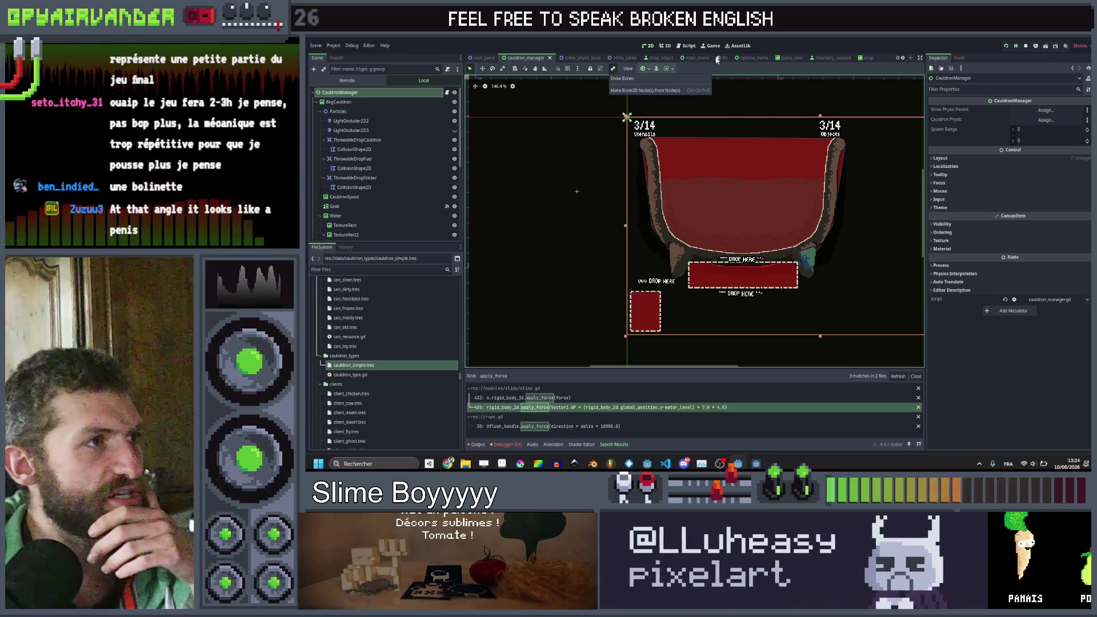
click(737, 71)
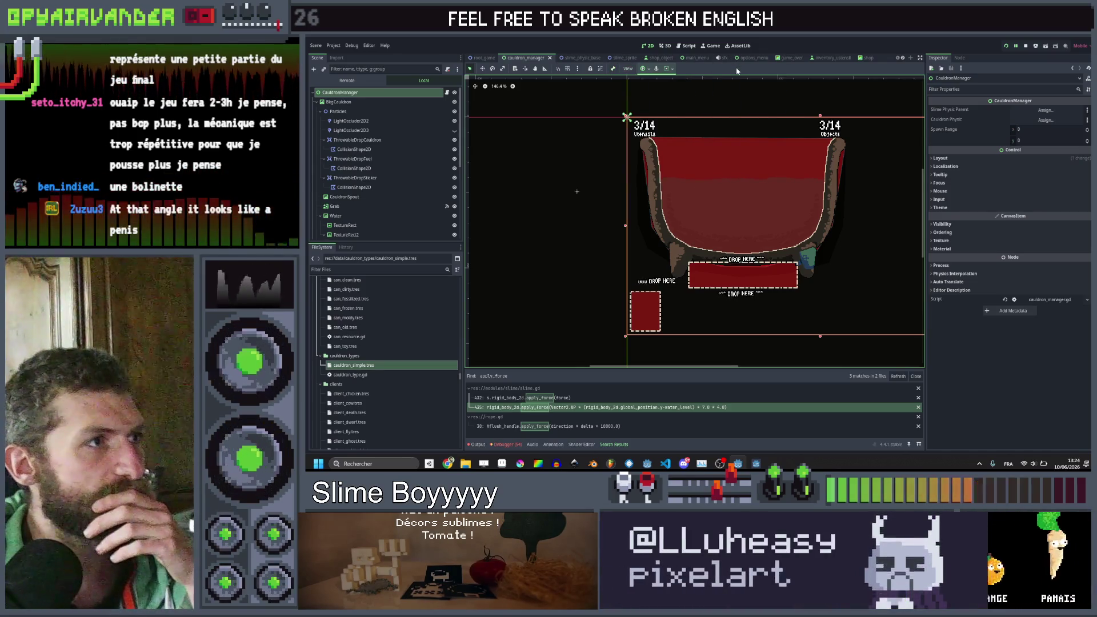
click(632, 71)
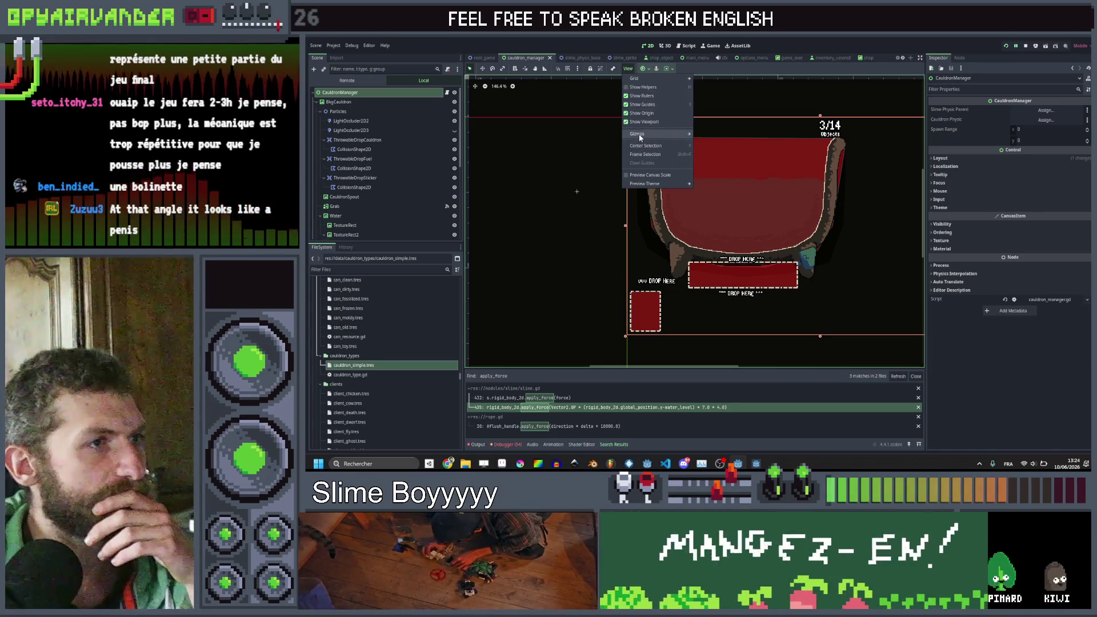
mouse_move(639, 134)
click(581, 187)
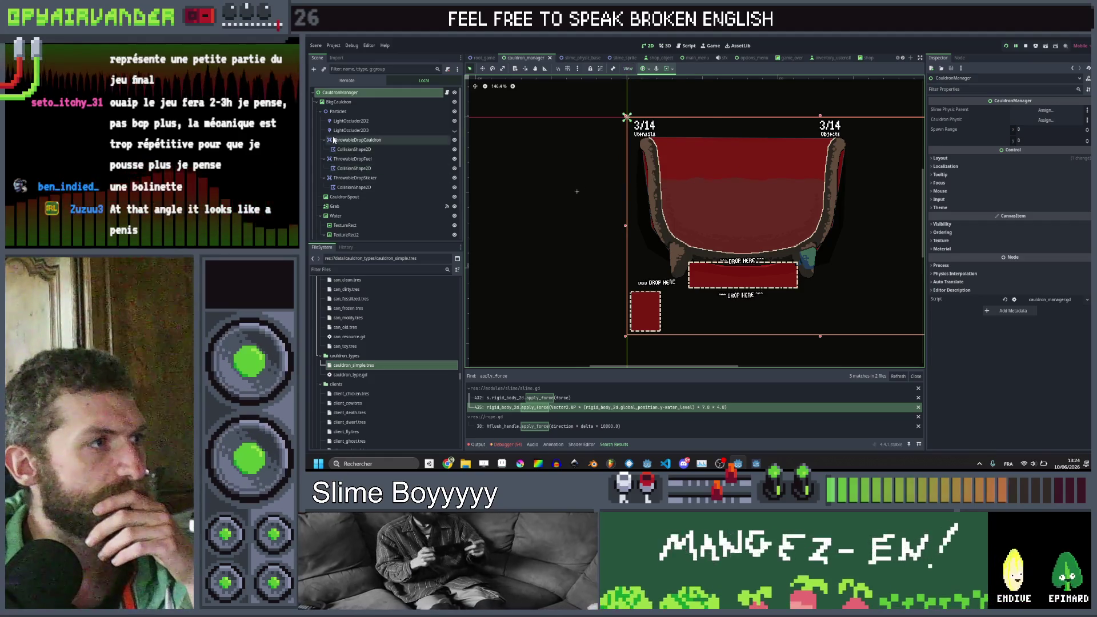
click(356, 149)
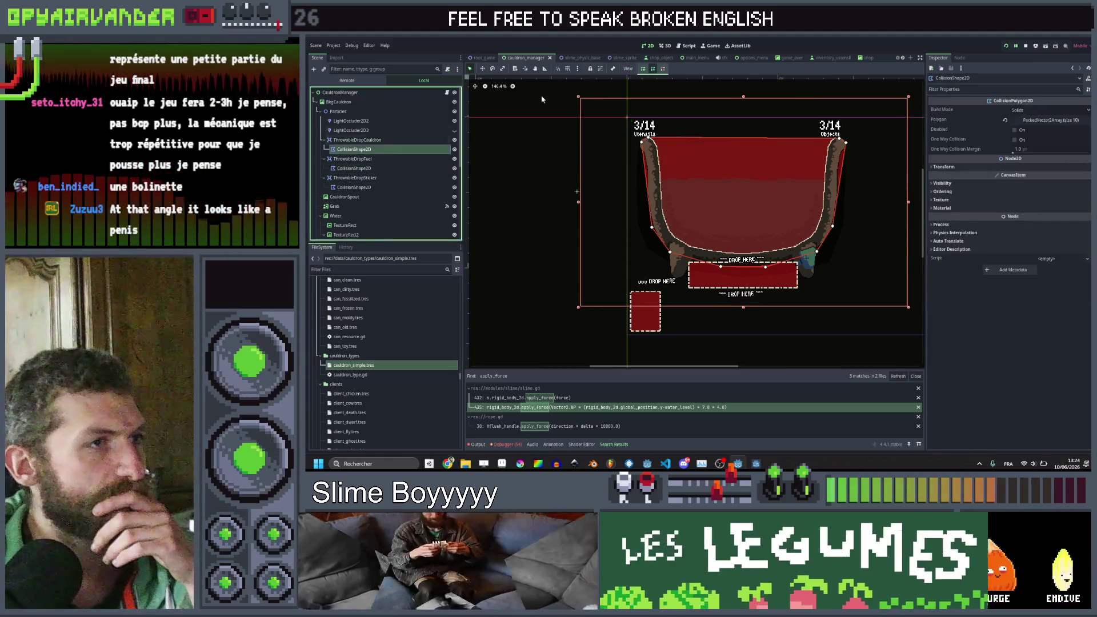
Toggle the viewport display options and recentre the view on the cauldron
click(627, 69)
click(627, 68)
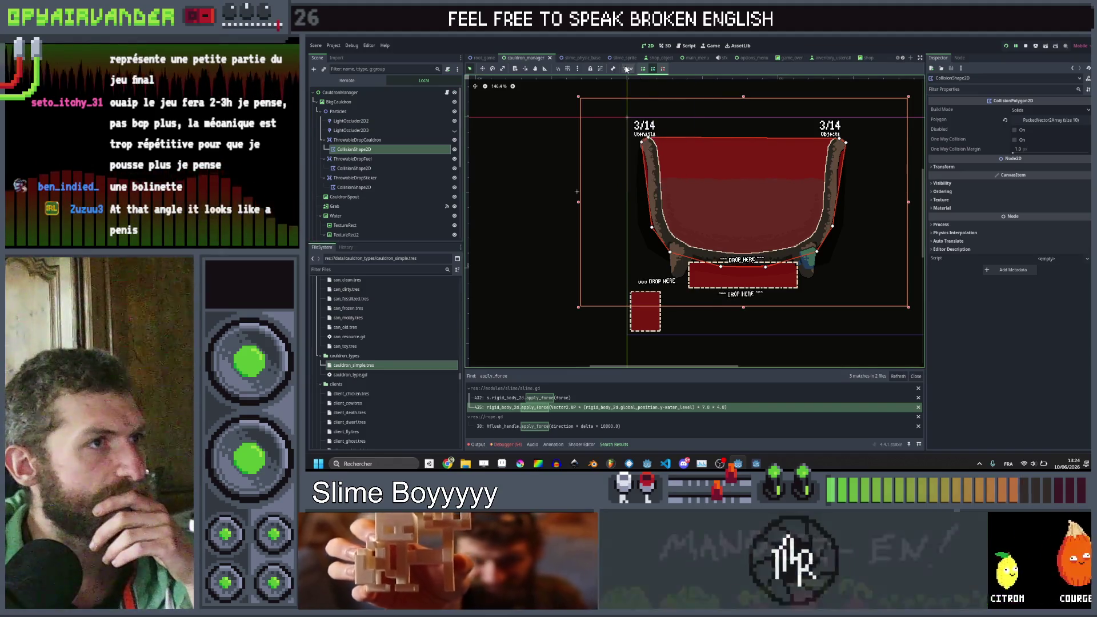
click(627, 69)
click(627, 69)
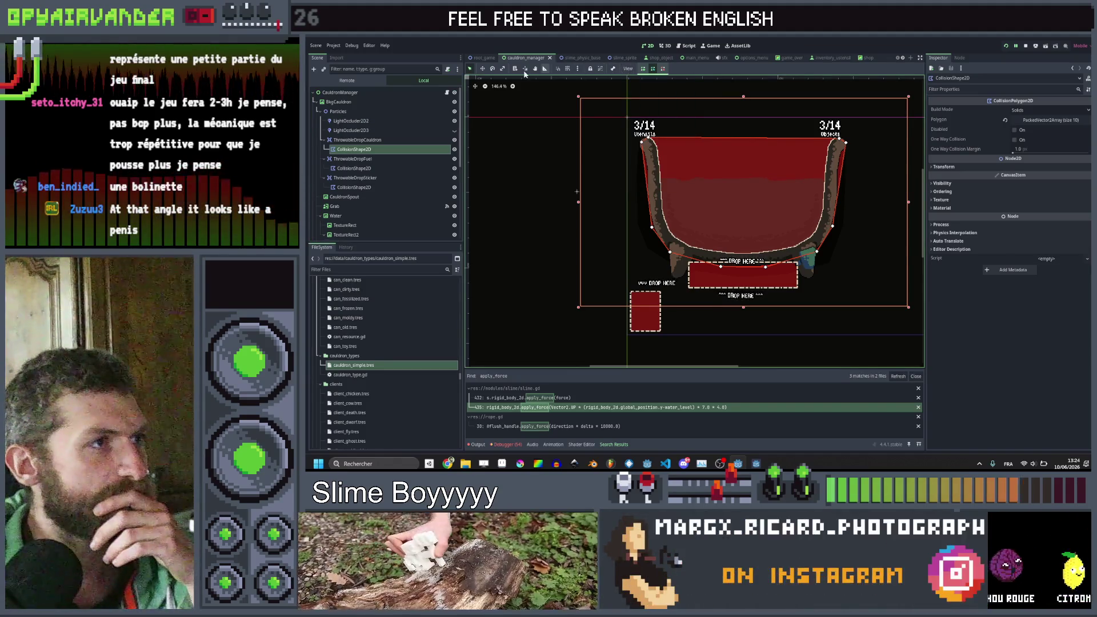
click(474, 86)
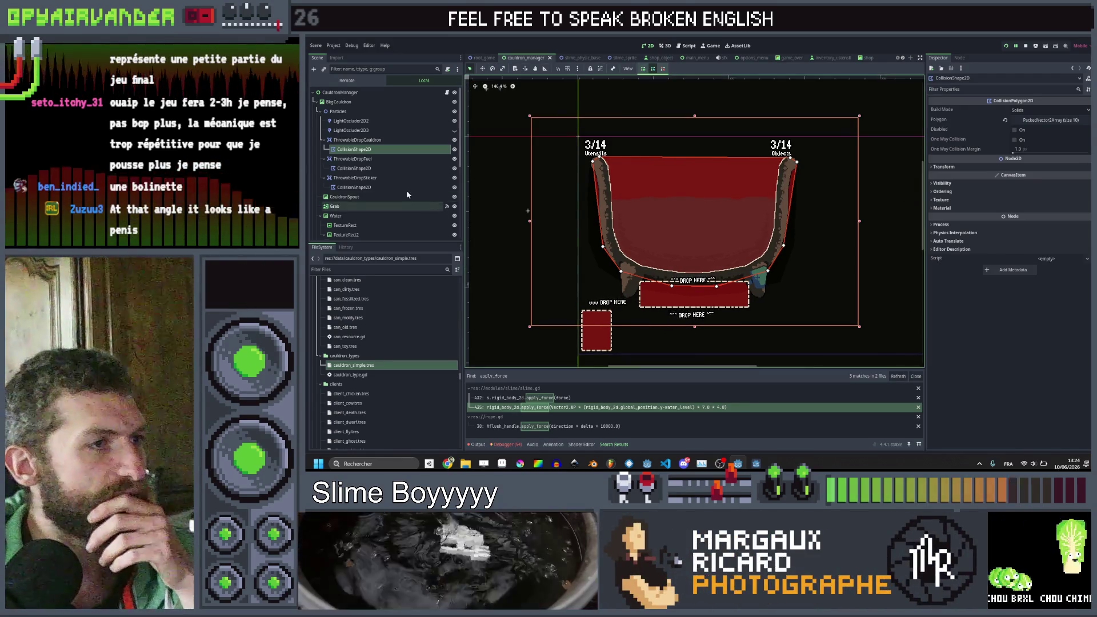
Compare LightOccluder2D2 with LightOccluder2D3, then delete LightOccluder2D3
click(372, 120)
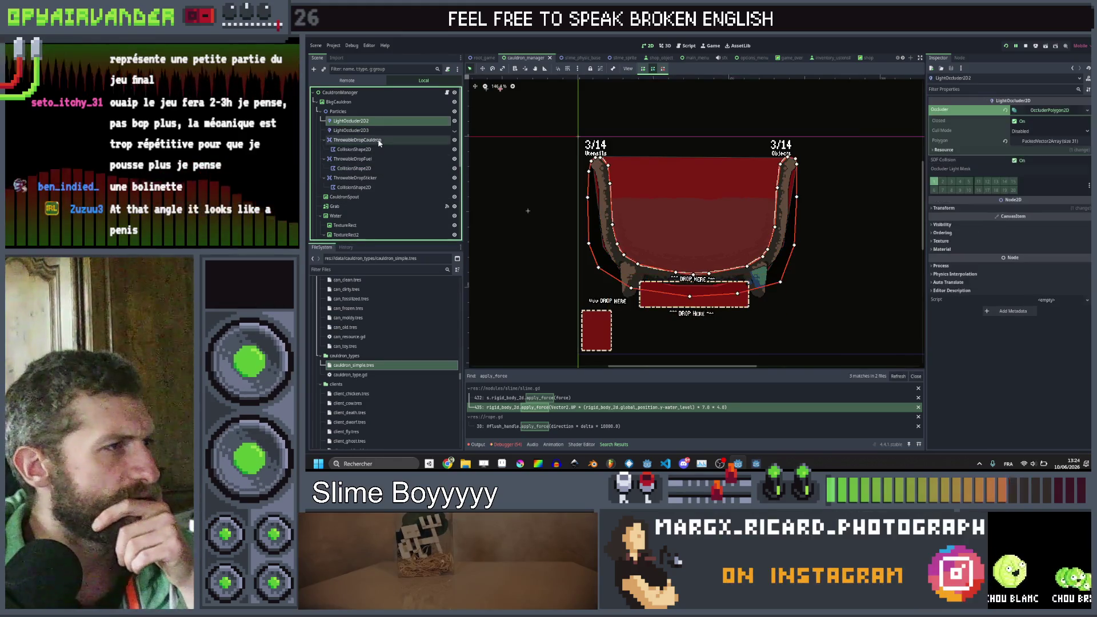
click(381, 131)
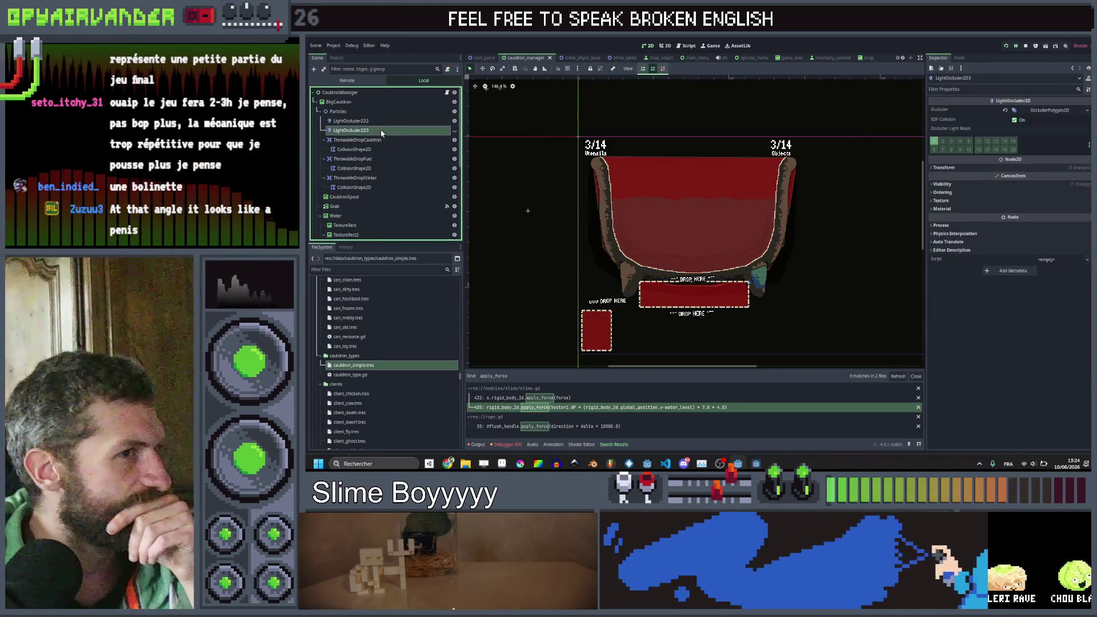
click(380, 124)
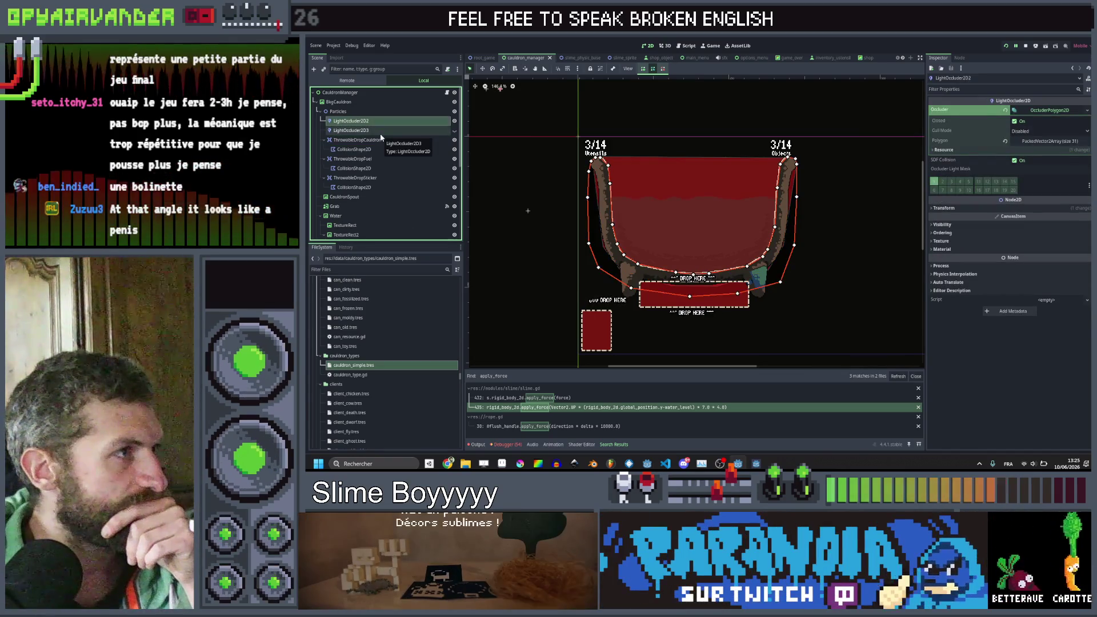
click(381, 134)
click(380, 124)
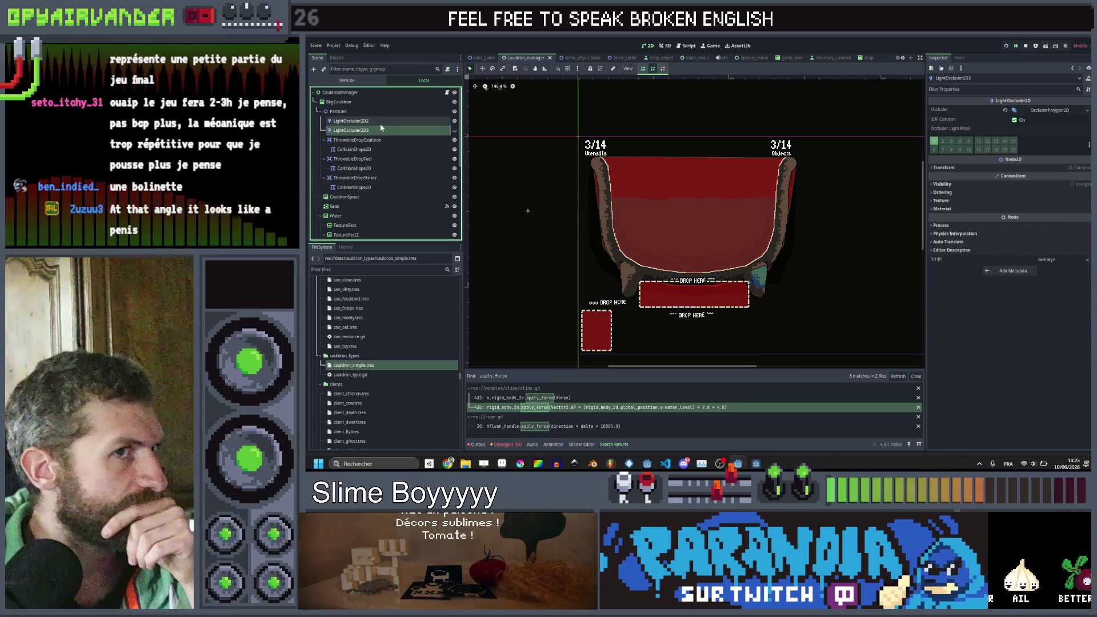
click(382, 131)
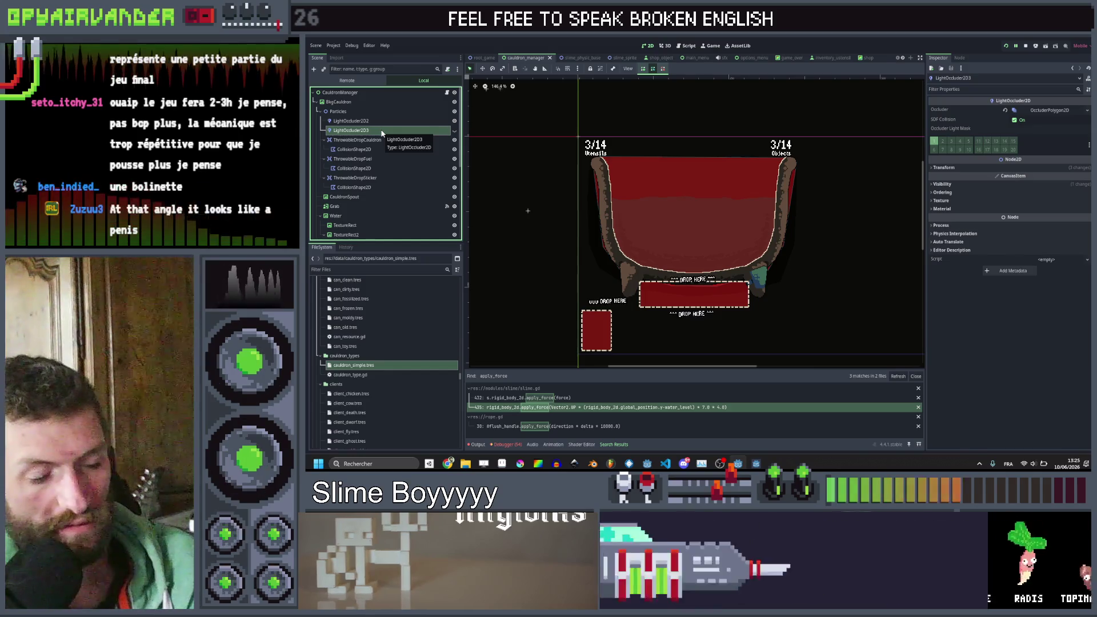
key(Delete)
key(Return)
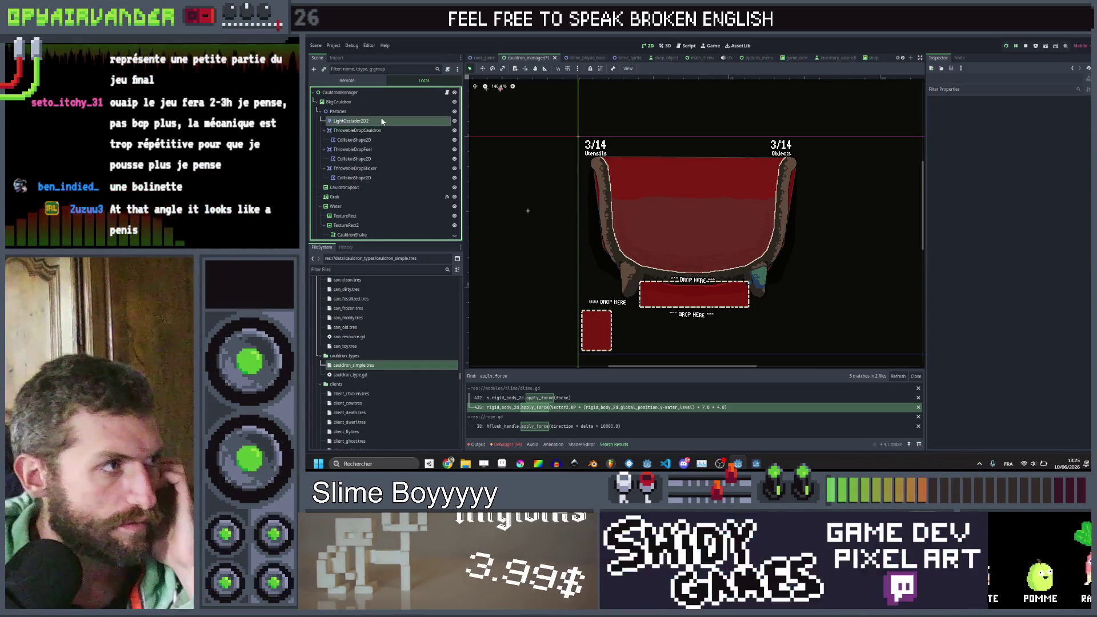
click(382, 121)
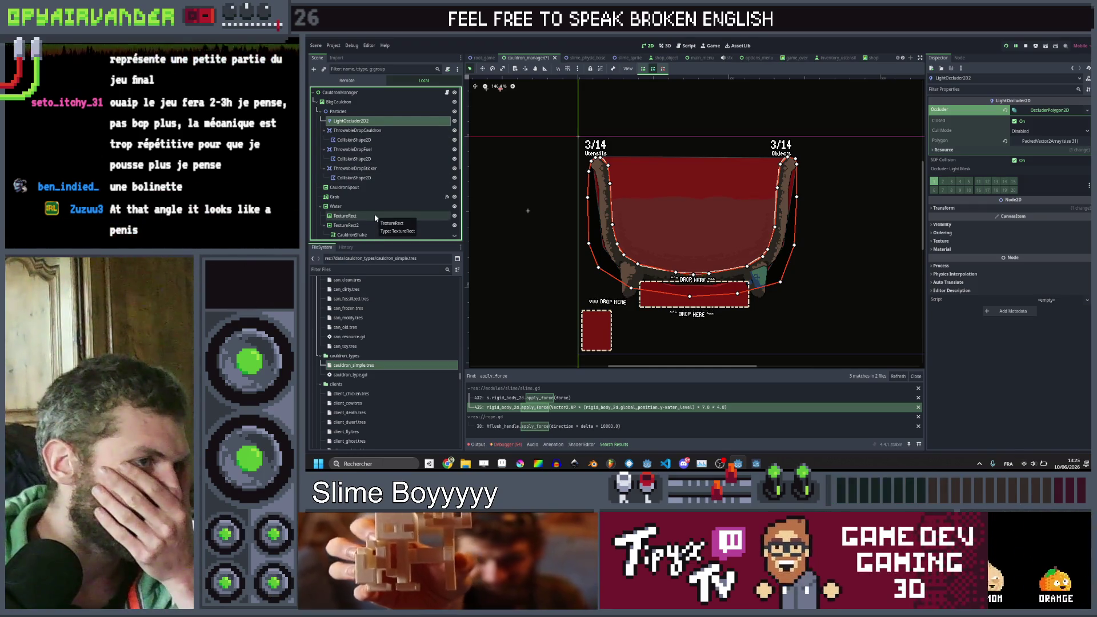
Check ThrowableDropFuel and LightOccluder2D2, then save the cauldron scene
click(375, 150)
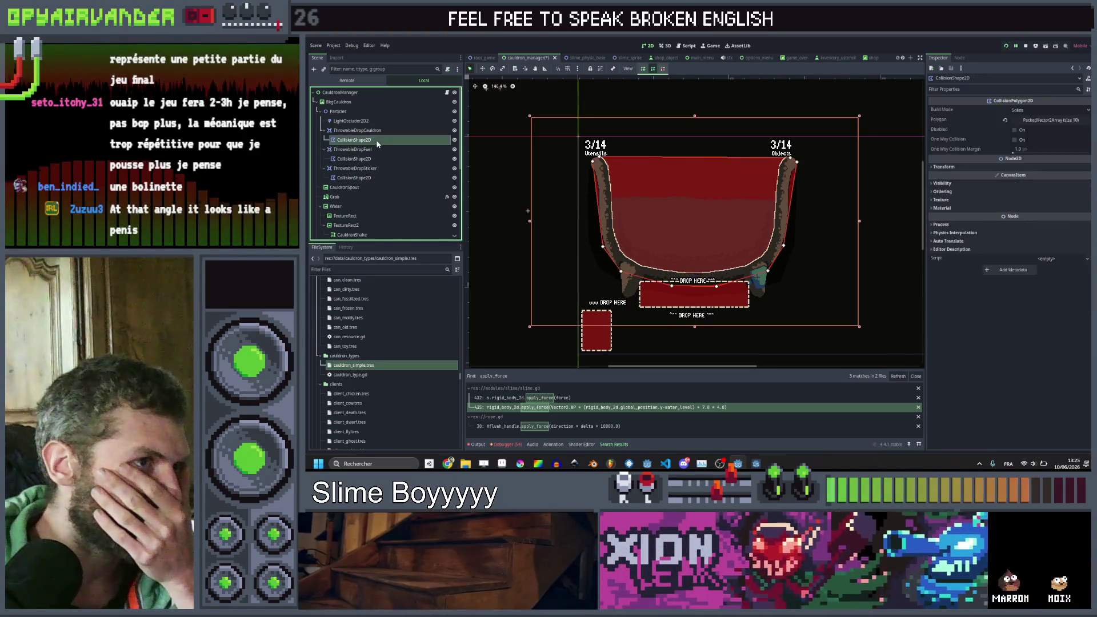
click(376, 123)
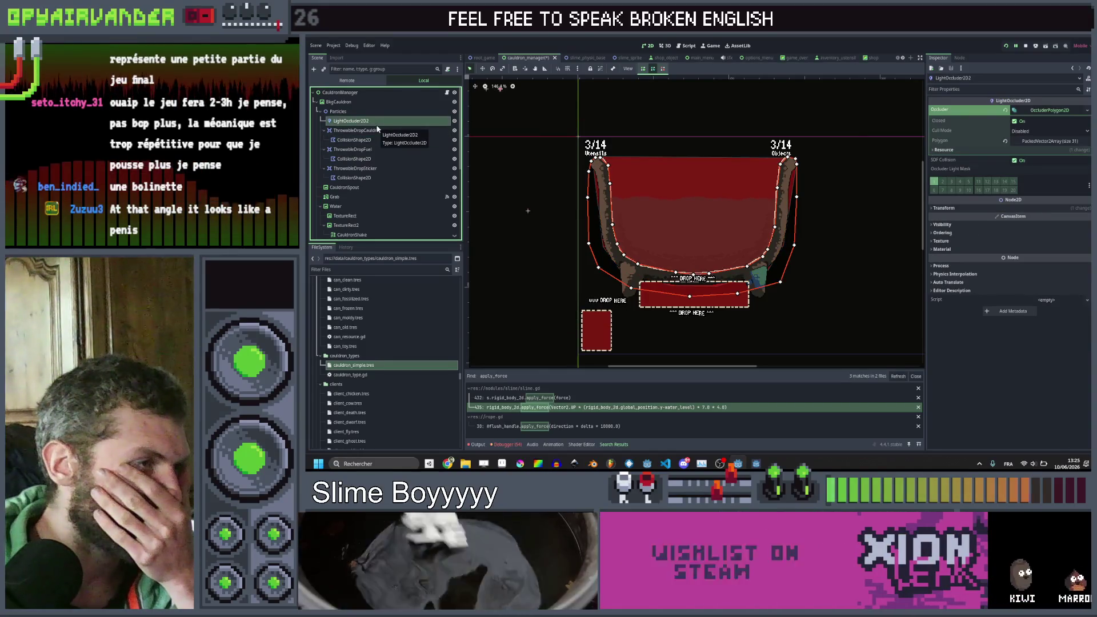
key(ctrl+s)
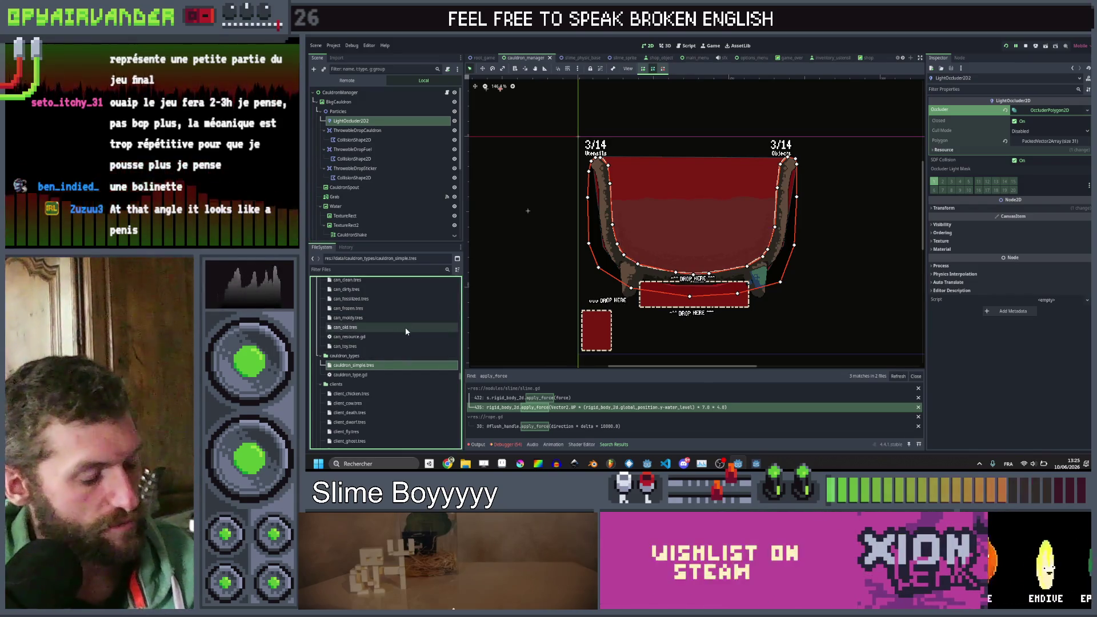
Duplicate cauldron_simple.tres as cauldron_small.tres and open the new resource
key(ctrl+d)
key(BackSpace)
key(BackSpace)
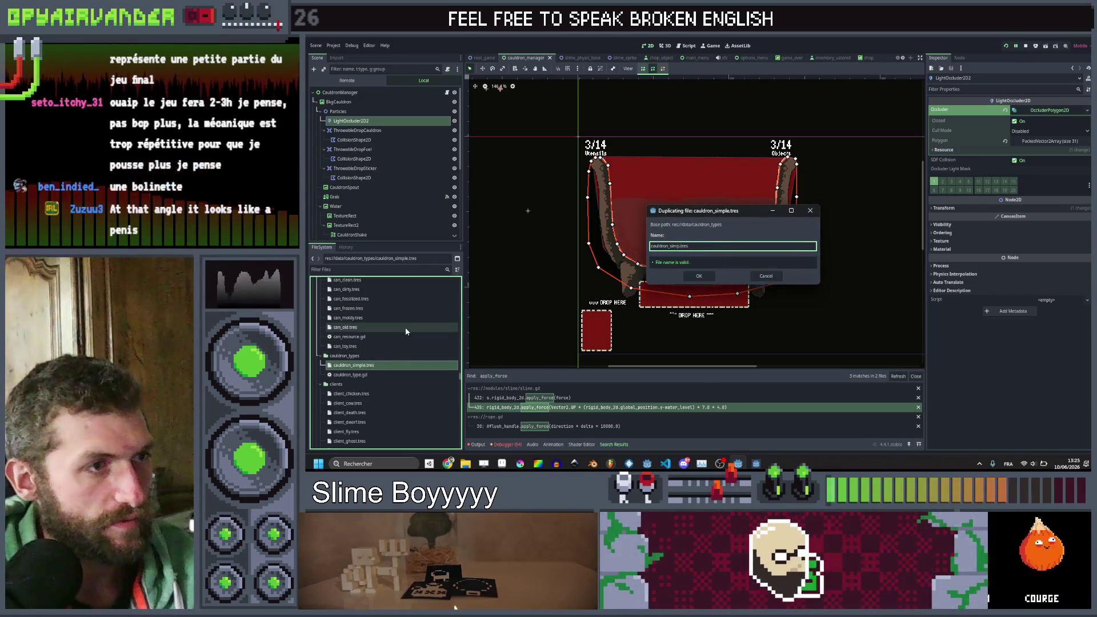
key(Escape)
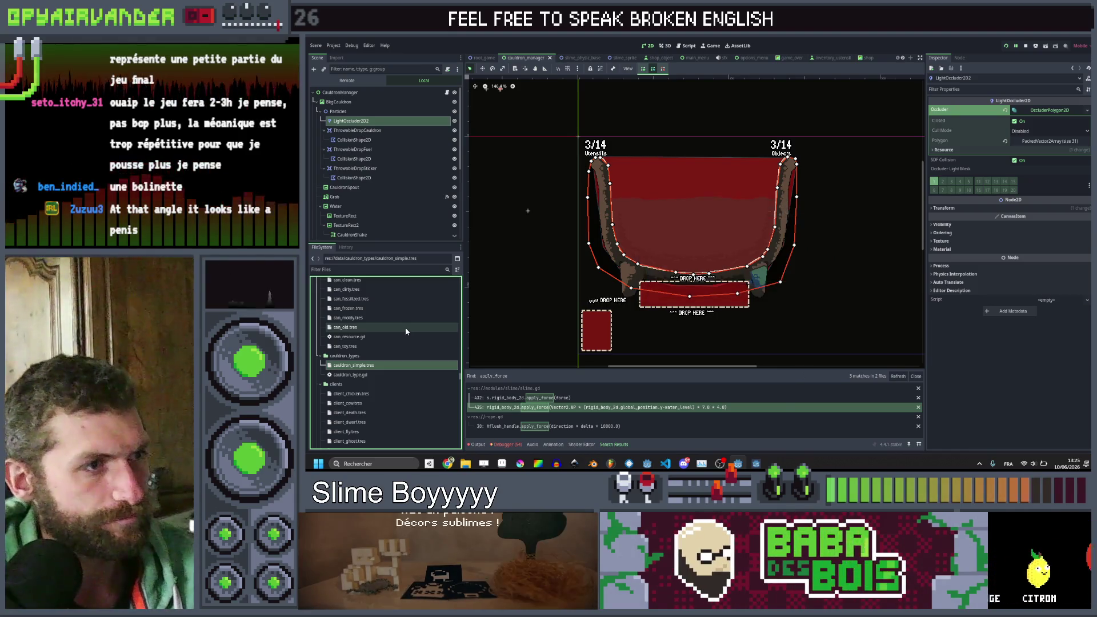
click(381, 375)
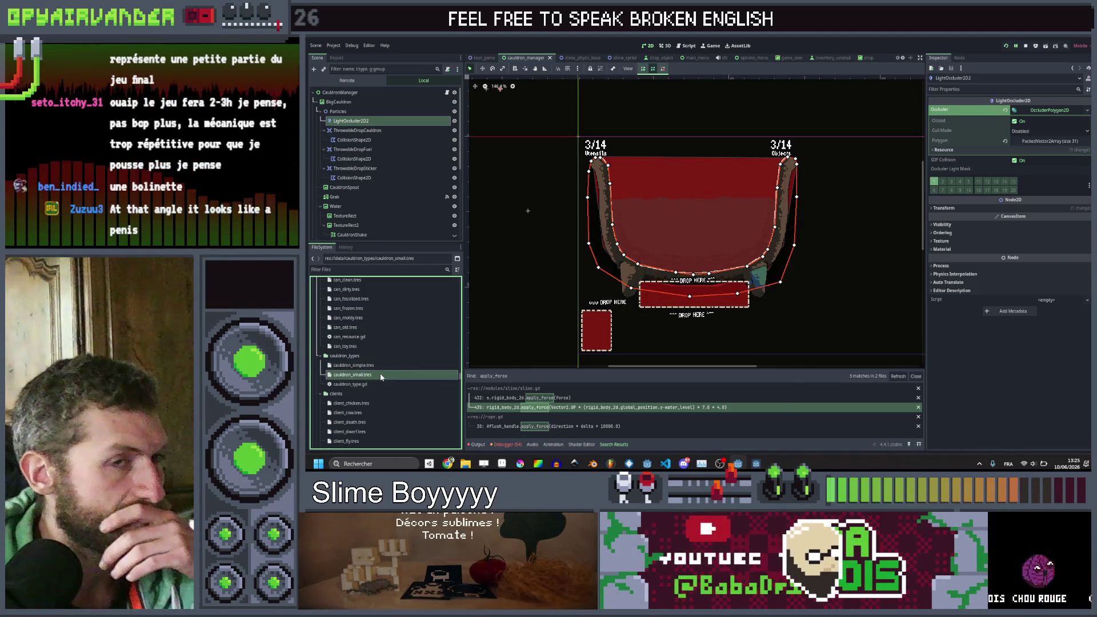
Select Water's first TextureRect and expand its Layout and Transform properties
scroll(955, 281, down, 4)
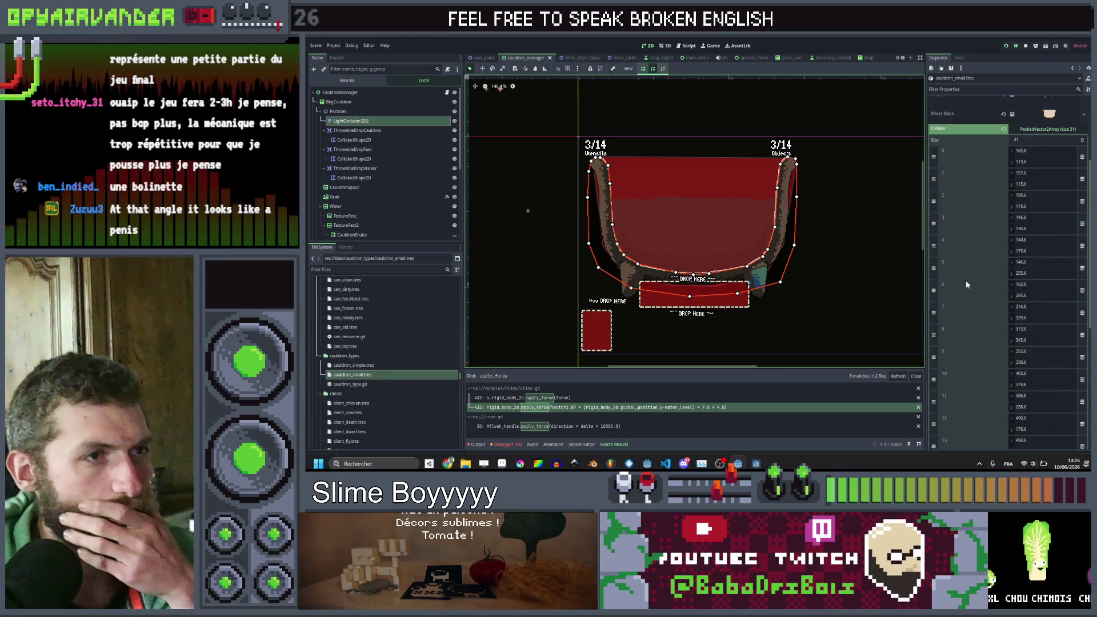
scroll(351, 164, down, 2)
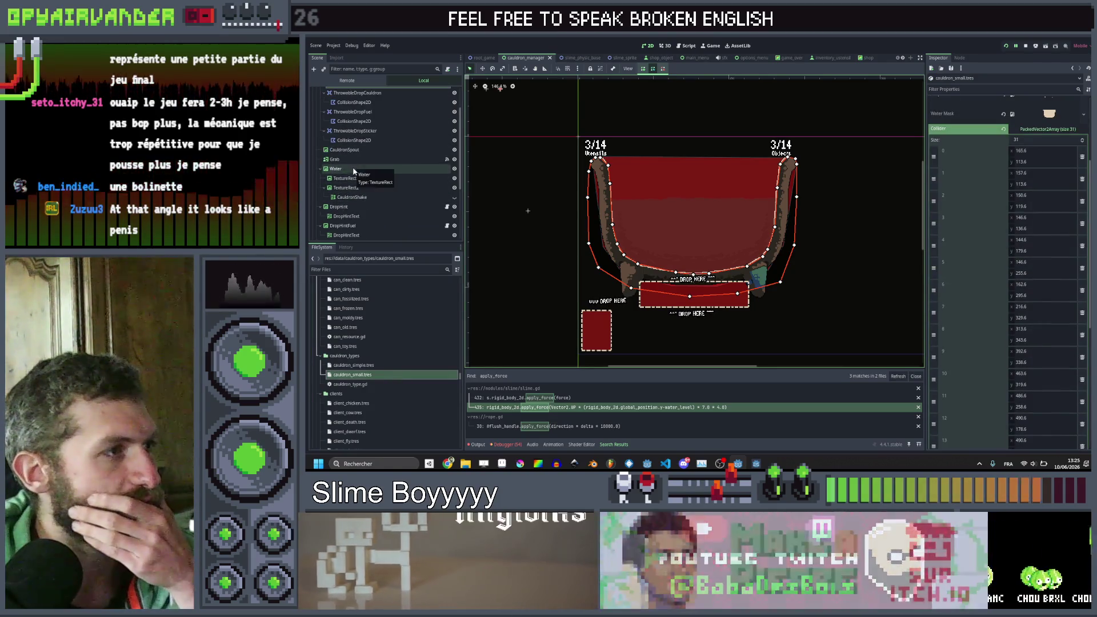
click(354, 169)
click(349, 178)
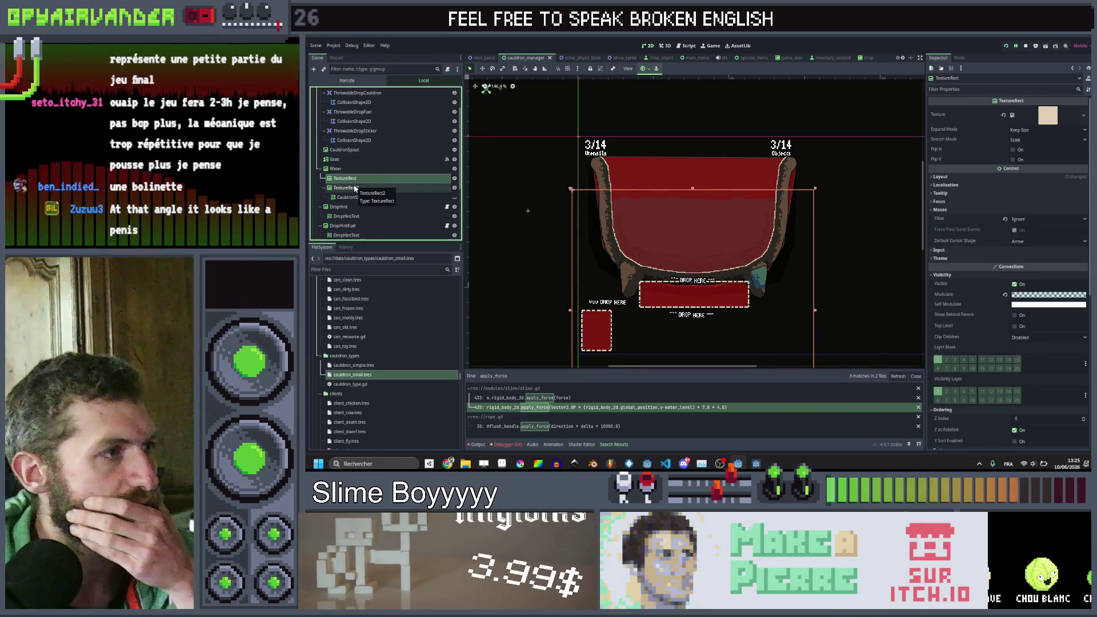
click(355, 188)
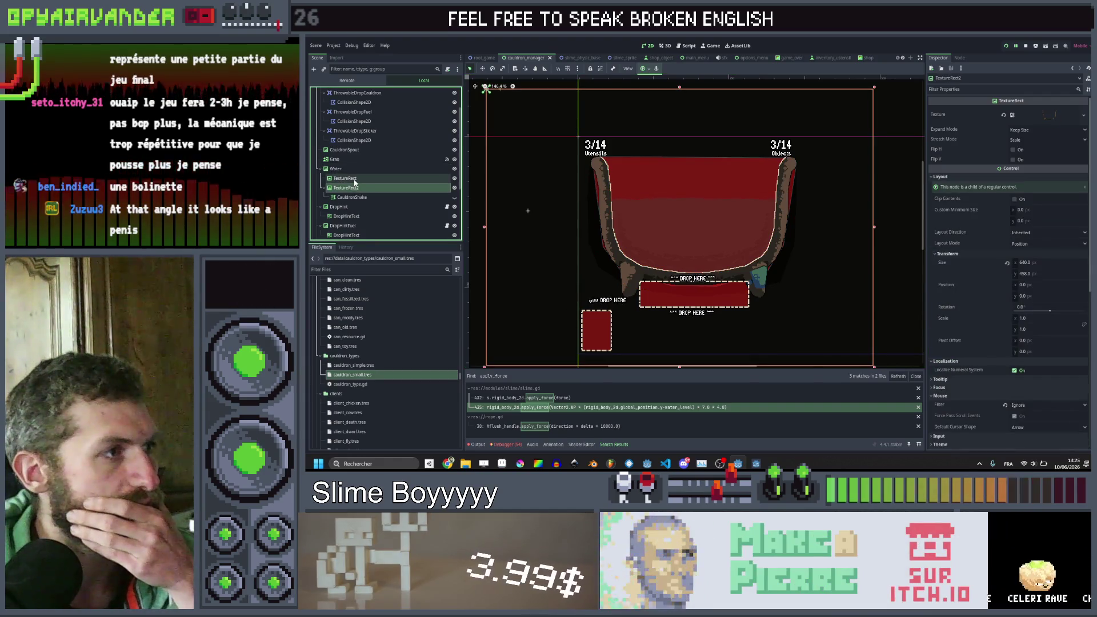
click(355, 179)
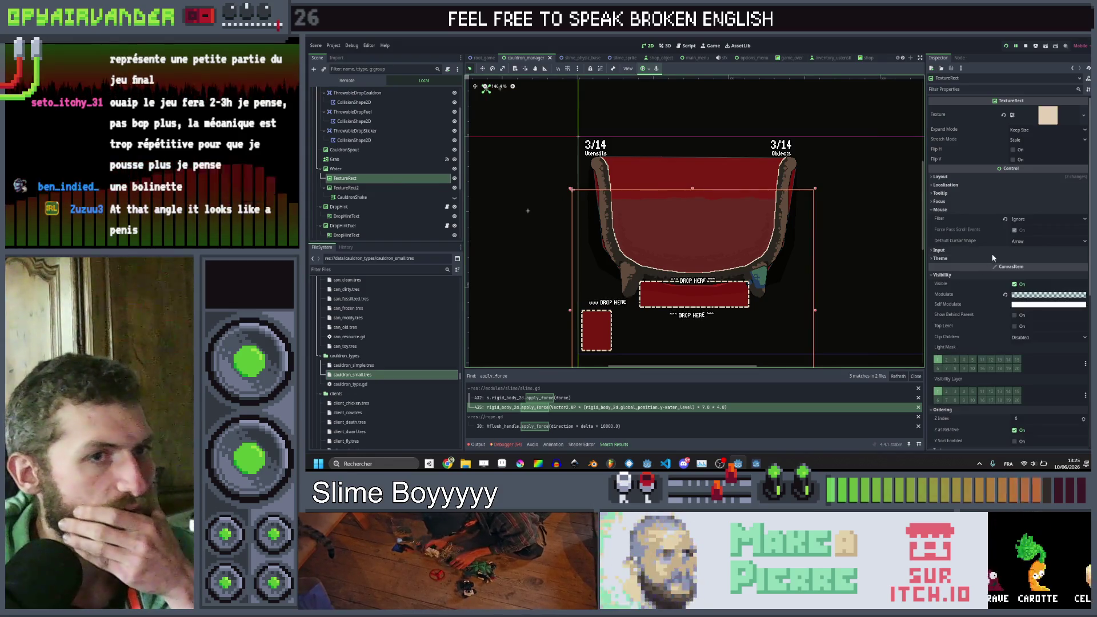
scroll(993, 272, down, 3)
scroll(993, 273, up, 3)
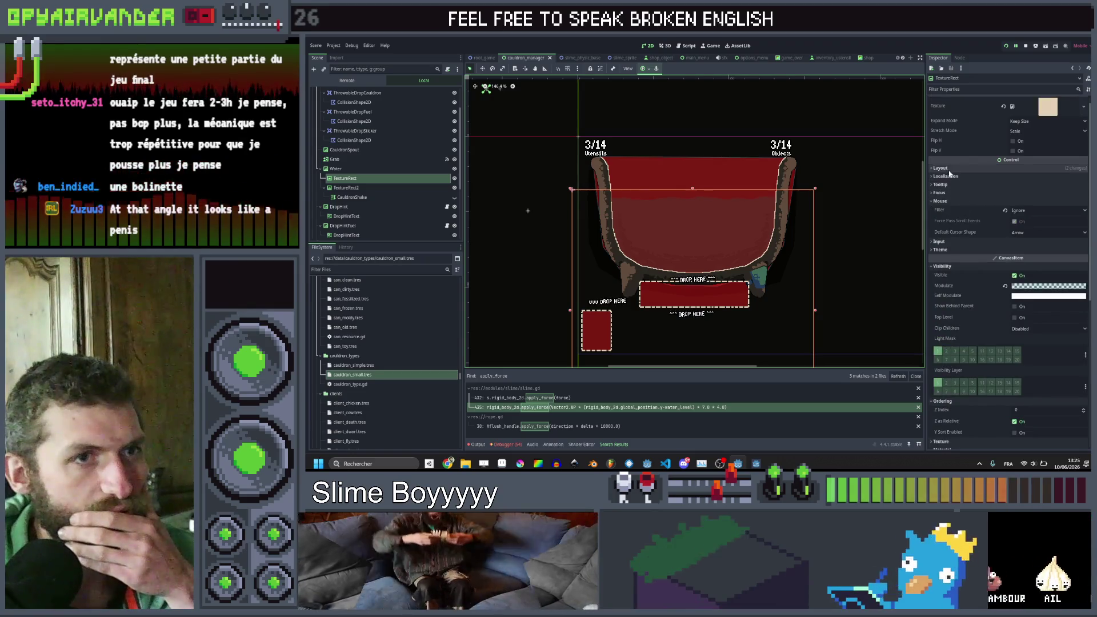
click(971, 223)
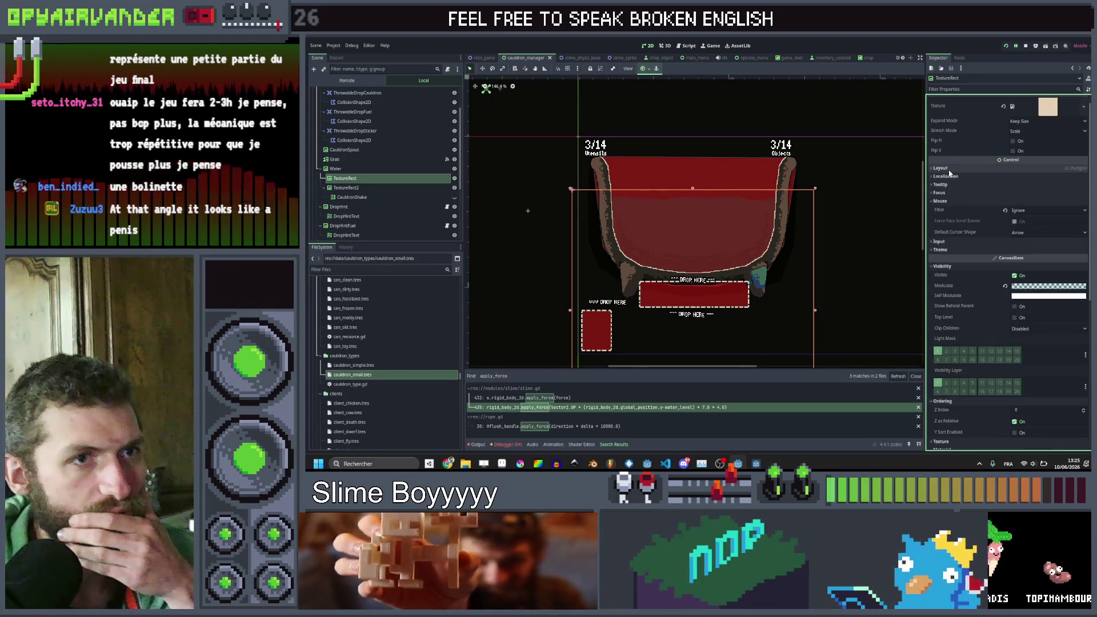
click(940, 168)
click(946, 245)
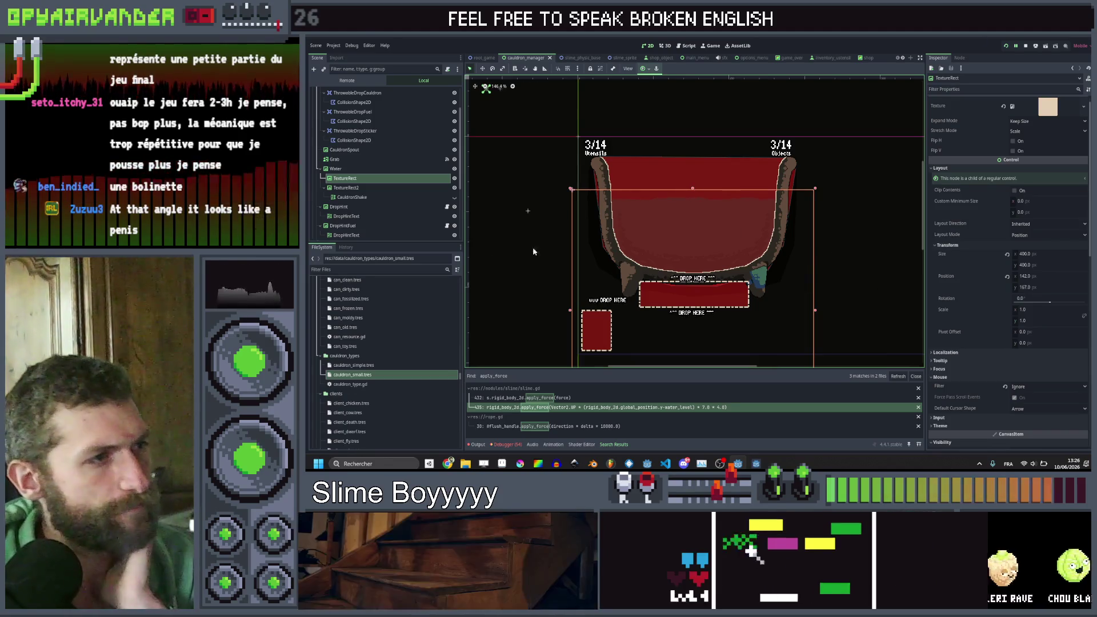
Select Water, then the CauldronManager root node to view its properties
click(373, 168)
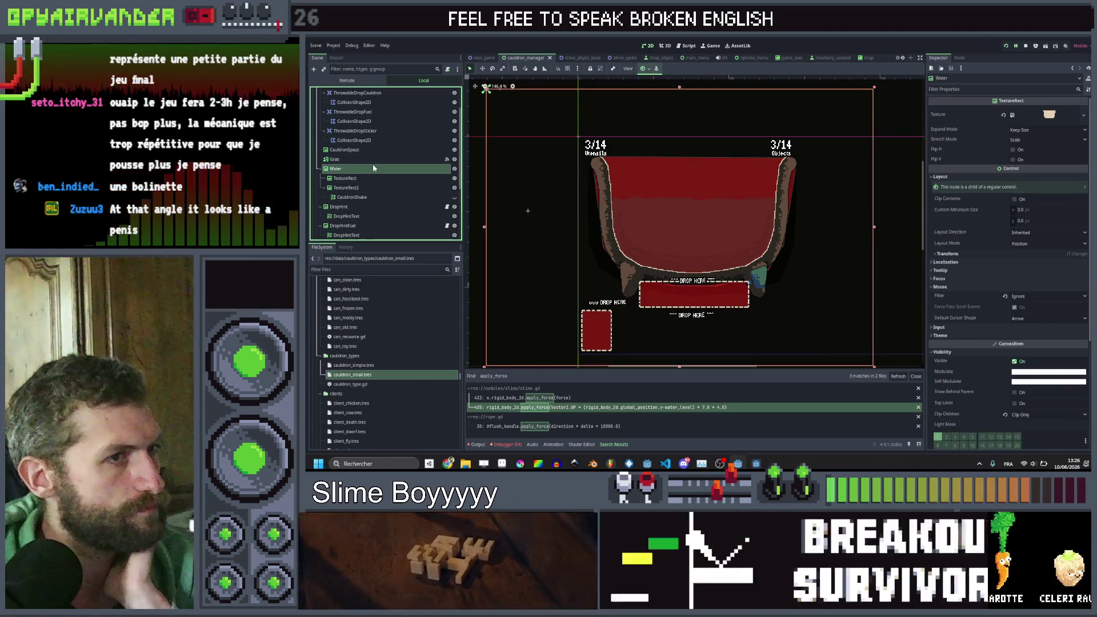
scroll(377, 148, up, 3)
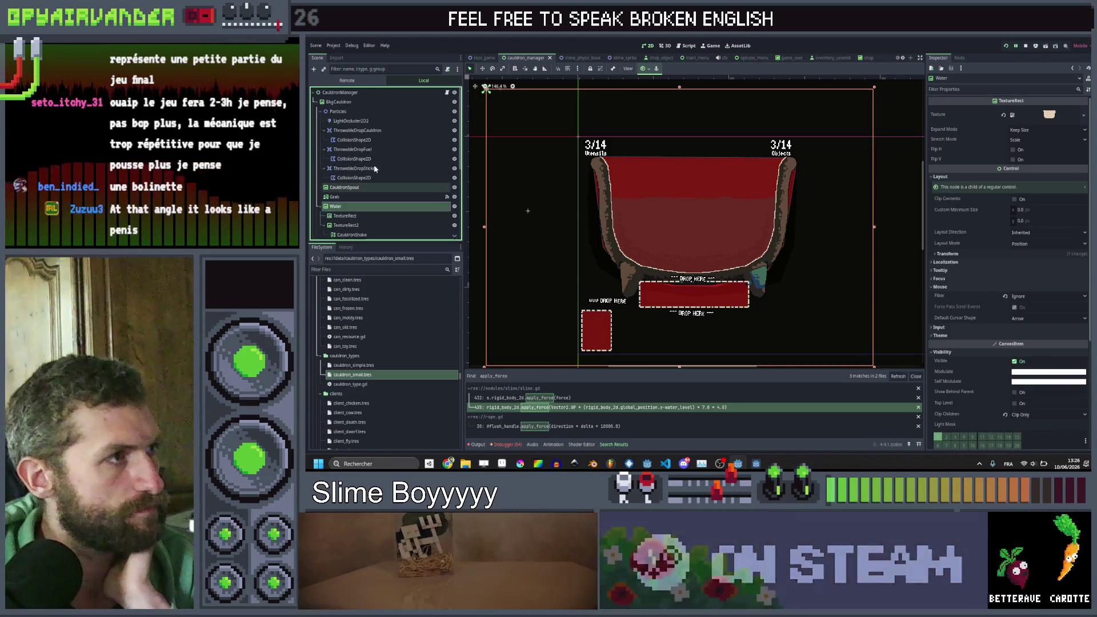
click(382, 93)
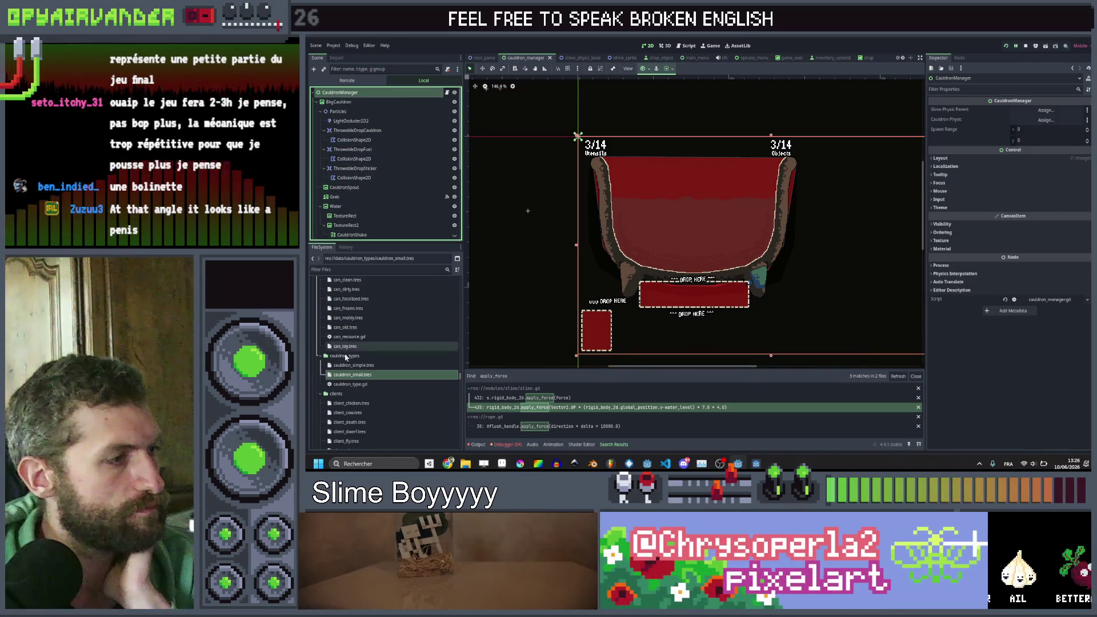
In cauldron_small.tres, change the ID to 'small'
click(351, 375)
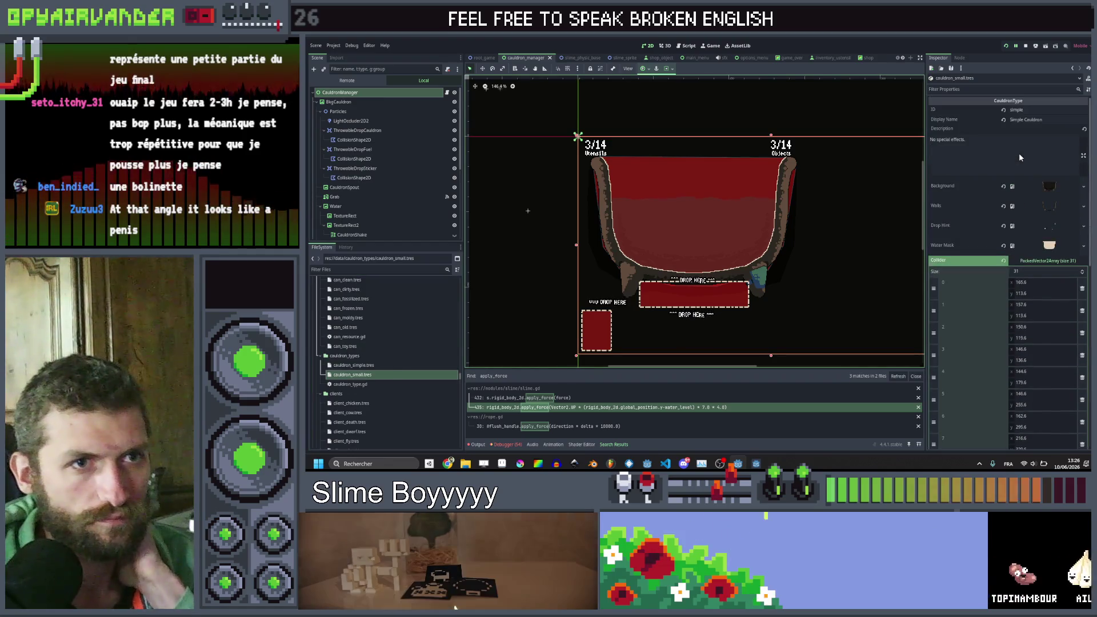
double_click(1023, 110)
text(sm)
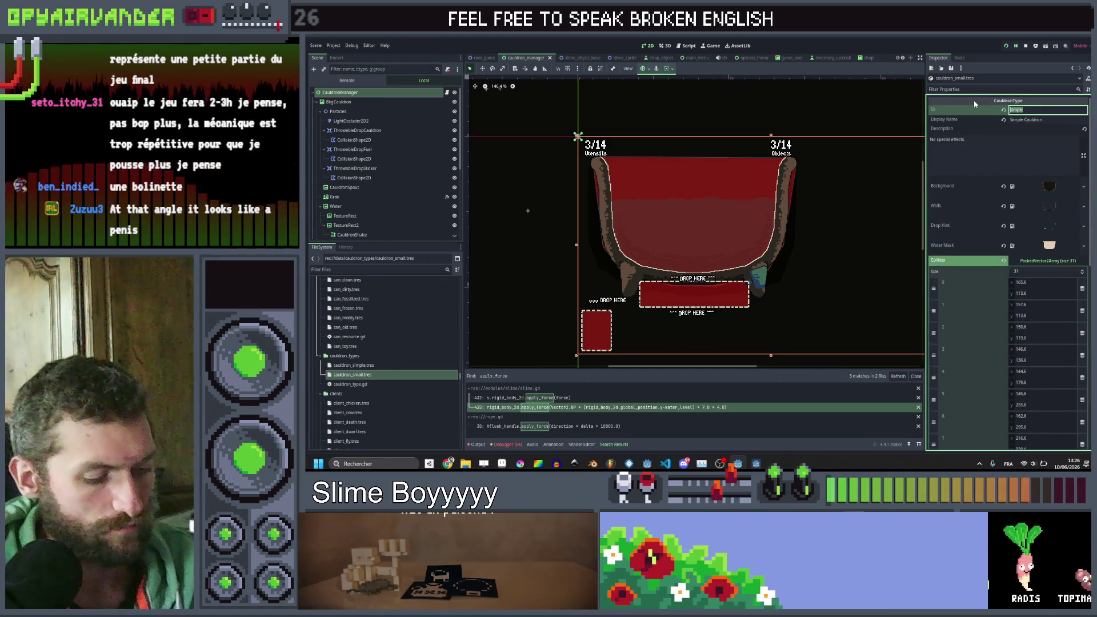
text(zall)
key(BackSpace)
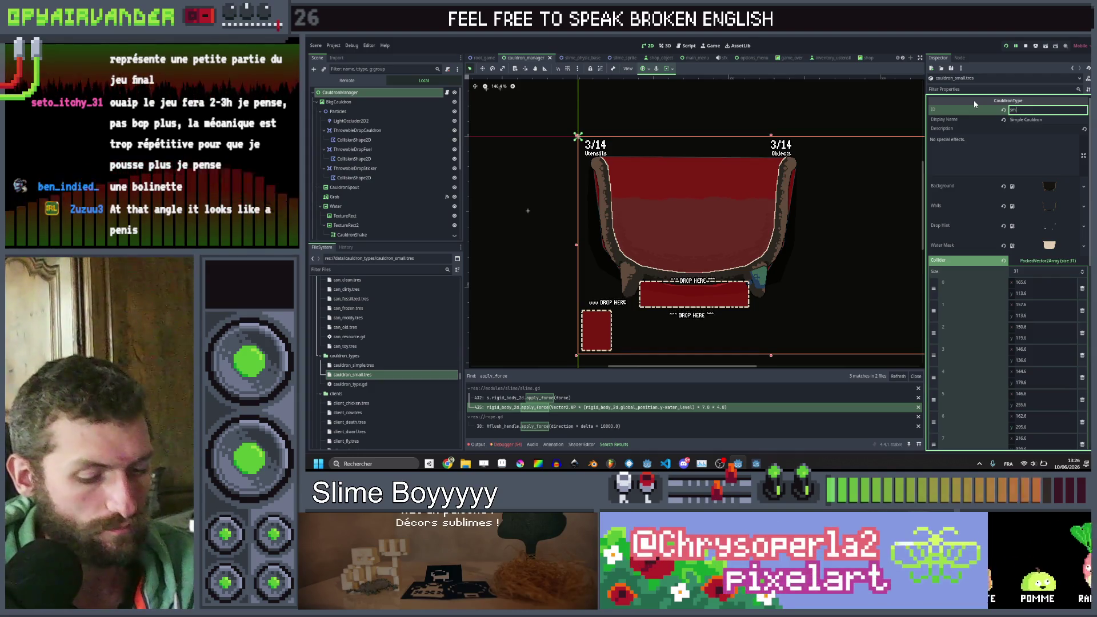
text(all)
key(Tab)
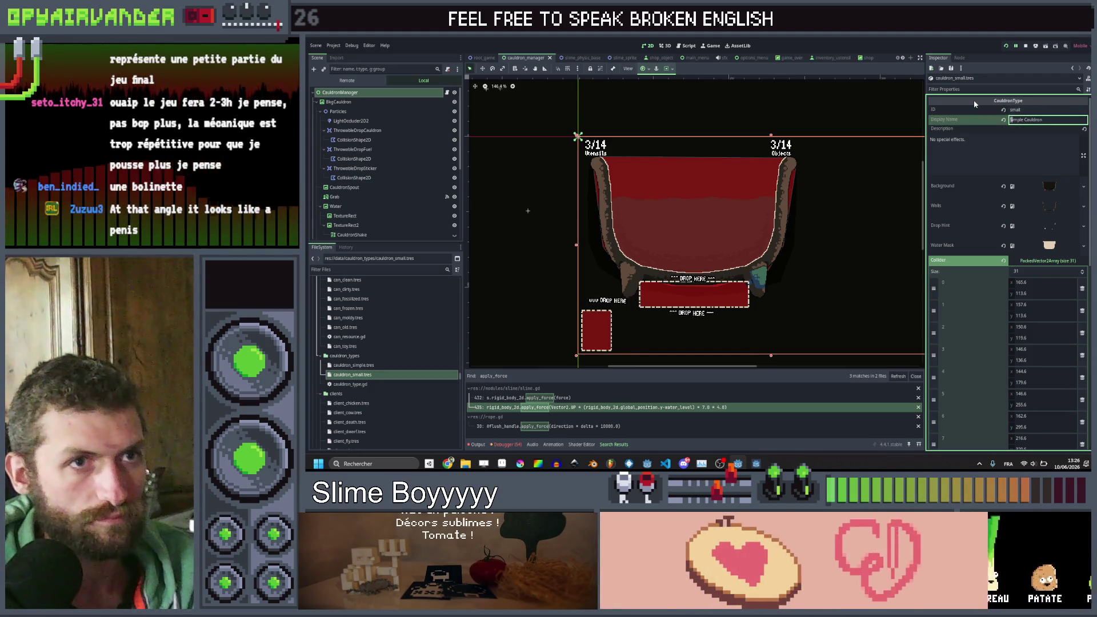
Rename the display name to 'Small Cauldron' and start the description with 'A'
key(shift+Right)
key(shift+Right)
text(Small)
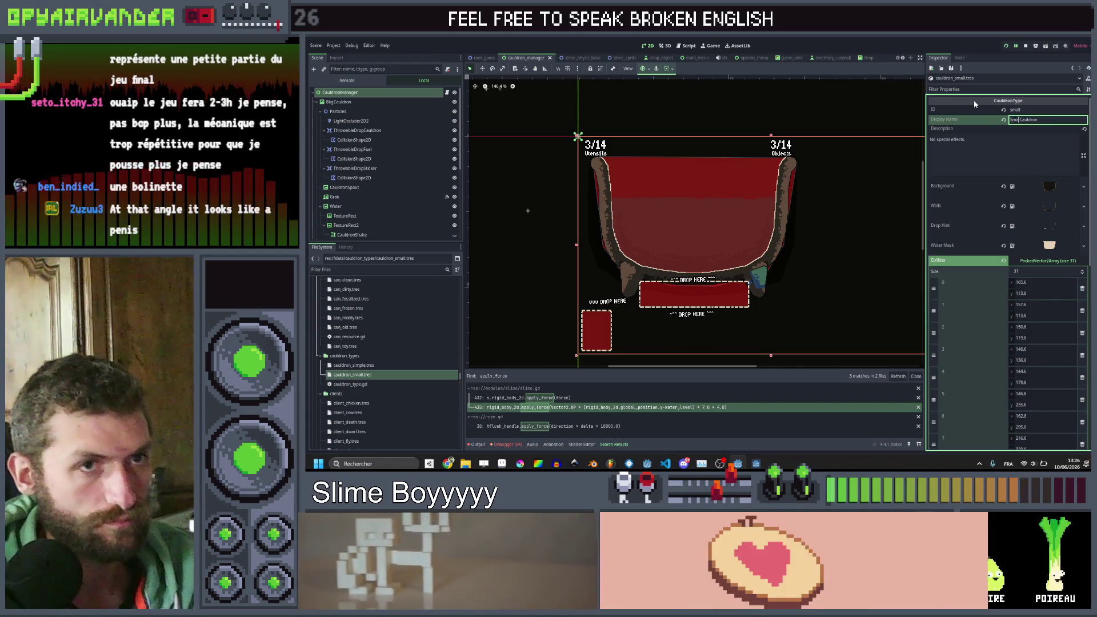
click(965, 139)
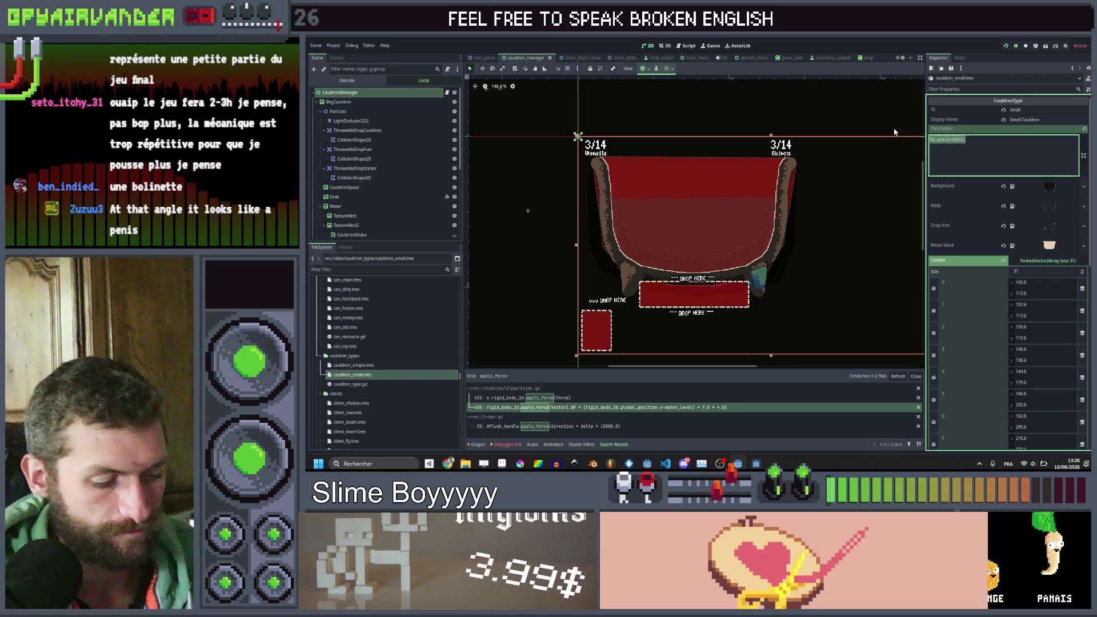
text(A smaller cauldron)
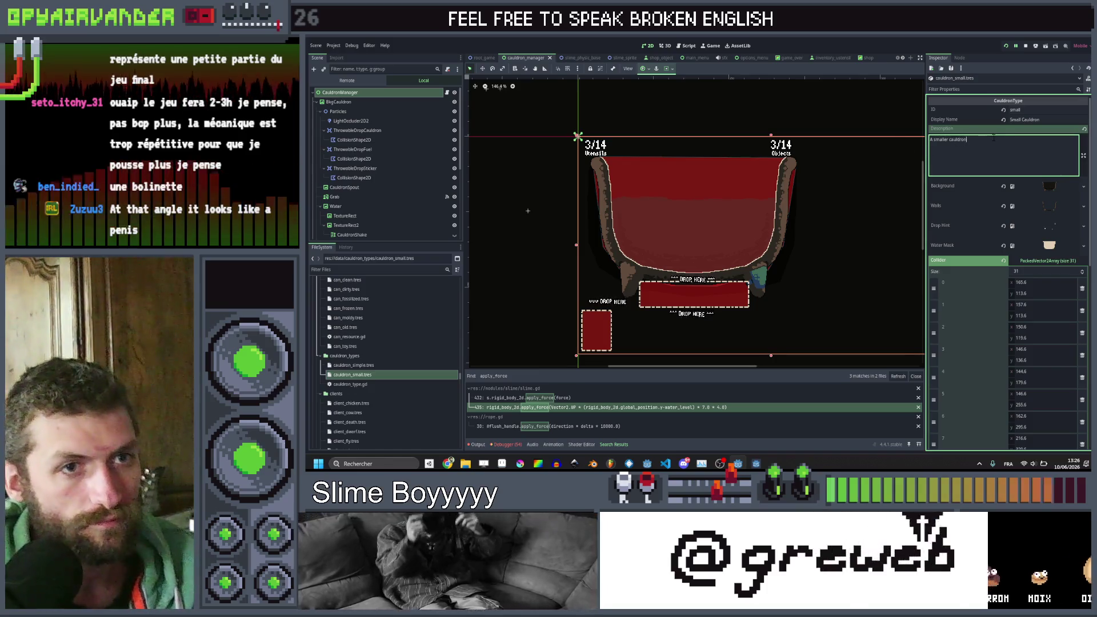
scroll(996, 176, down, 5)
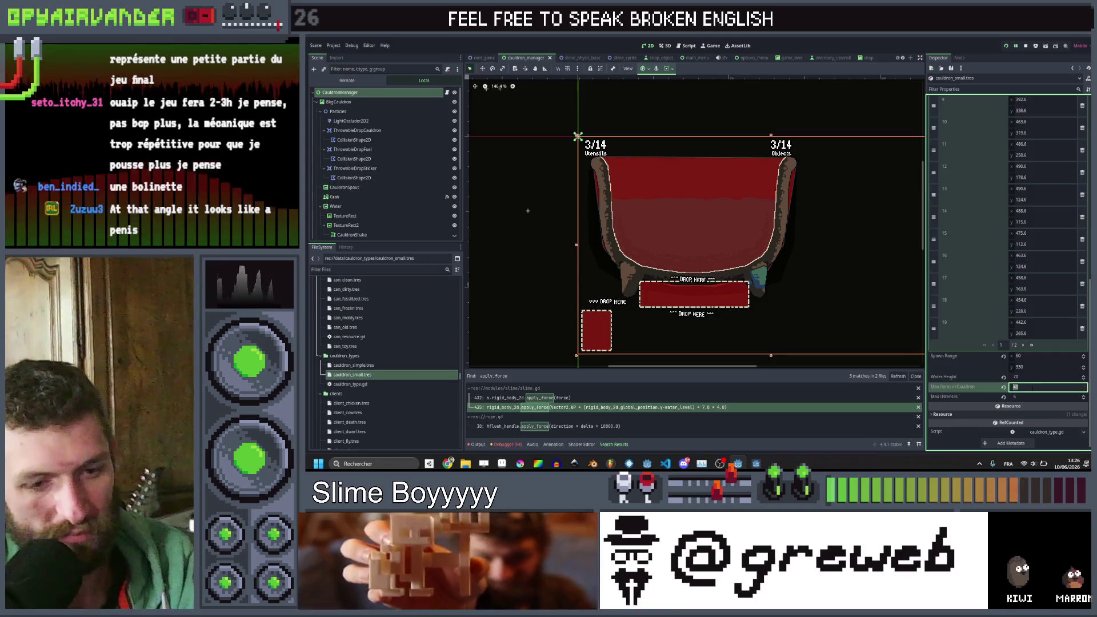
Set max items in cauldron to 30, water height to 170 and max utensils to 5
key(Return)
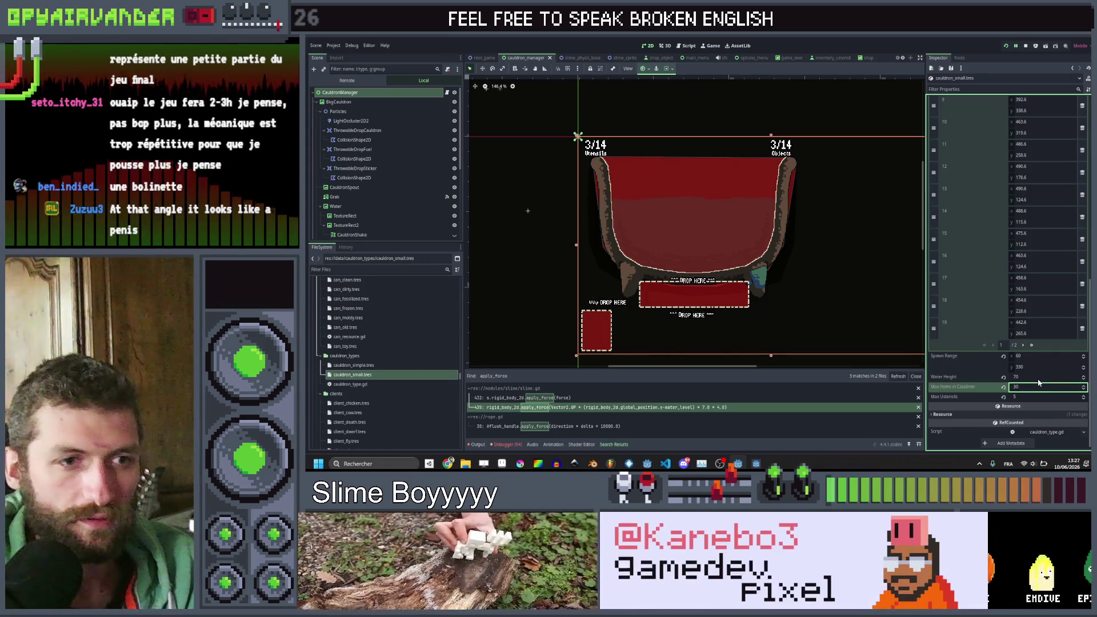
click(1038, 377)
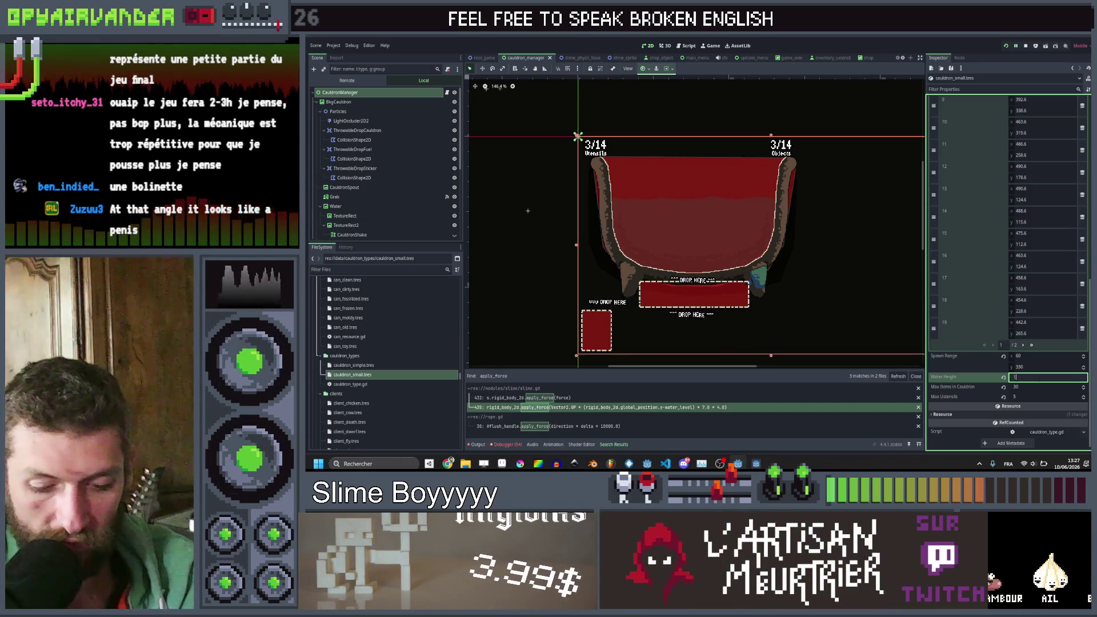
text(30)
key(Return)
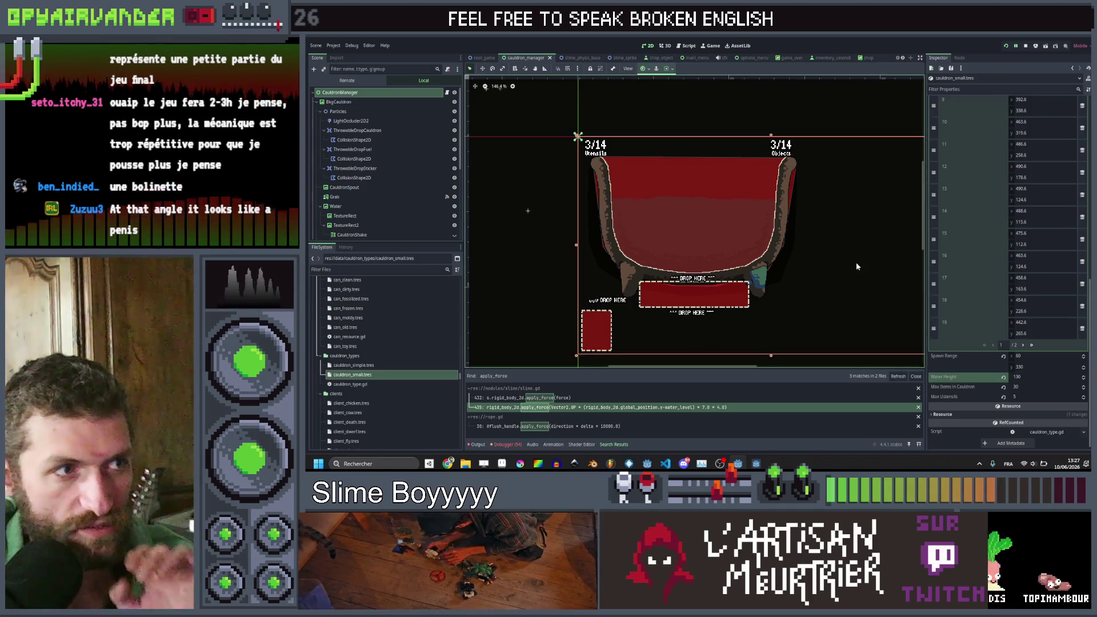
click(1026, 377)
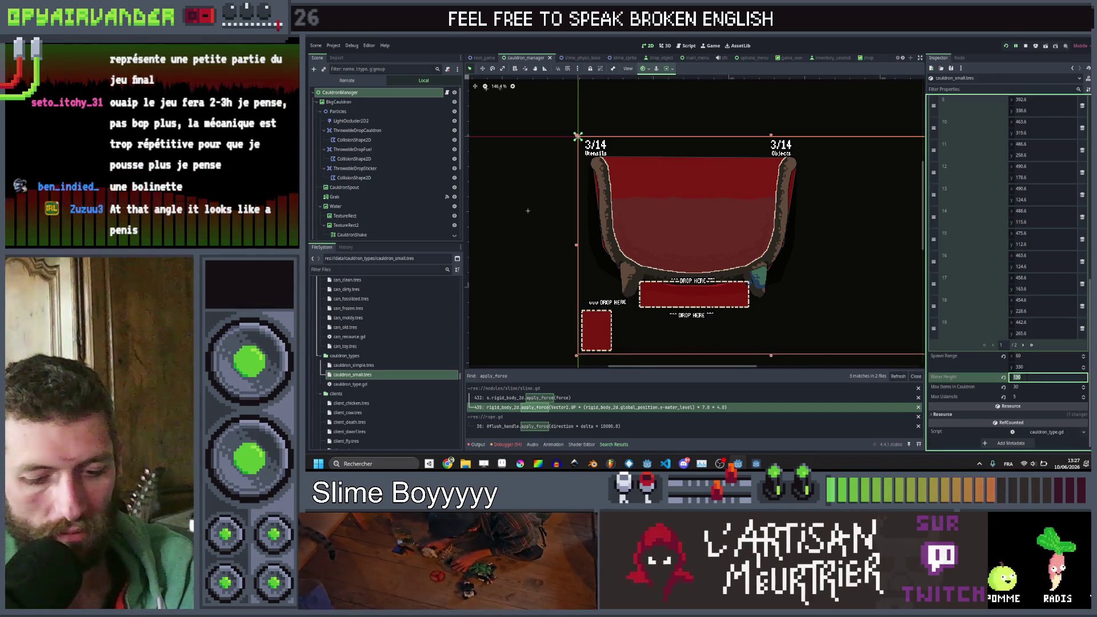
text(1)
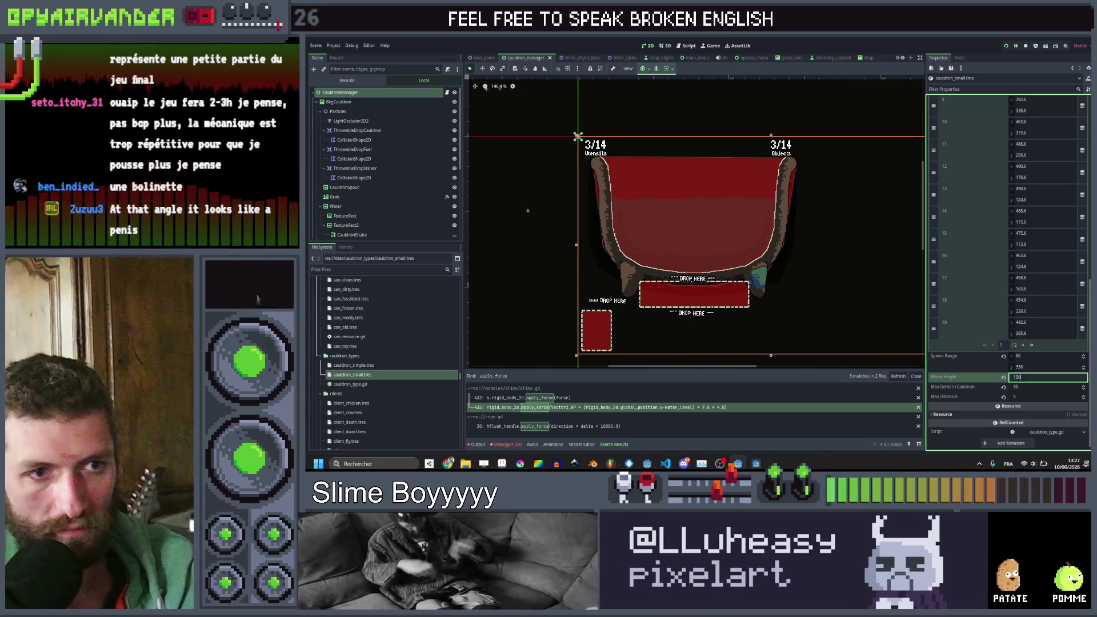
key(Return)
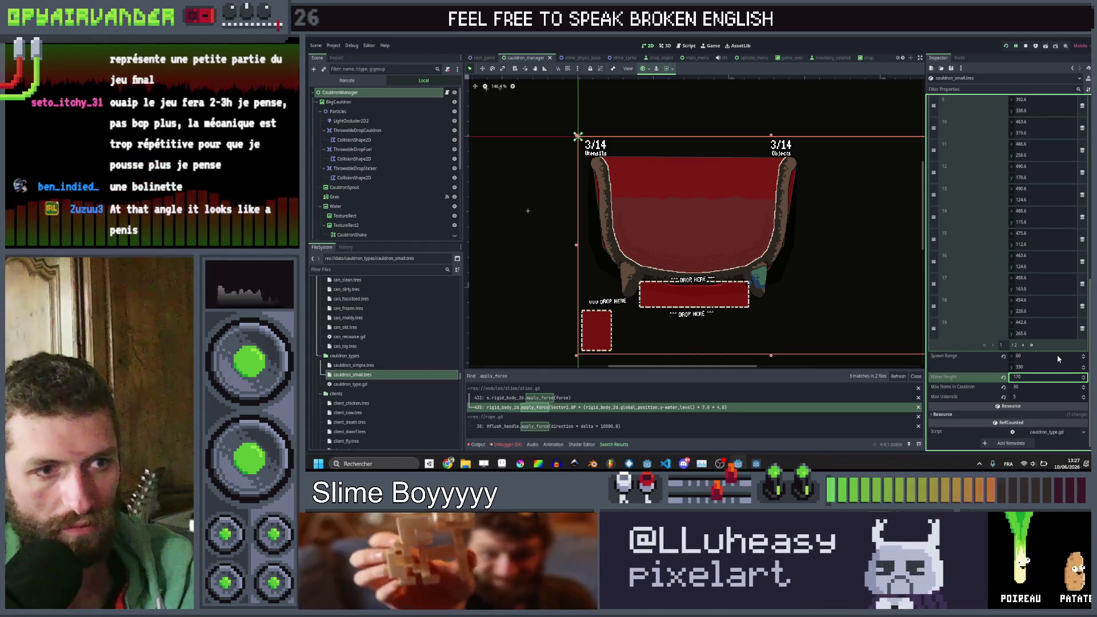
click(1021, 398)
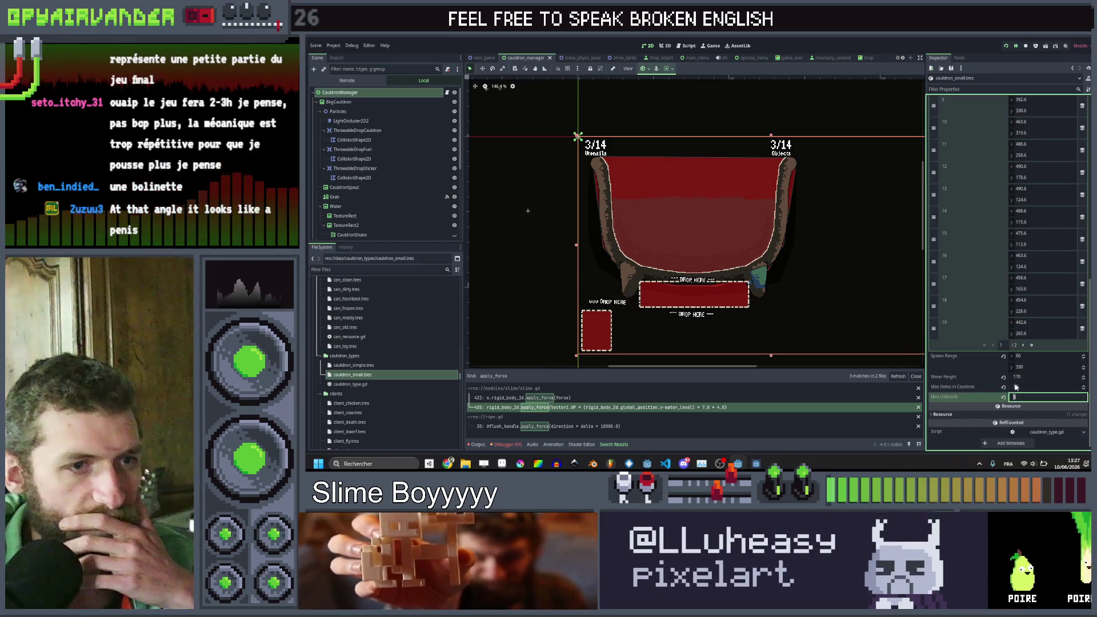
key(Return)
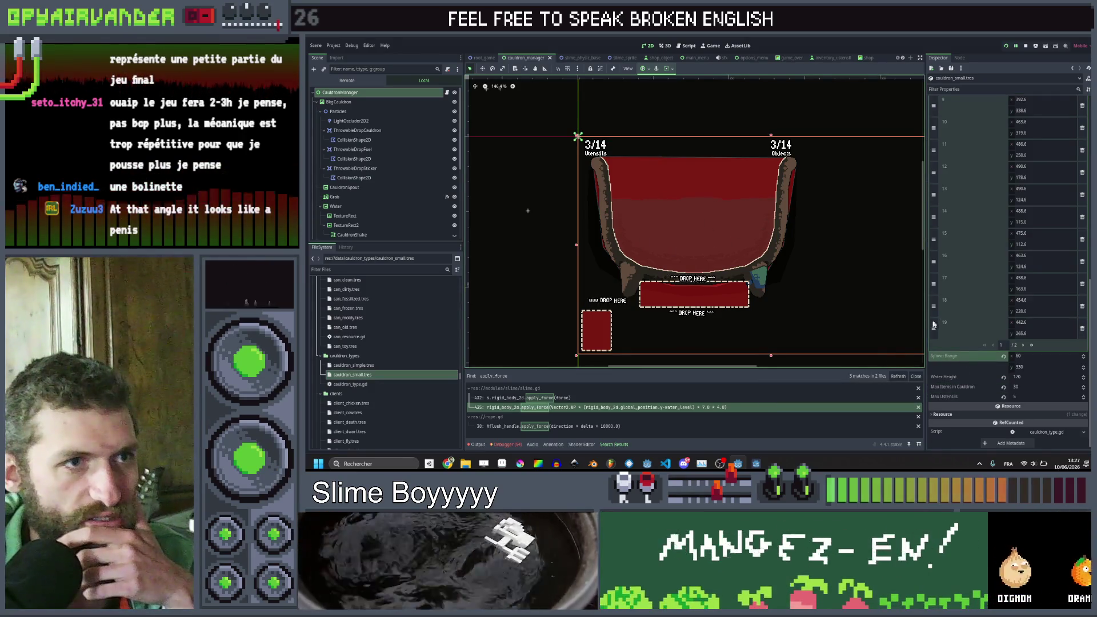
Set the spawn range to x 70 and y 320
click(1020, 356)
text(70)
key(Tab)
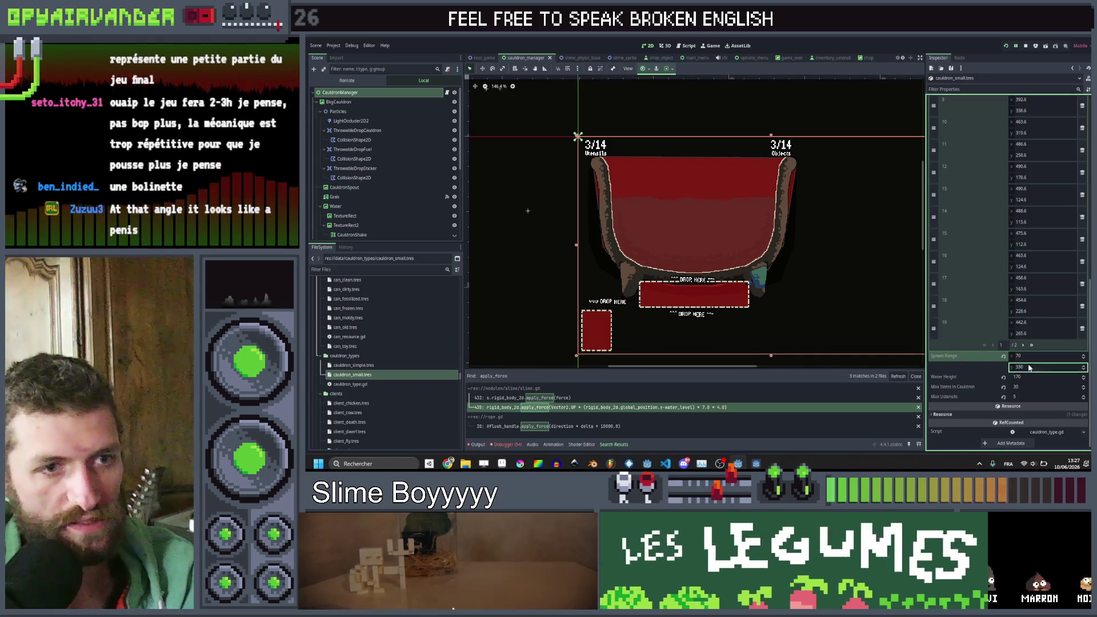
text(320)
key(Return)
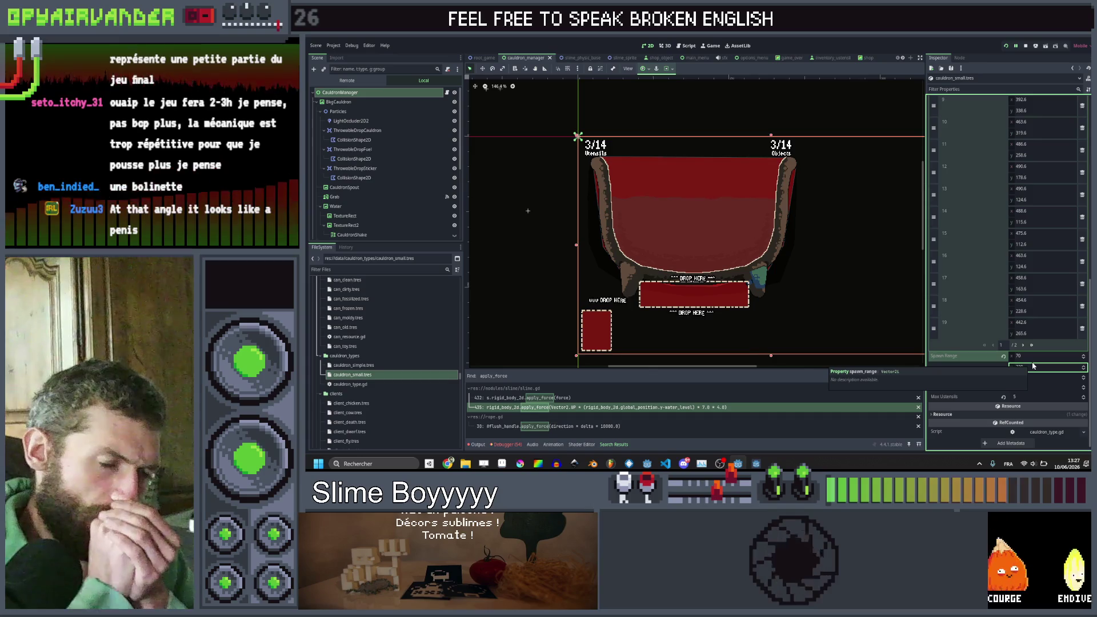
scroll(1054, 247, up, 3)
scroll(1055, 245, up, 5)
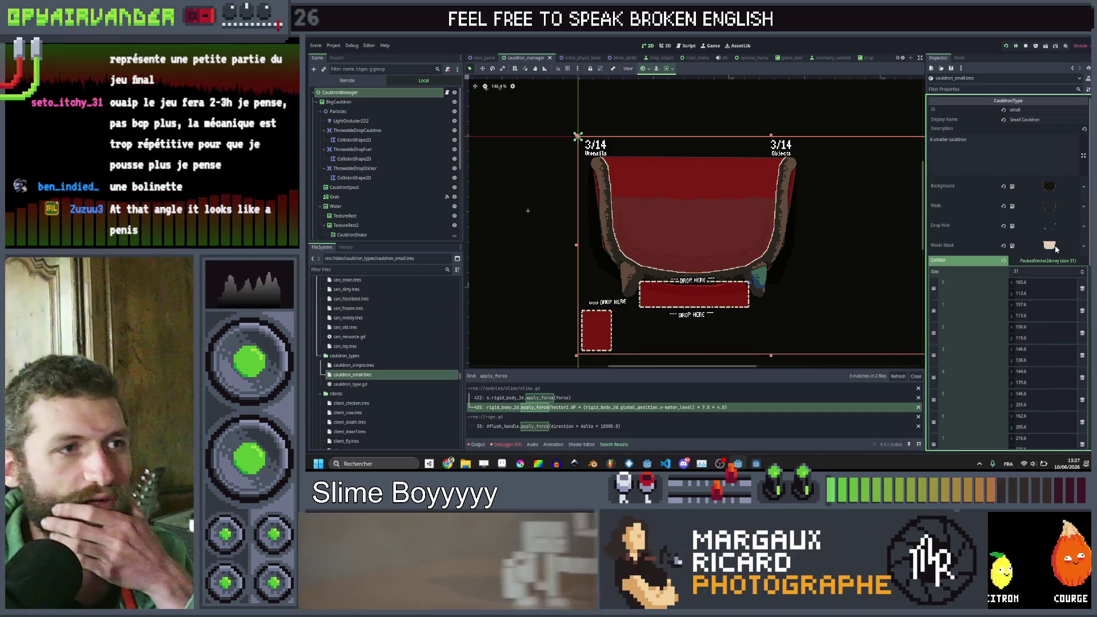
Quick-load a texture found by searching 'sma' into the small cauldron's Walls slot
right_click(1051, 201)
click(1059, 352)
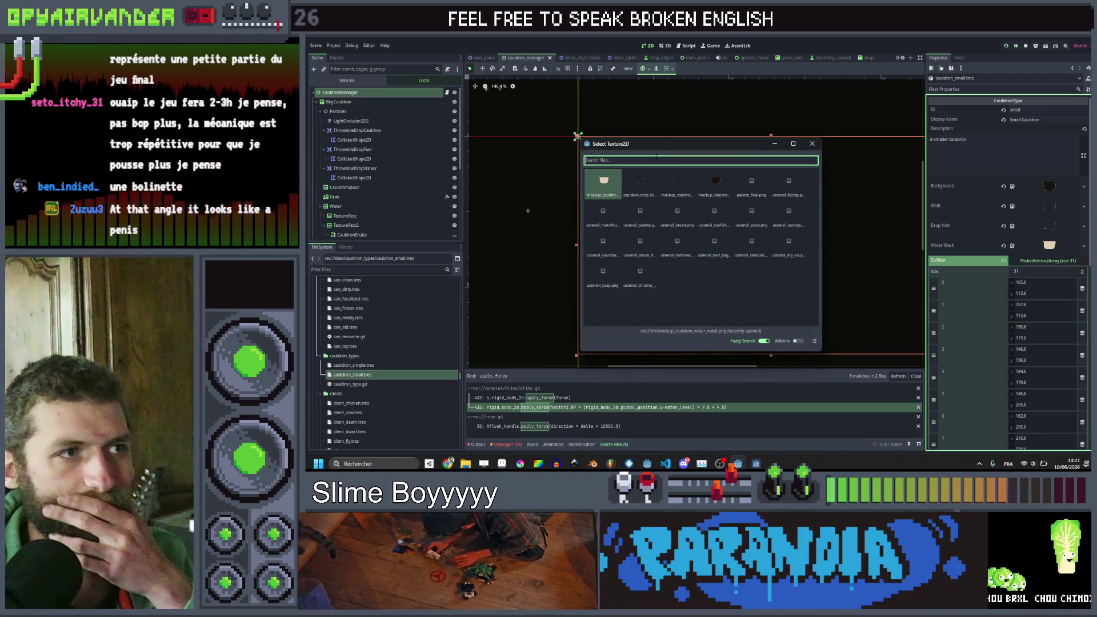
text(small)
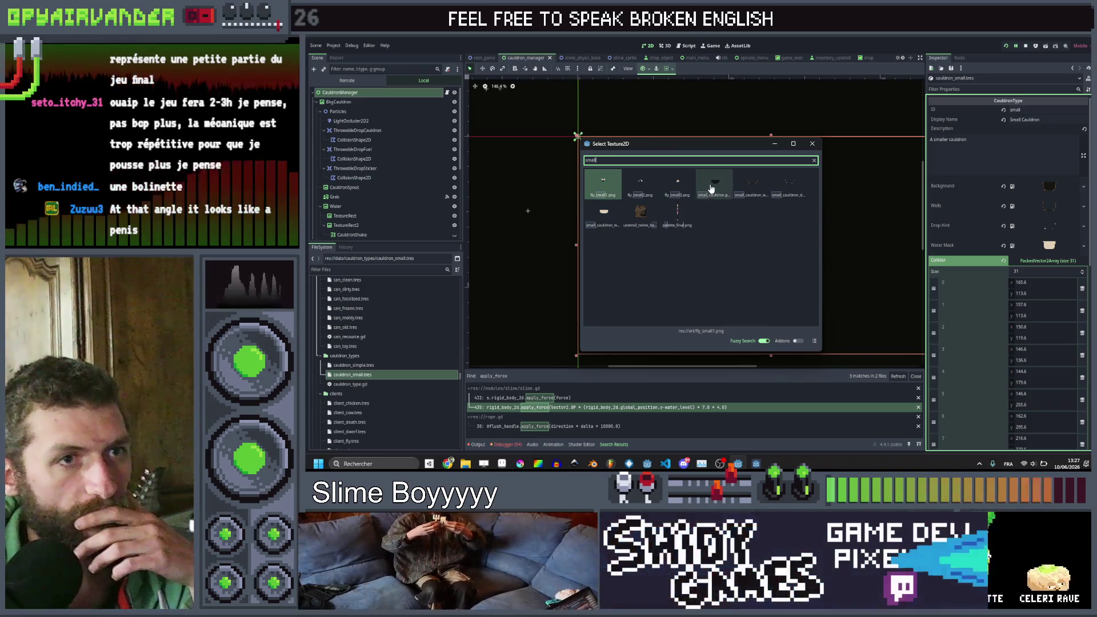
double_click(714, 182)
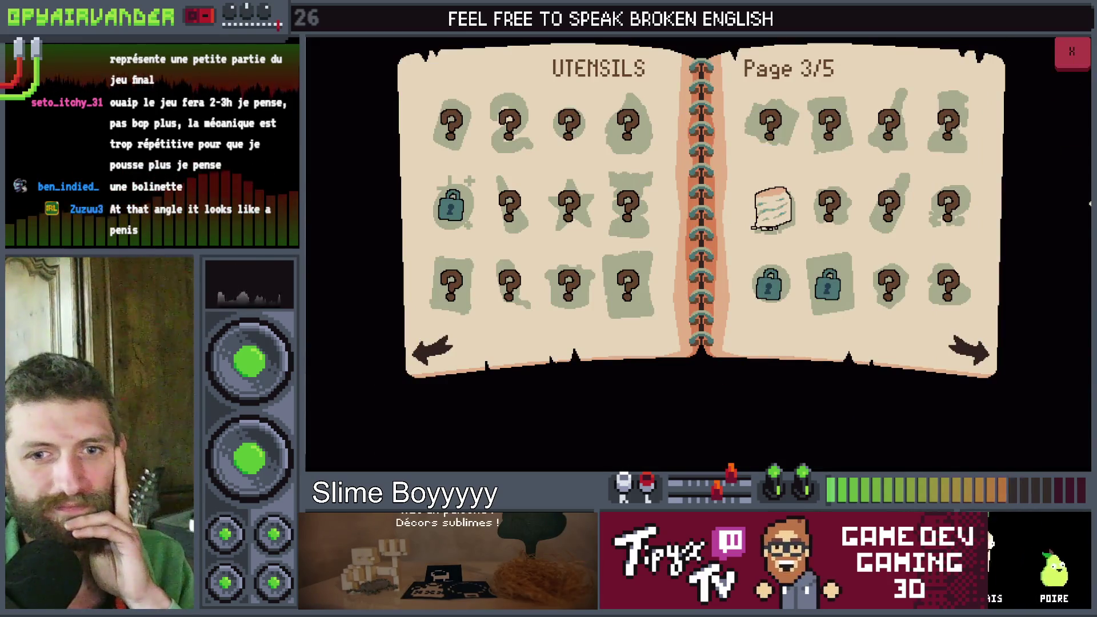
Close the running game with Alt+F4 and reopen the Slime Soup project
key(alt+F4)
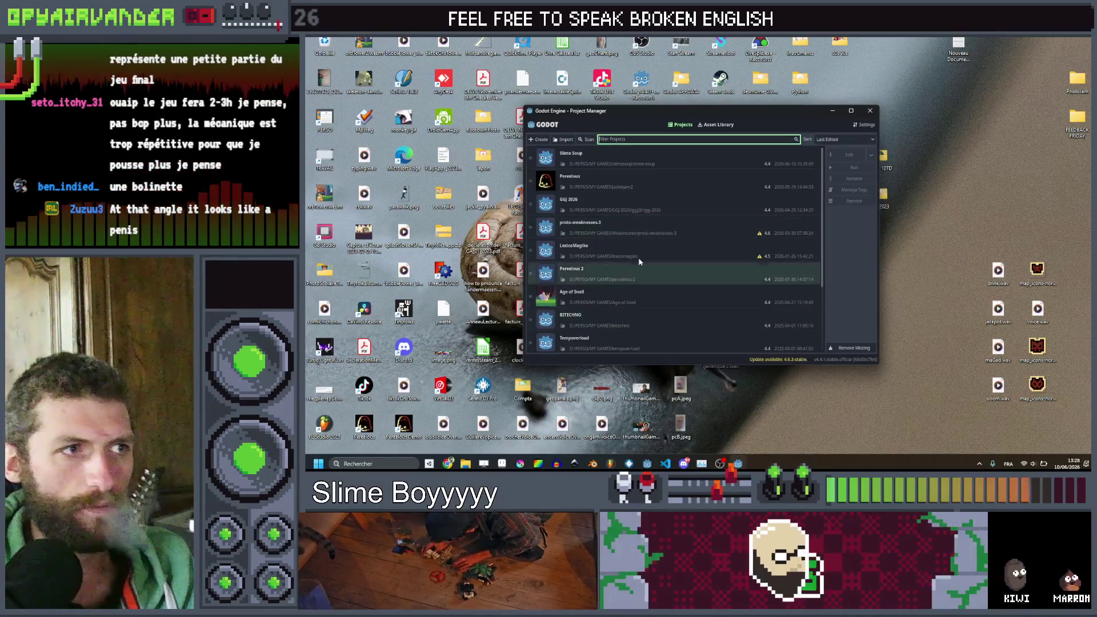
double_click(644, 160)
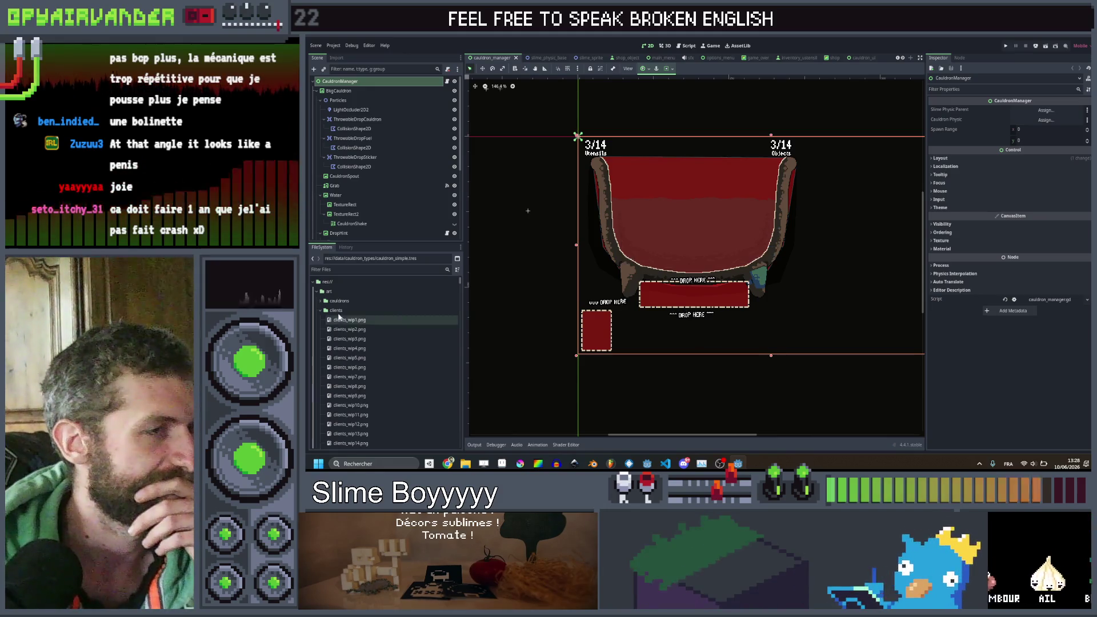
Filter FileSystem for 'mall', open cauldron_small.tres and set its background to small_cauldron
scroll(340, 318, down, 5)
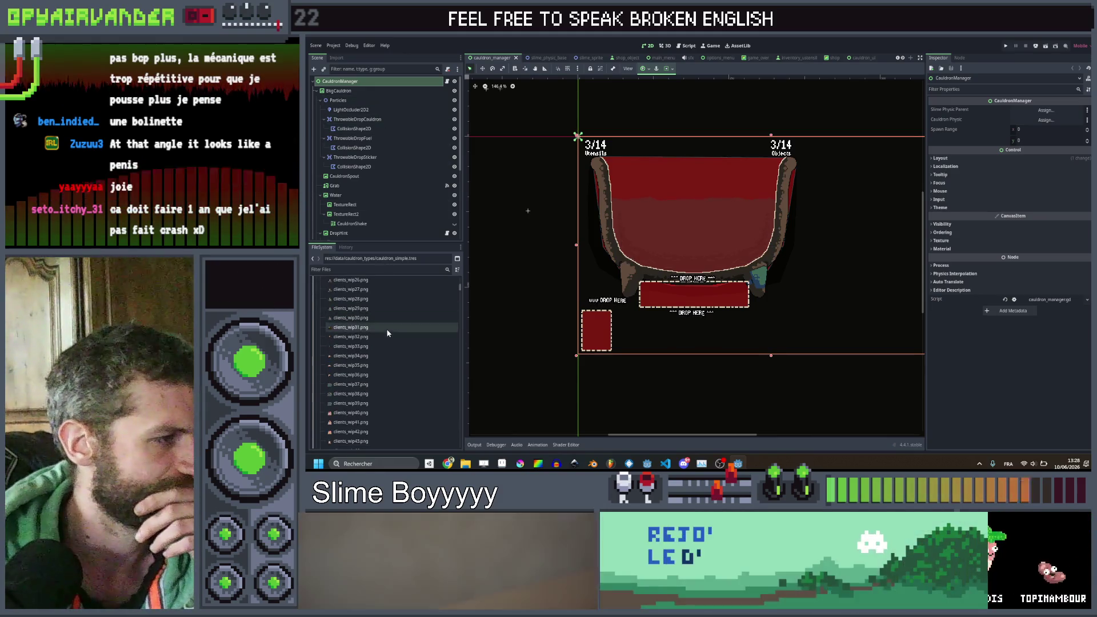
scroll(386, 328, up, 5)
click(377, 269)
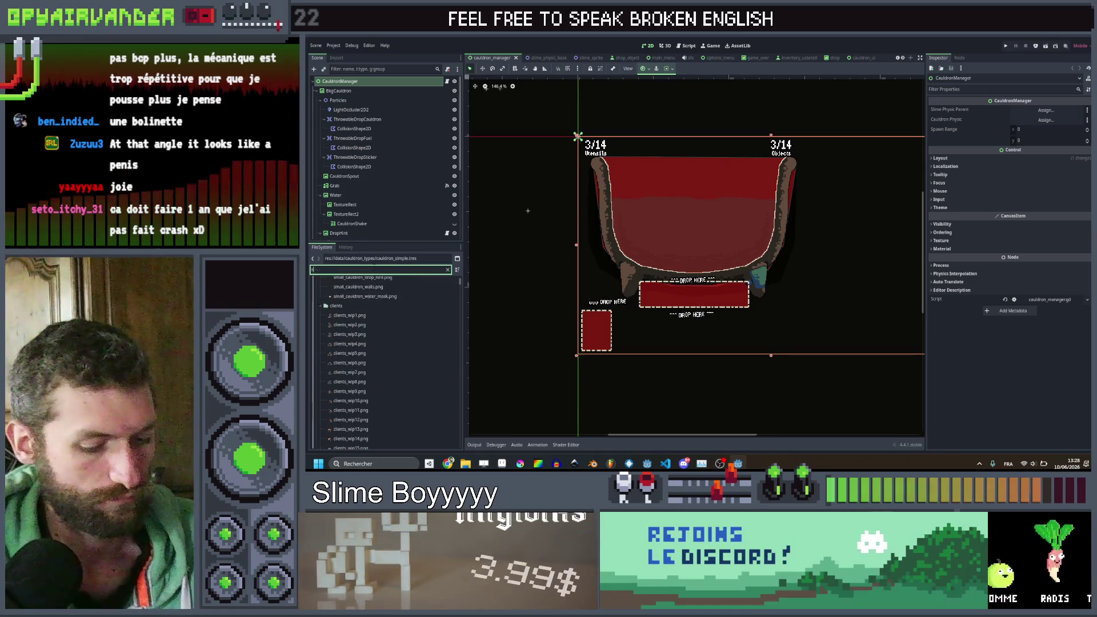
text(mall)
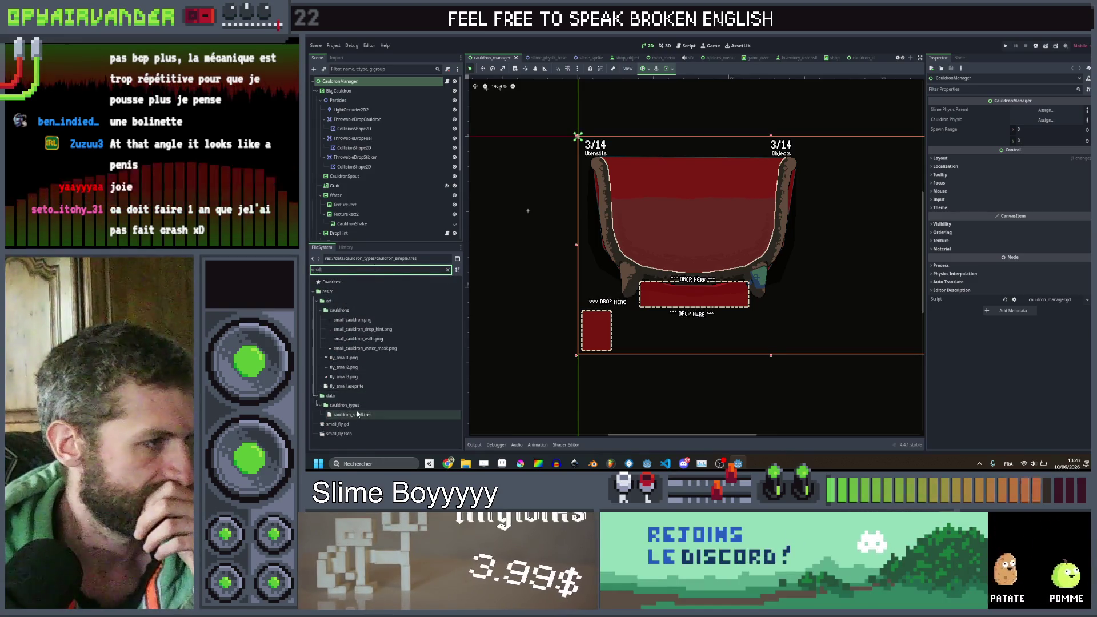
click(357, 414)
click(1041, 191)
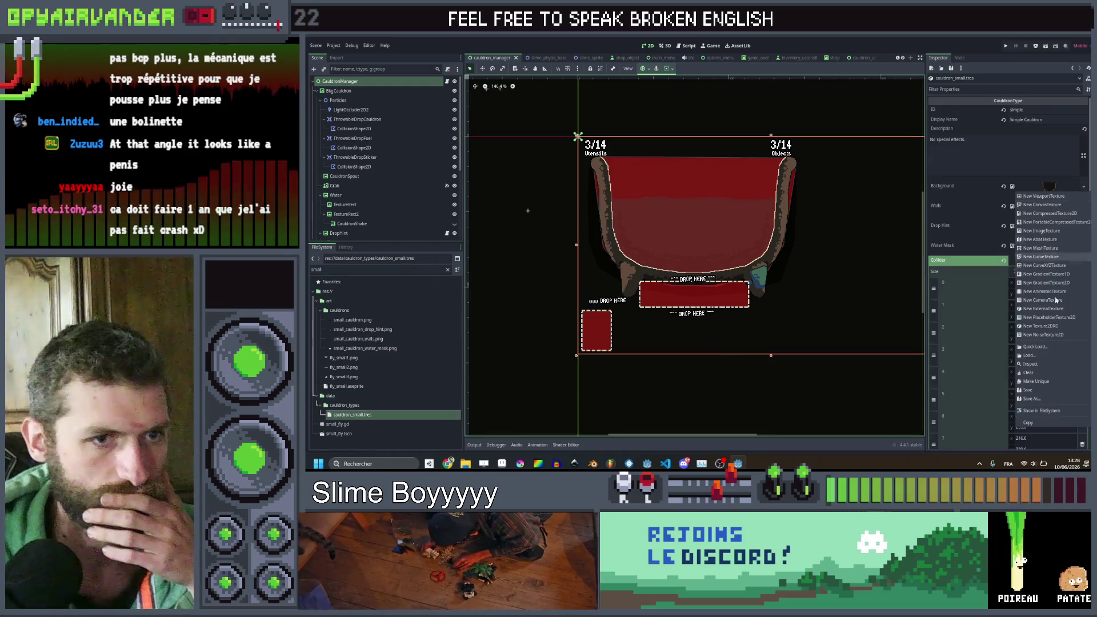
click(1052, 349)
text(small)
click(717, 180)
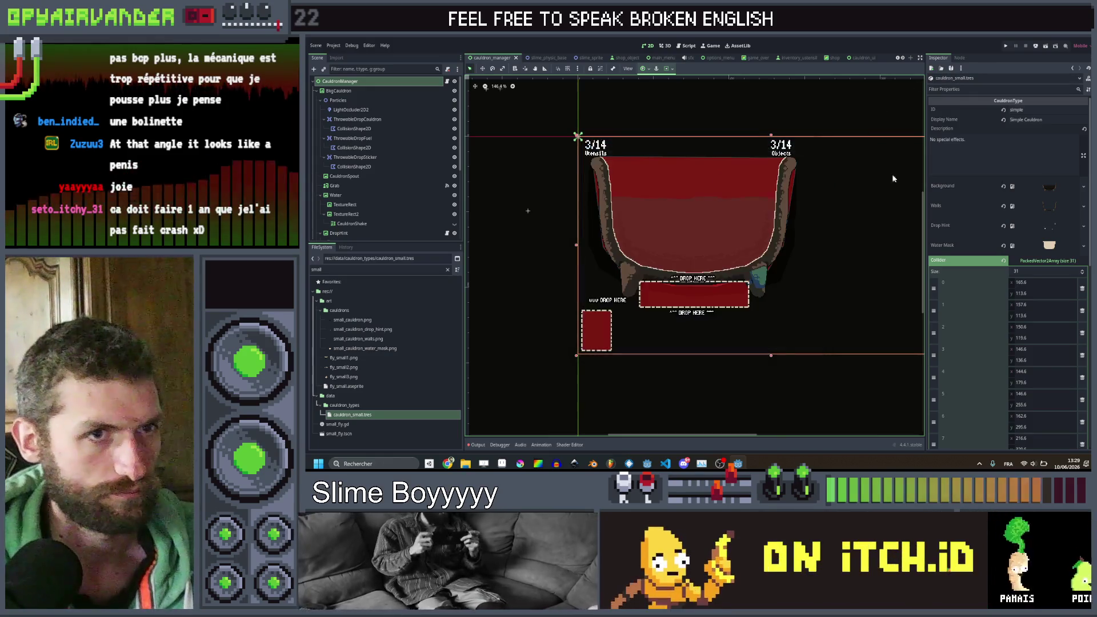
Assign the small cauldron walls and drop hint textures via 'small' searches
click(1056, 206)
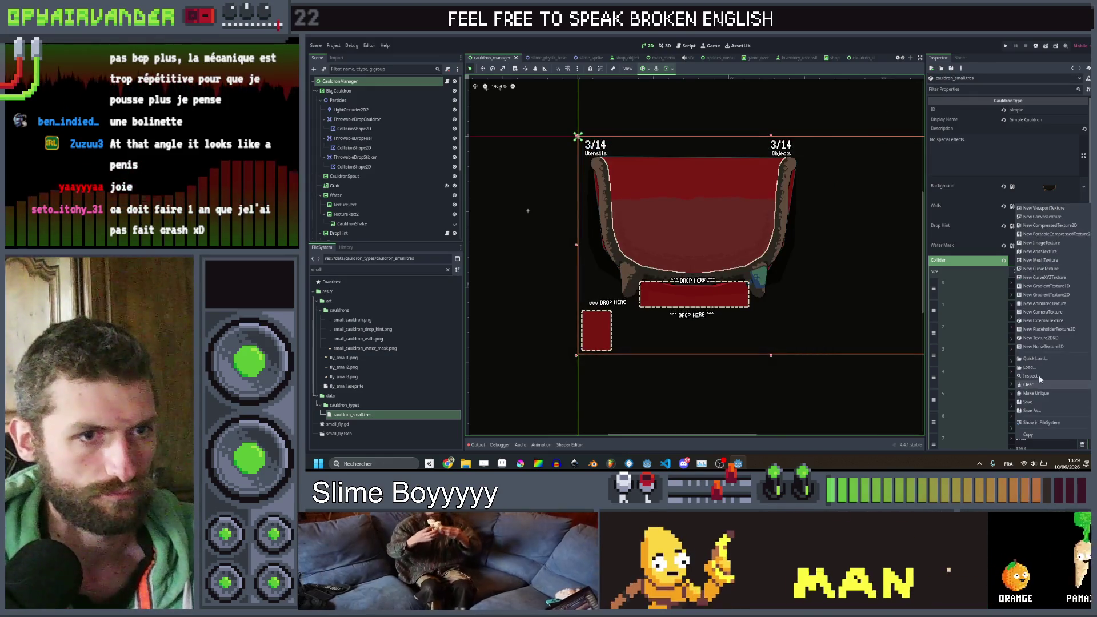
click(1041, 361)
text(small)
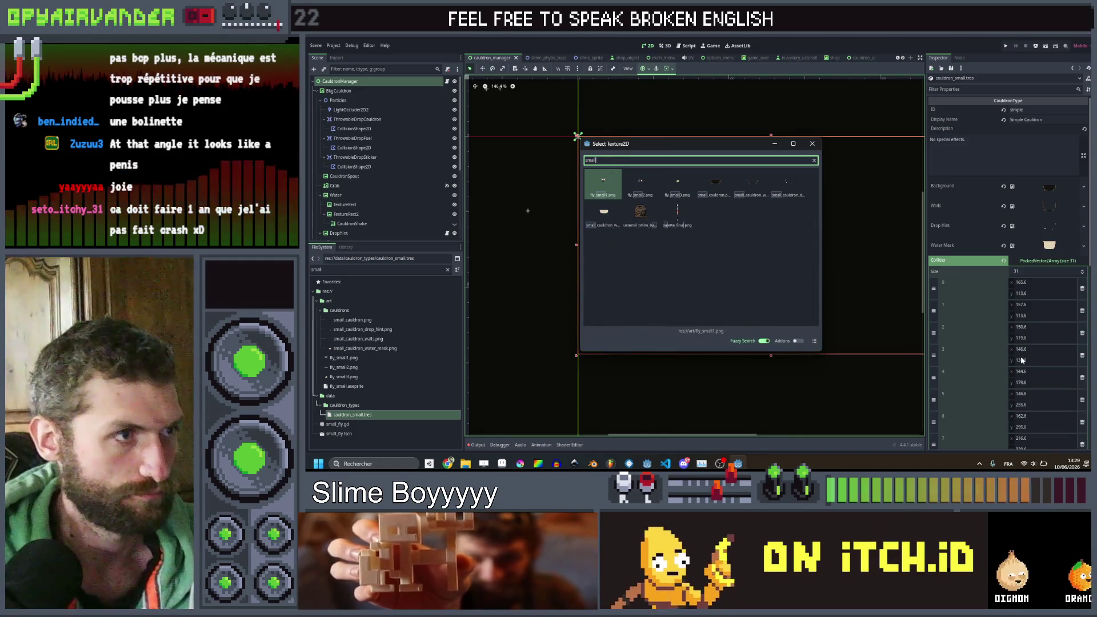
click(752, 183)
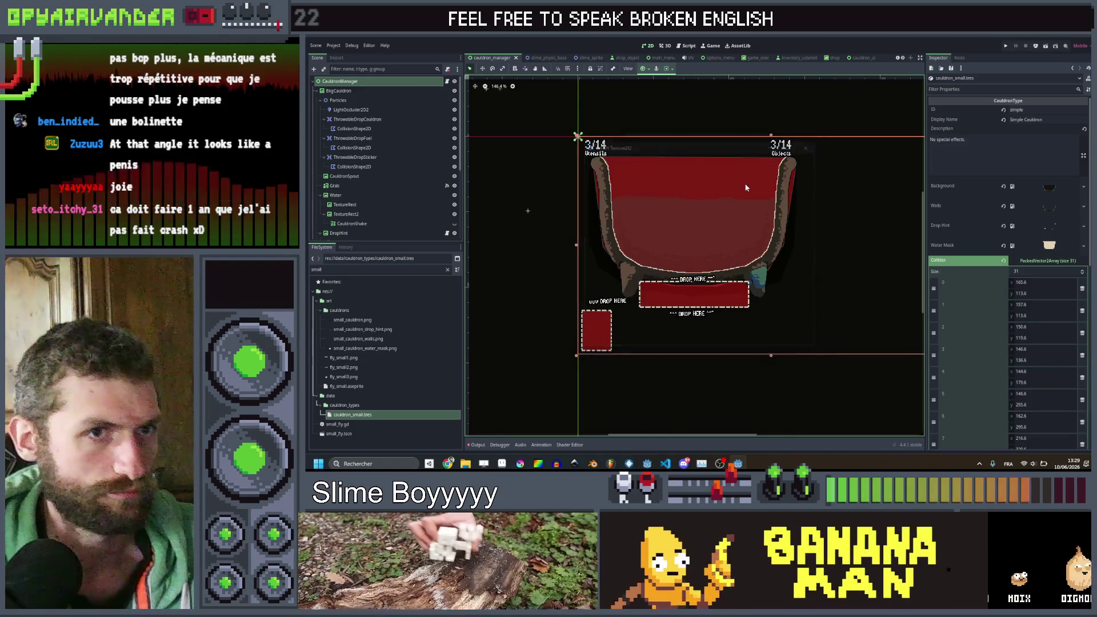
click(1054, 226)
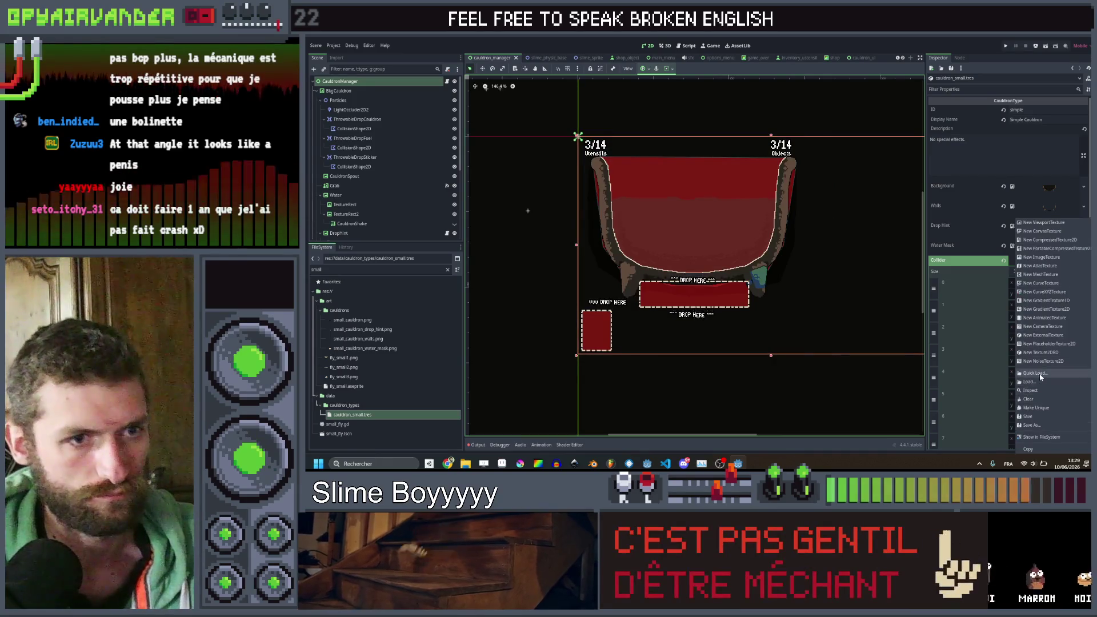
click(1041, 375)
text(small)
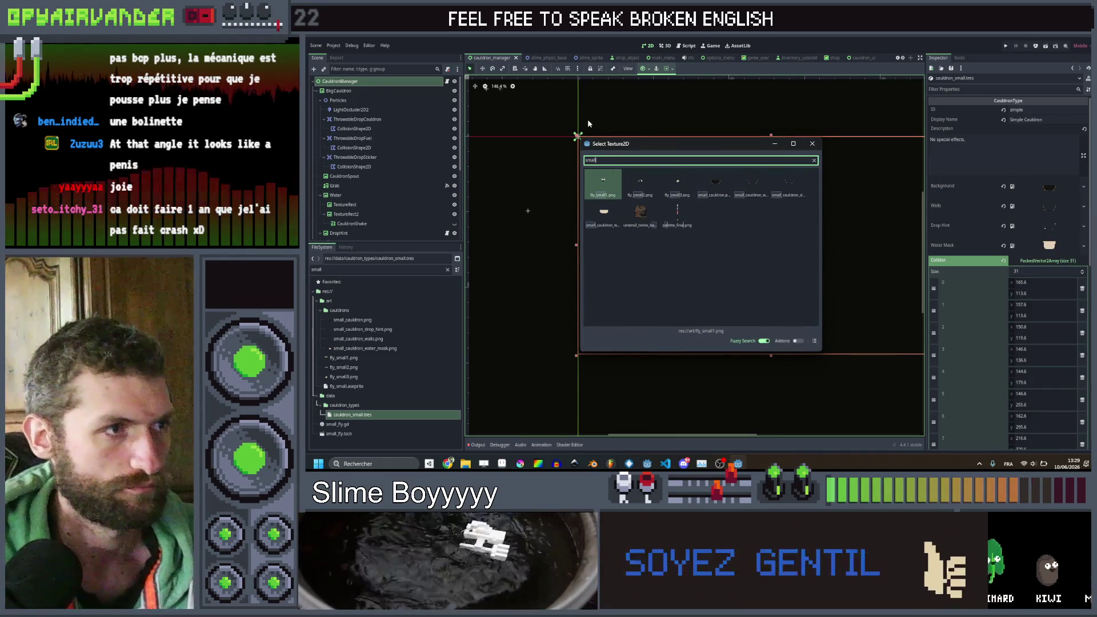
double_click(801, 180)
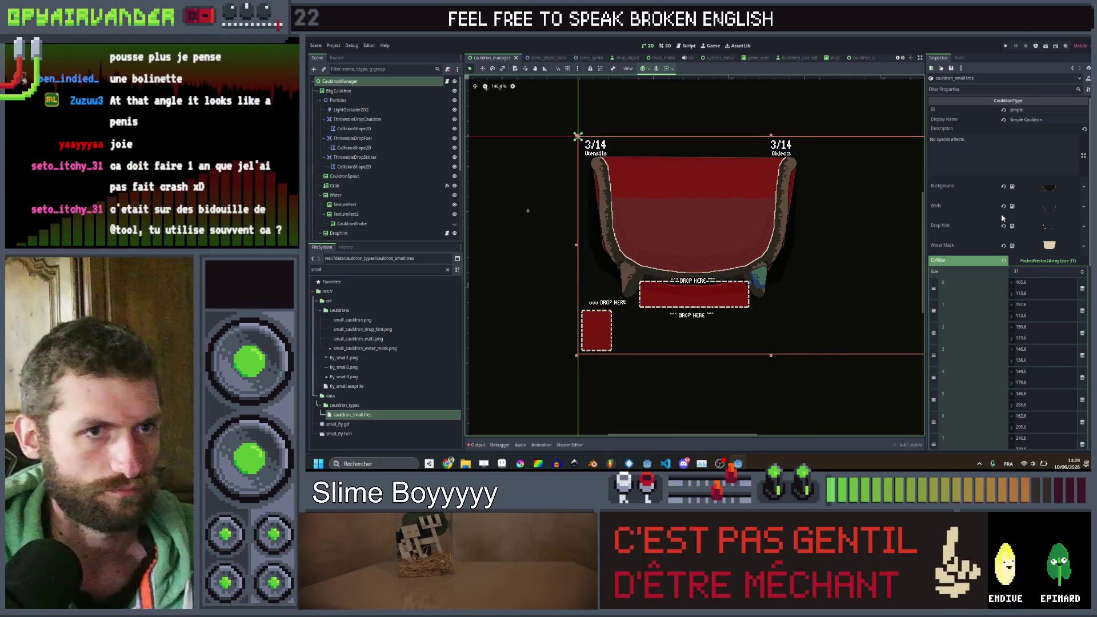
Assign the small cauldron water mask texture via a 'water' search, then save
right_click(1055, 251)
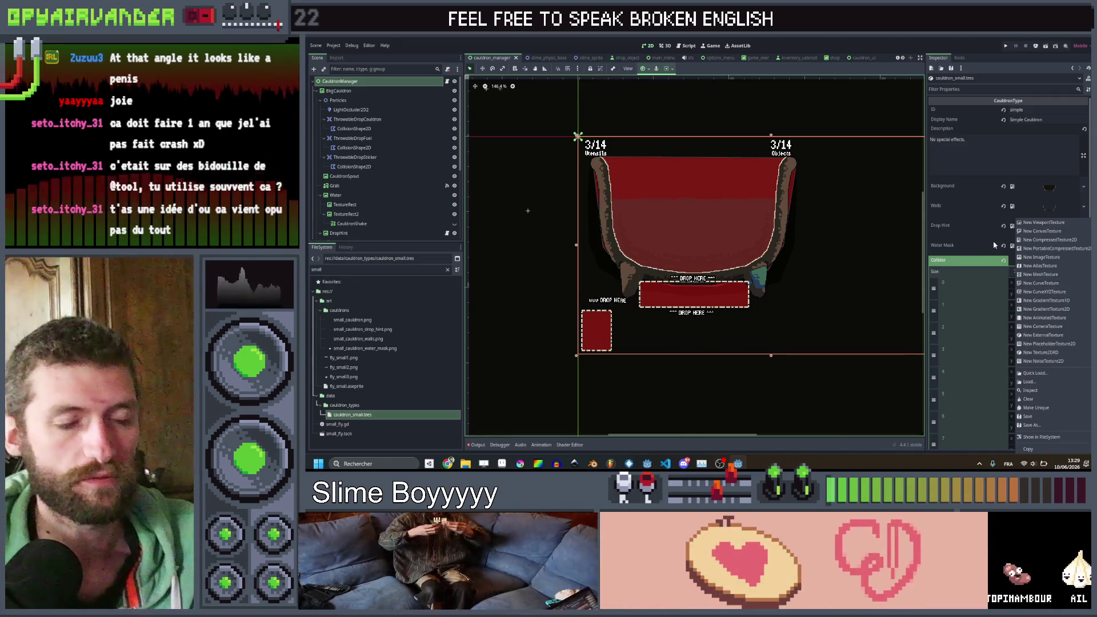
click(991, 250)
right_click(1048, 250)
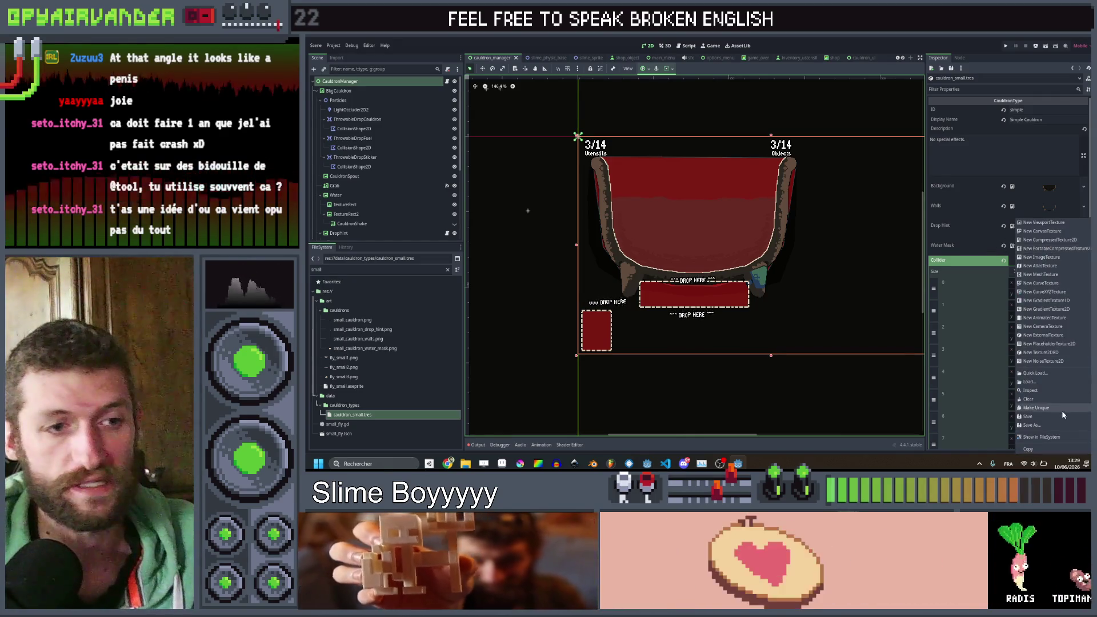
click(1047, 372)
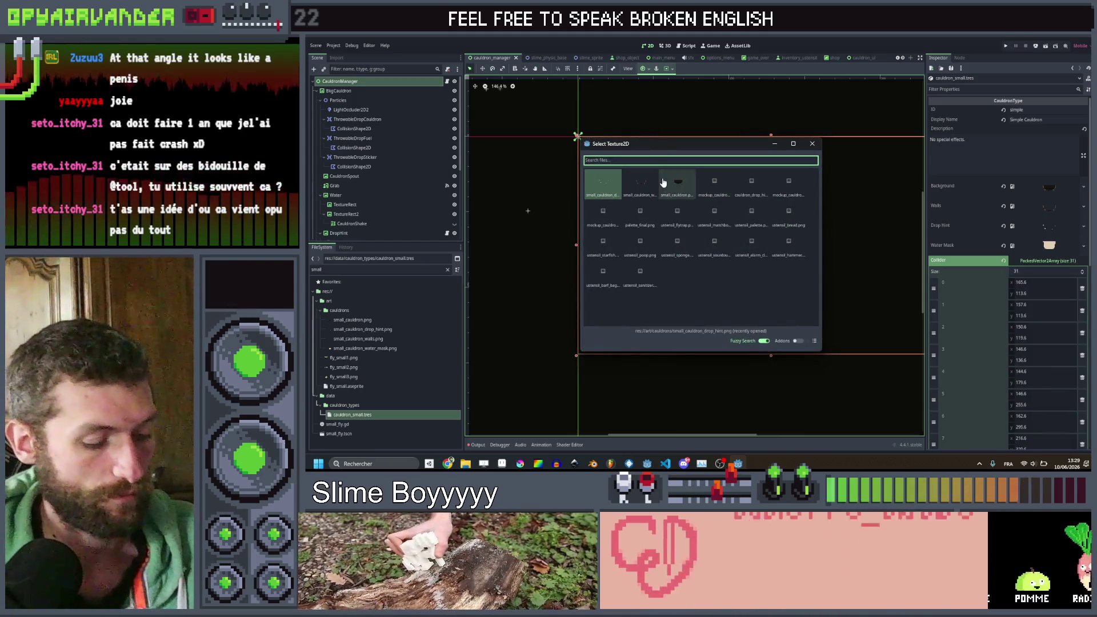
text(water)
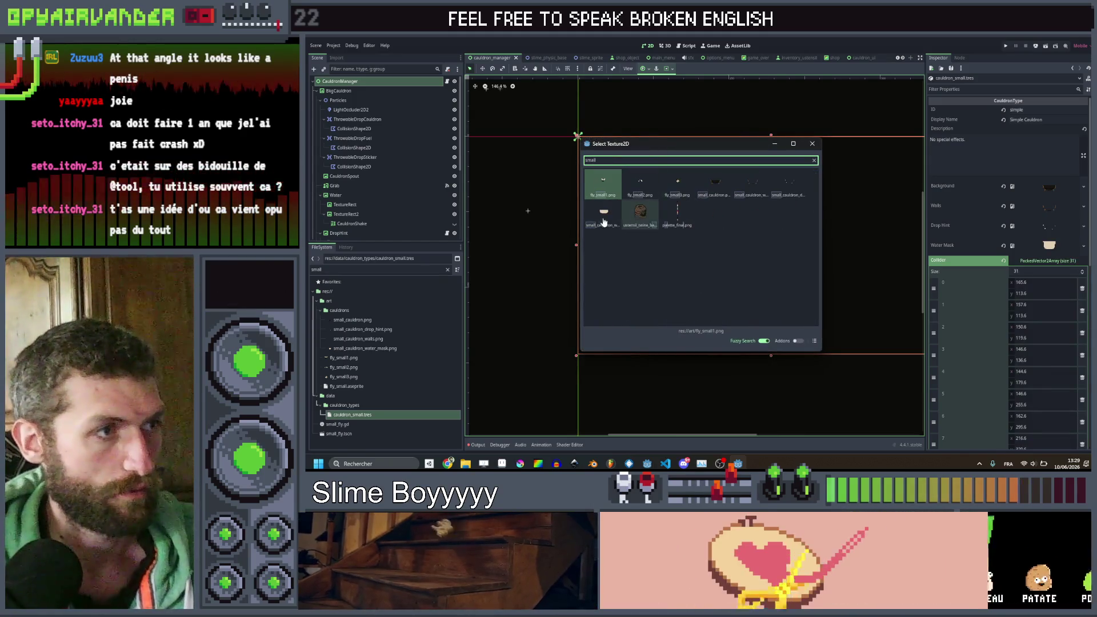
double_click(604, 221)
key(ctrl+s)
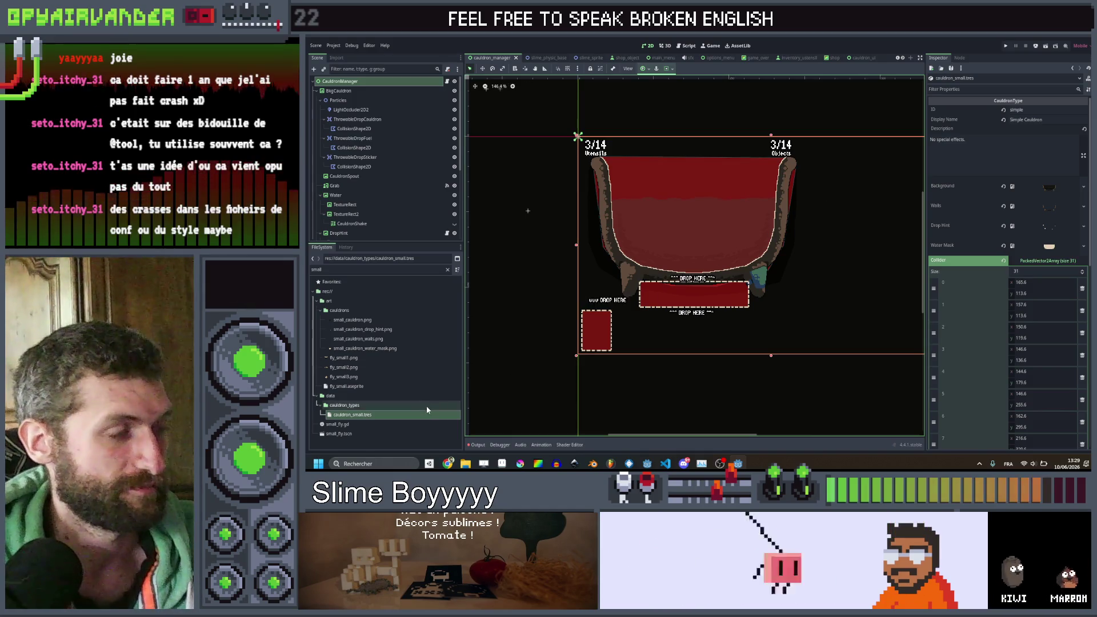
scroll(972, 272, down, 5)
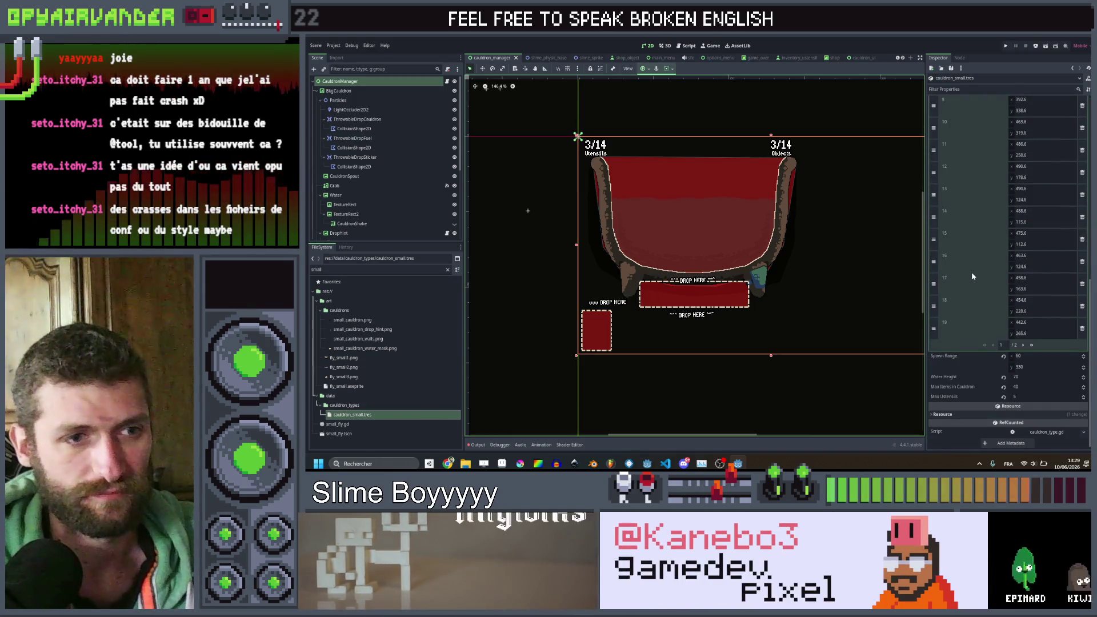
scroll(972, 276, up, 6)
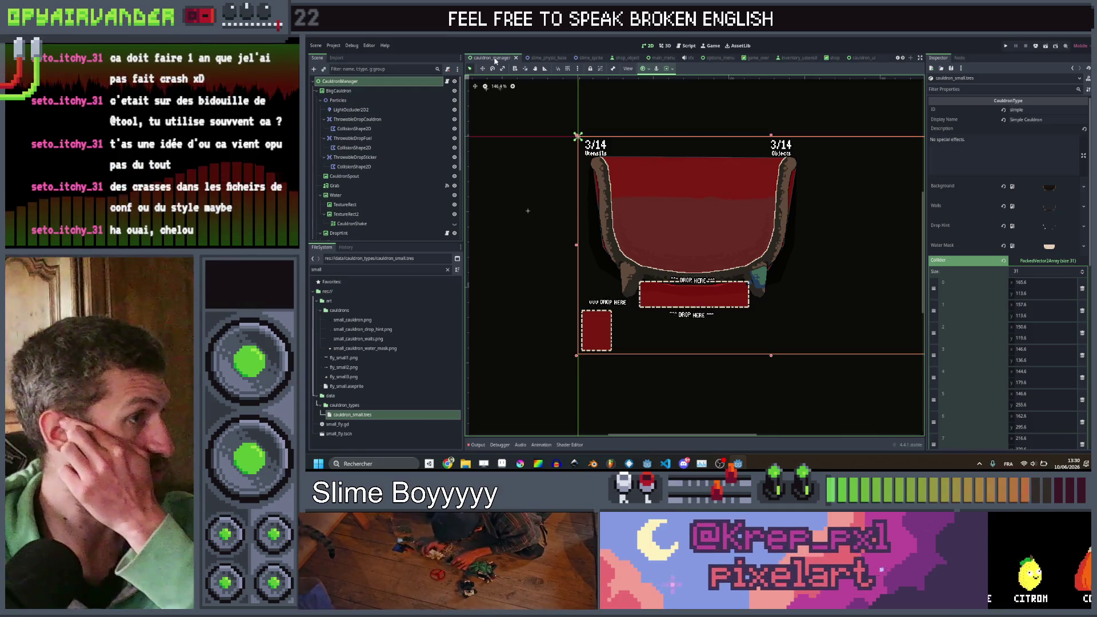
Inspect the drop collision shapes and the BkgCauldron background node
click(356, 128)
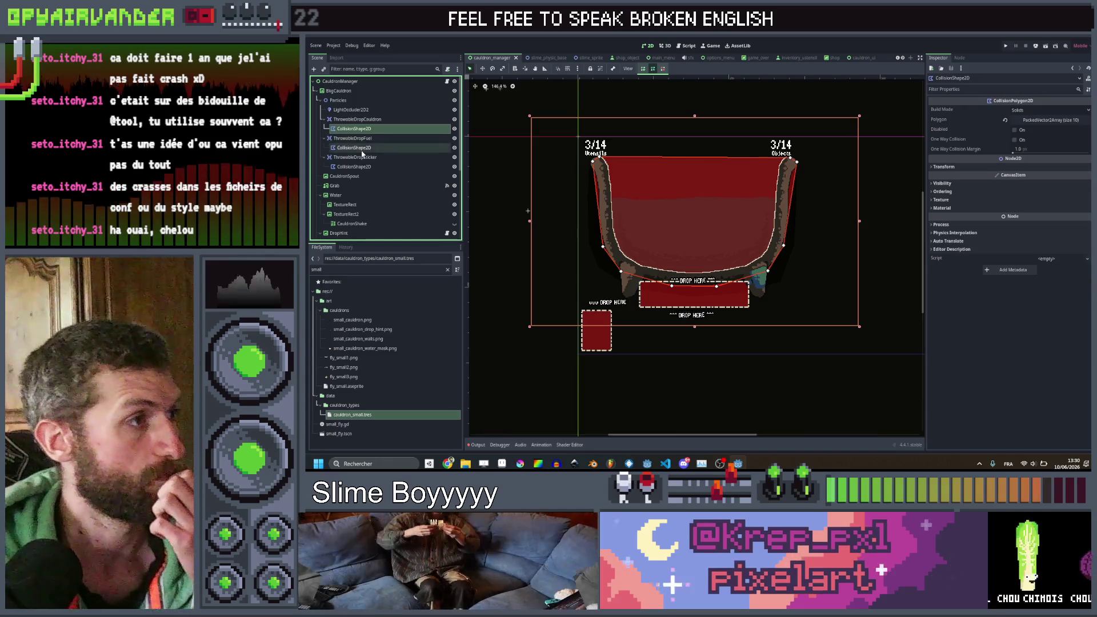
click(360, 148)
click(356, 166)
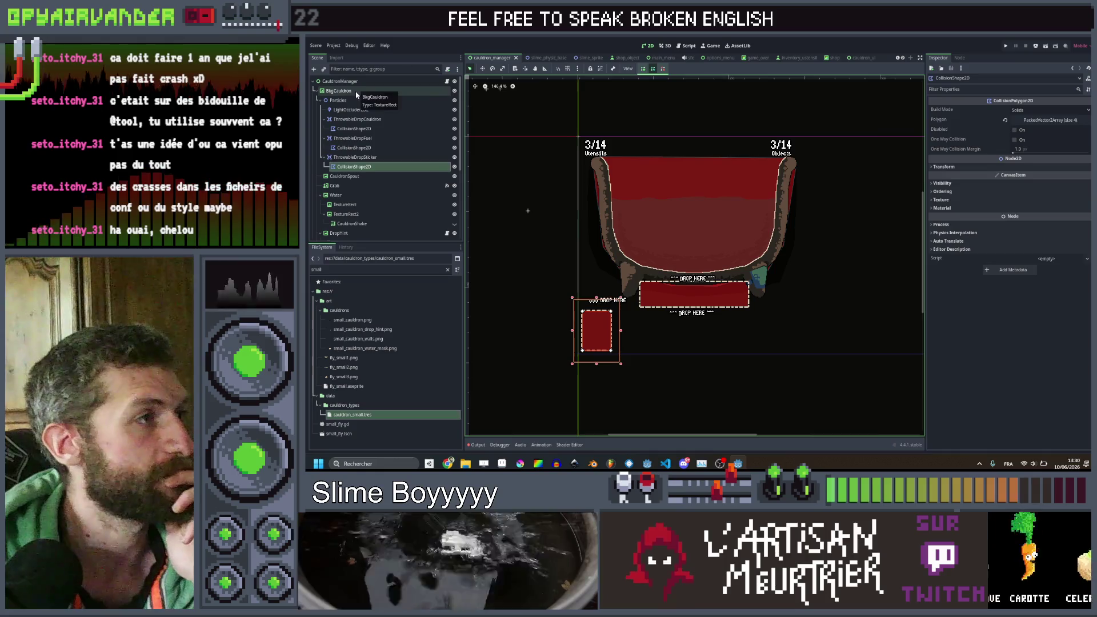
click(402, 92)
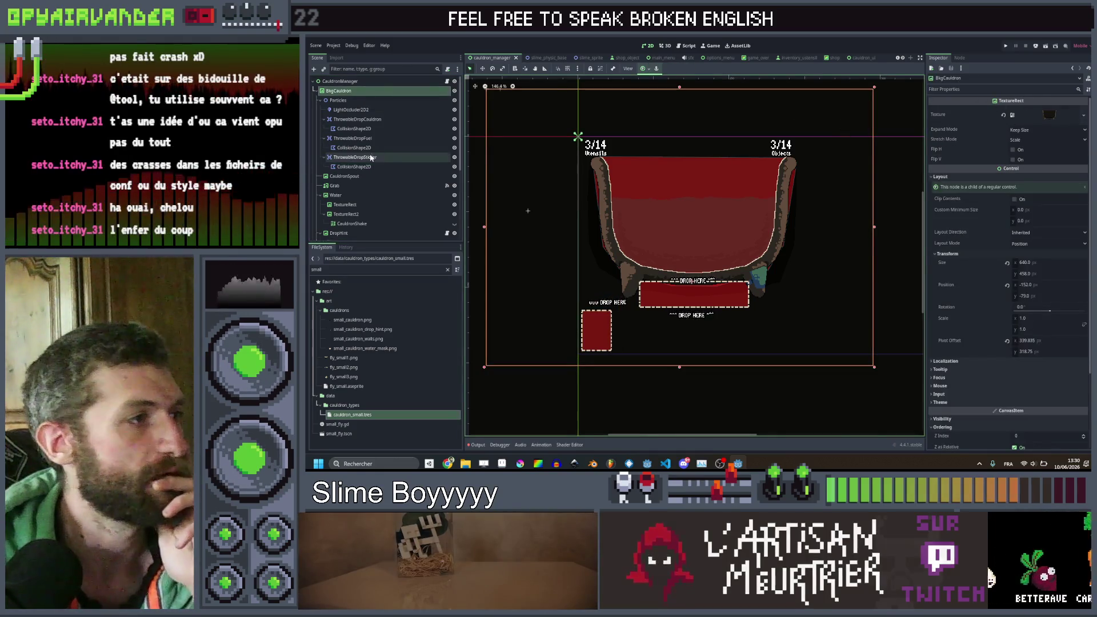
scroll(368, 160, down, 5)
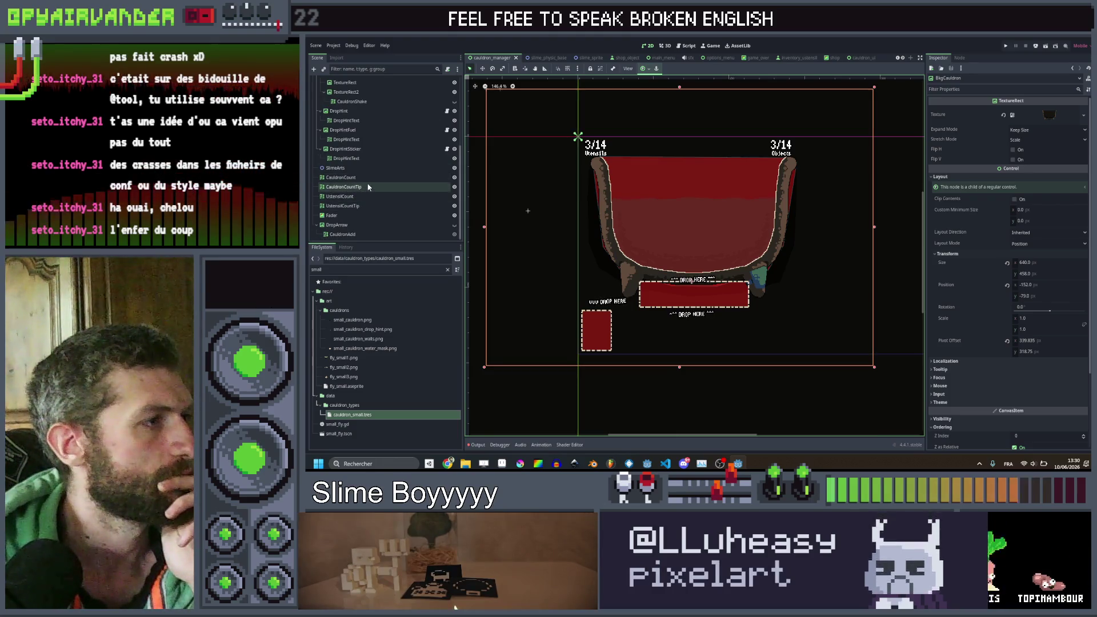
scroll(368, 166, up, 5)
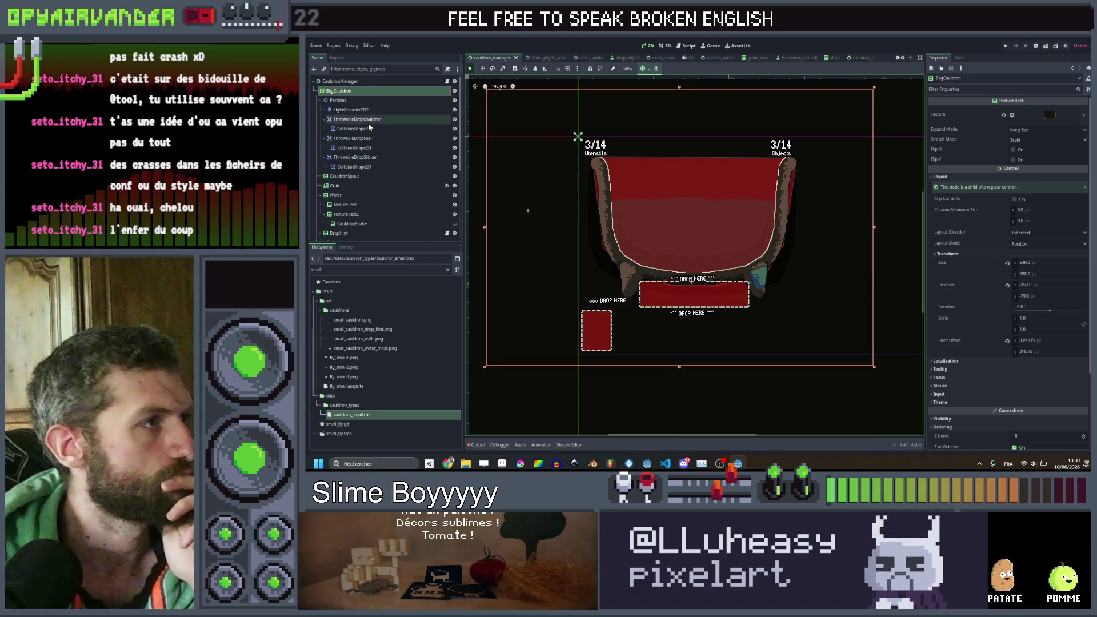
scroll(368, 122, down, 2)
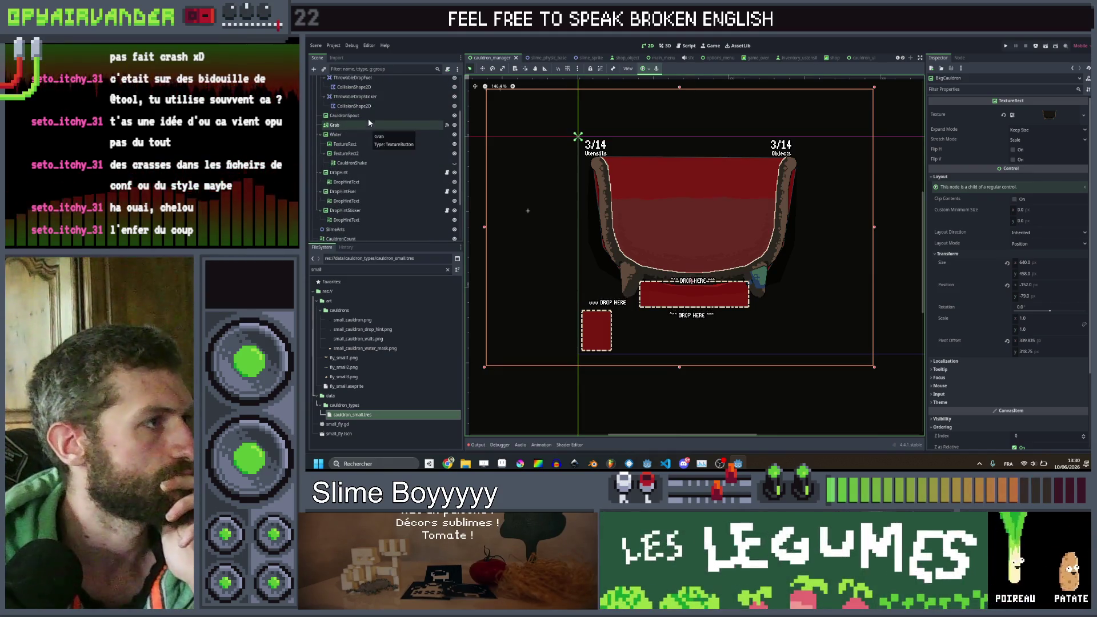
Rename TextureRect2 to Walls and give it the cauldron walls texture
click(359, 155)
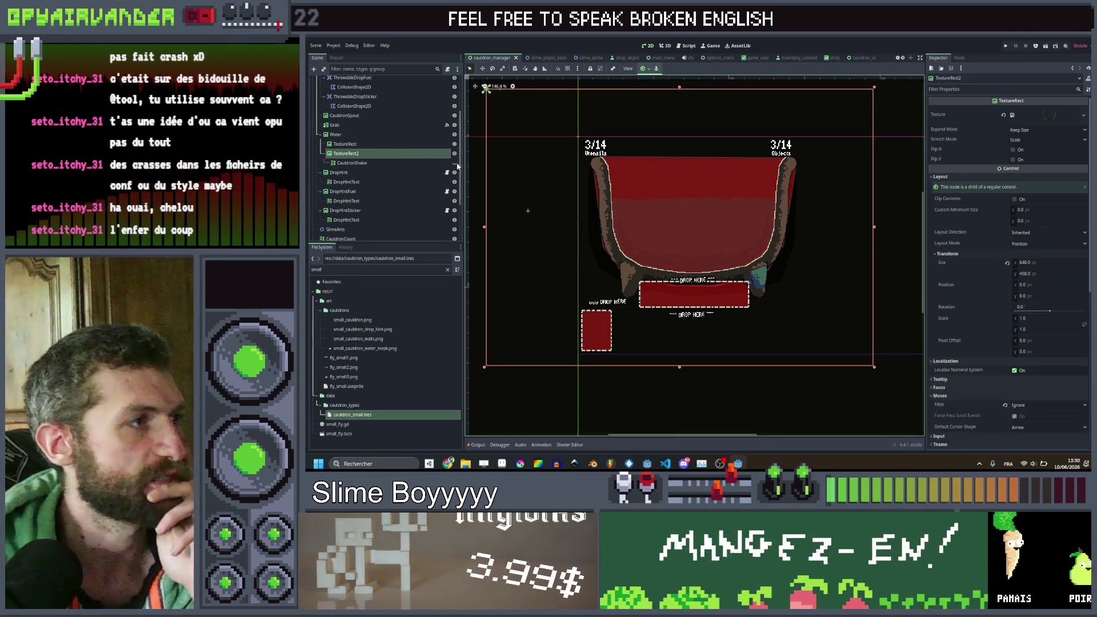
double_click(345, 153)
text(Walls)
key(Return)
click(1049, 114)
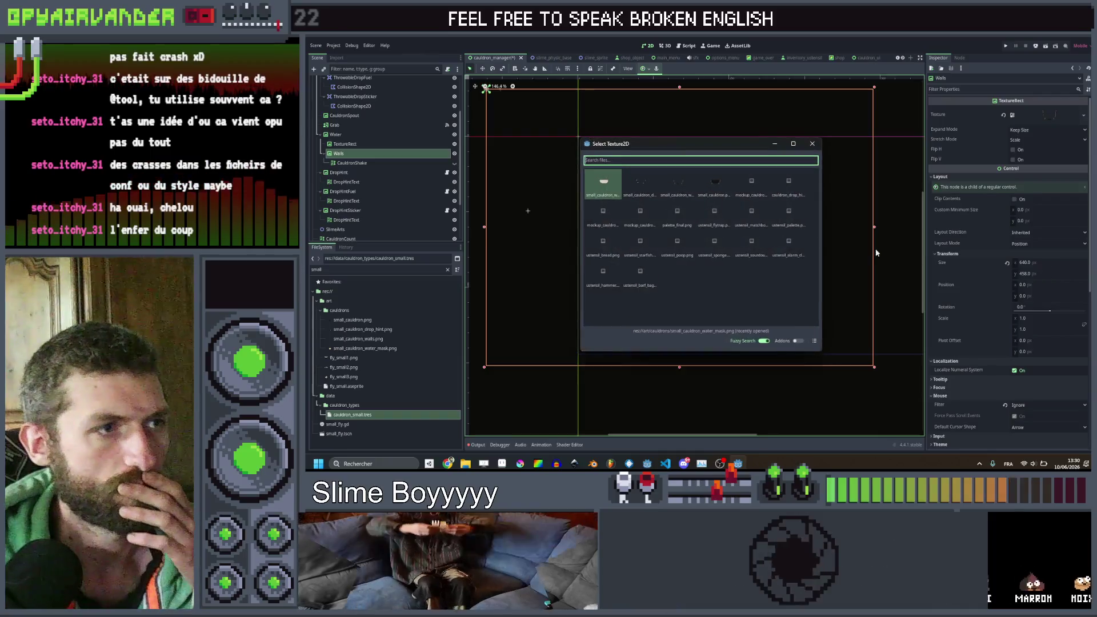
double_click(677, 189)
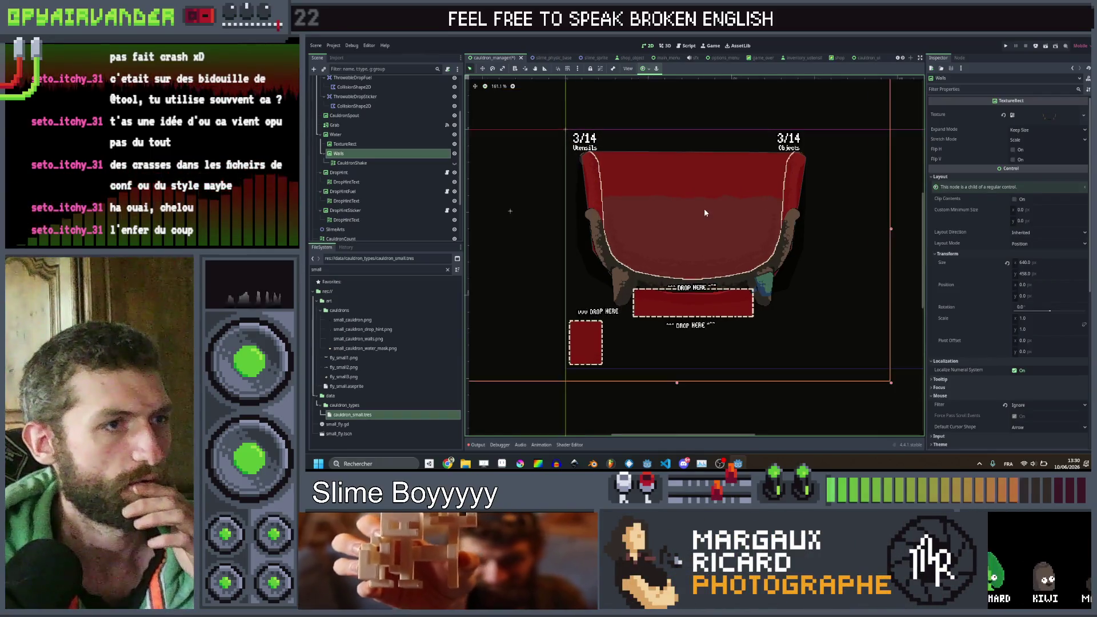
scroll(704, 208, up, 3)
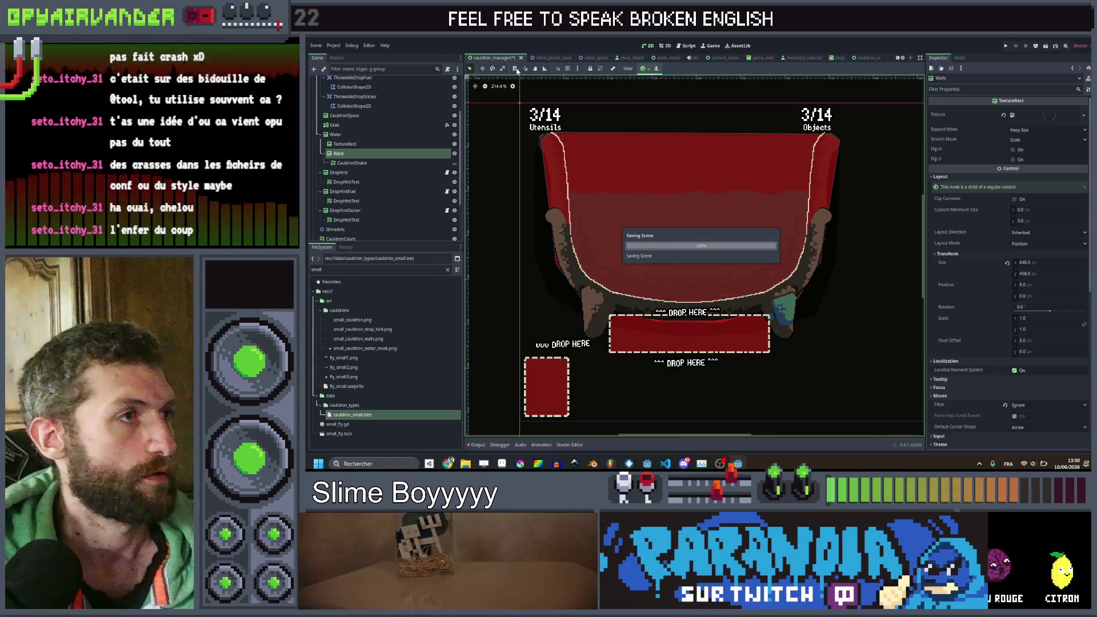
Switch to the root_game scene and make CauldronManager visible in the Scene dock
click(898, 59)
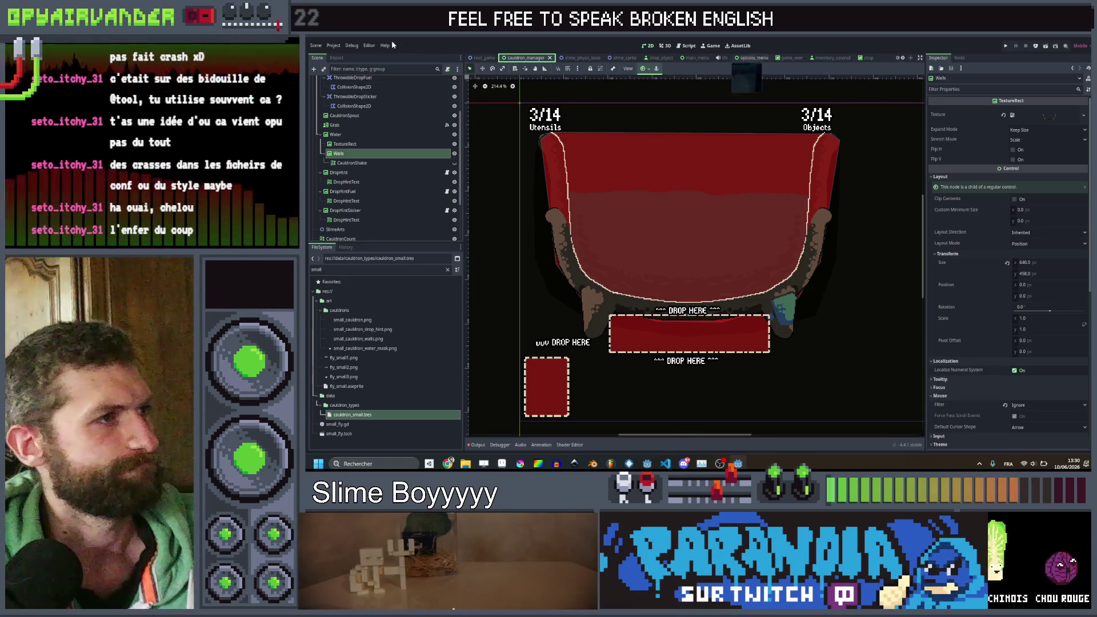
click(479, 58)
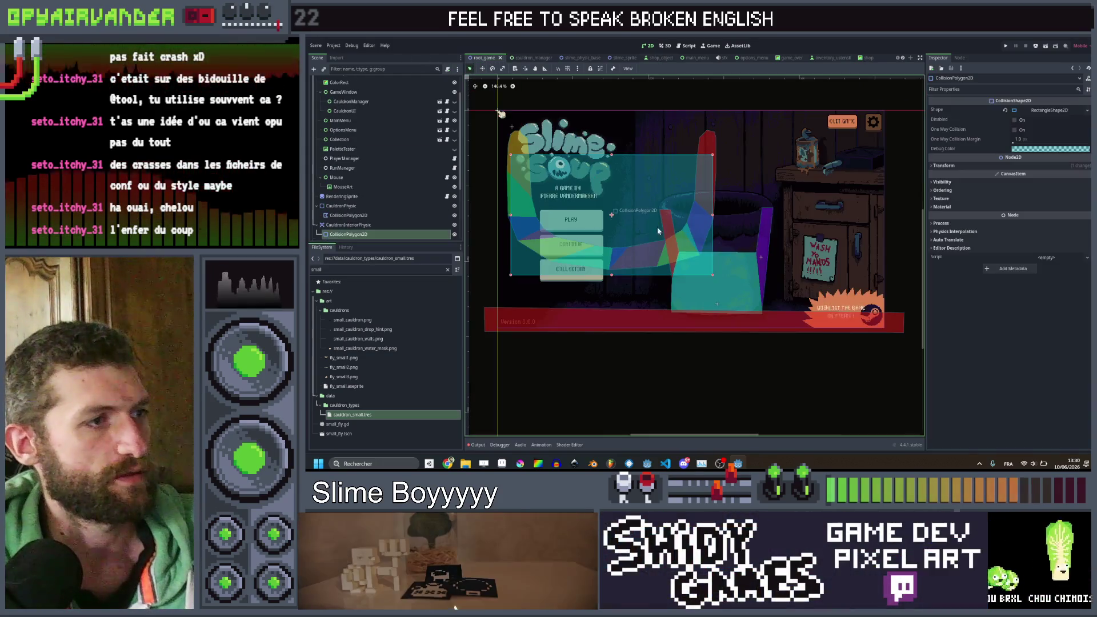
scroll(423, 172, up, 2)
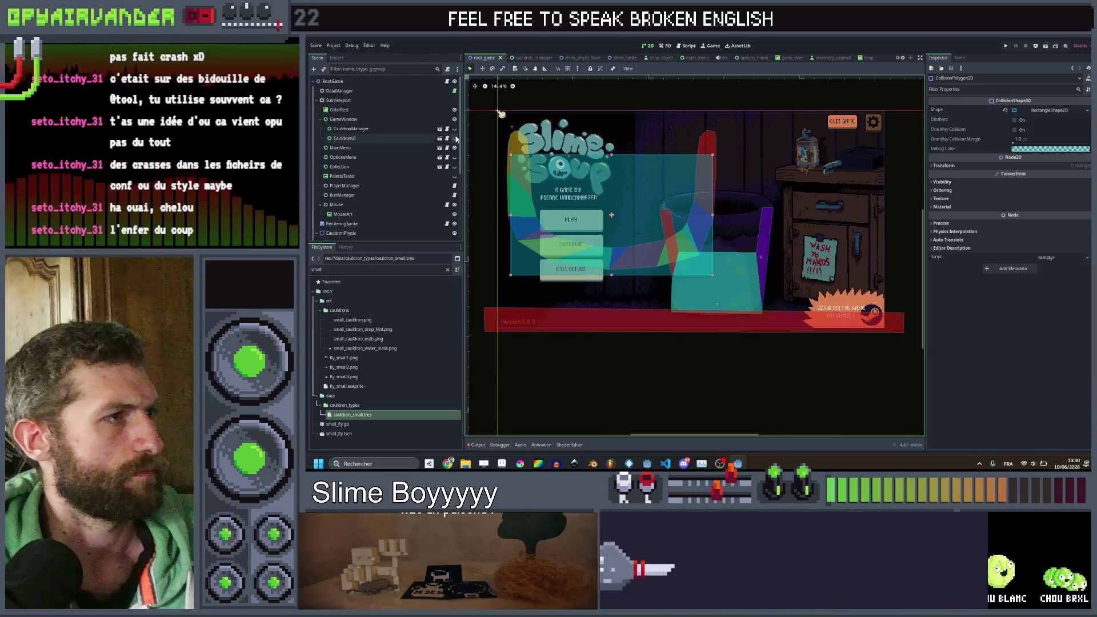
click(455, 130)
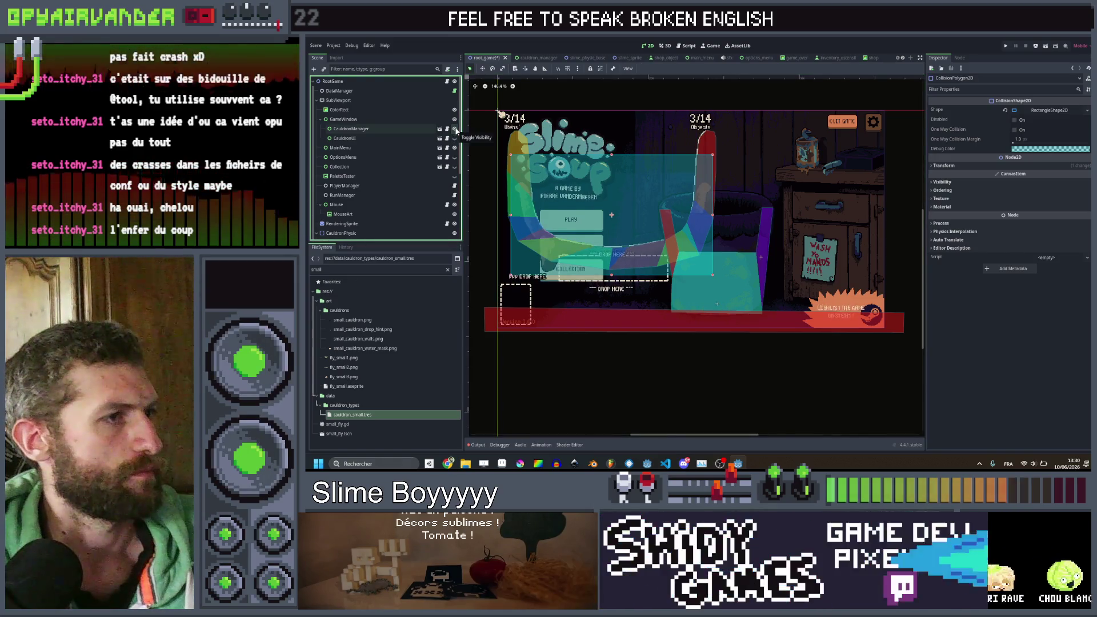
Inspect the CauldronInteriorPhysic area, then briefly hide and re-show MainMenu
scroll(586, 198, up, 2)
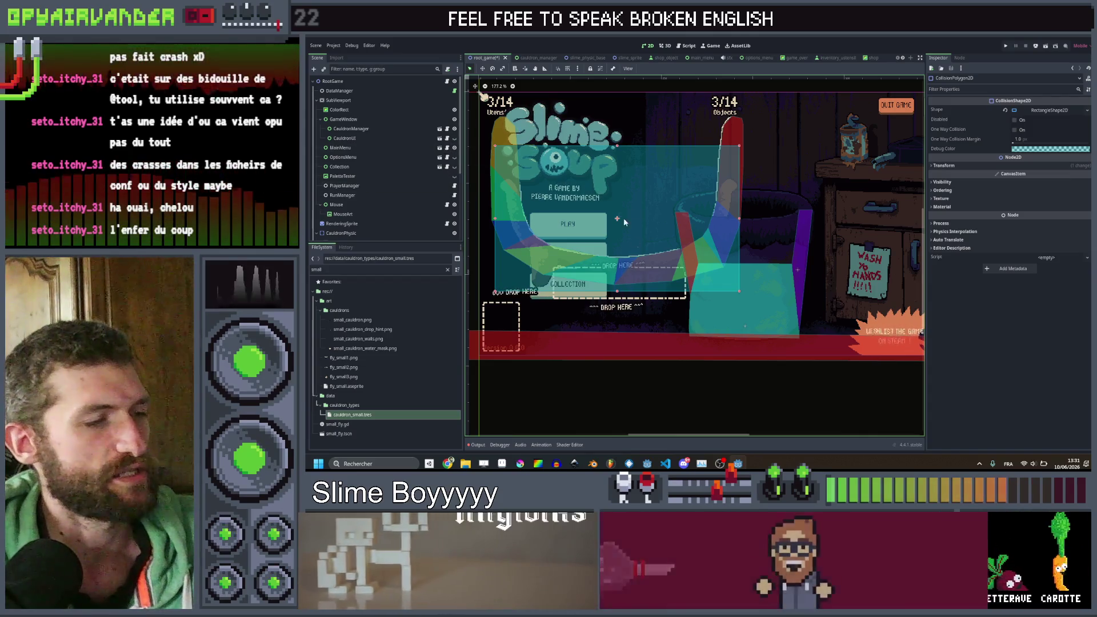
scroll(394, 180, down, 3)
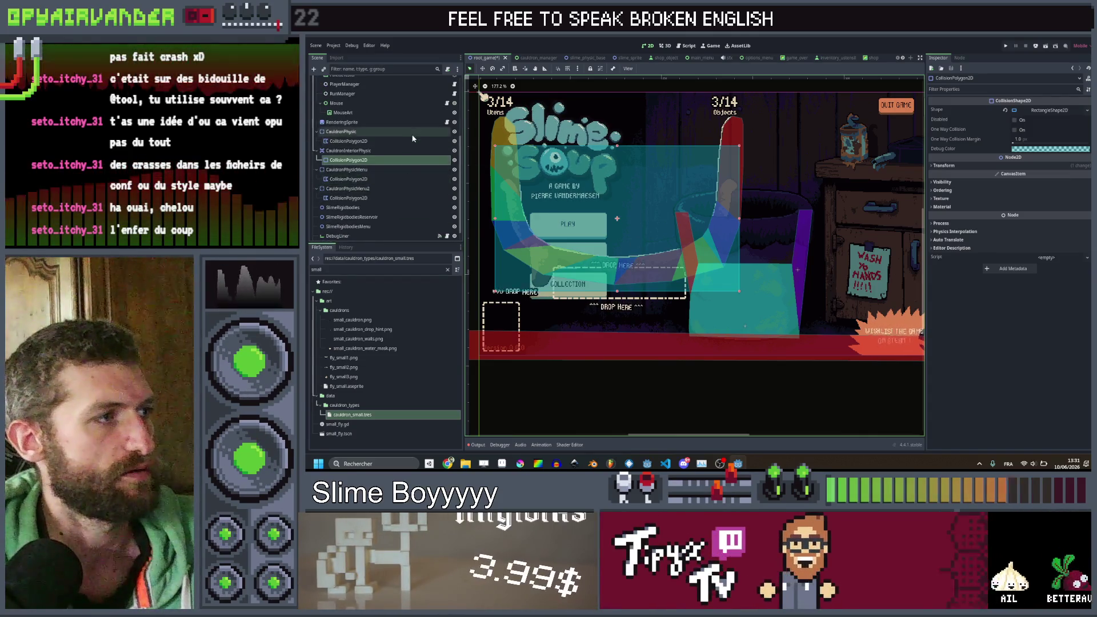
click(412, 171)
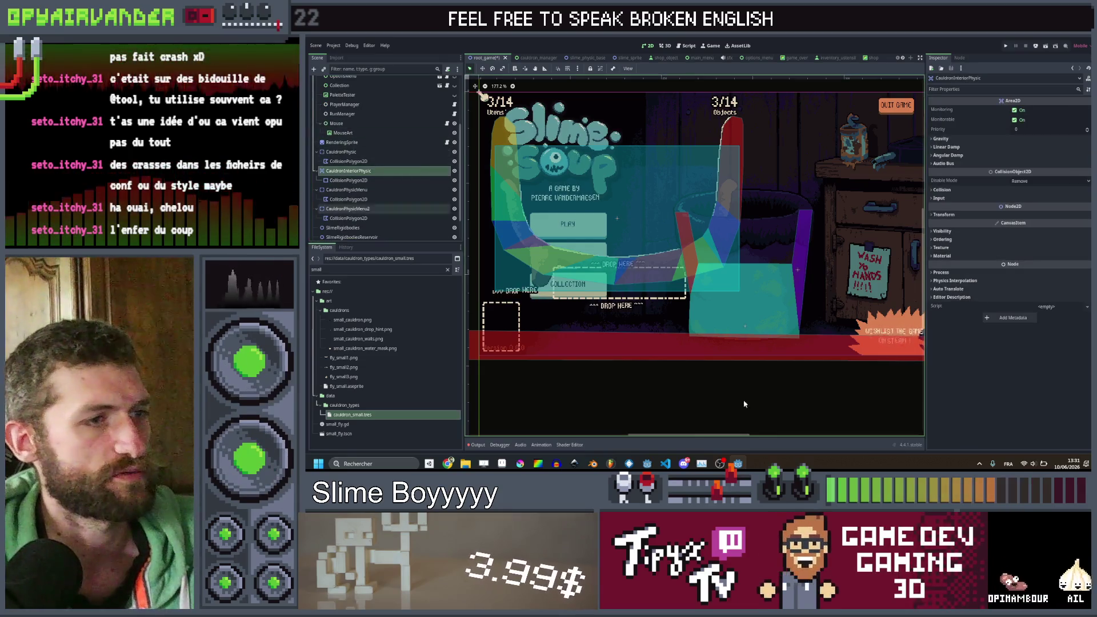
scroll(407, 142, up, 3)
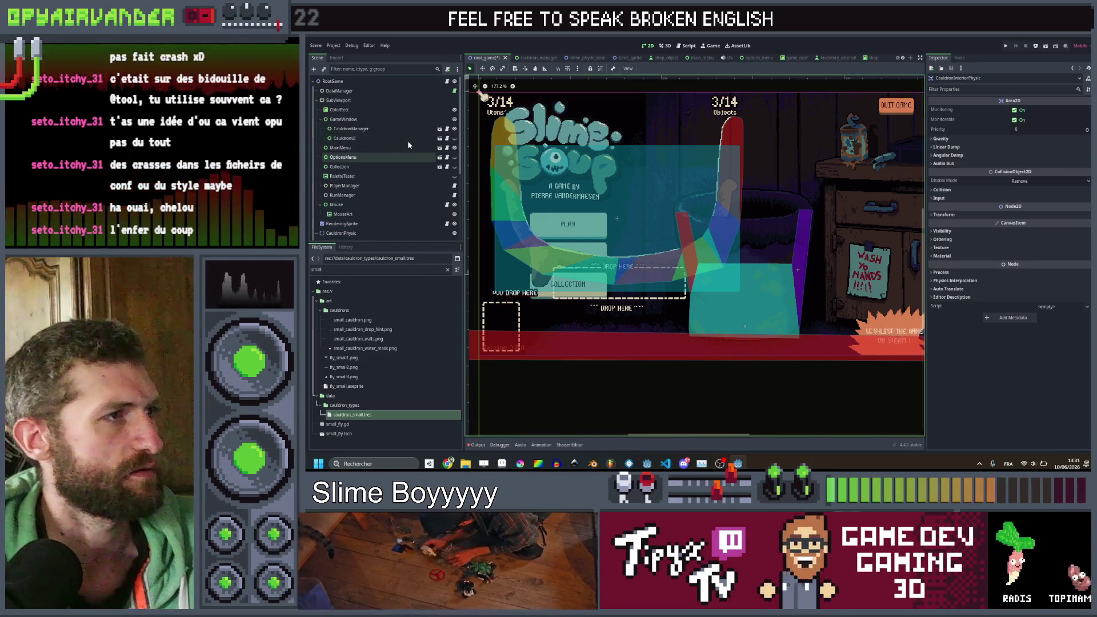
click(454, 147)
click(455, 148)
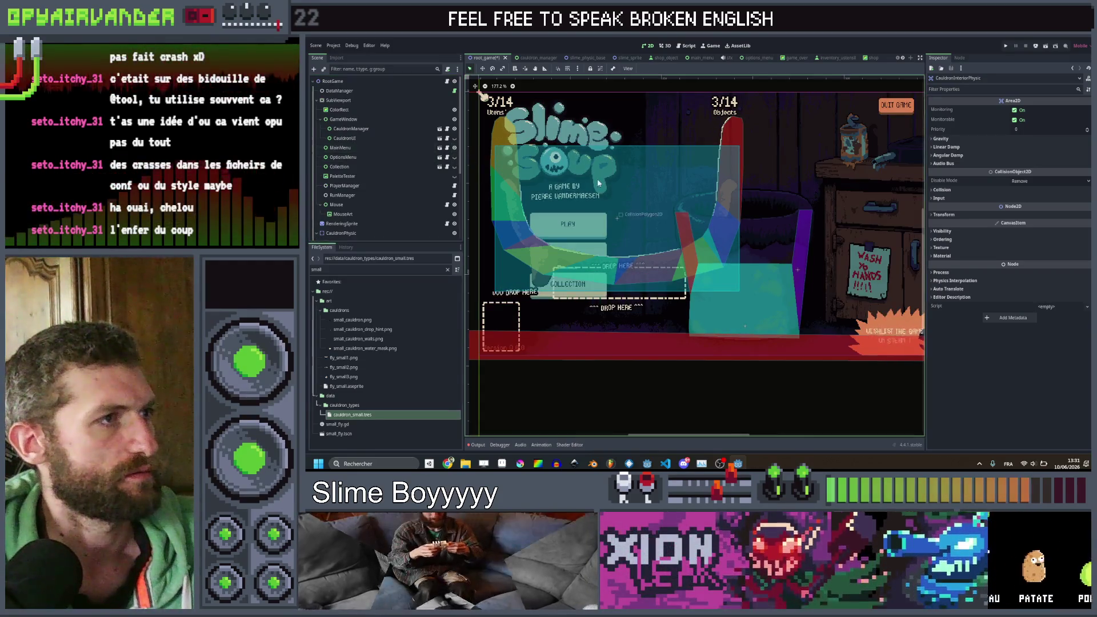
click(629, 69)
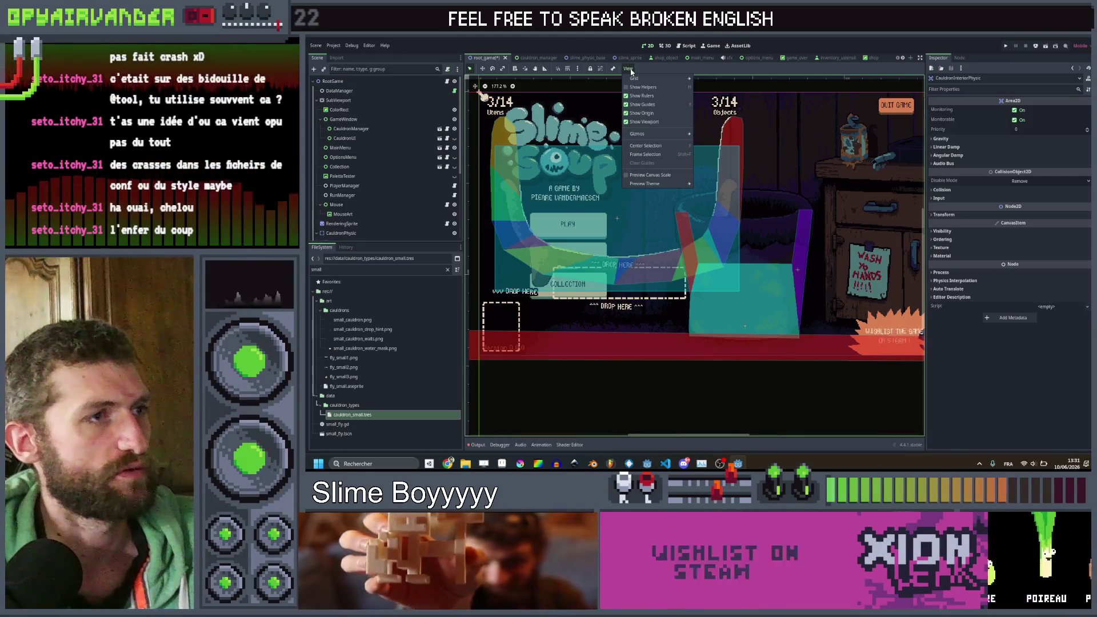
mouse_move(651, 136)
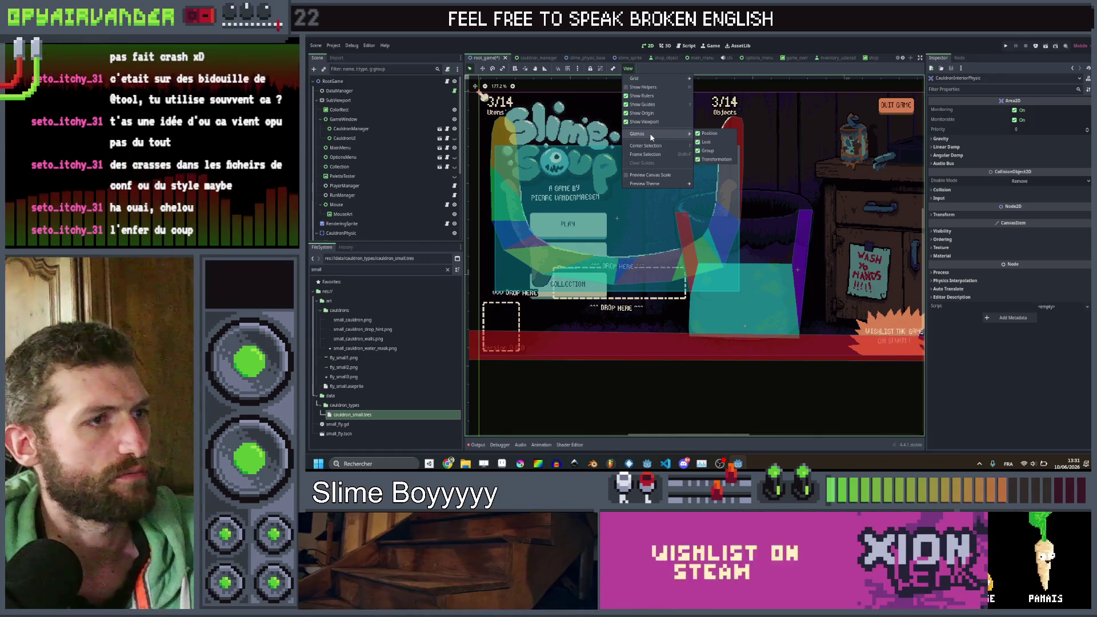
click(360, 47)
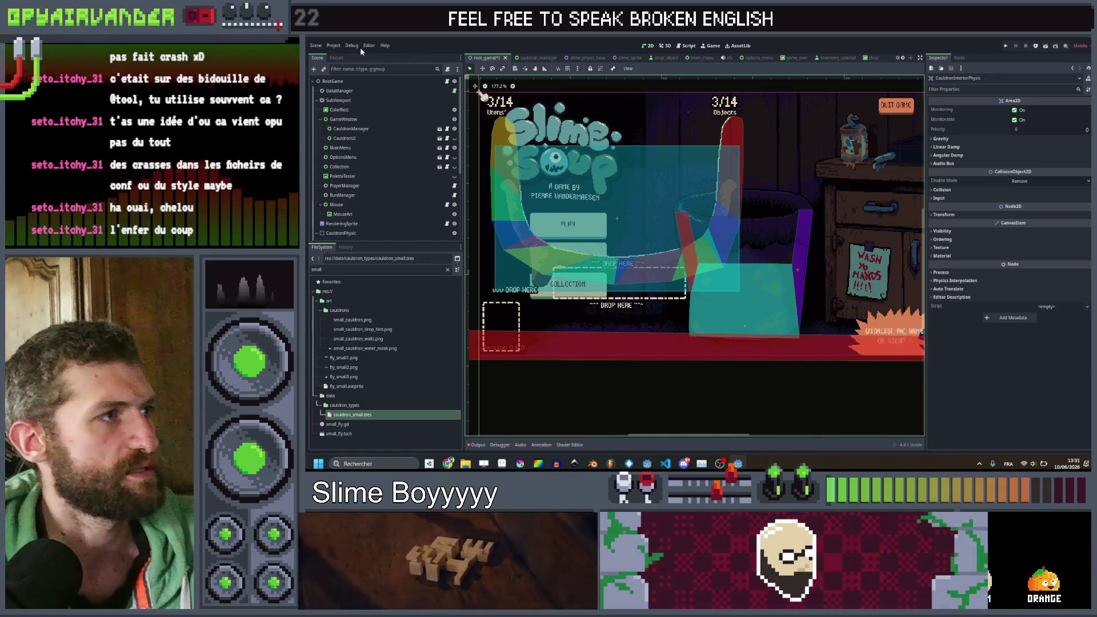
click(374, 47)
click(383, 57)
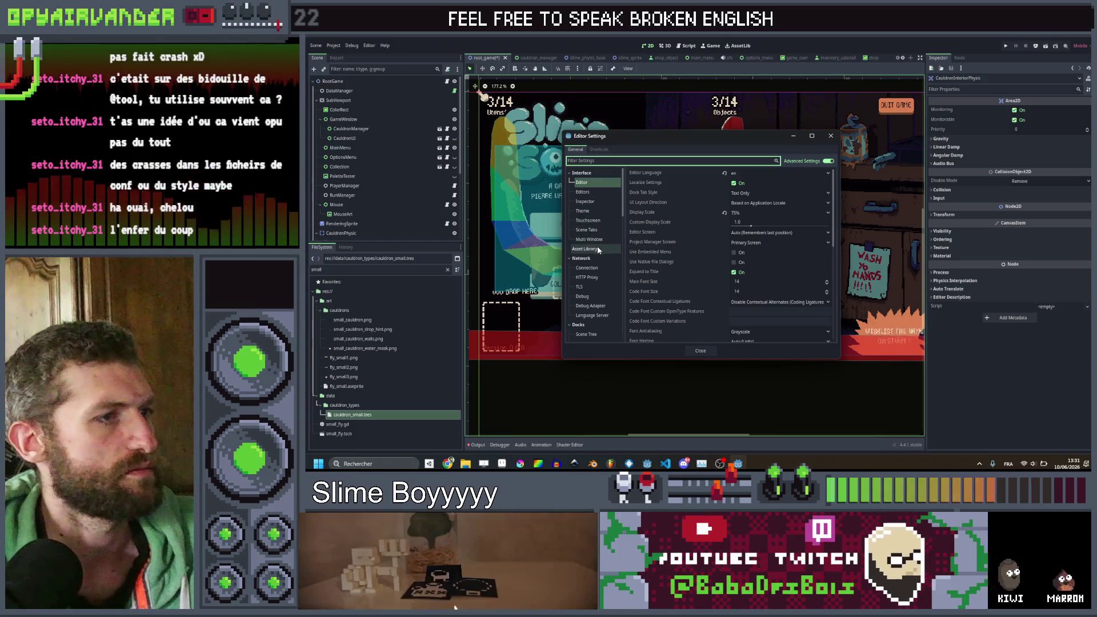
Browse the Editor Settings categories and open the editor Interface settings
scroll(598, 247, down, 3)
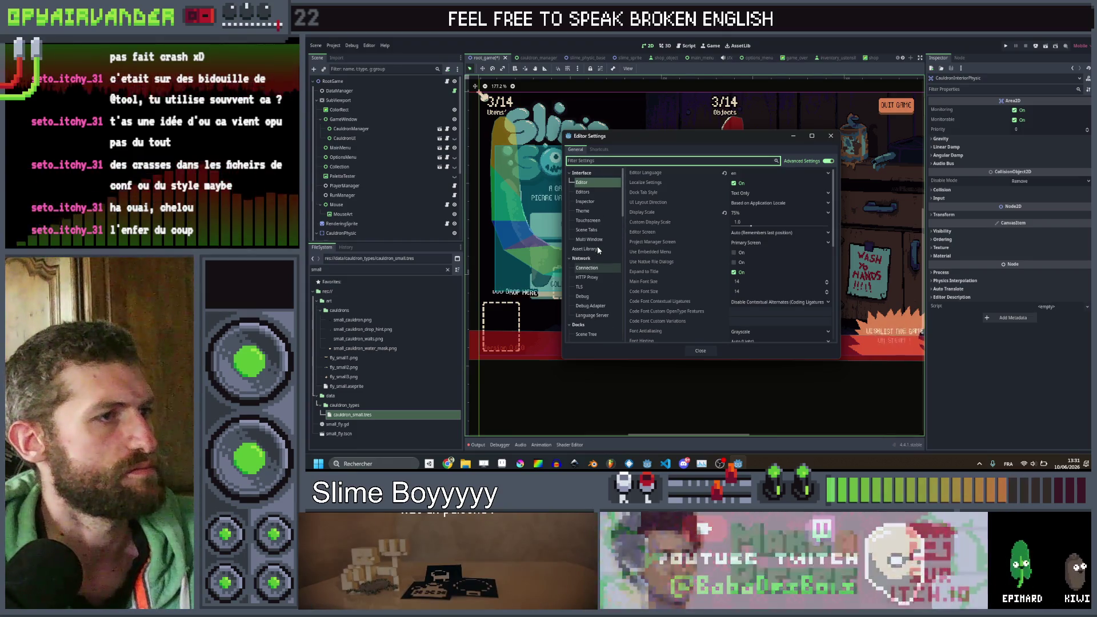
scroll(598, 245, up, 3)
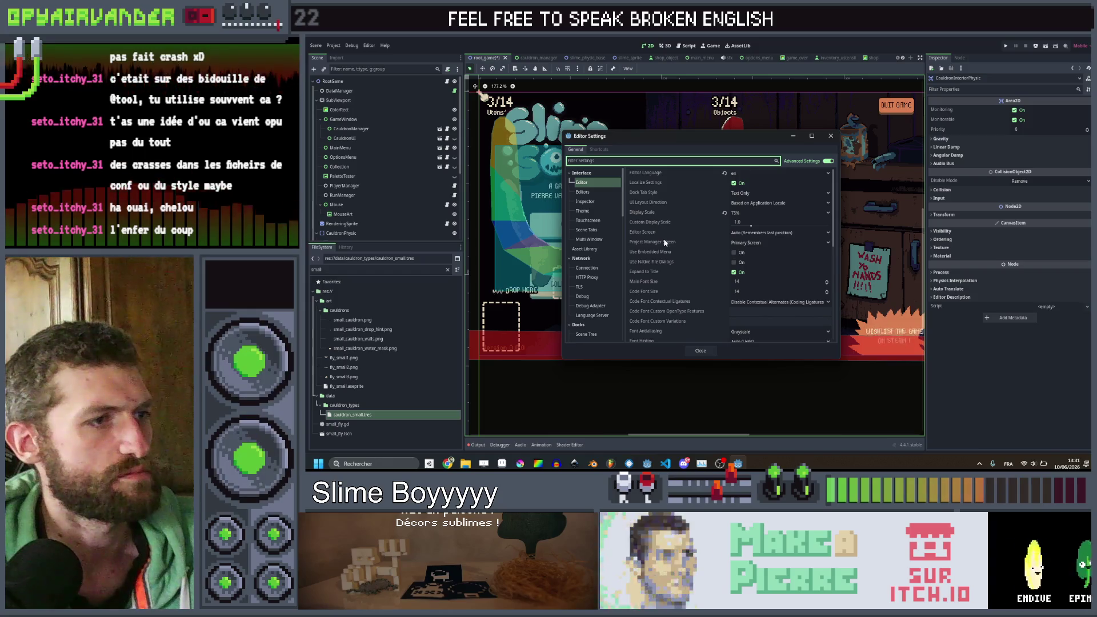
scroll(664, 239, down, 3)
scroll(664, 238, down, 3)
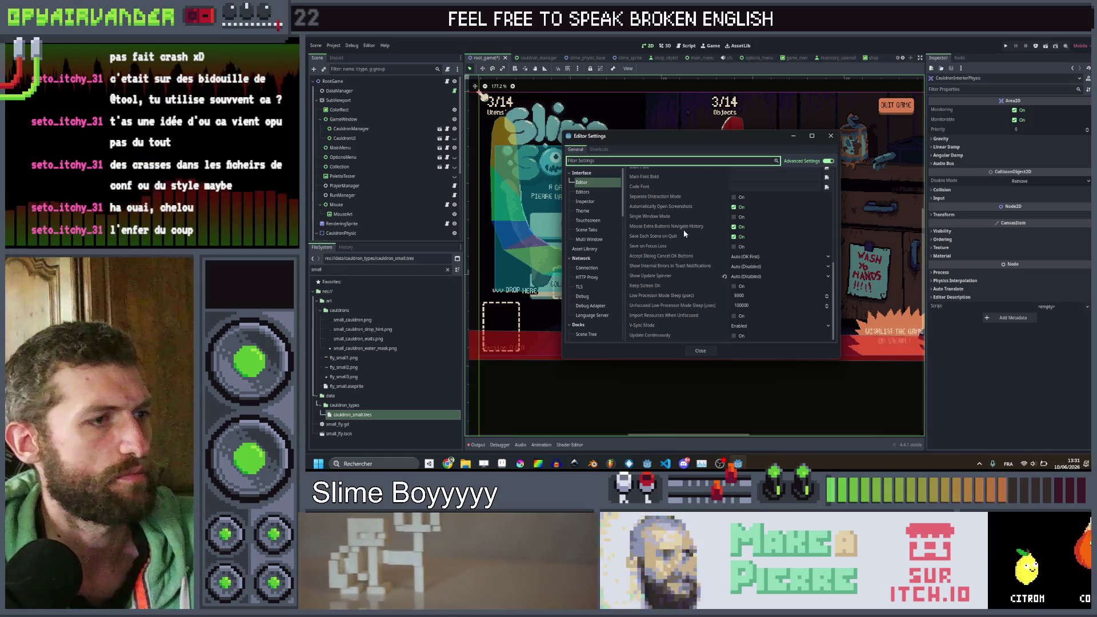
scroll(684, 229, up, 2)
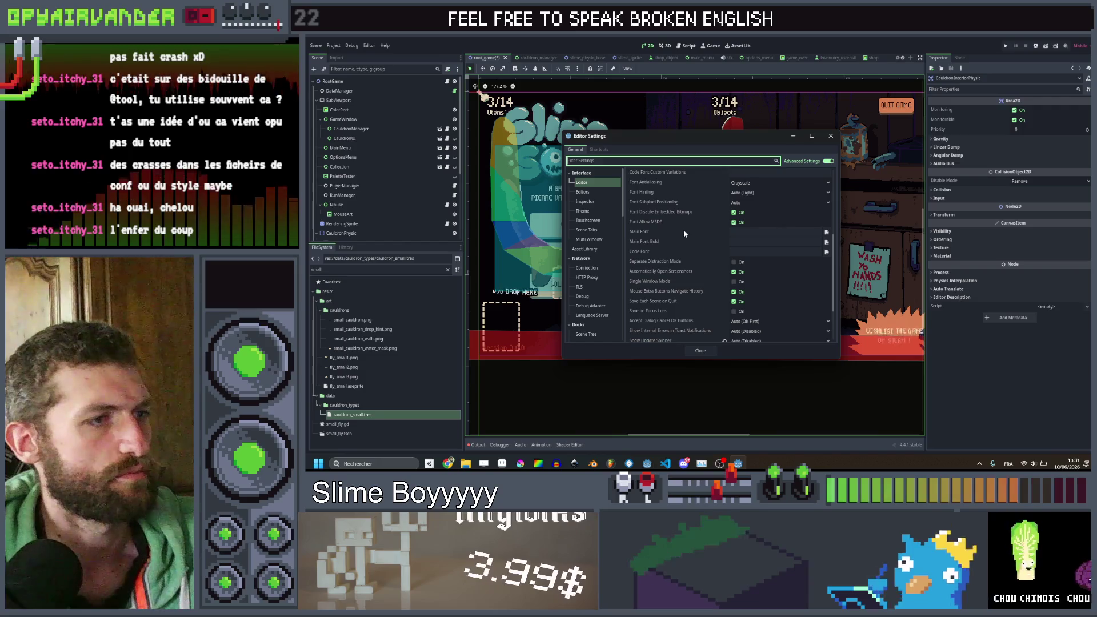
scroll(684, 229, up, 1)
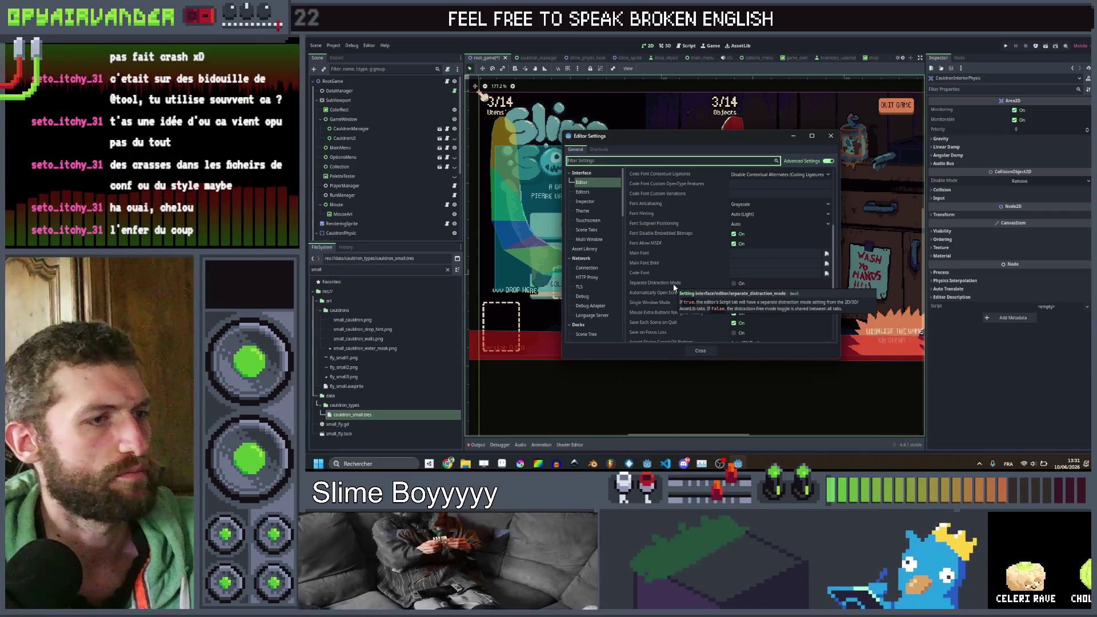
scroll(673, 230, up, 3)
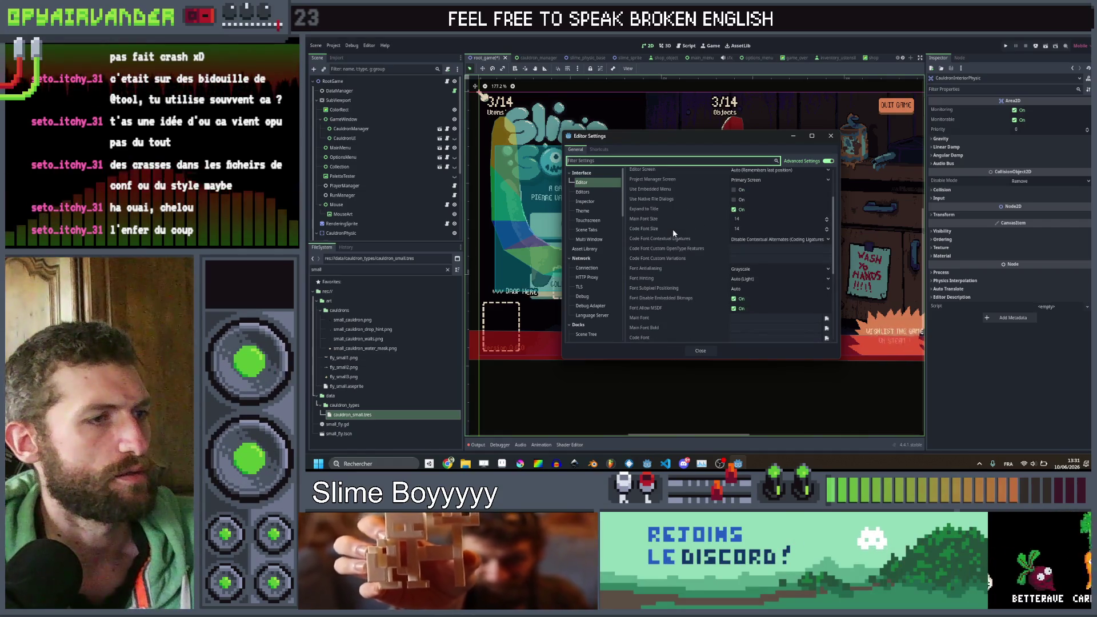
scroll(673, 231, up, 2)
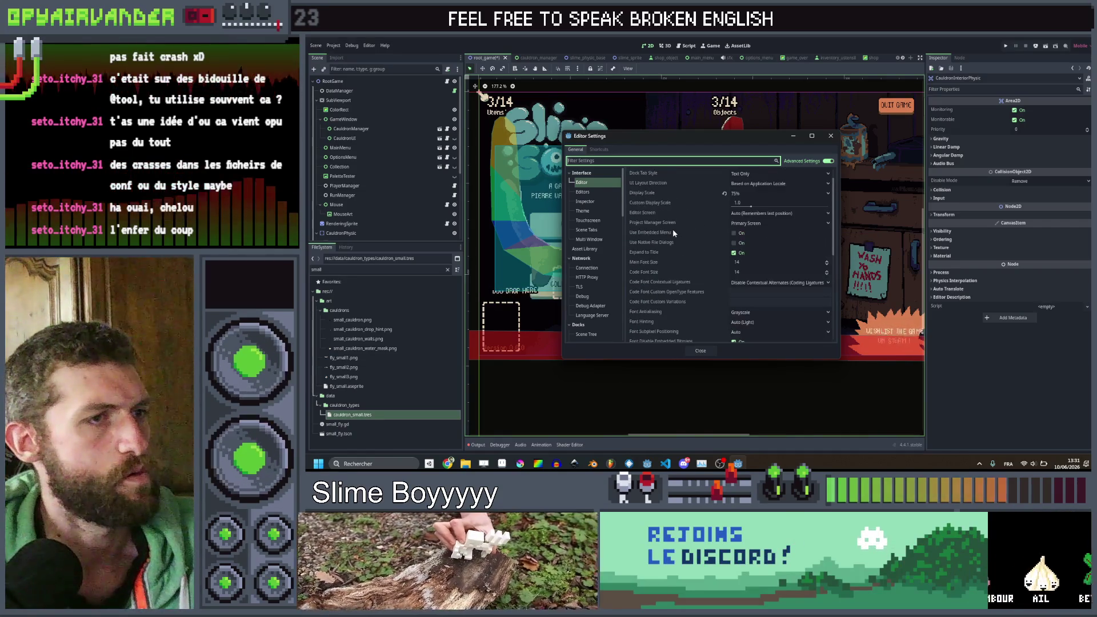
scroll(674, 232, up, 1)
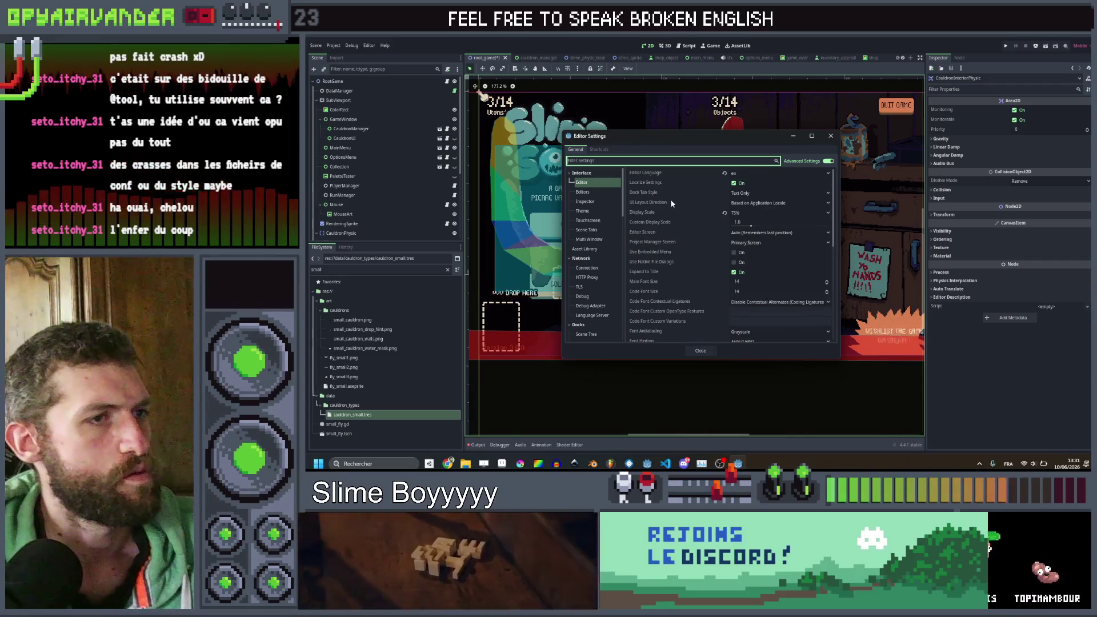
scroll(671, 179, down, 2)
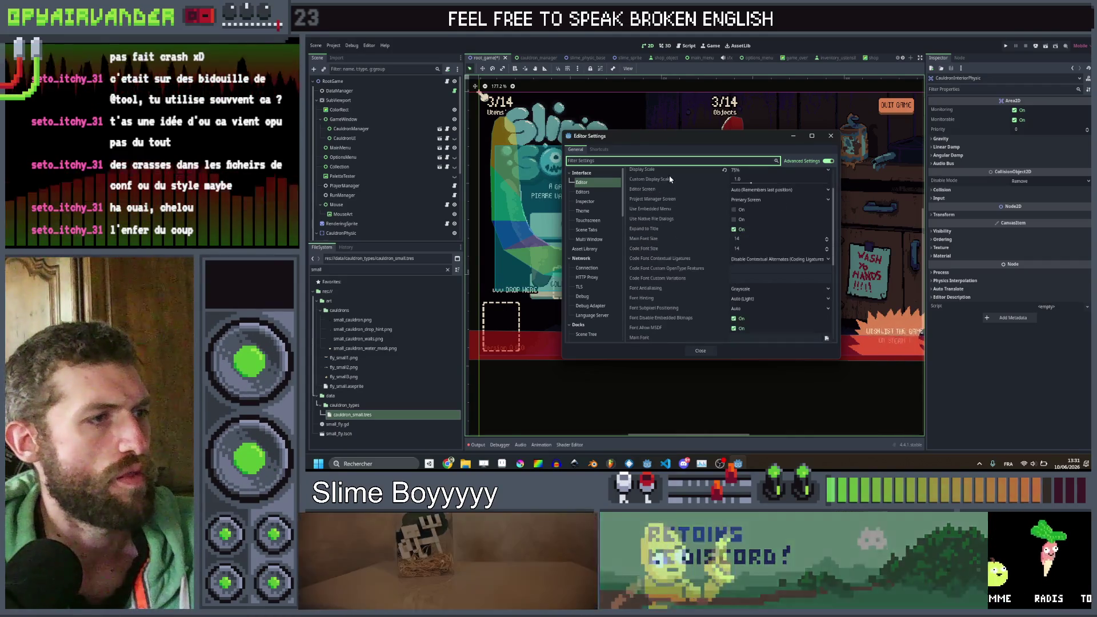
click(584, 192)
View the Scene Tree dock settings
scroll(592, 222, down, 1)
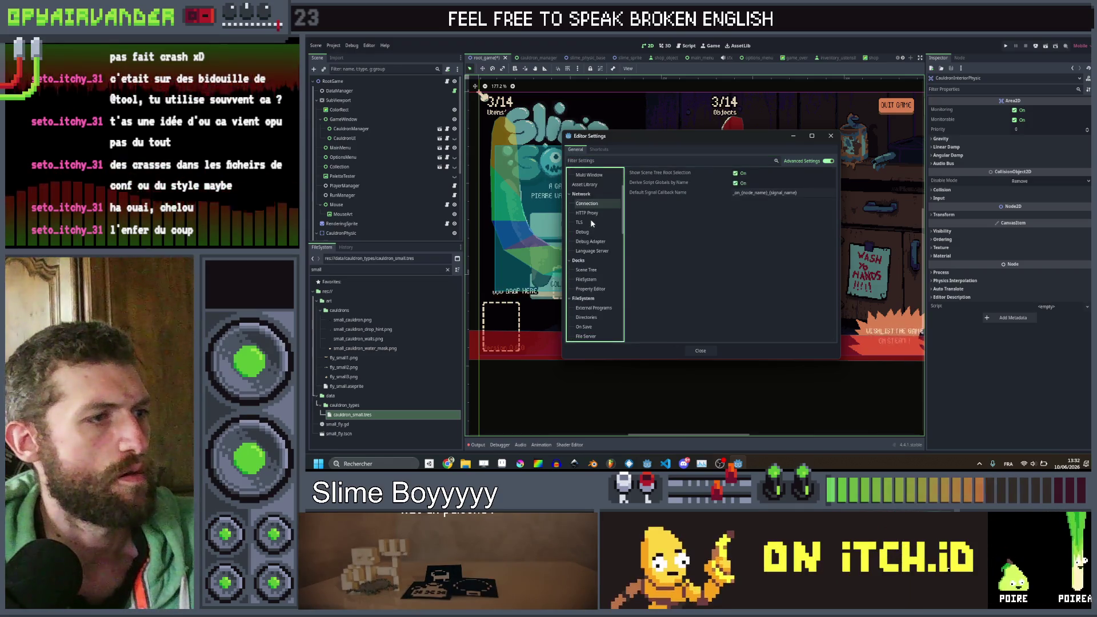
scroll(592, 223, down, 3)
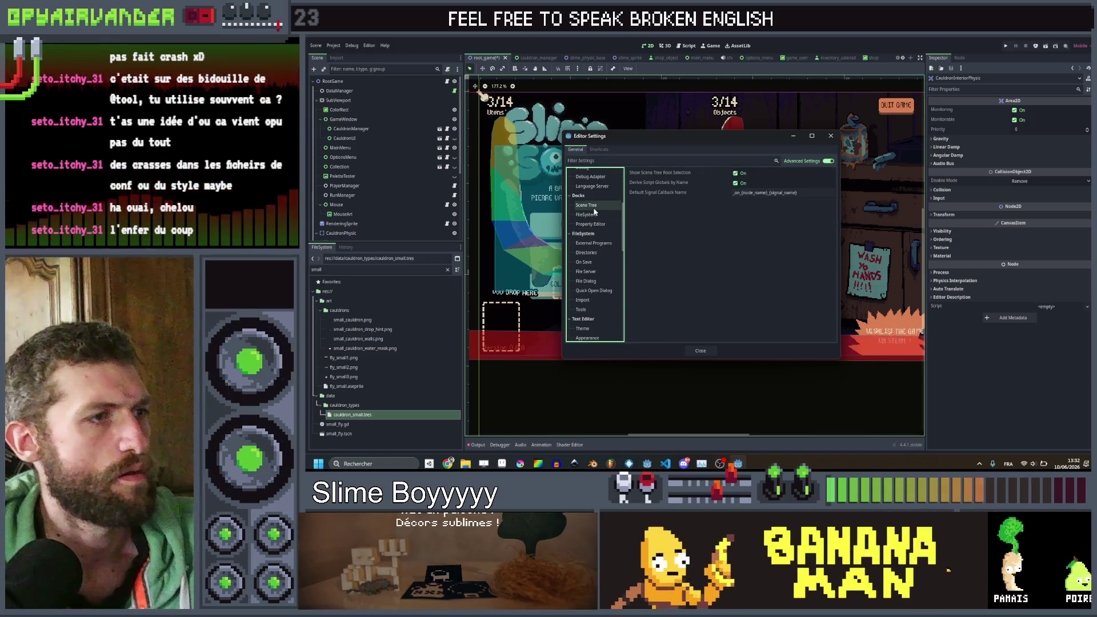
click(593, 207)
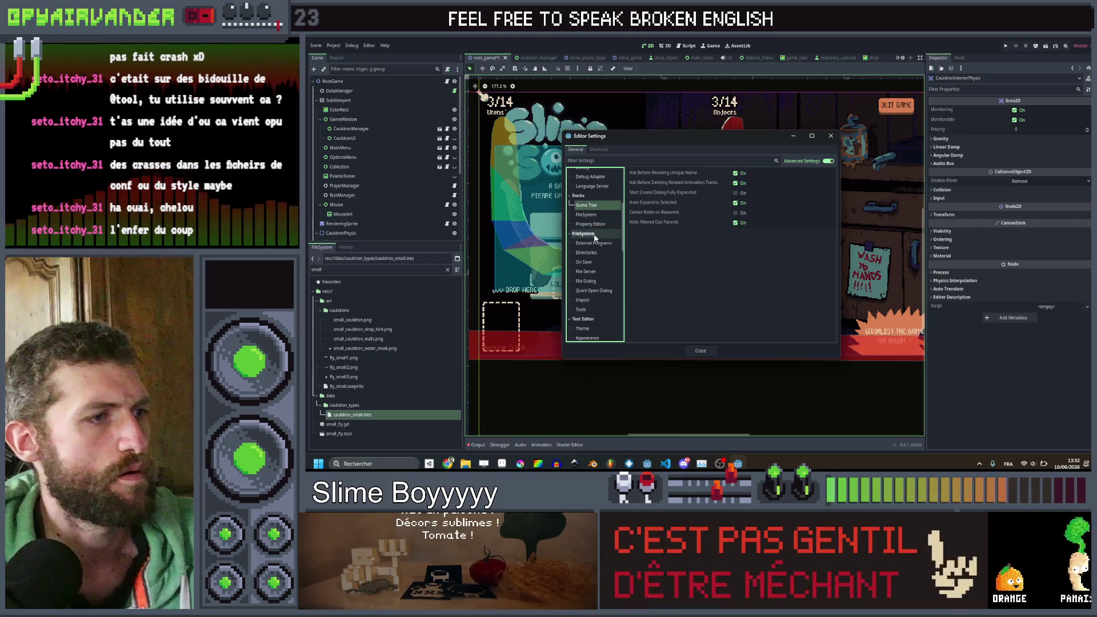
scroll(595, 238, down, 2)
scroll(592, 251, down, 5)
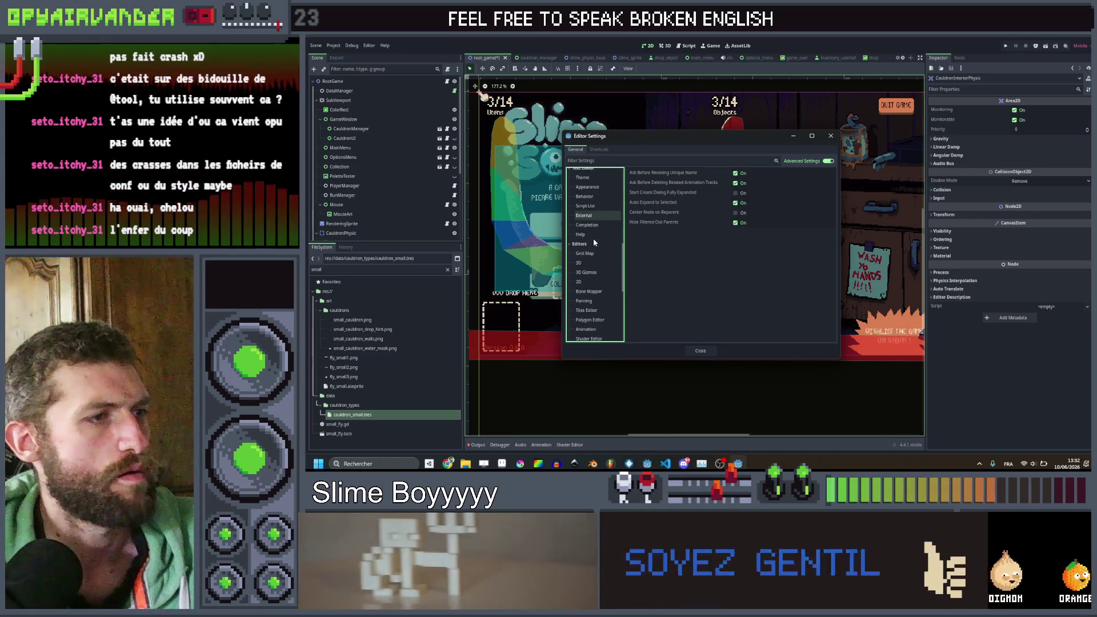
Compare the 2D, 3D Gizmos and Polygon Editor sections, ending on 2D grid and bone colours
click(594, 262)
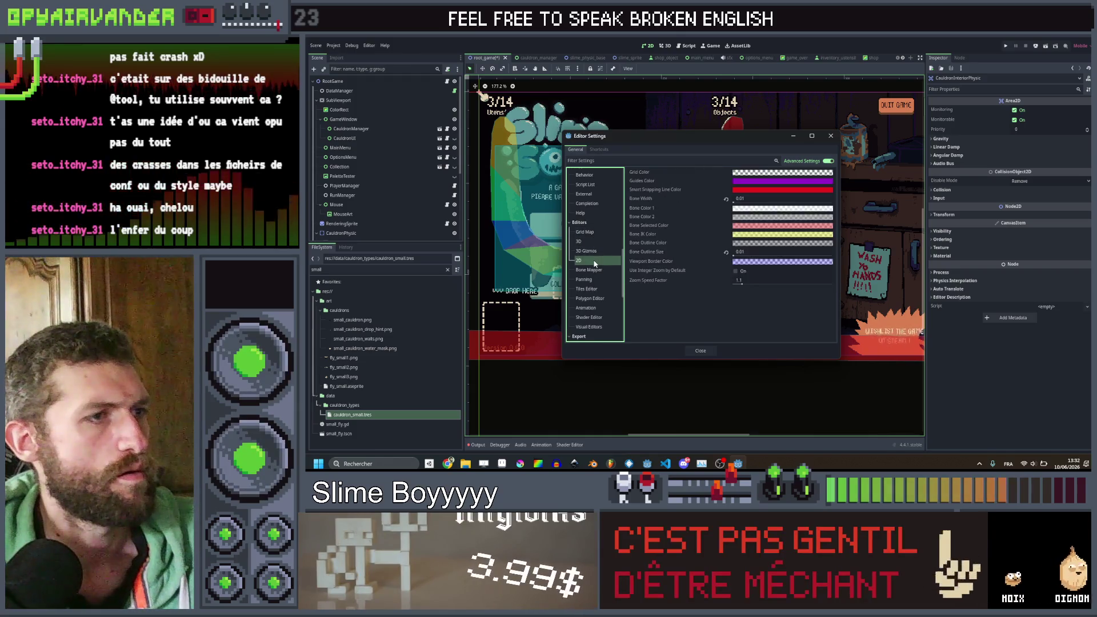
click(595, 249)
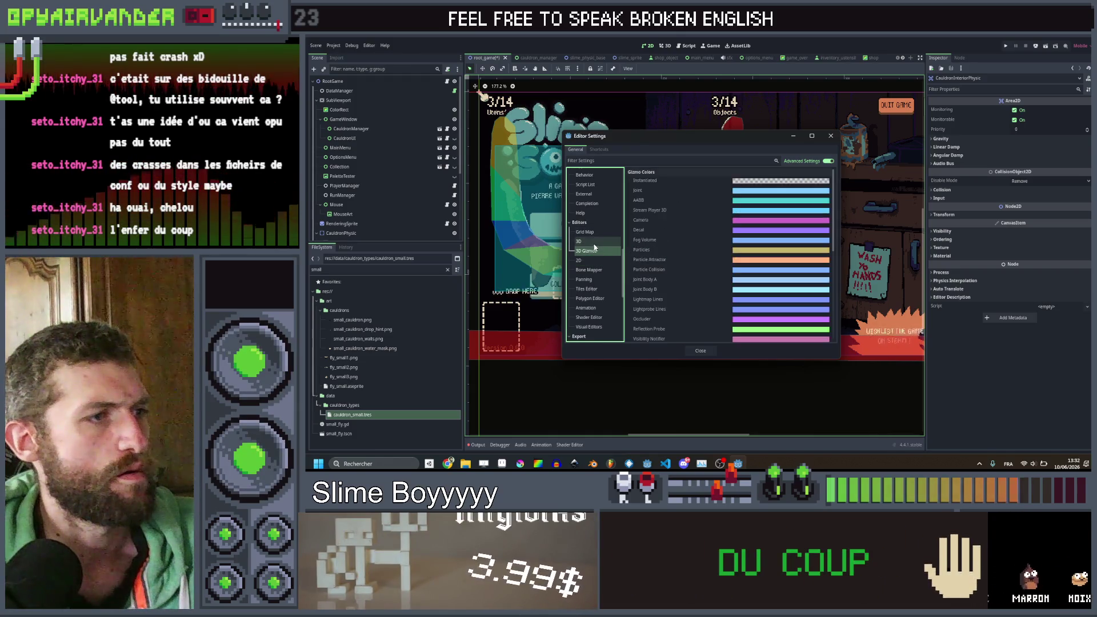
scroll(593, 252, down, 2)
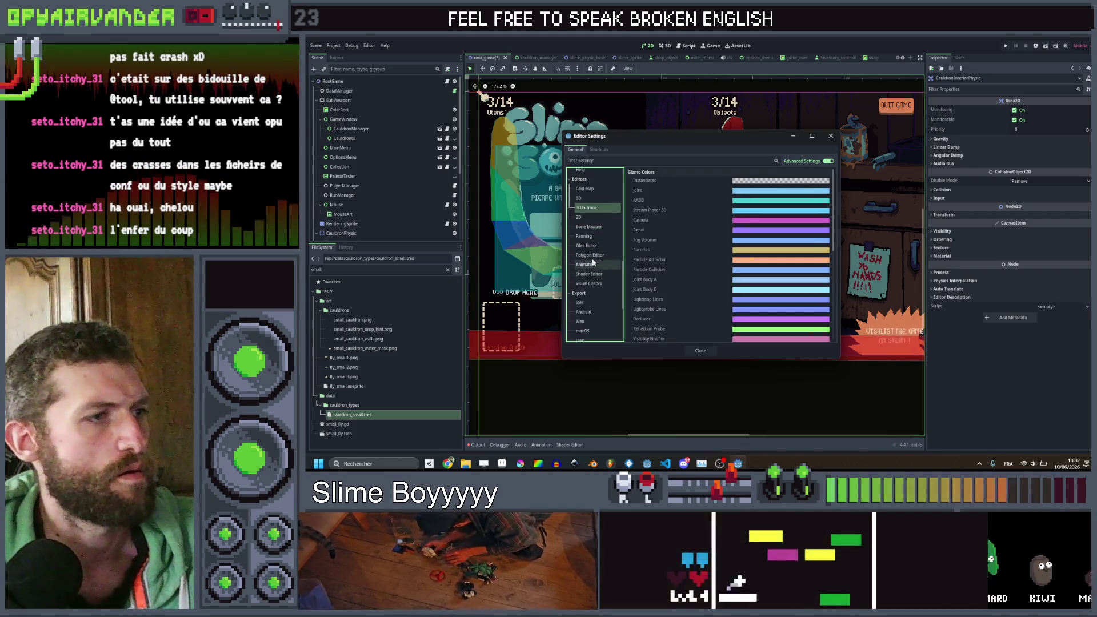
click(594, 255)
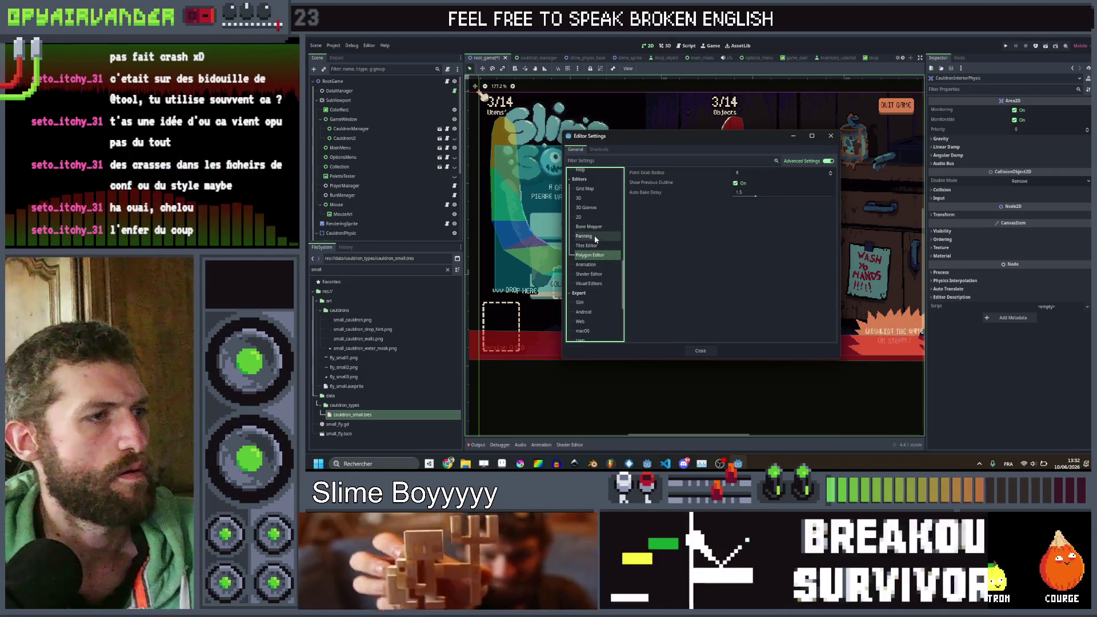
click(589, 217)
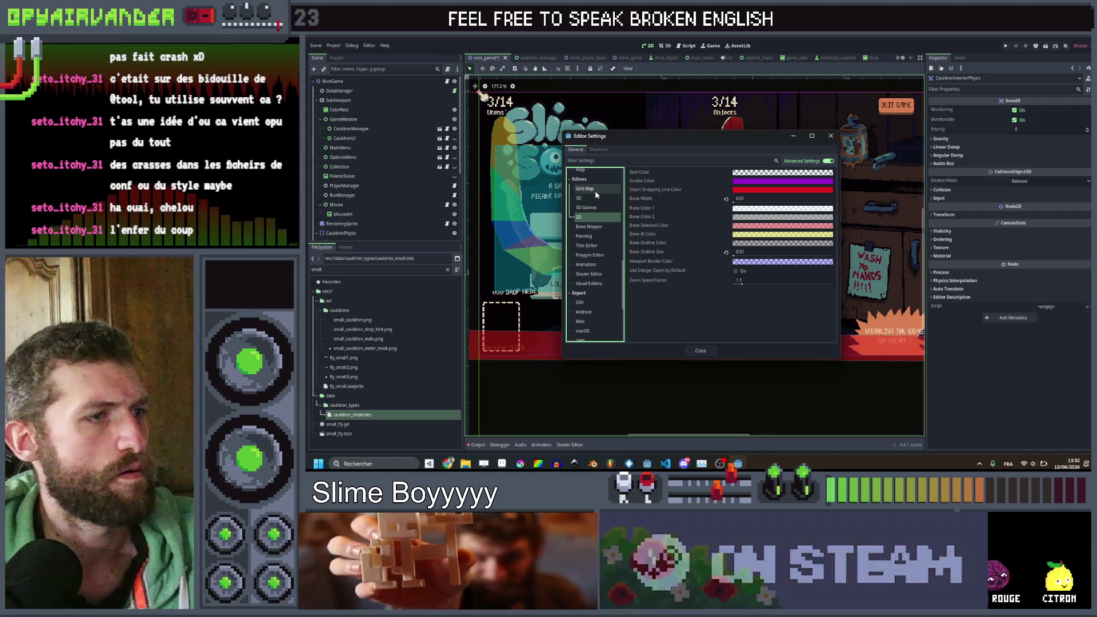
scroll(592, 255, down, 5)
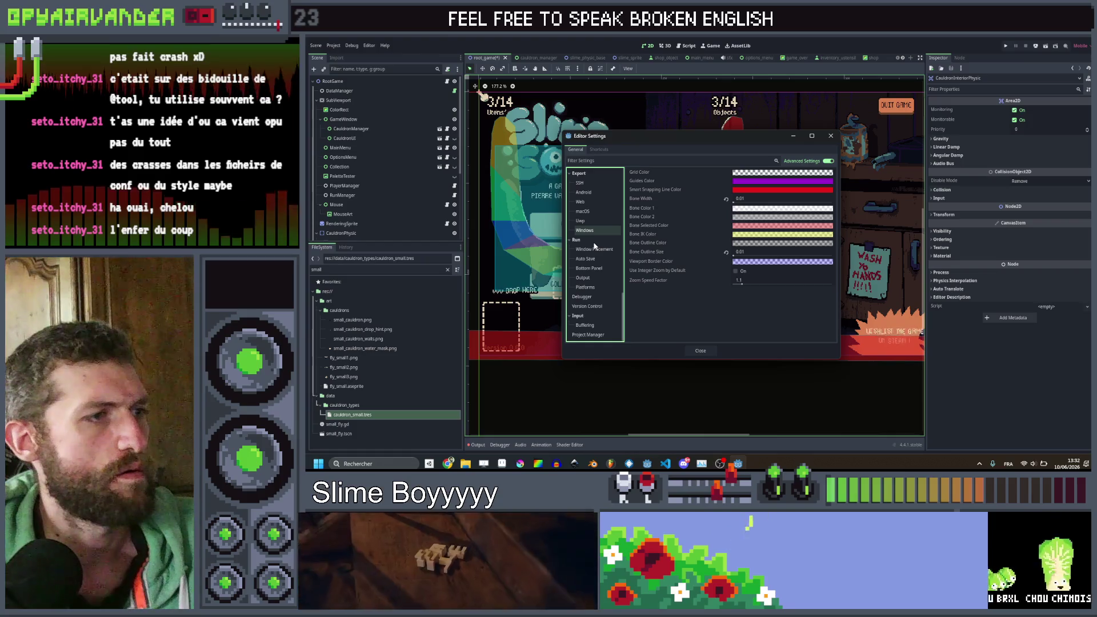
scroll(595, 251, up, 5)
scroll(594, 269, up, 3)
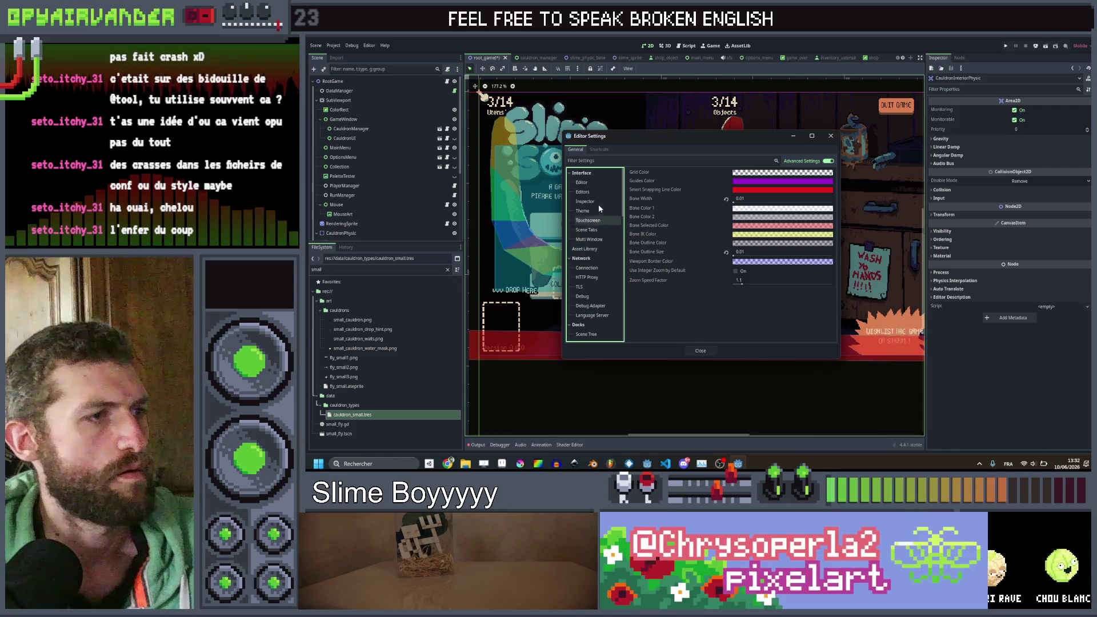
click(633, 160)
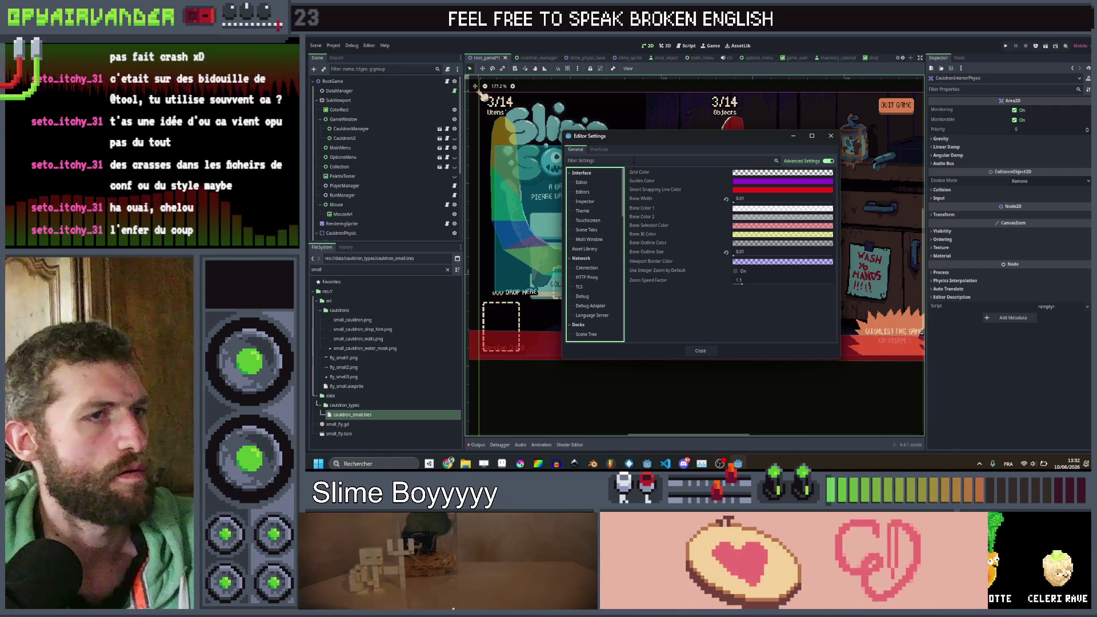
Filter settings by 'giz' and review the 3D Gizmos grid and colour options
text(giz)
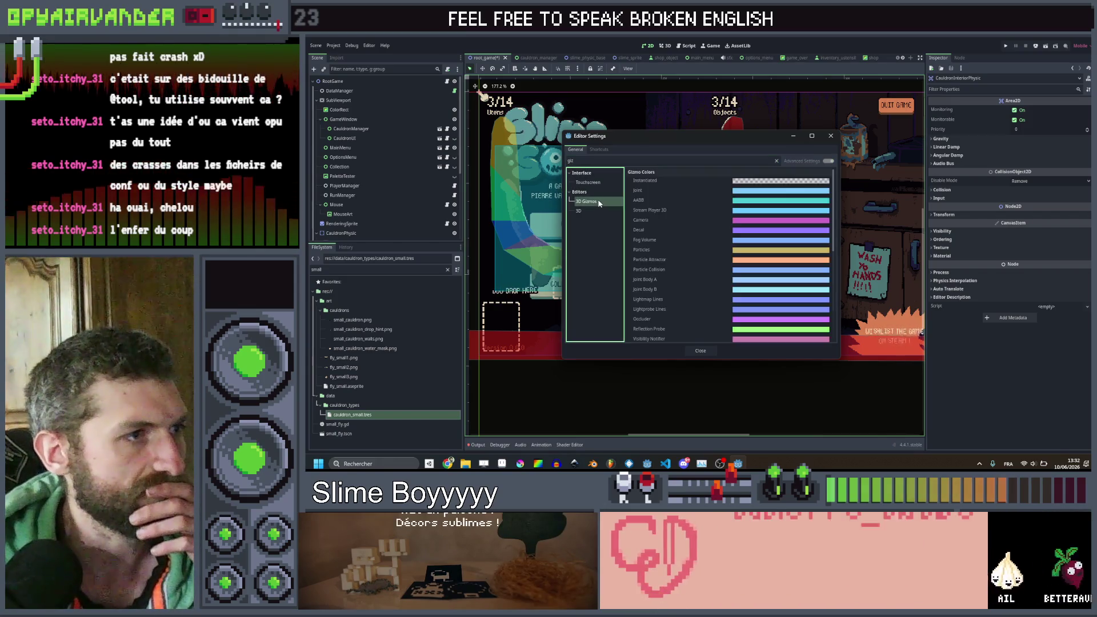
click(594, 202)
click(596, 211)
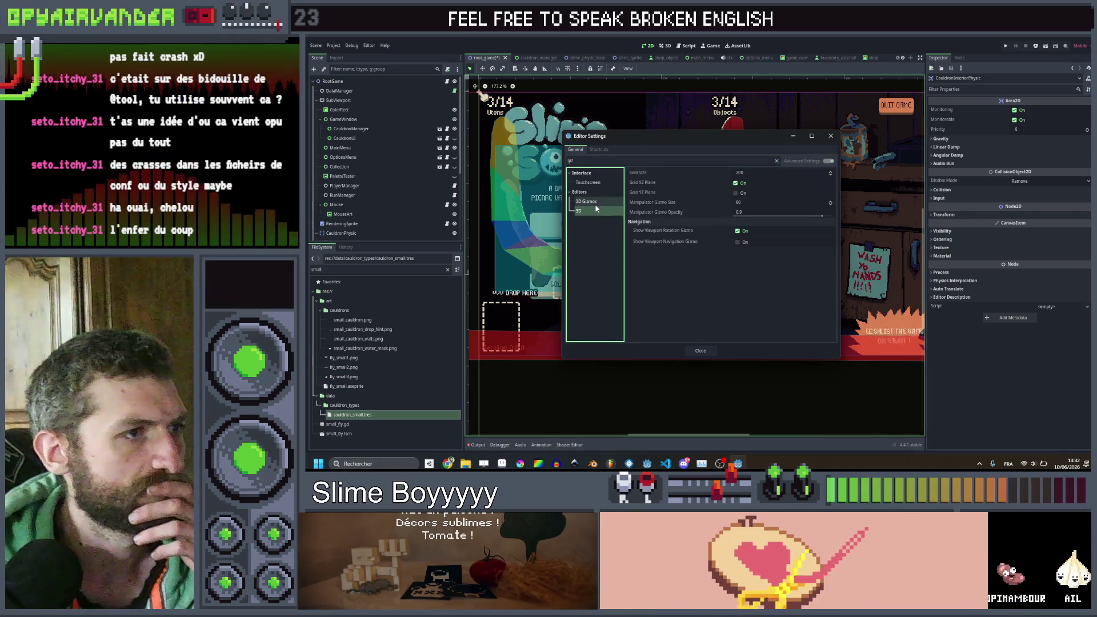
click(594, 202)
scroll(680, 257, down, 5)
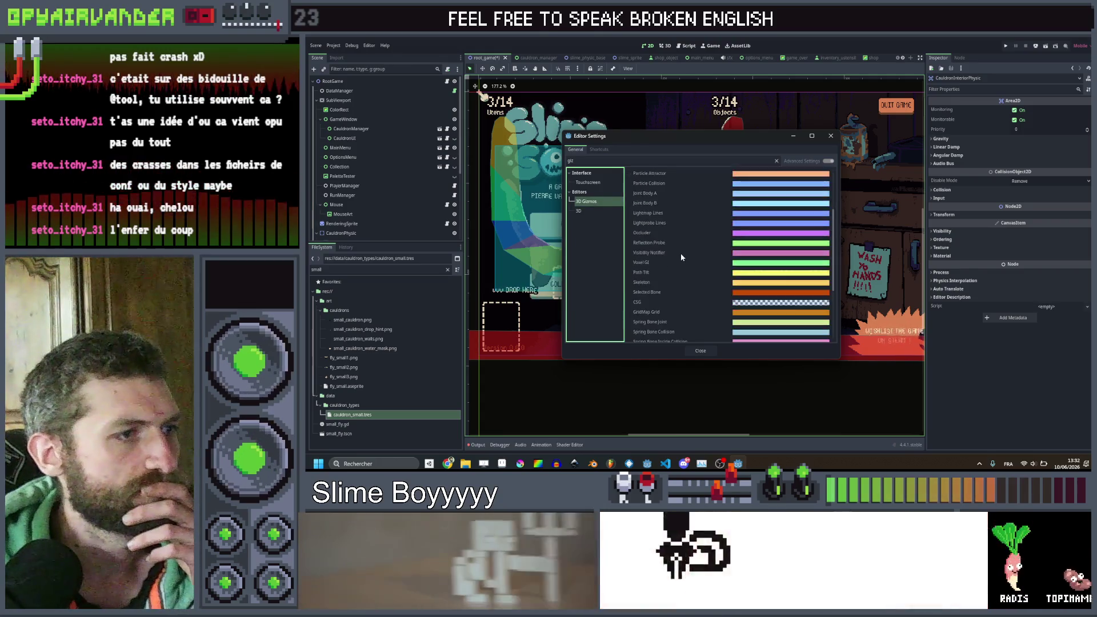
scroll(681, 253, up, 3)
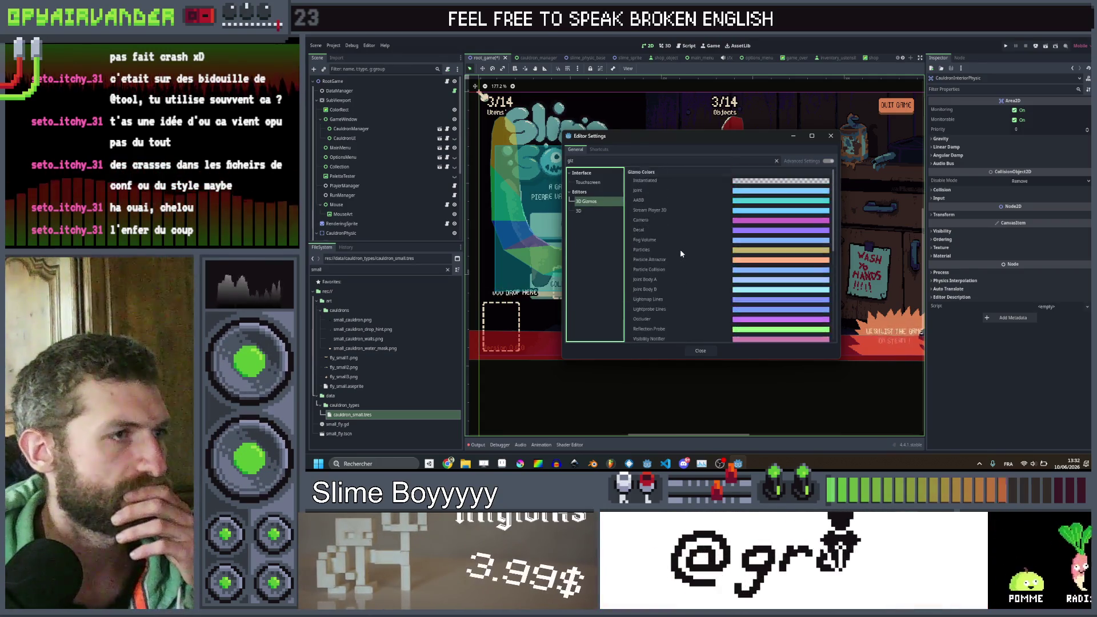
scroll(681, 252, up, 2)
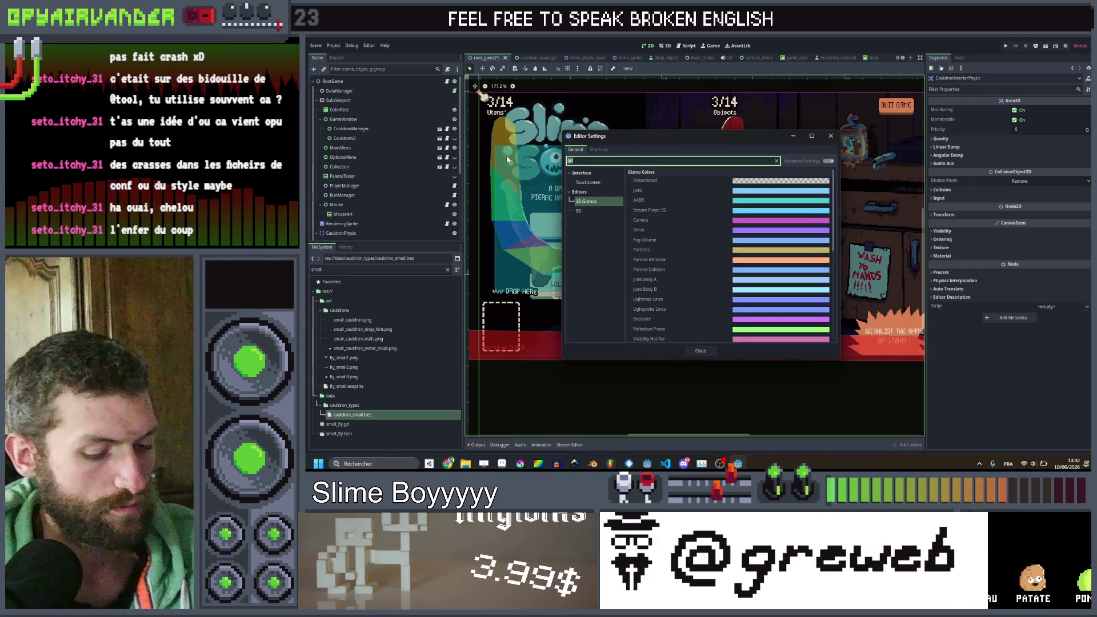
Refilter by 'coll', review Interface, Scene Tree, Text Editor and Android matches, then close settings
key(BackSpace)
key(BackSpace)
key(BackSpace)
text(coll)
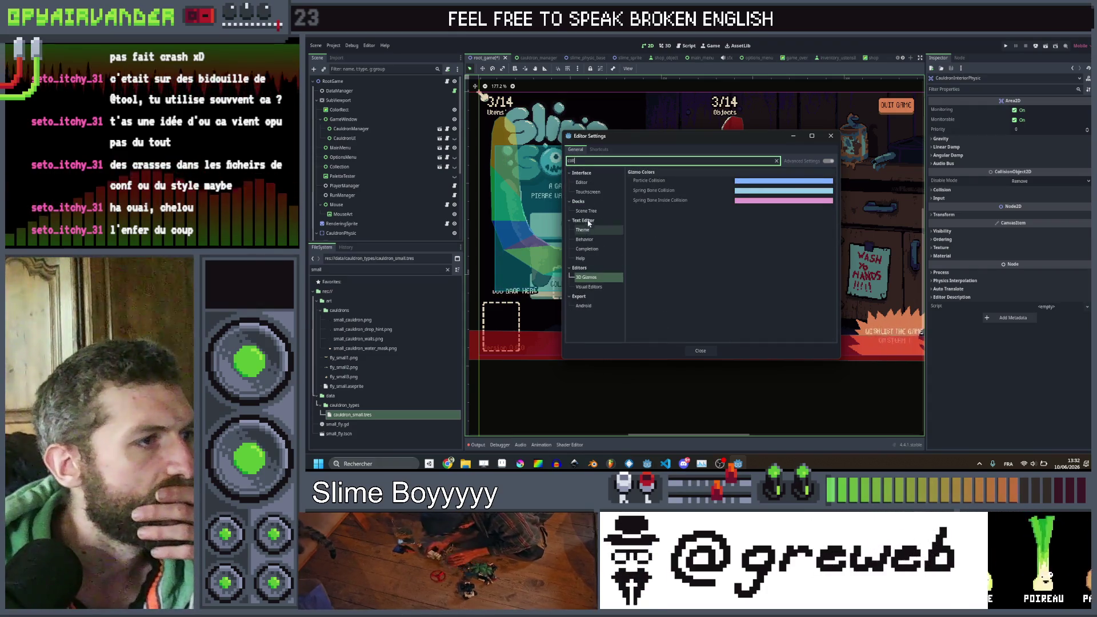
click(583, 183)
click(591, 212)
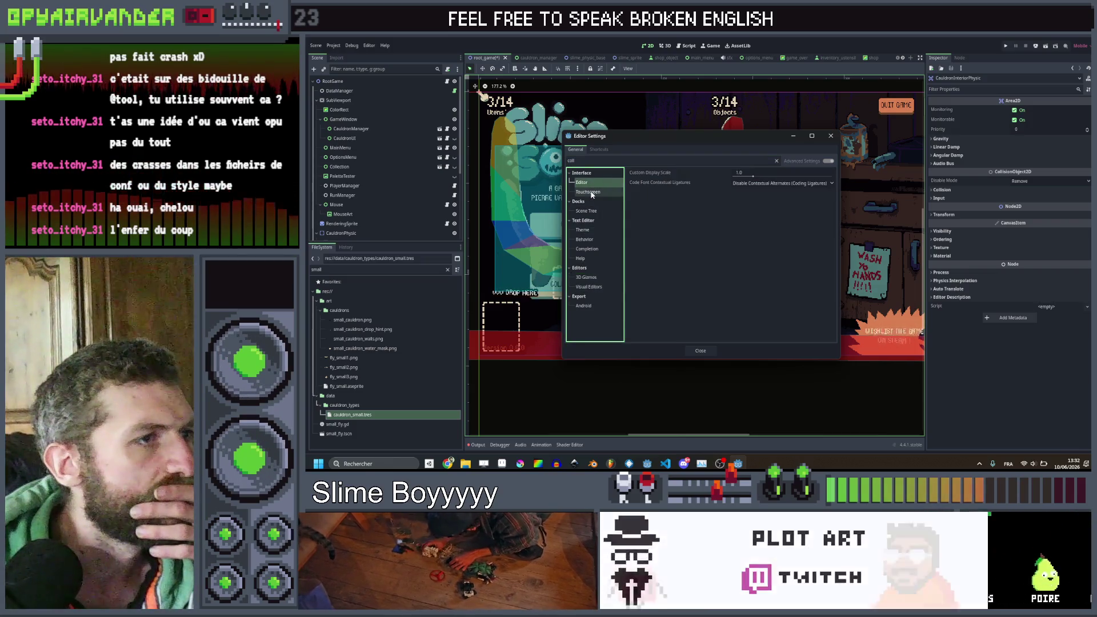
click(591, 239)
click(593, 250)
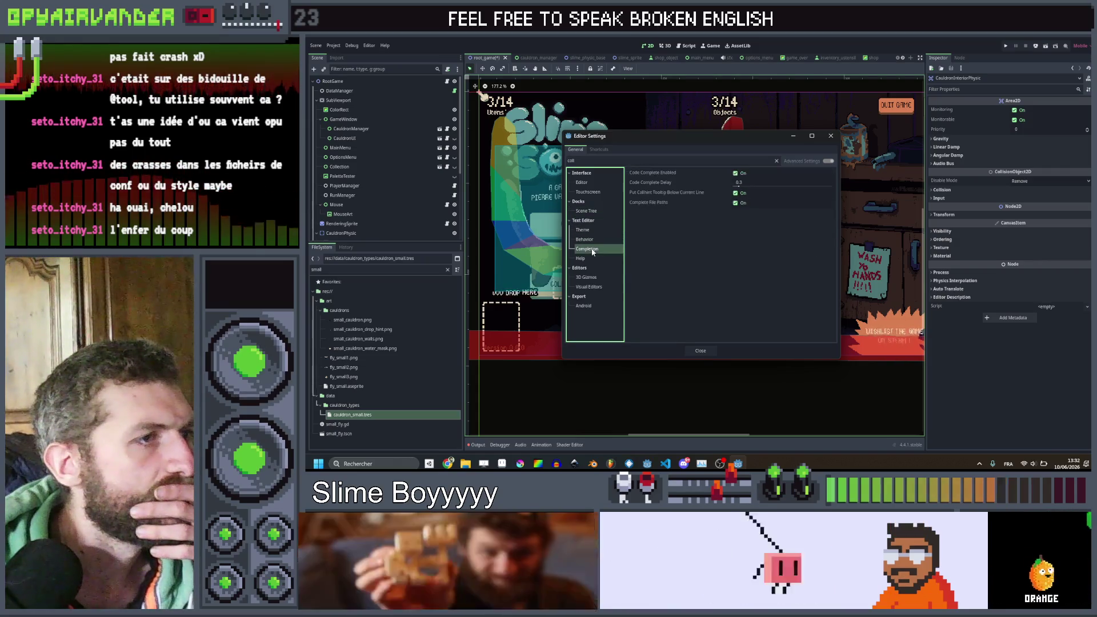
click(591, 257)
click(583, 306)
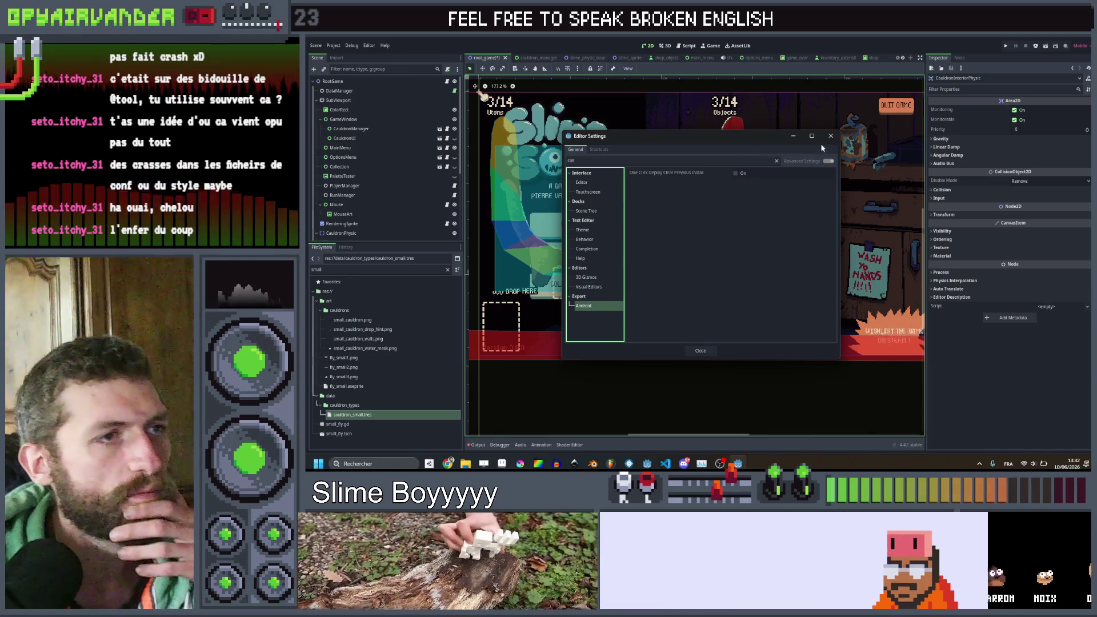
click(830, 135)
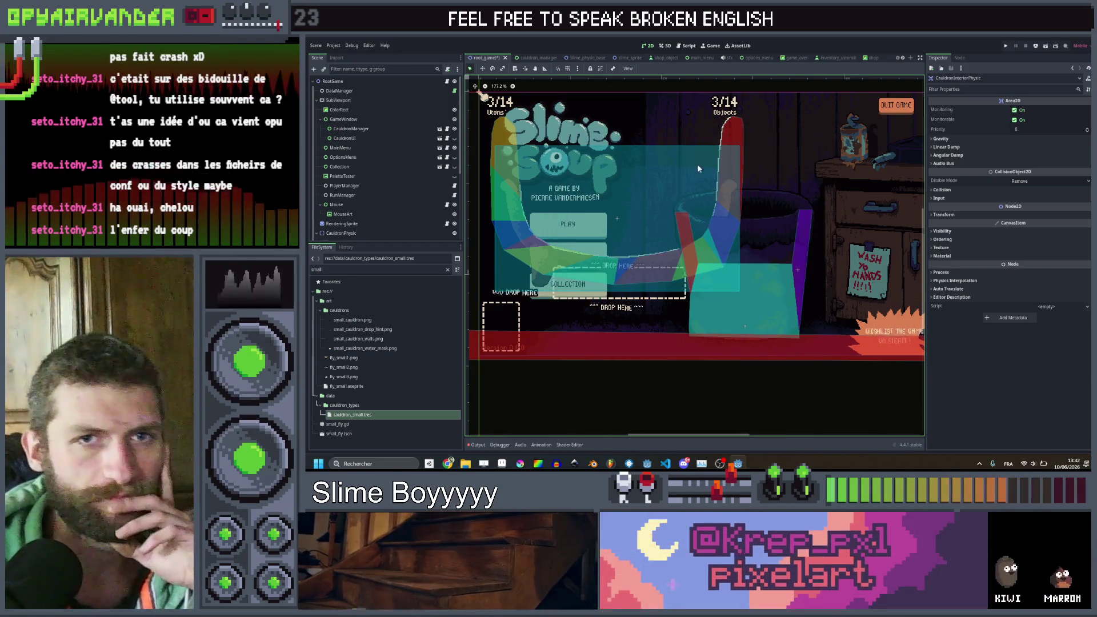
Select CauldronPhysic's CollisionPolygon2D and open the cauldron_simple.tres cauldron type
scroll(362, 191, down, 3)
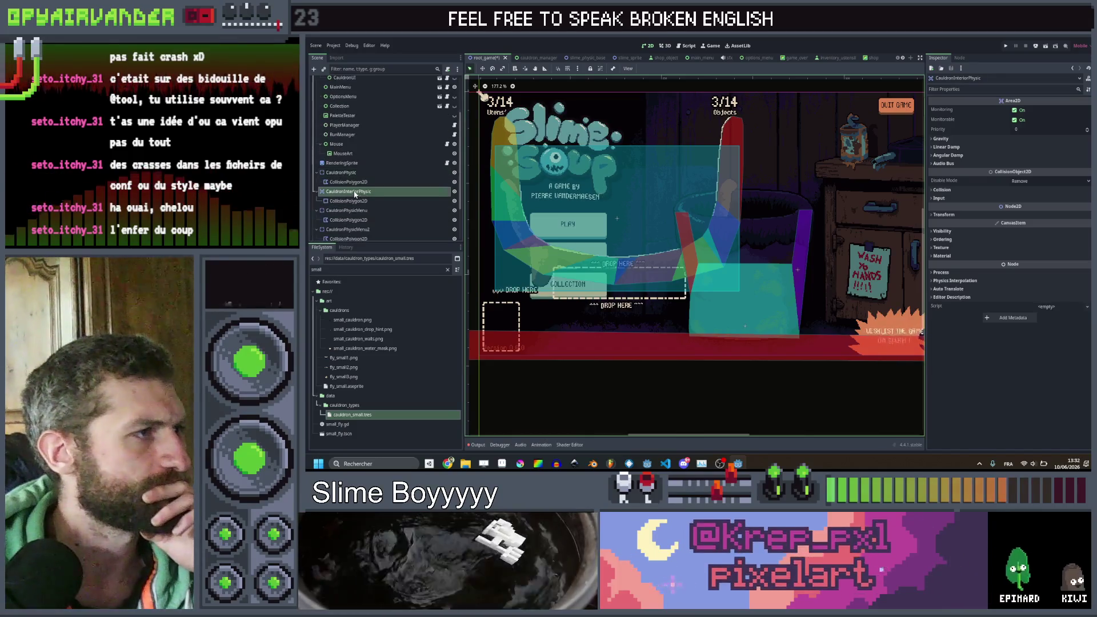
click(349, 182)
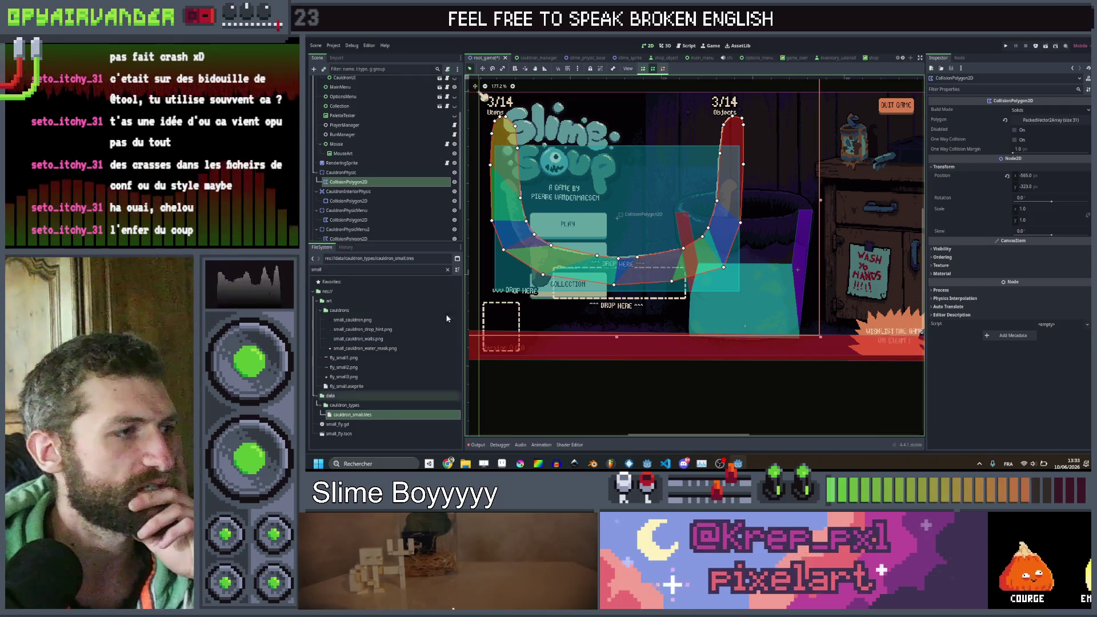
click(448, 269)
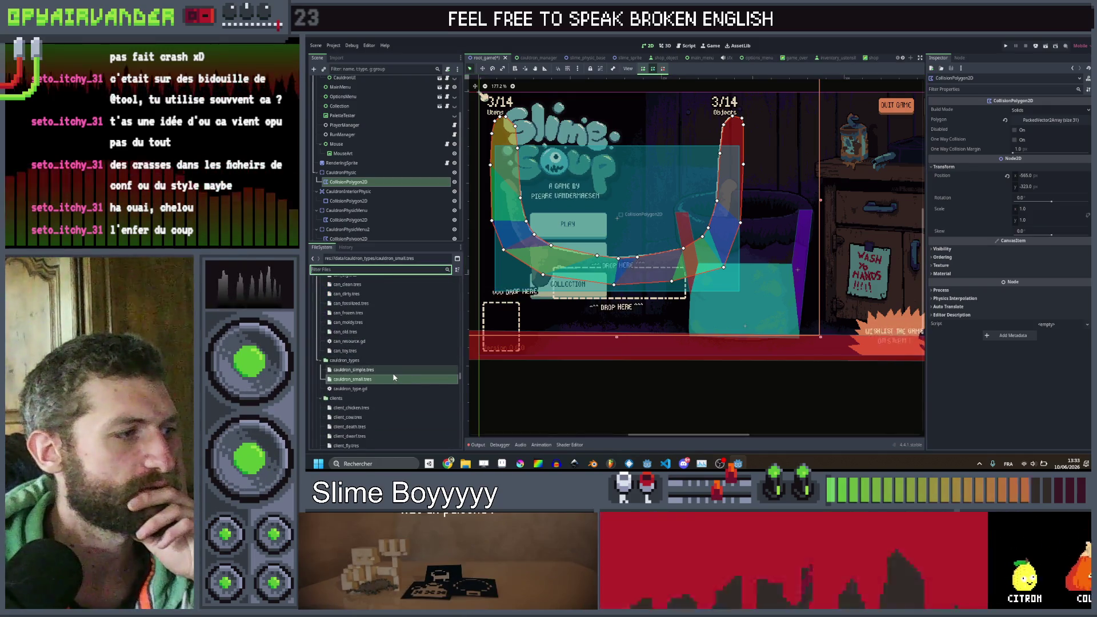
double_click(377, 369)
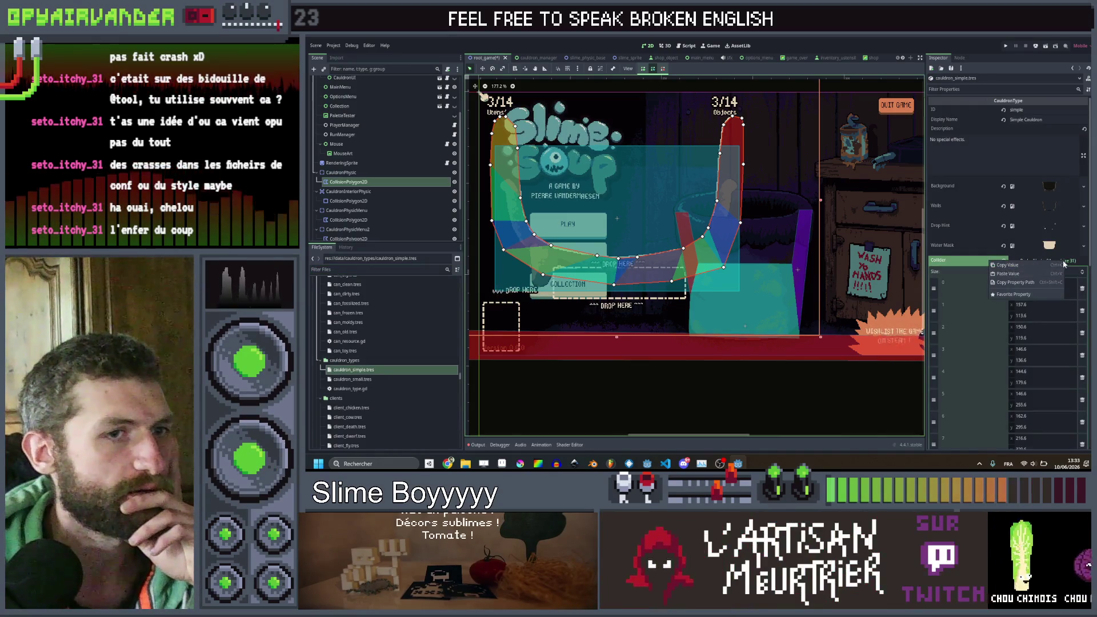
Check the Collider property, then revert the CollisionPolygon2D polygon to zero points
right_click(990, 263)
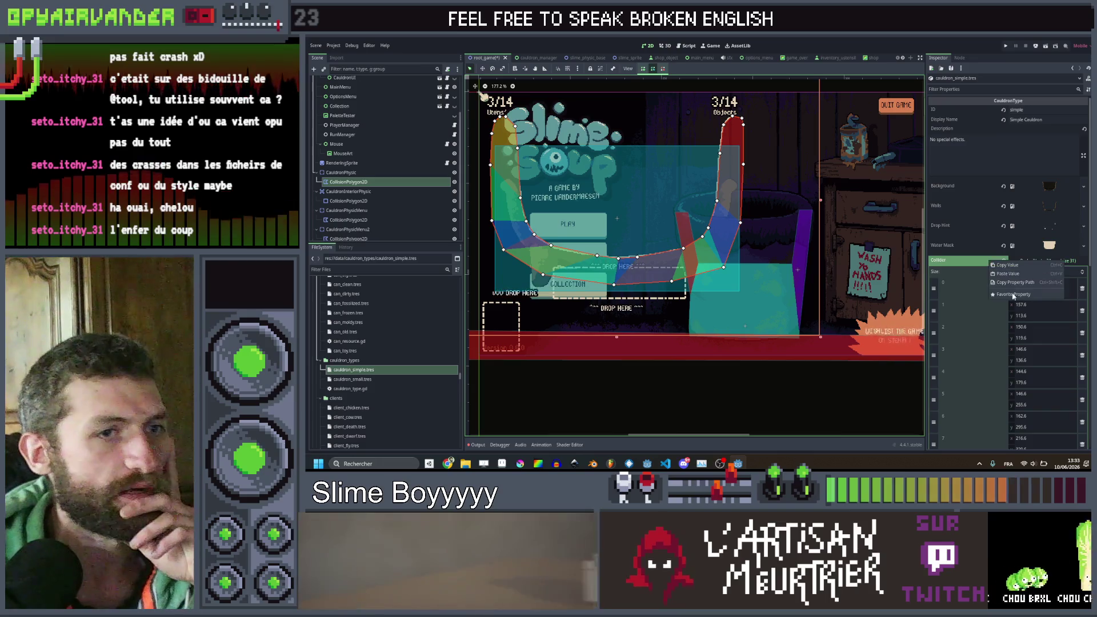
click(974, 273)
scroll(994, 277, down, 5)
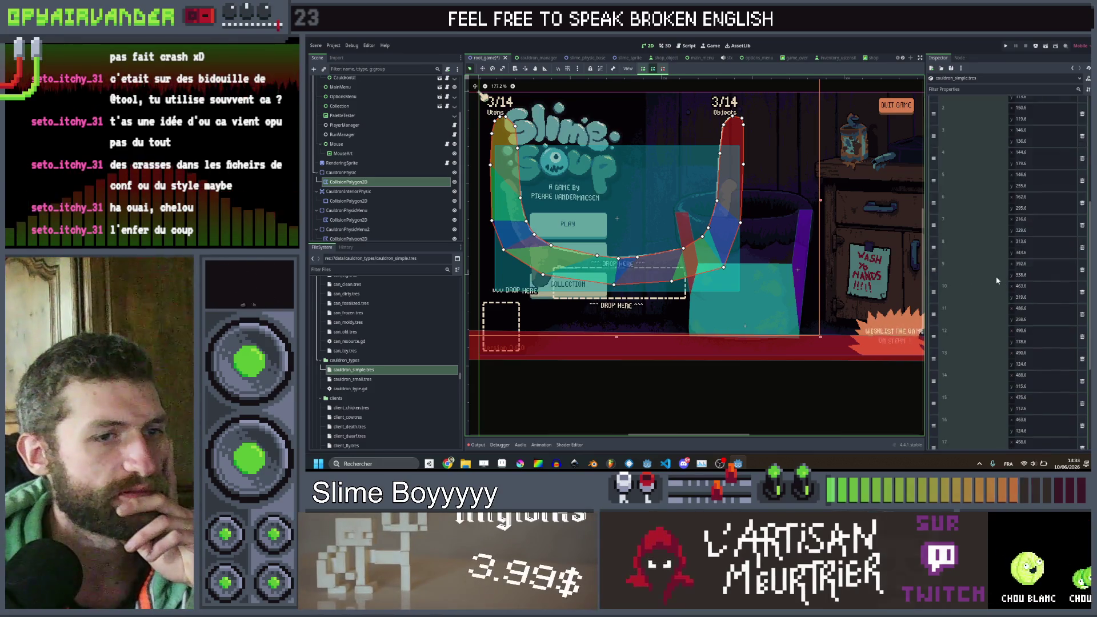
scroll(997, 280, up, 5)
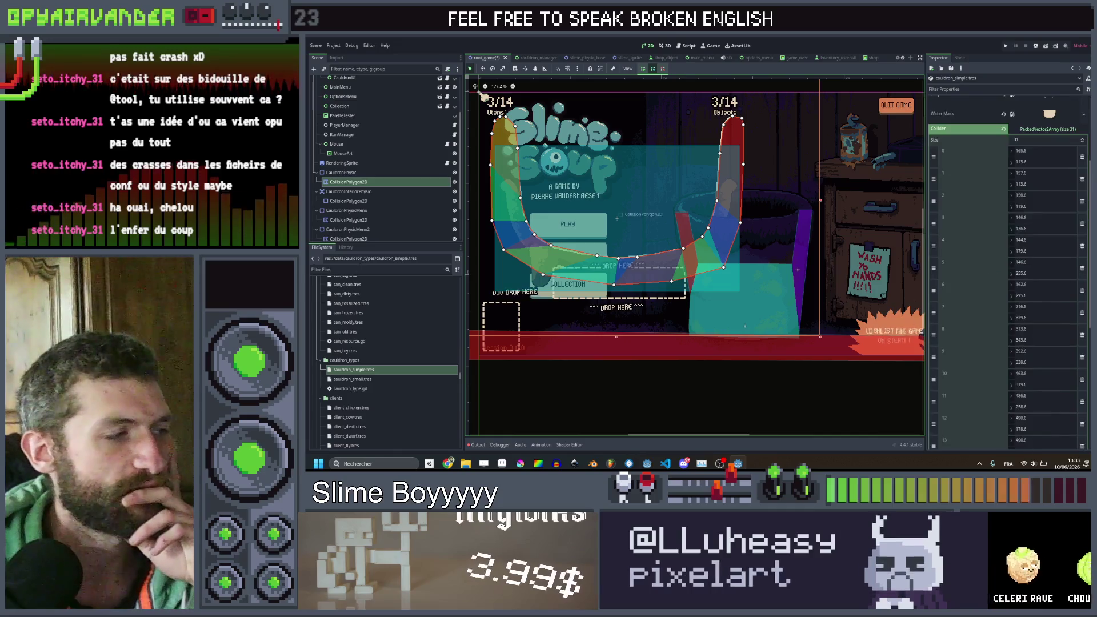
click(368, 183)
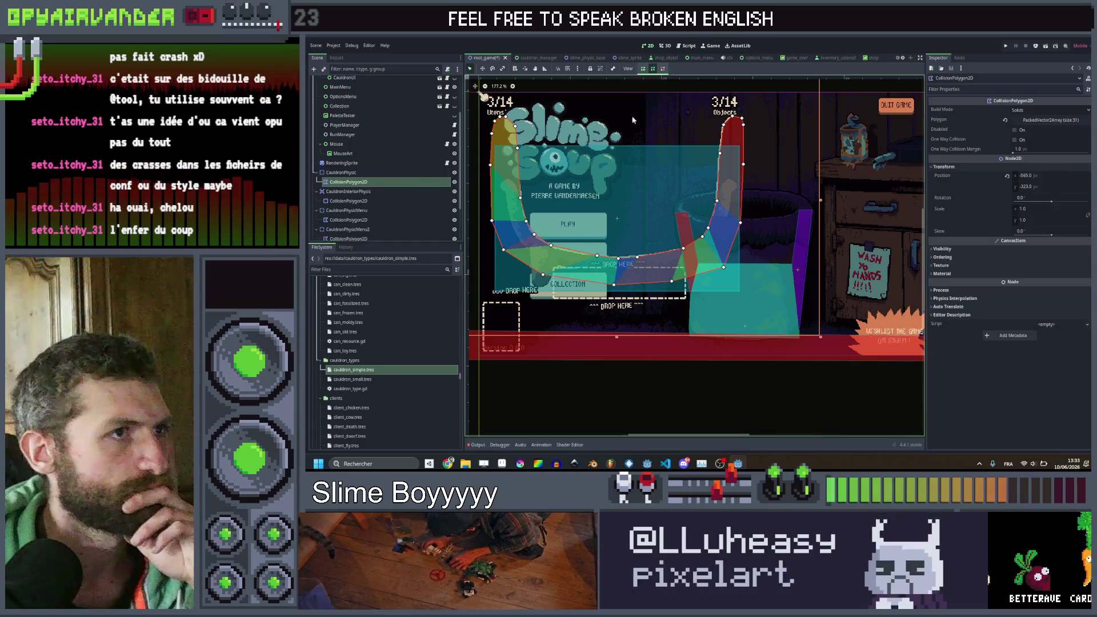
click(1005, 121)
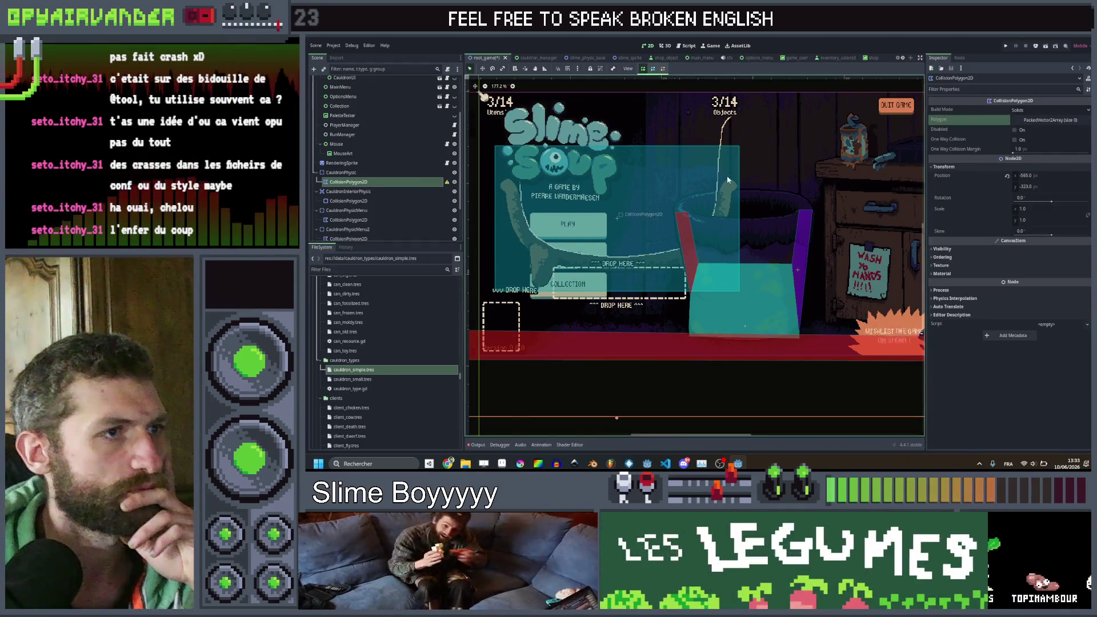
Start the new polygon with vertices on the rim, inner wall and bowl bottom, hiding MainMenu
scroll(728, 178, up, 3)
click(725, 182)
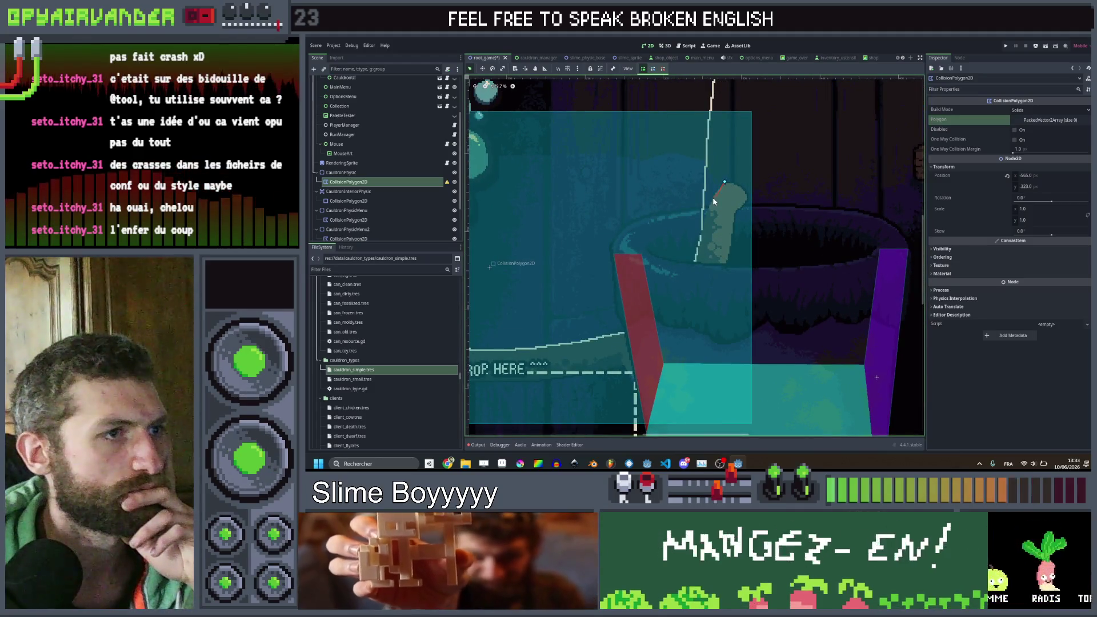
click(711, 201)
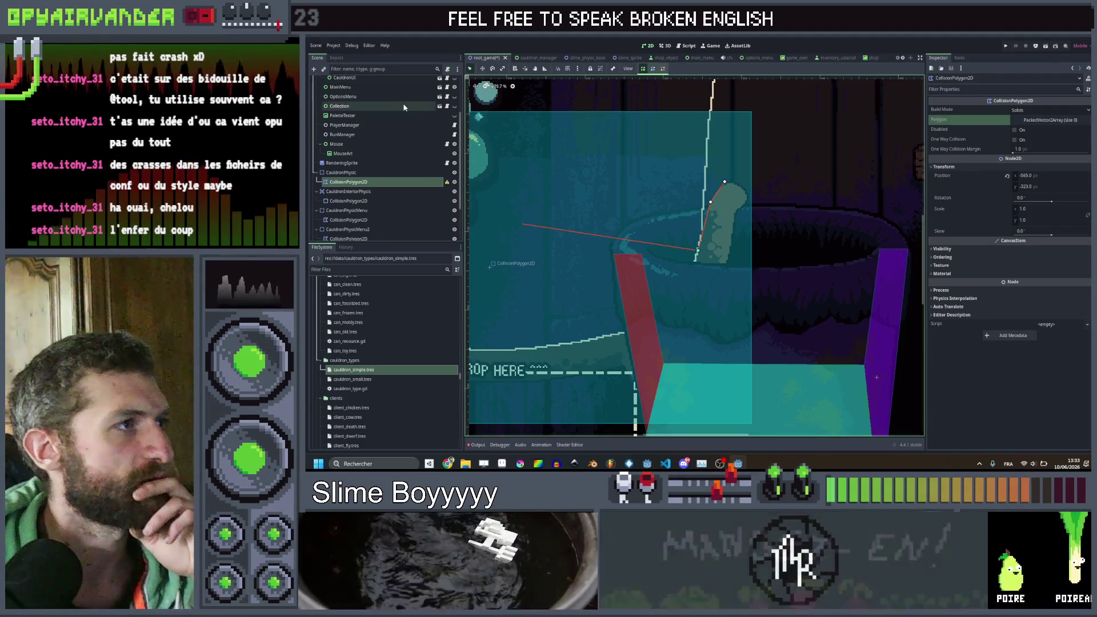
scroll(449, 125, up, 1)
click(455, 108)
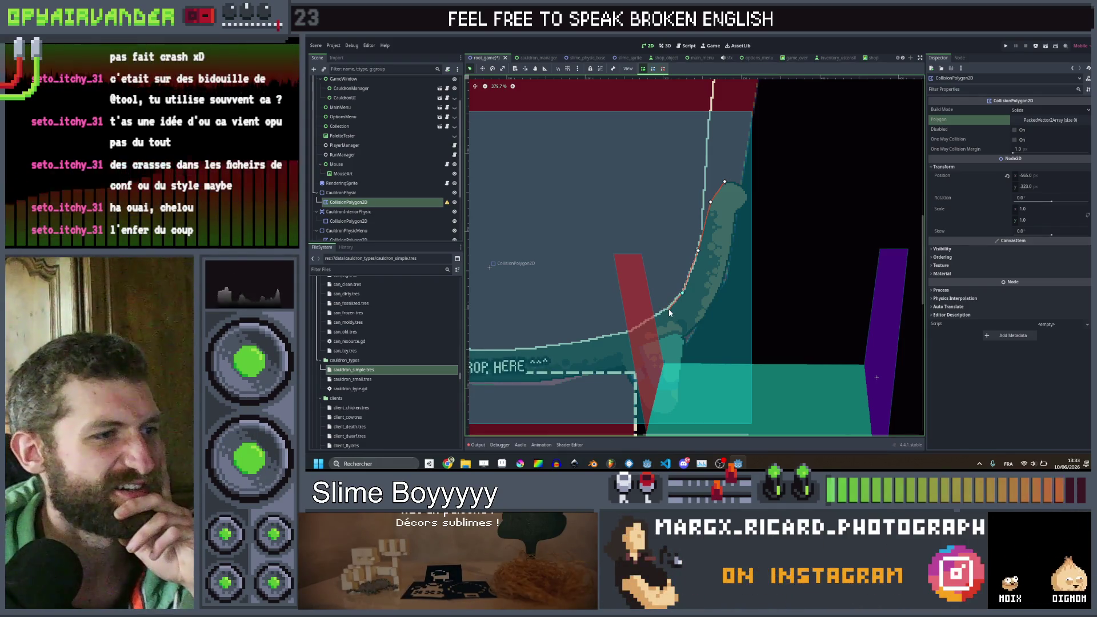
click(669, 311)
click(631, 332)
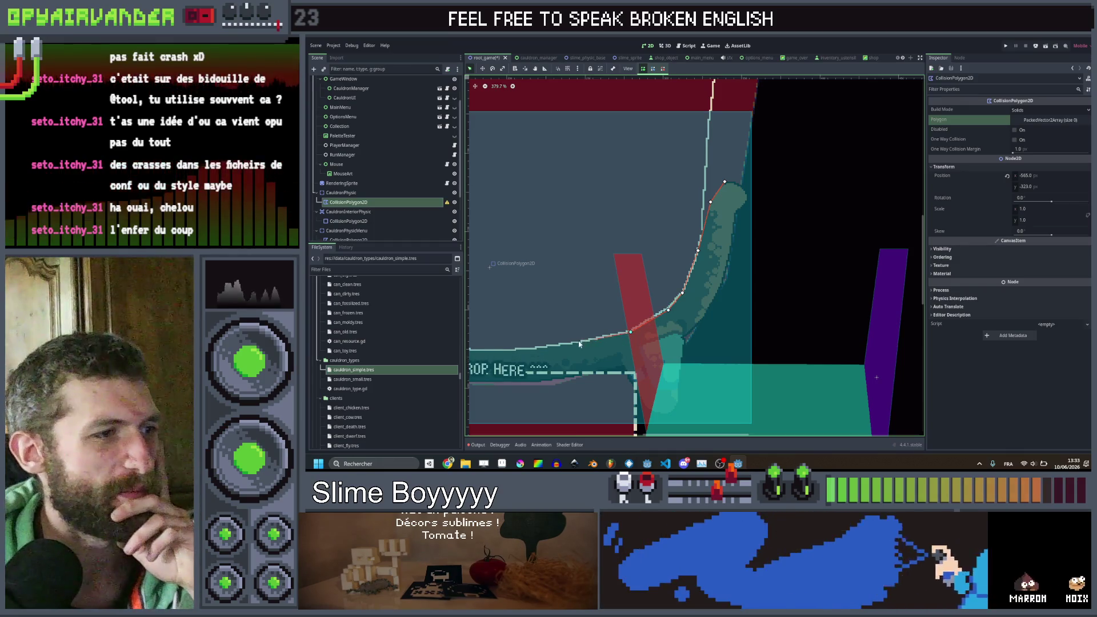
click(536, 347)
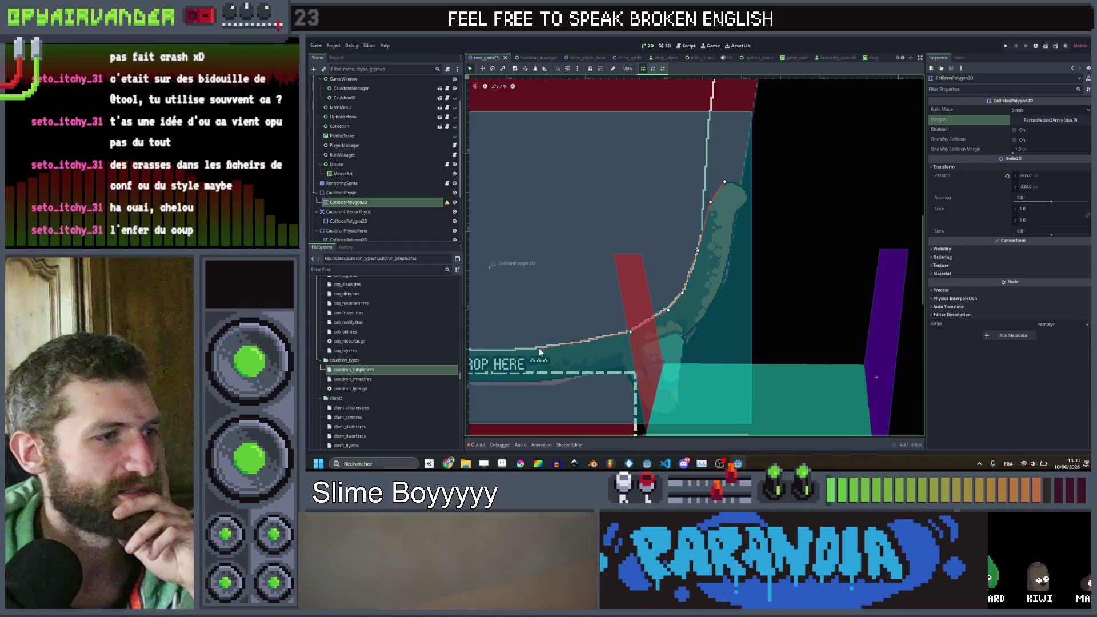
Continue the outline with points up the cauldron's left wall to its rim
scroll(628, 309, down, 1)
scroll(628, 309, left, 5)
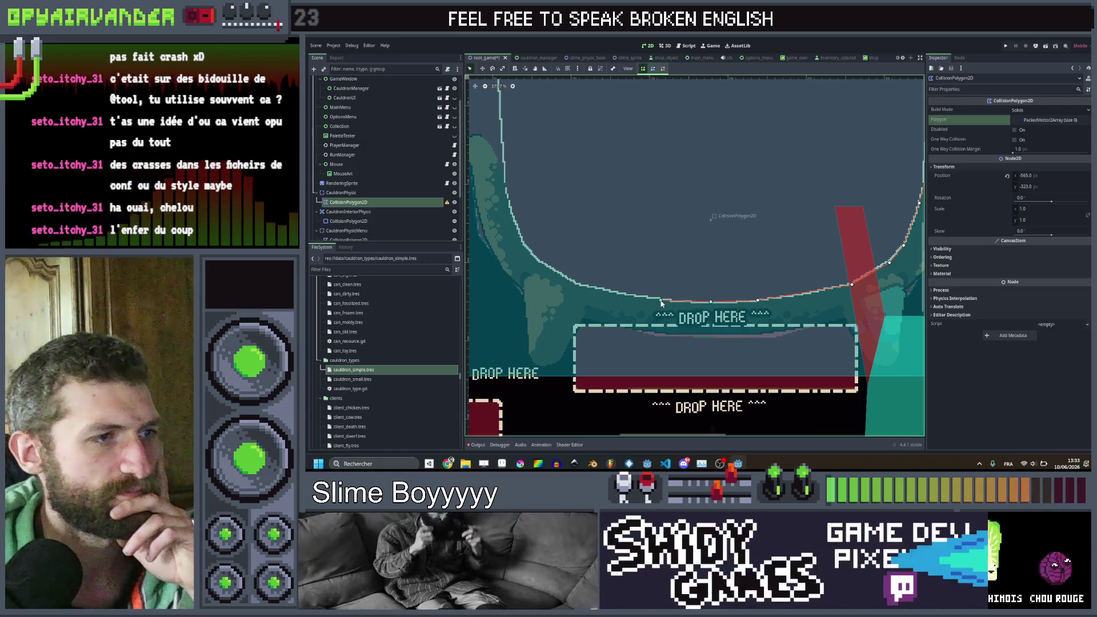
click(577, 285)
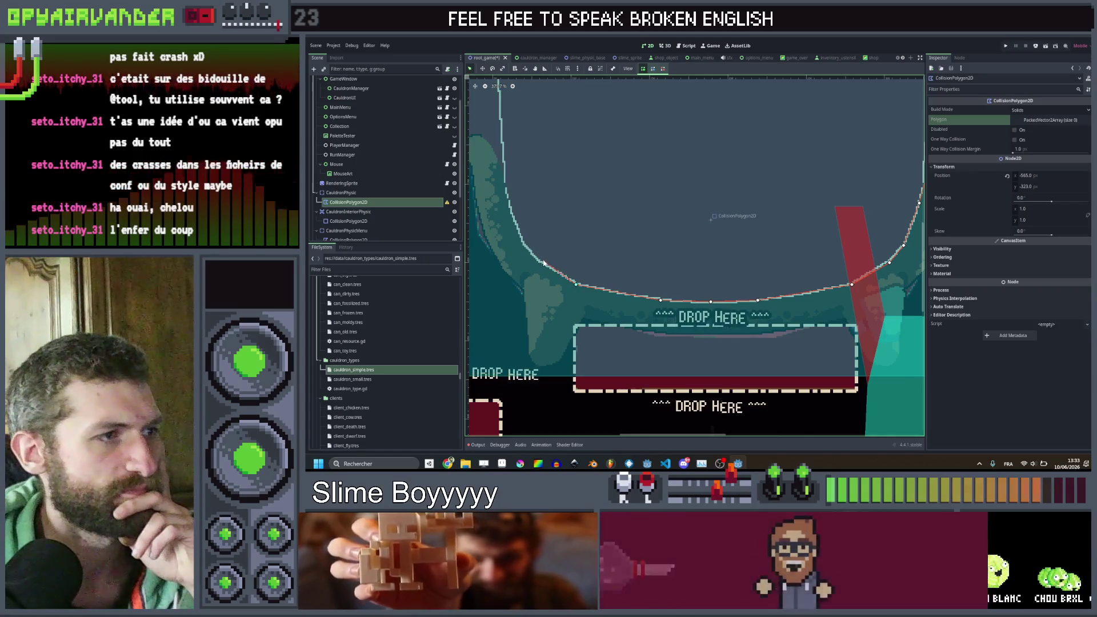
click(541, 262)
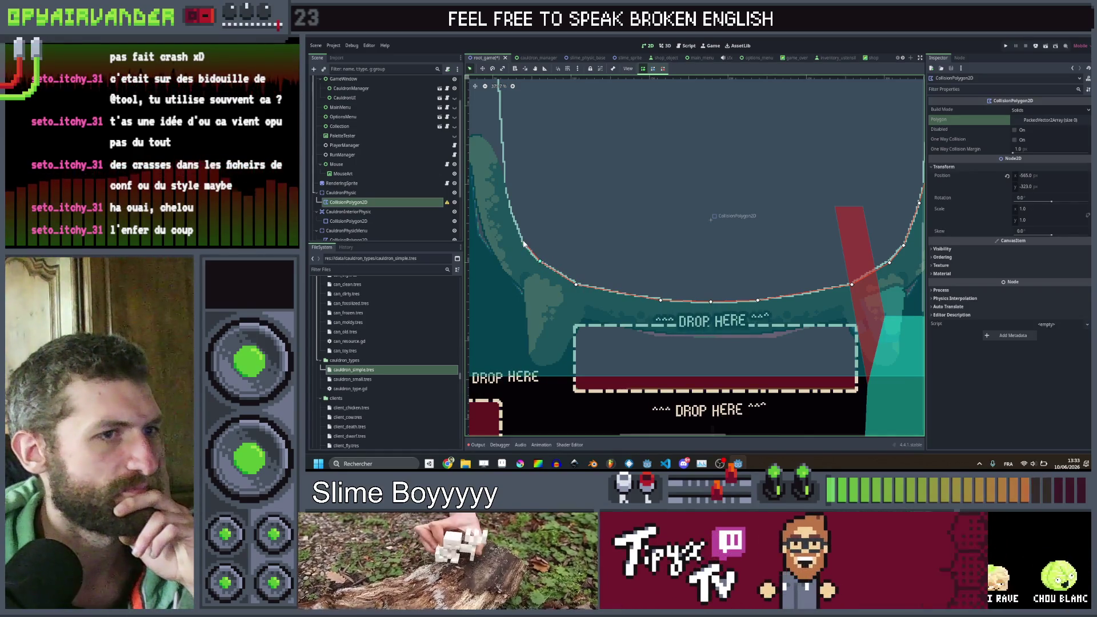
click(523, 242)
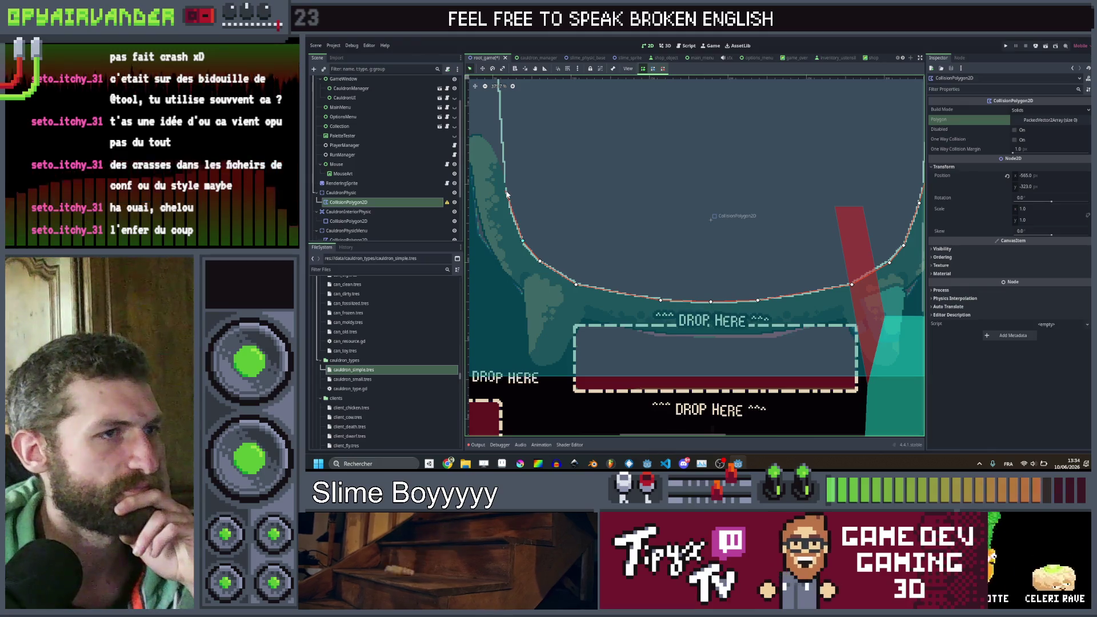
drag(507, 194, 566, 264)
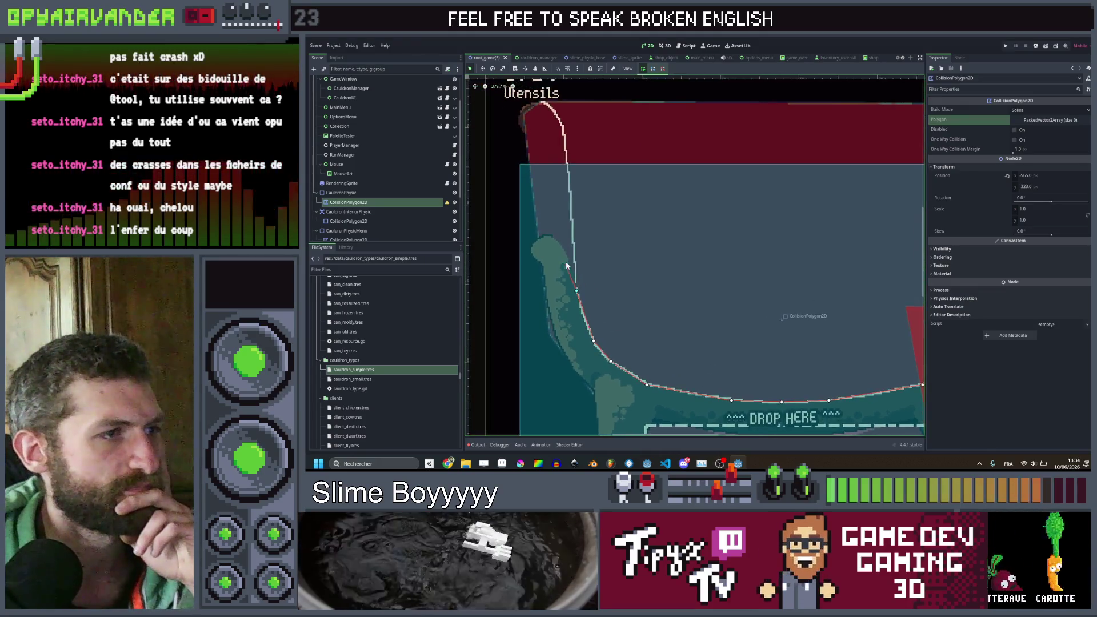
click(567, 255)
scroll(581, 259, down, 2)
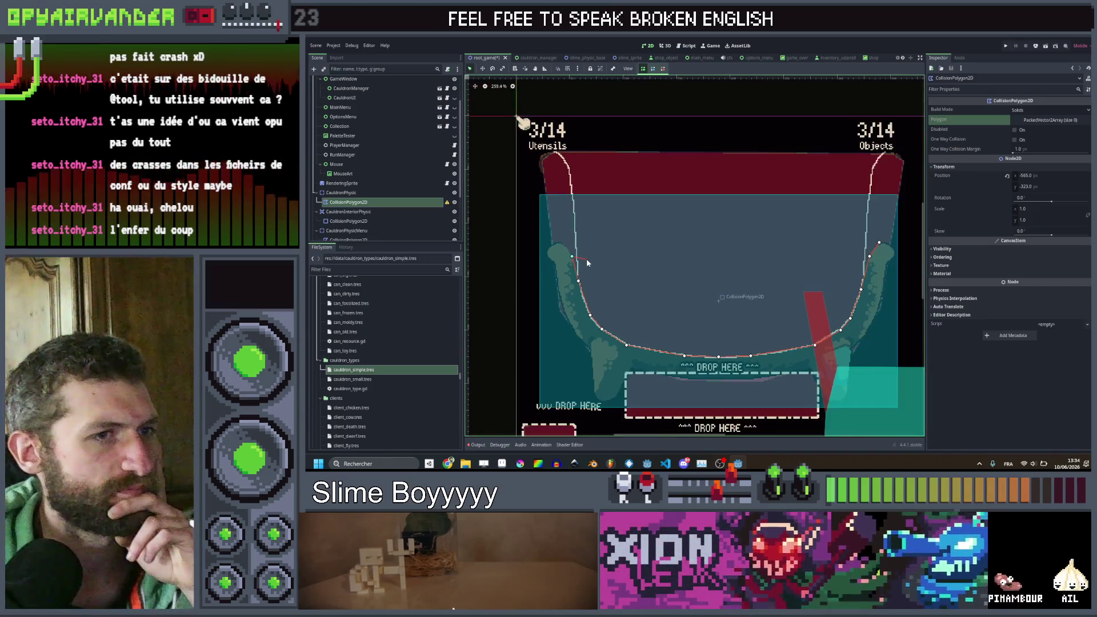
scroll(567, 247, up, 3)
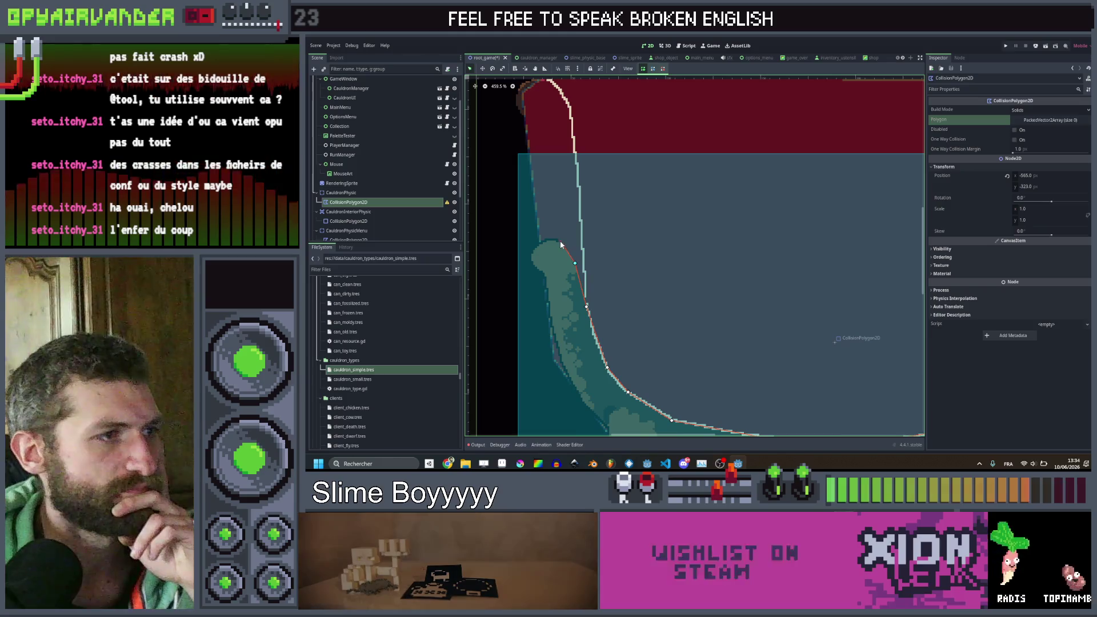
click(560, 241)
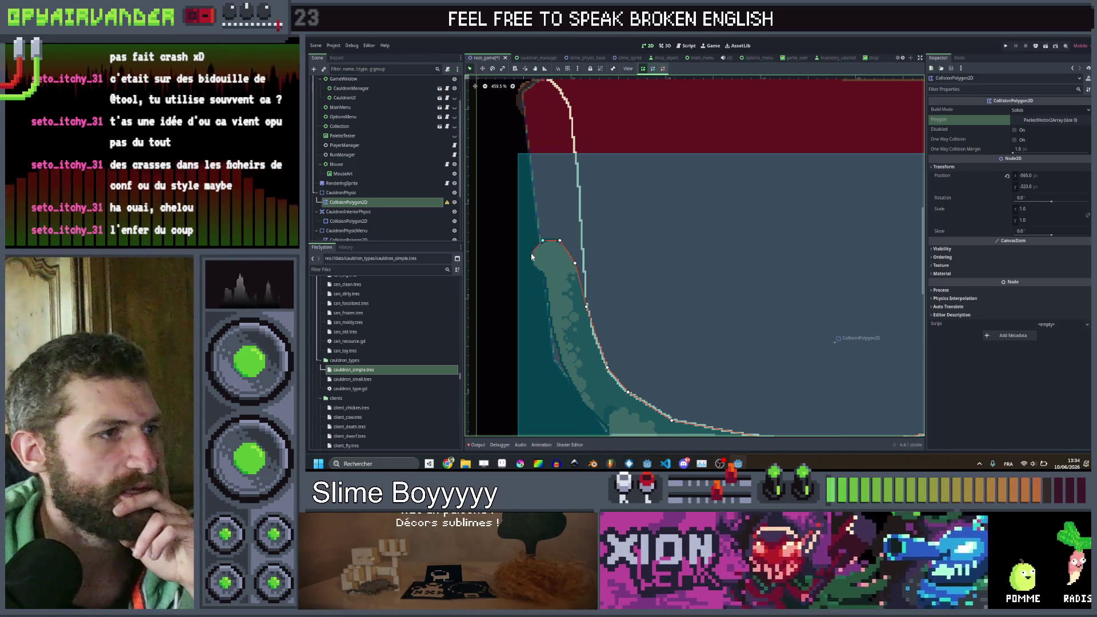
click(530, 275)
Add points down the left side, across the bottom and right side, then close the polygon
scroll(536, 303, down, 5)
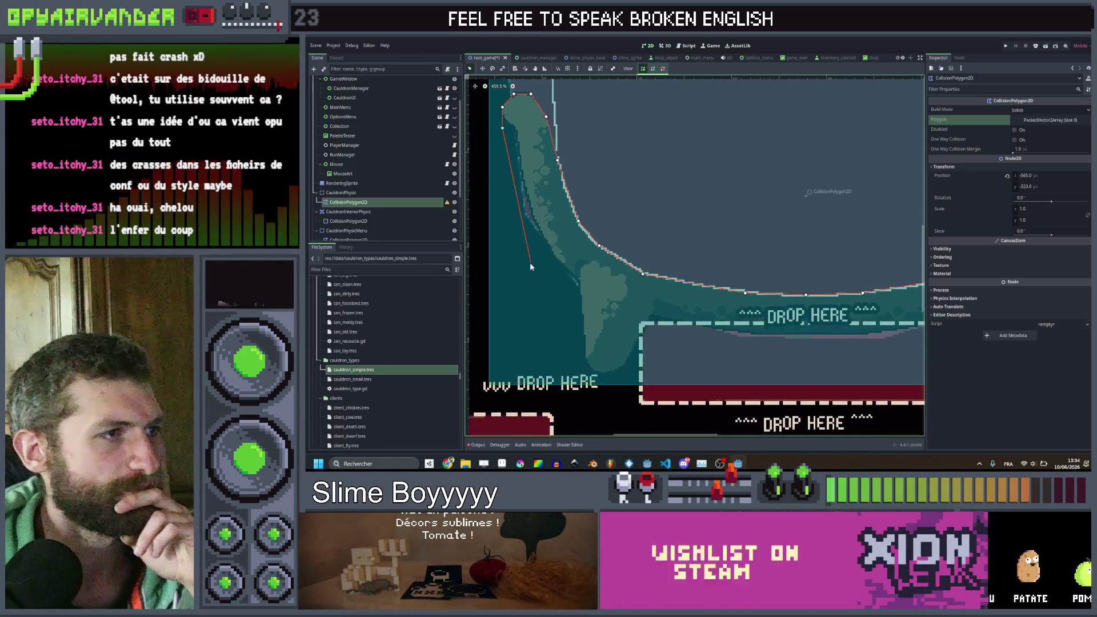
click(529, 258)
click(576, 310)
click(660, 349)
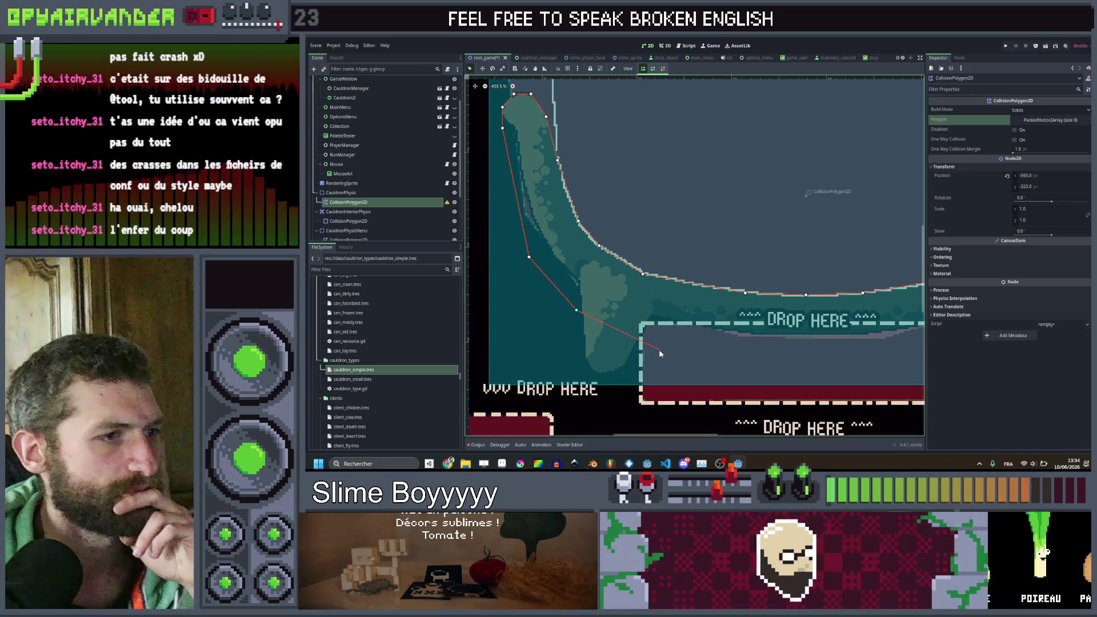
scroll(679, 352, right, 5)
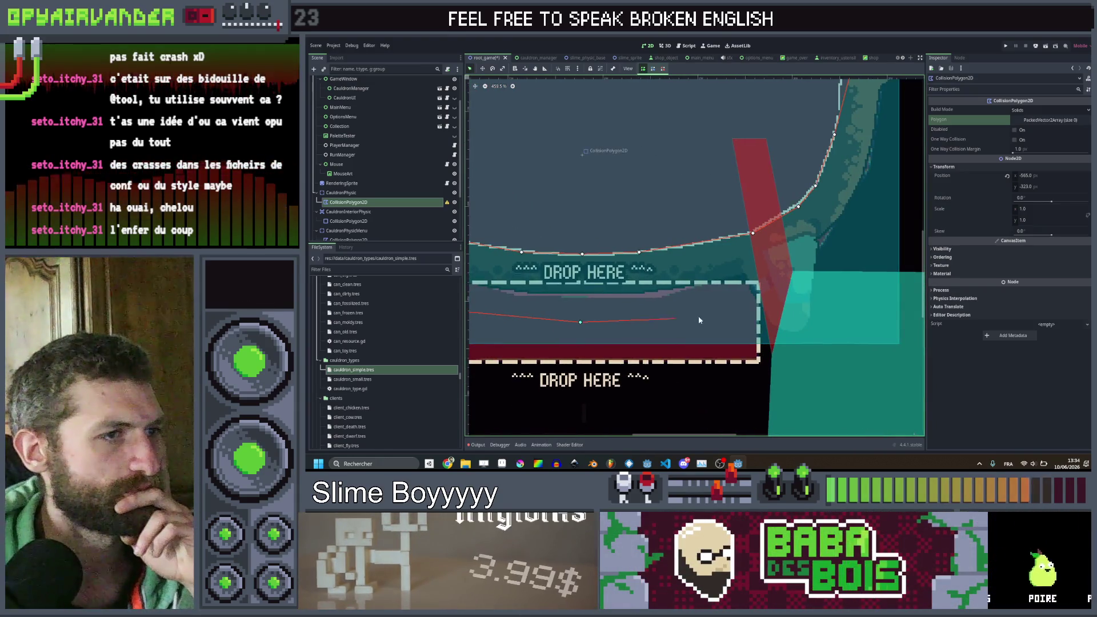
click(863, 234)
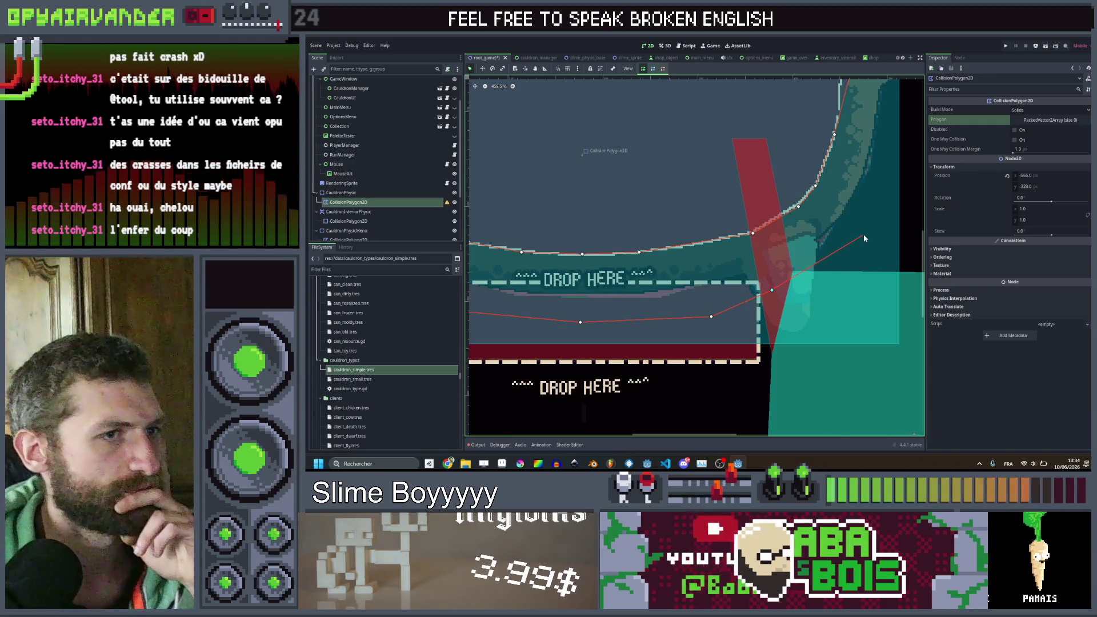
scroll(840, 257, up, 5)
scroll(840, 258, right, 3)
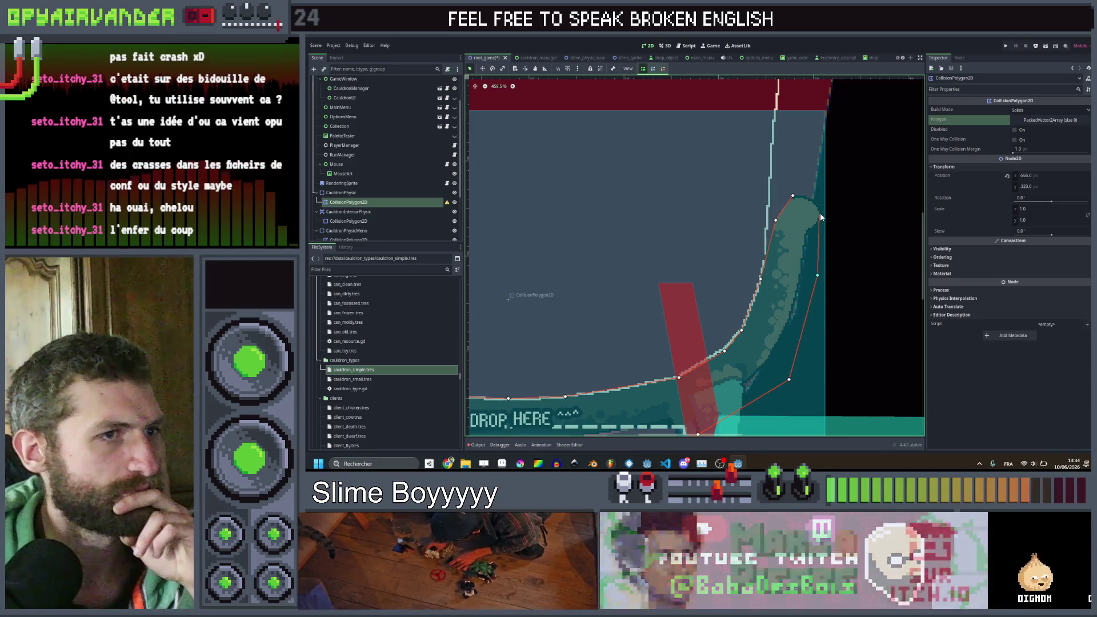
click(794, 198)
scroll(784, 220, down, 5)
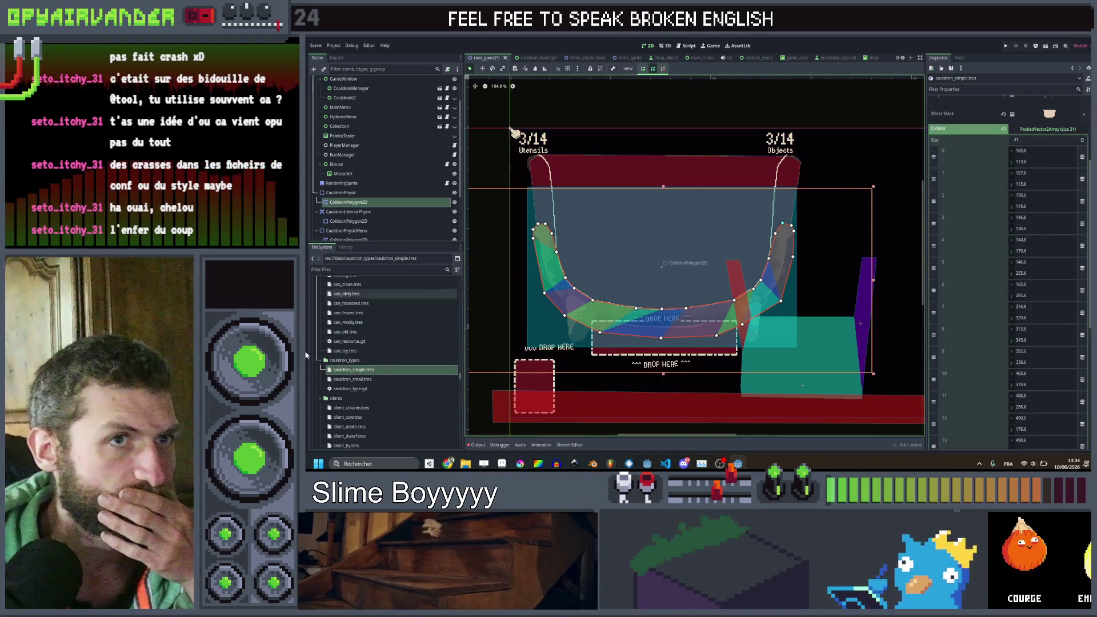
Replace cauldron_small.tres Collider points with the pasted polygon values and save with Ctrl+S
click(353, 381)
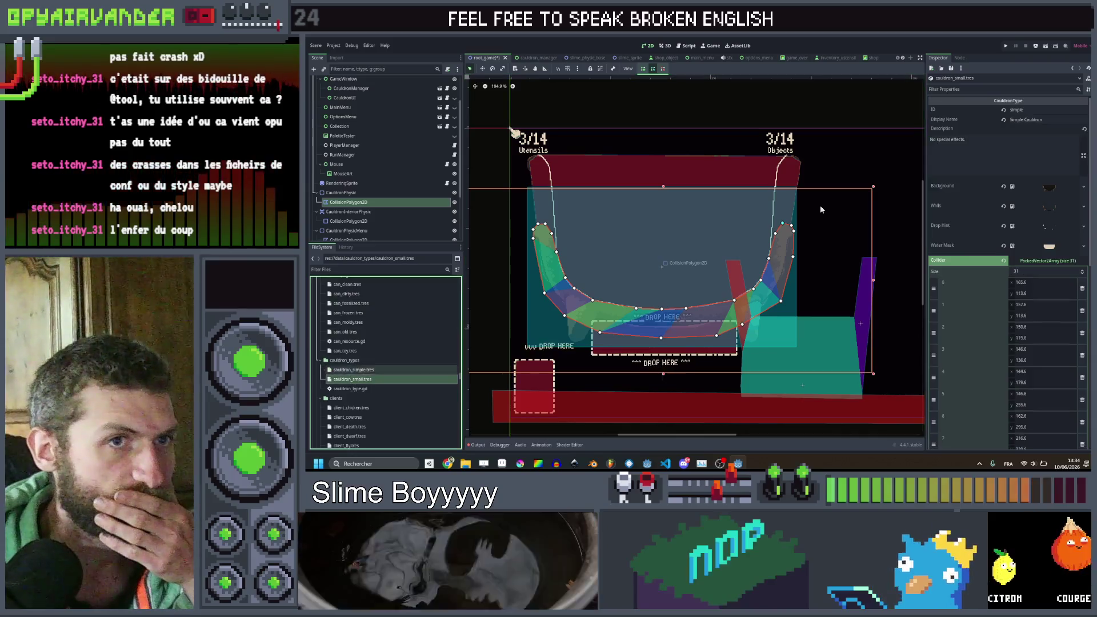
click(1004, 261)
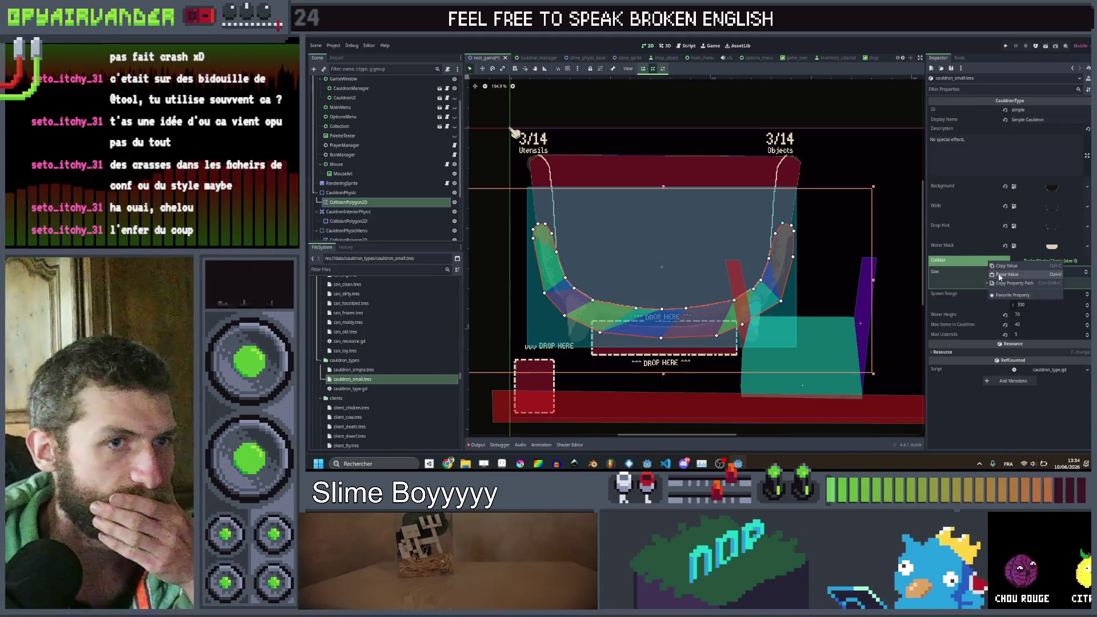
click(1006, 275)
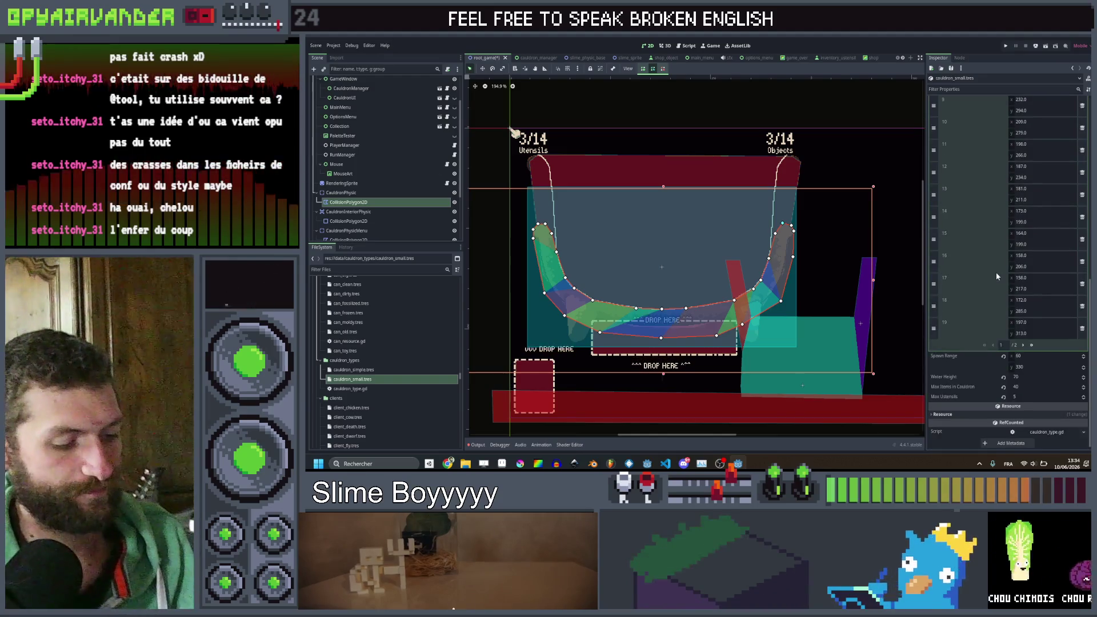
key(ctrl+s)
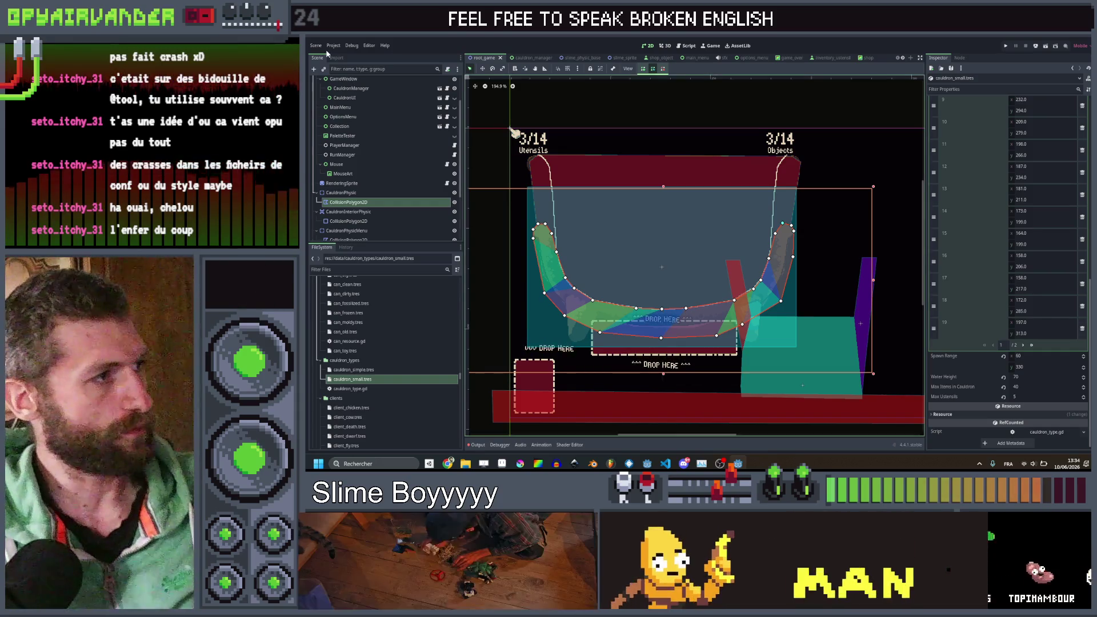
scroll(364, 163, up, 2)
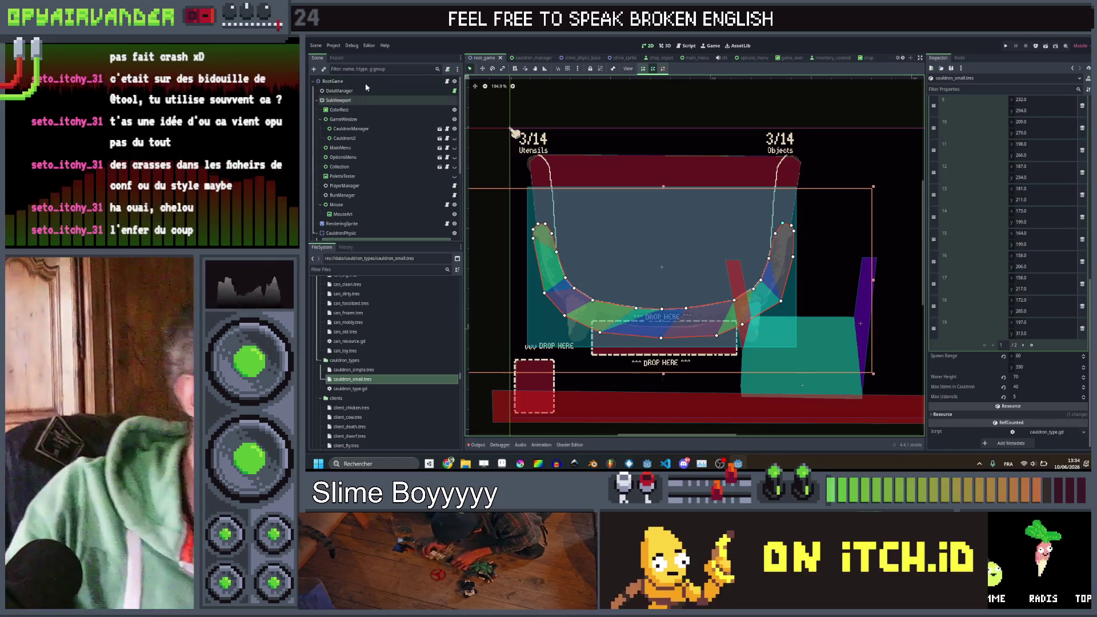
click(454, 90)
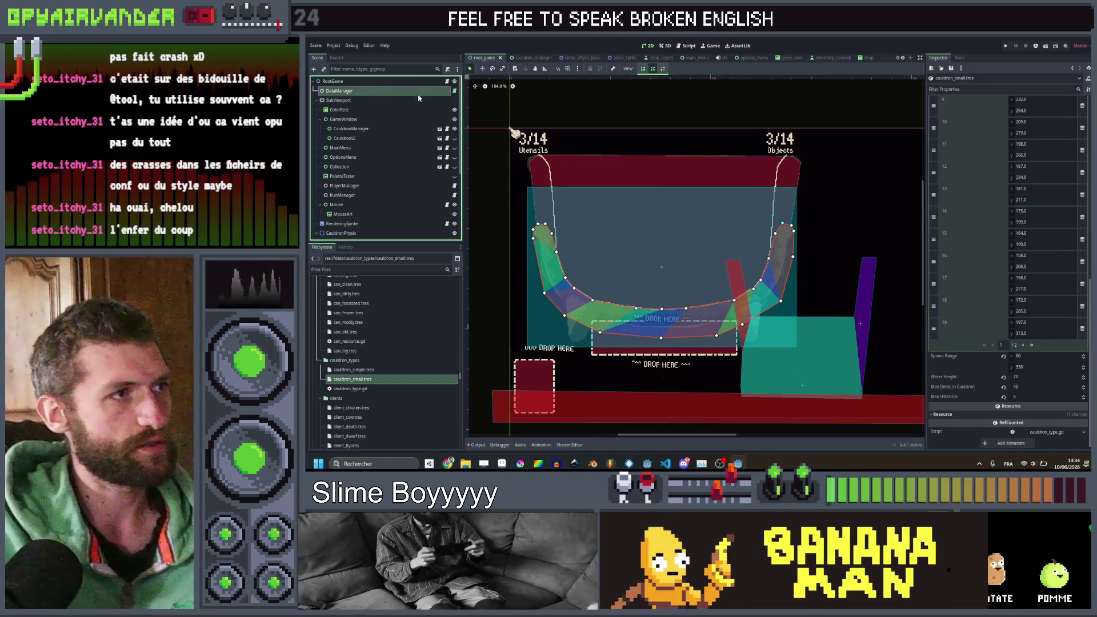
Duplicate the stickers export line in data_manager.gd and rename the copy to cauldrons
scroll(709, 219, up, 6)
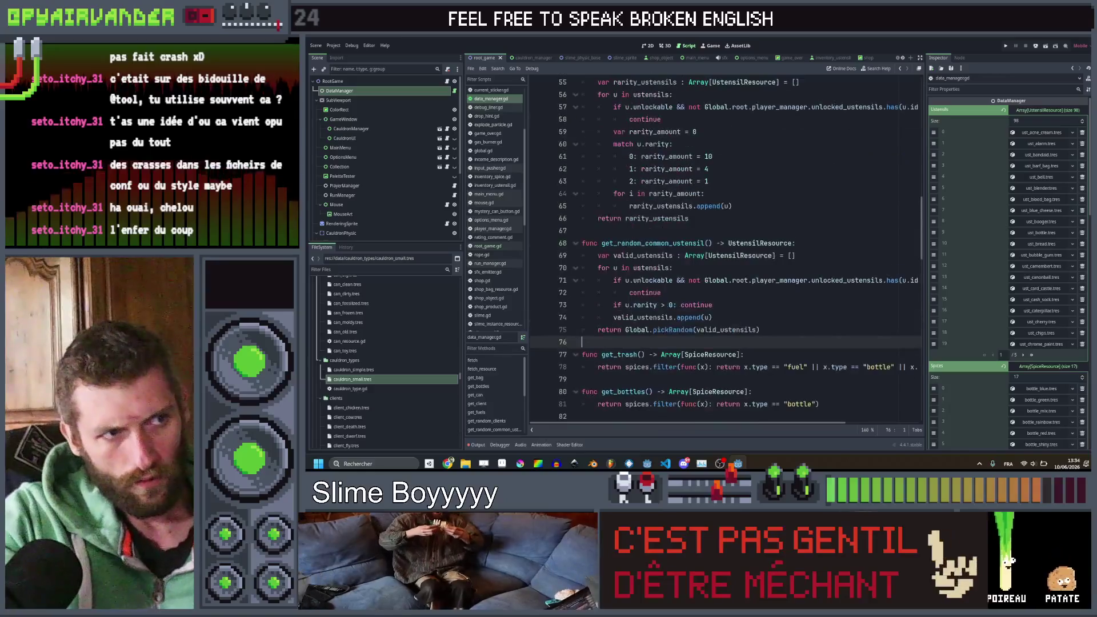
scroll(709, 219, down, 3)
scroll(709, 219, down, 3)
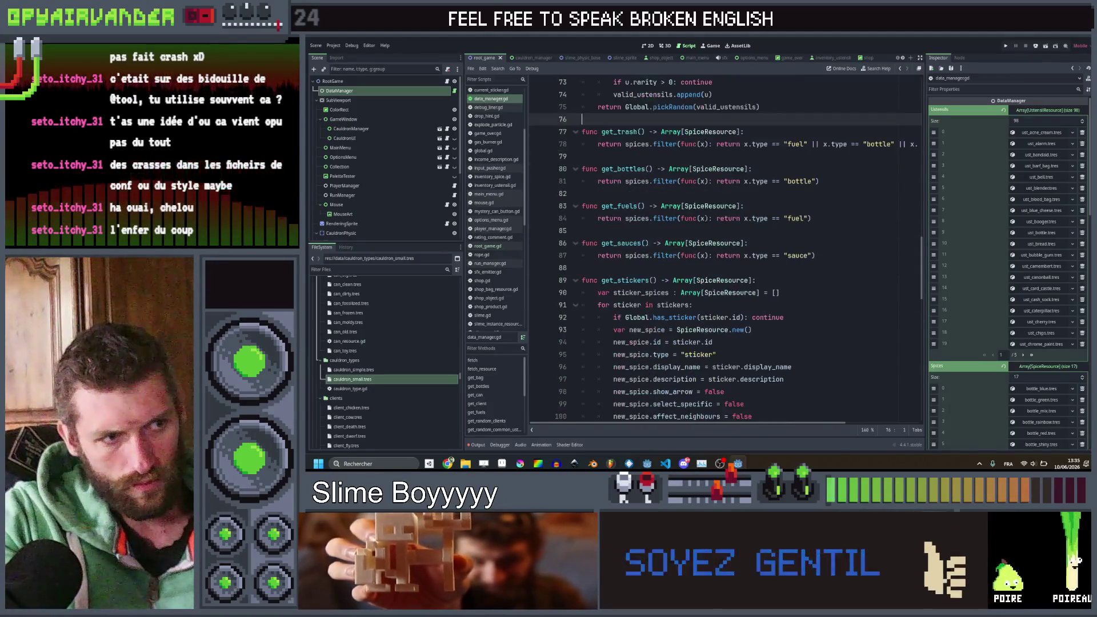
scroll(709, 218, up, 20)
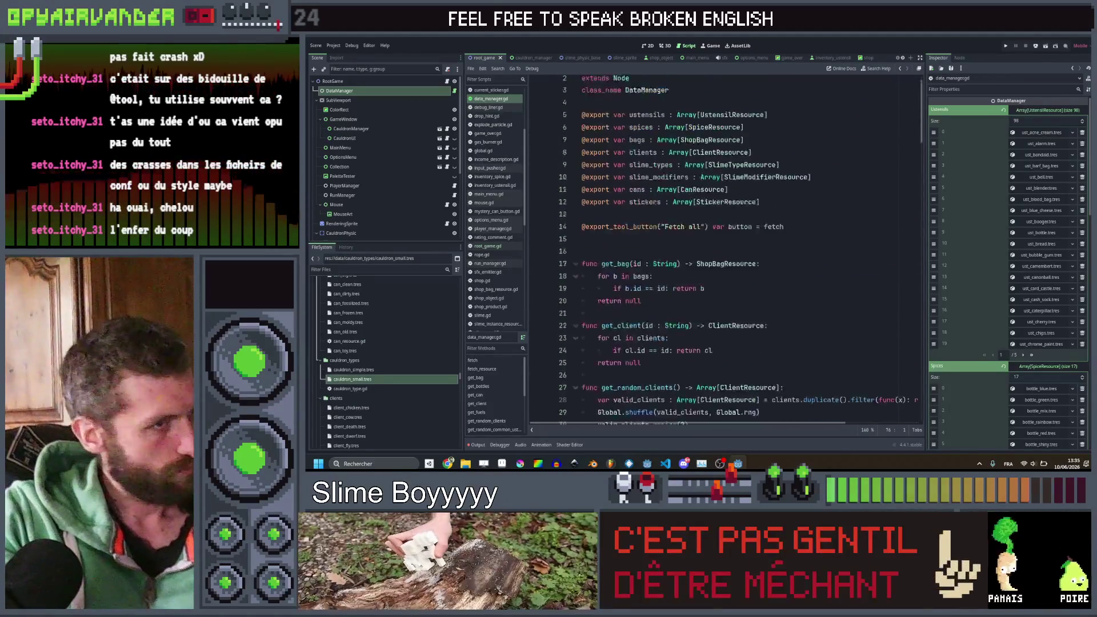
click(796, 214)
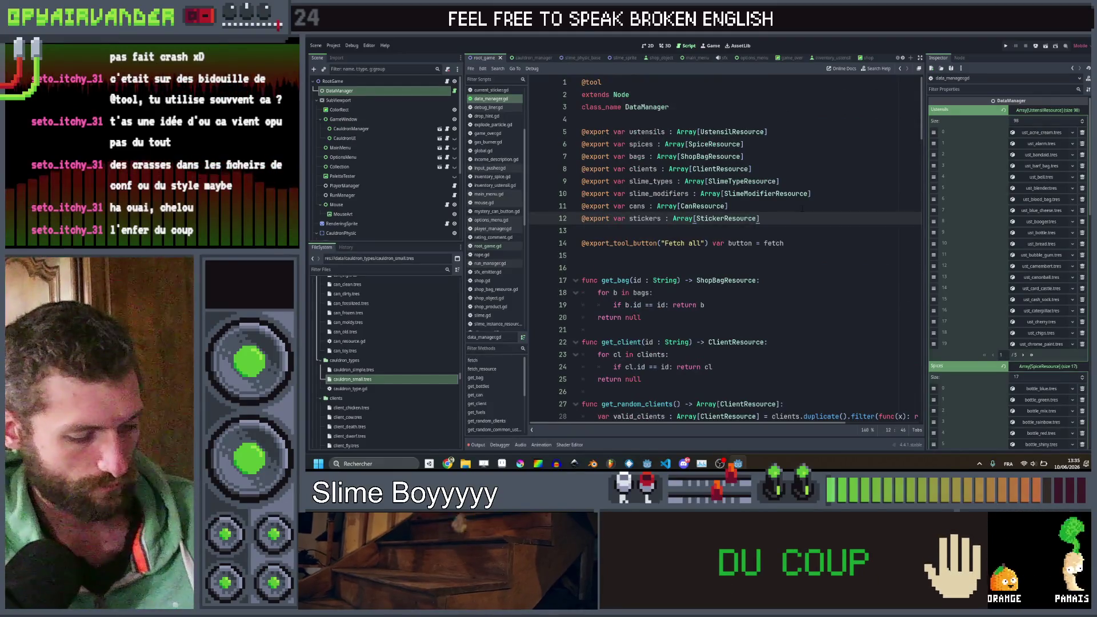
key(ctrl+shift+d)
key(ctrl+Left)
key(ctrl+Left)
key(ctrl+Left)
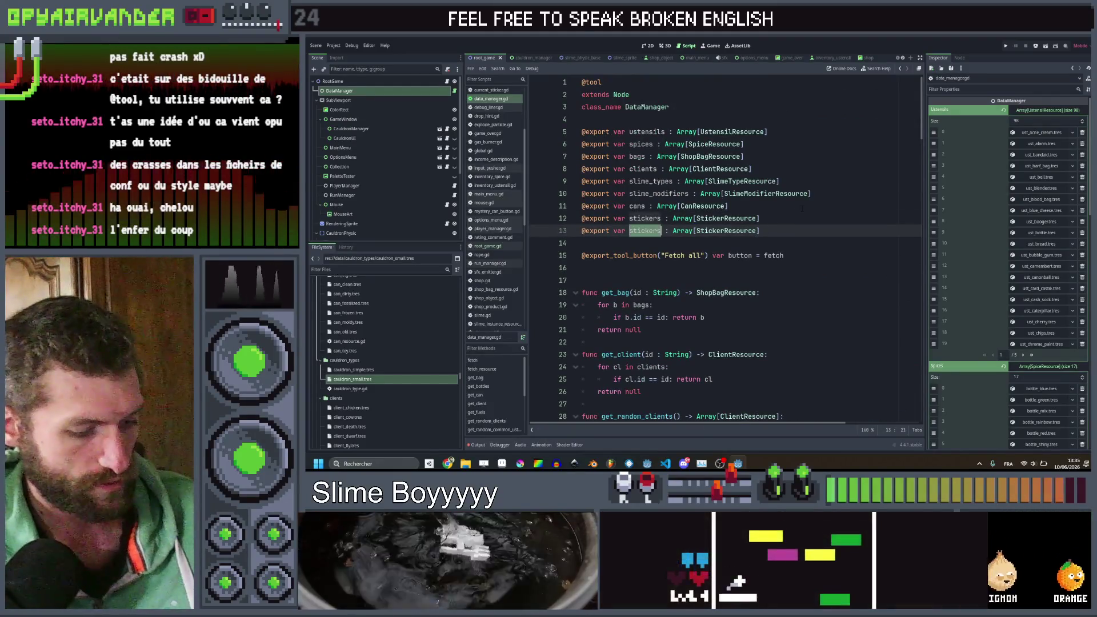
key(ctrl+BackSpace)
text(c)
text(ons)
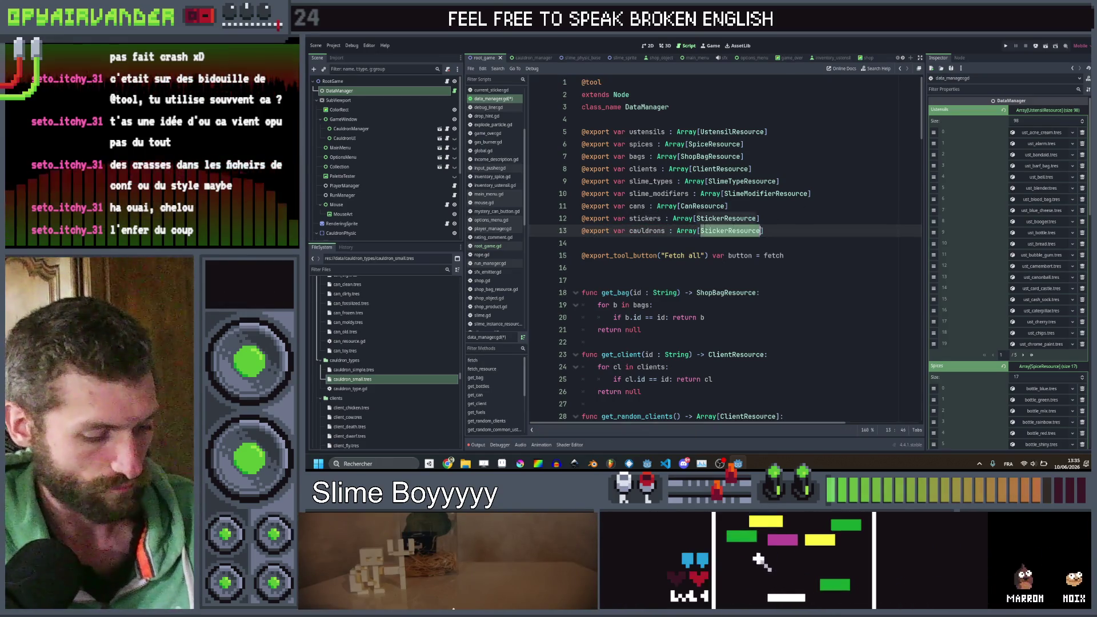
Change the cauldrons variable's type to Array[CauldronType]
key(ctrl+BackSpace)
key(ctrl+Delete)
text(Caul)
key(Down)
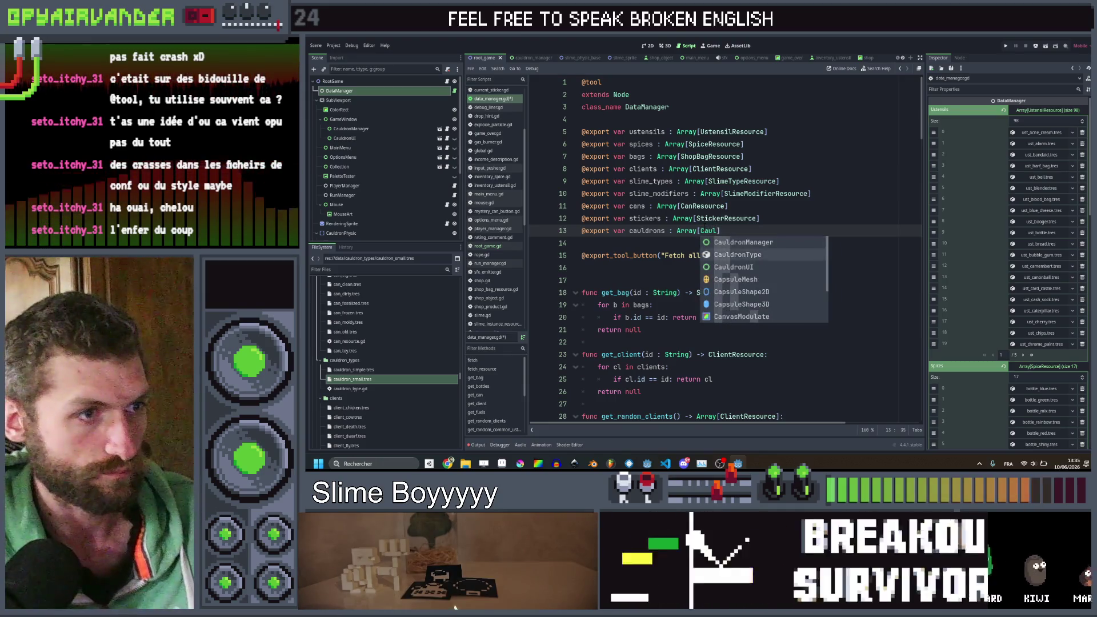
key(Return)
scroll(742, 244, down, 10)
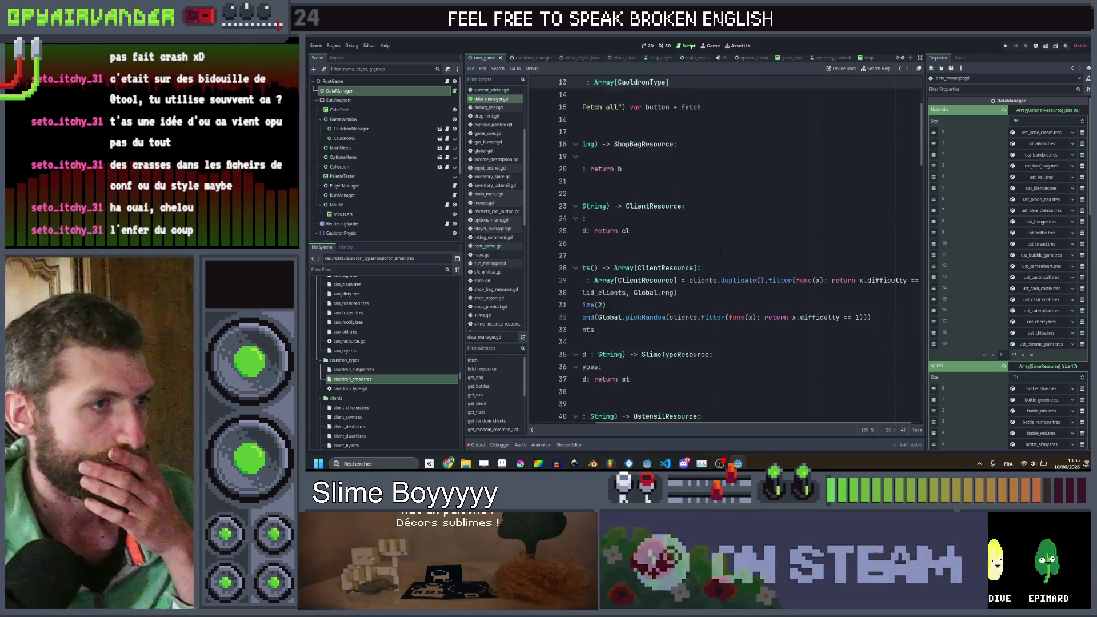
Copy the get_spice function and paste a duplicate below it
scroll(742, 244, down, 1)
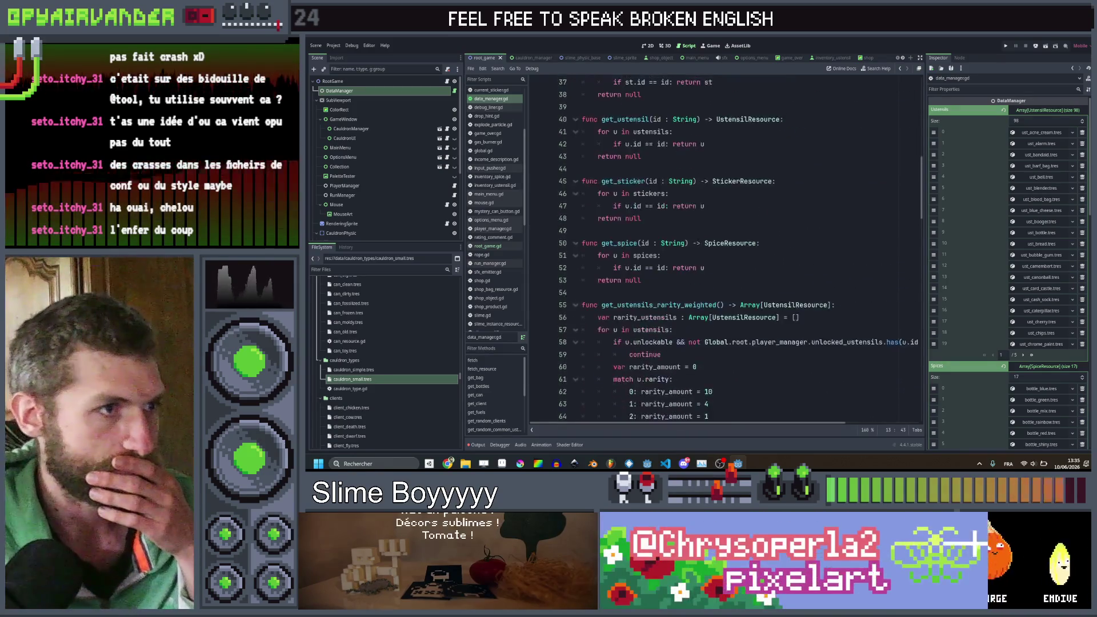
drag(648, 281, 582, 244)
key(ctrl+c)
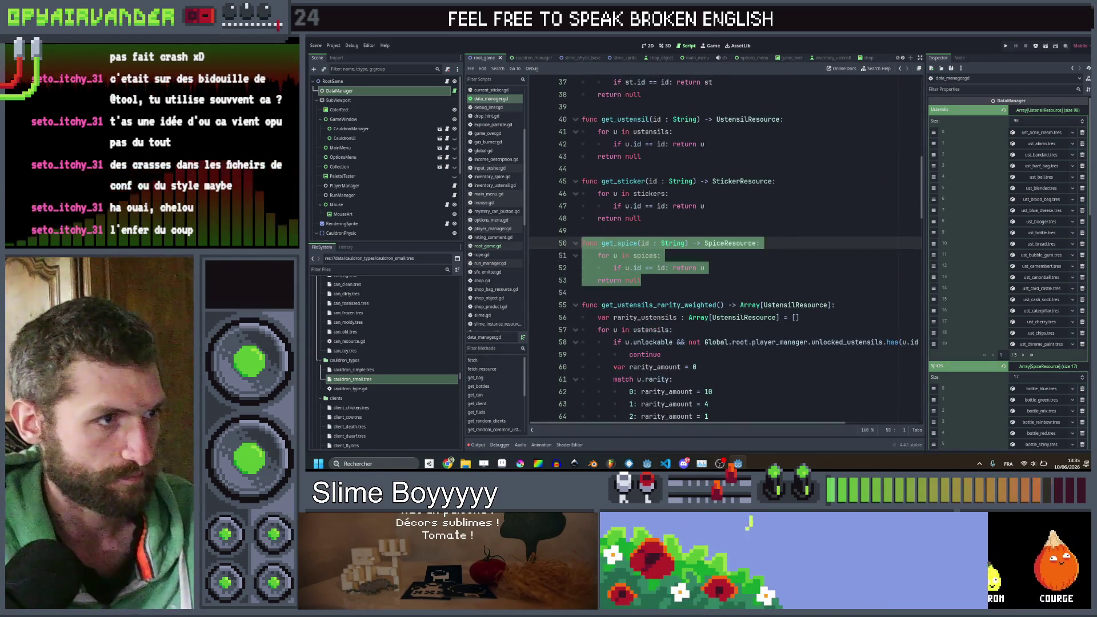
key(Right)
key(Return)
key(Return)
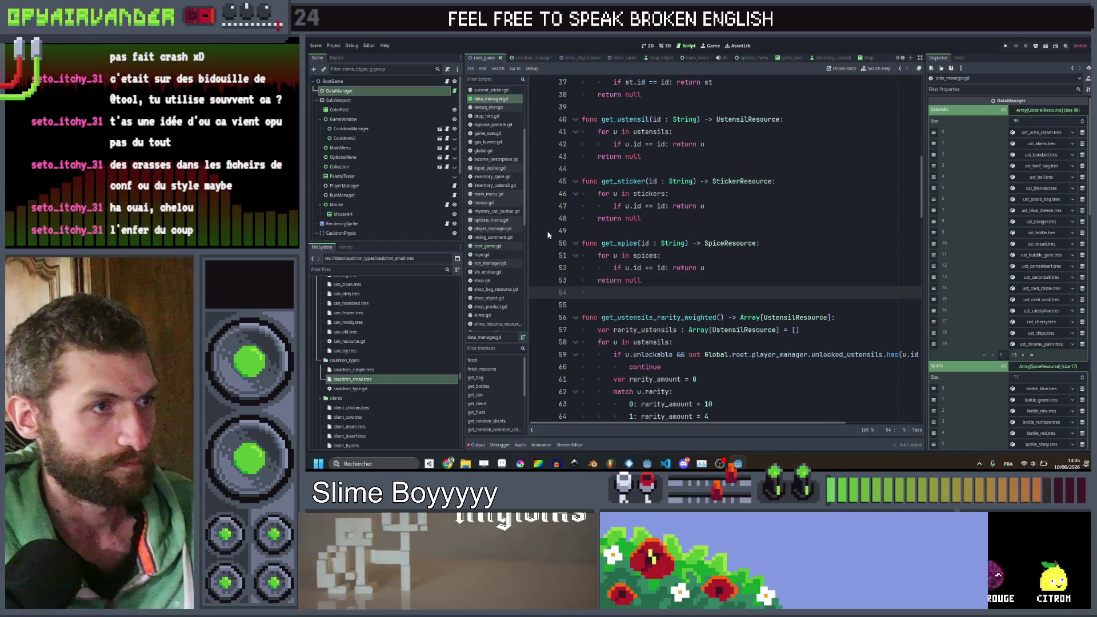
key(ctrl+v)
Rename the copy to get_cauldron(id), return CauldronType, and loop over cauldrons instead of spices
key(Up)
key(Up)
key(Up)
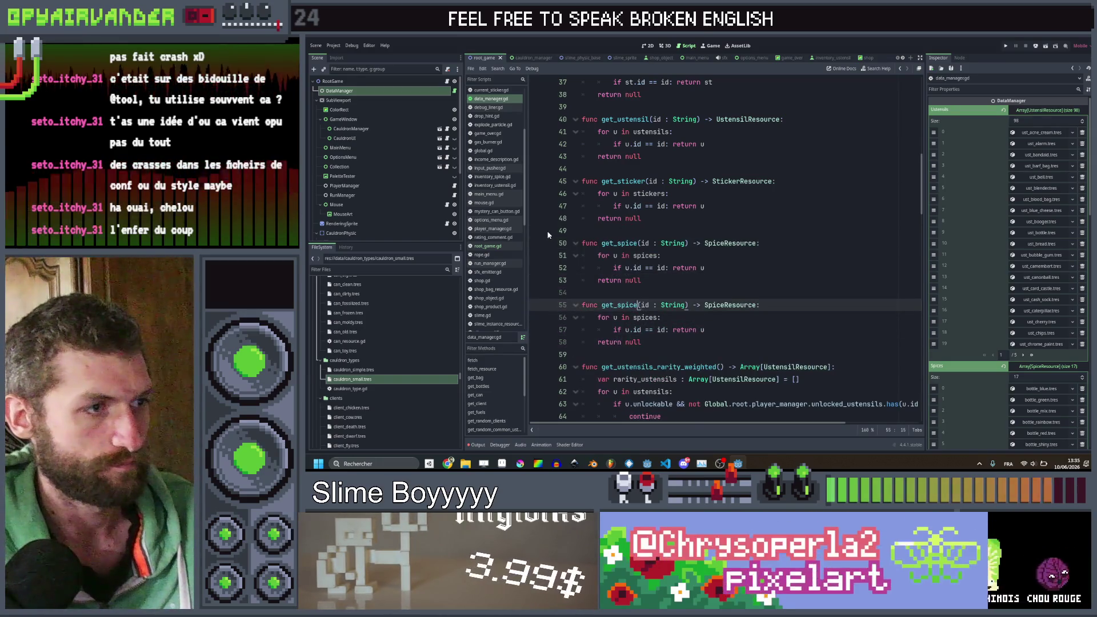
key(ctrl+Right)
key(ctrl+Right)
key(BackSpace)
key(BackSpace)
key(BackSpace)
key(BackSpace)
key(BackSpace)
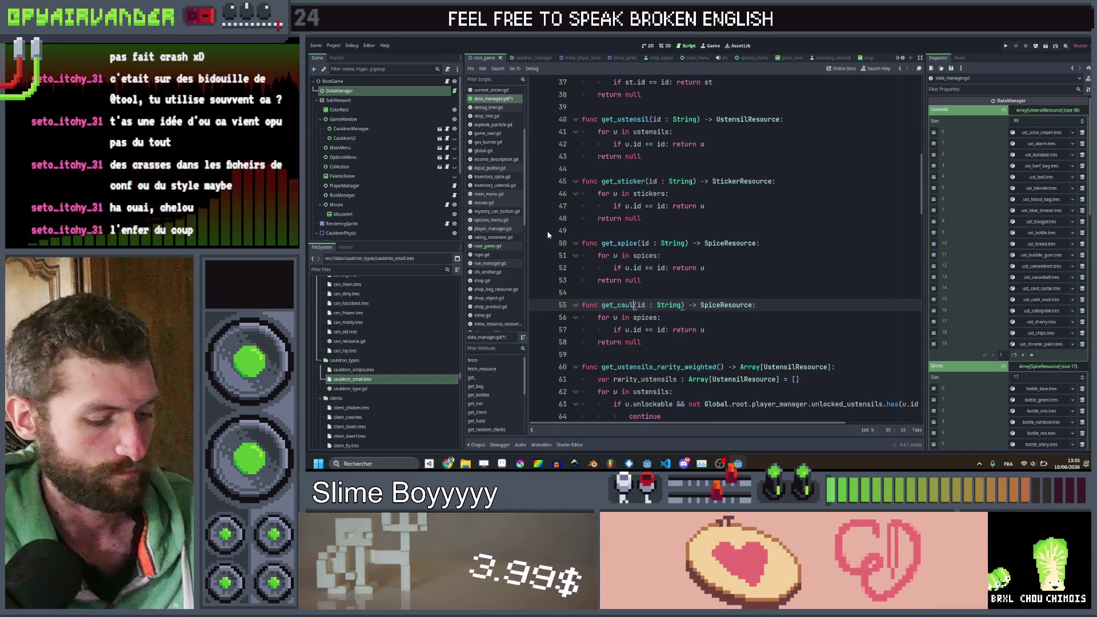
text(ron)
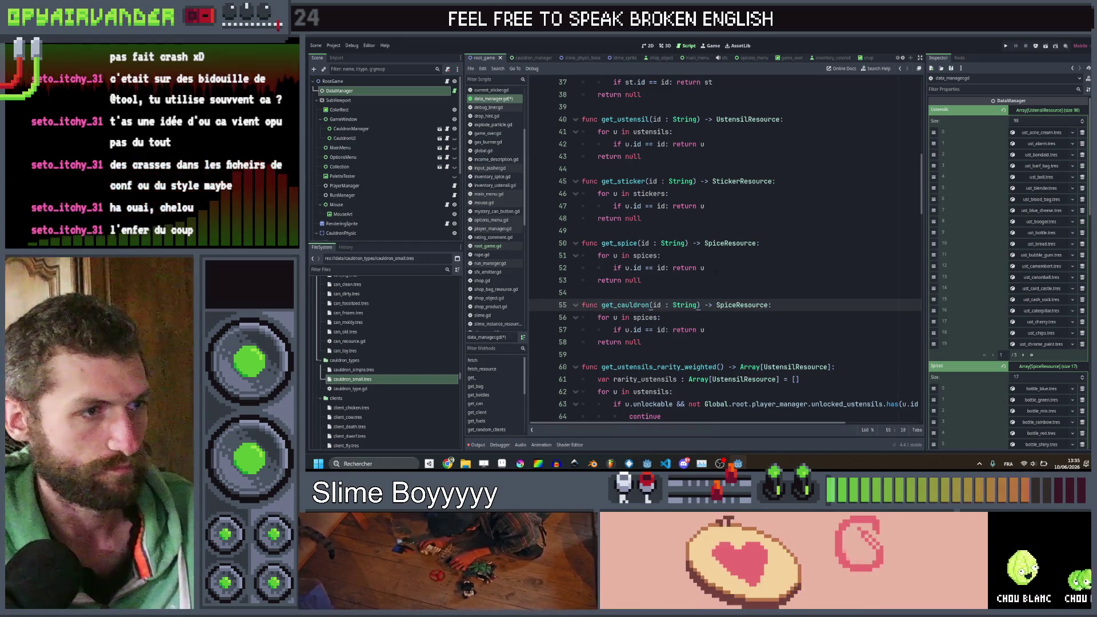
double_click(742, 305)
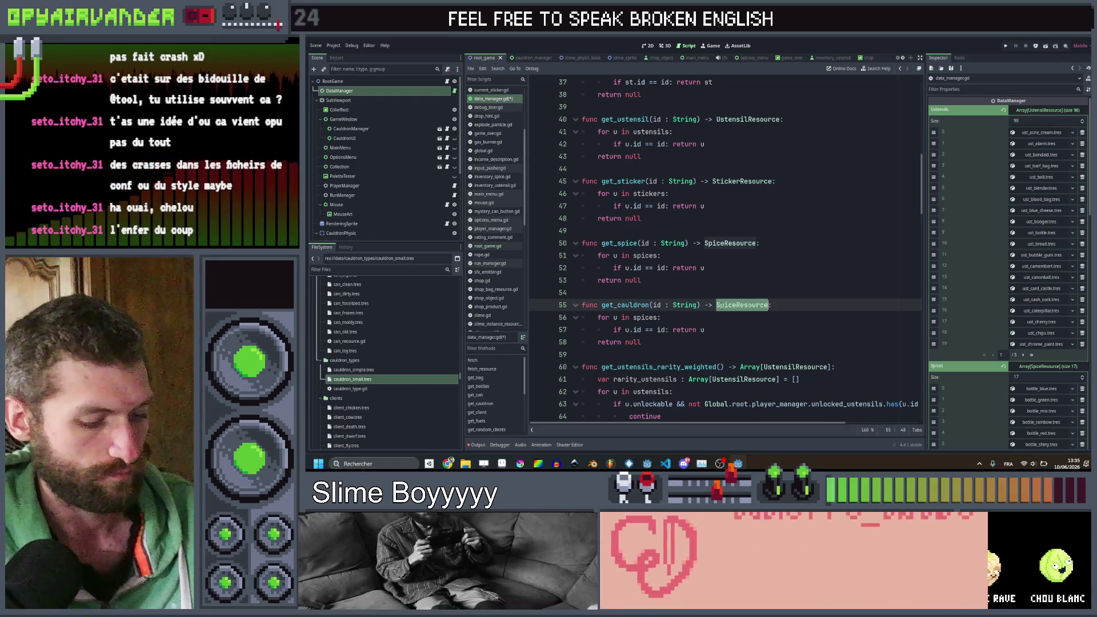
text(Cauld)
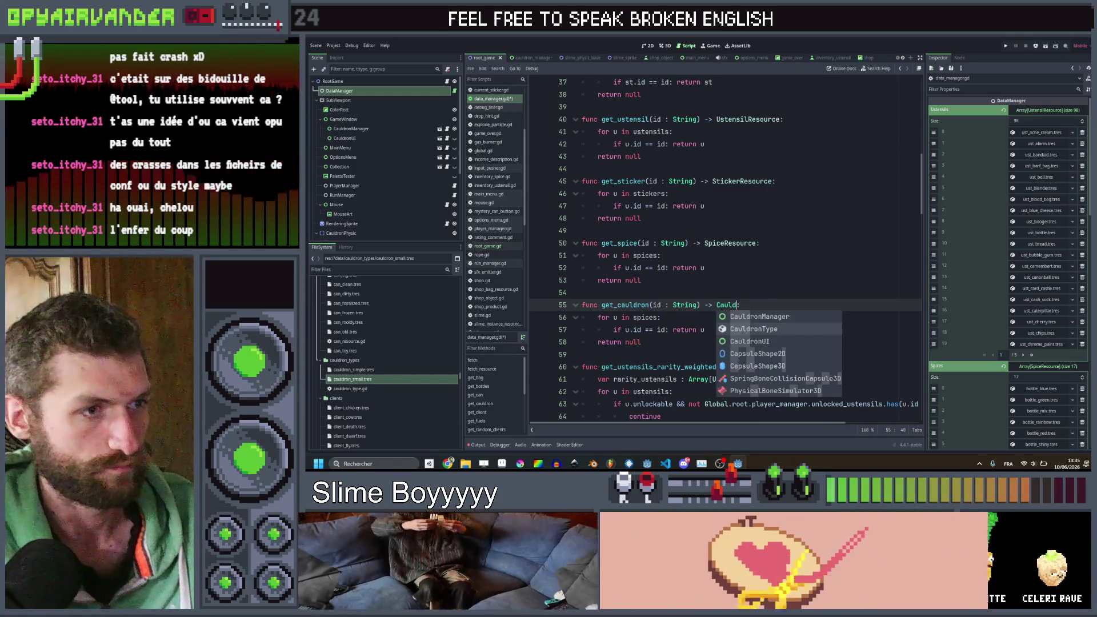
key(Escape)
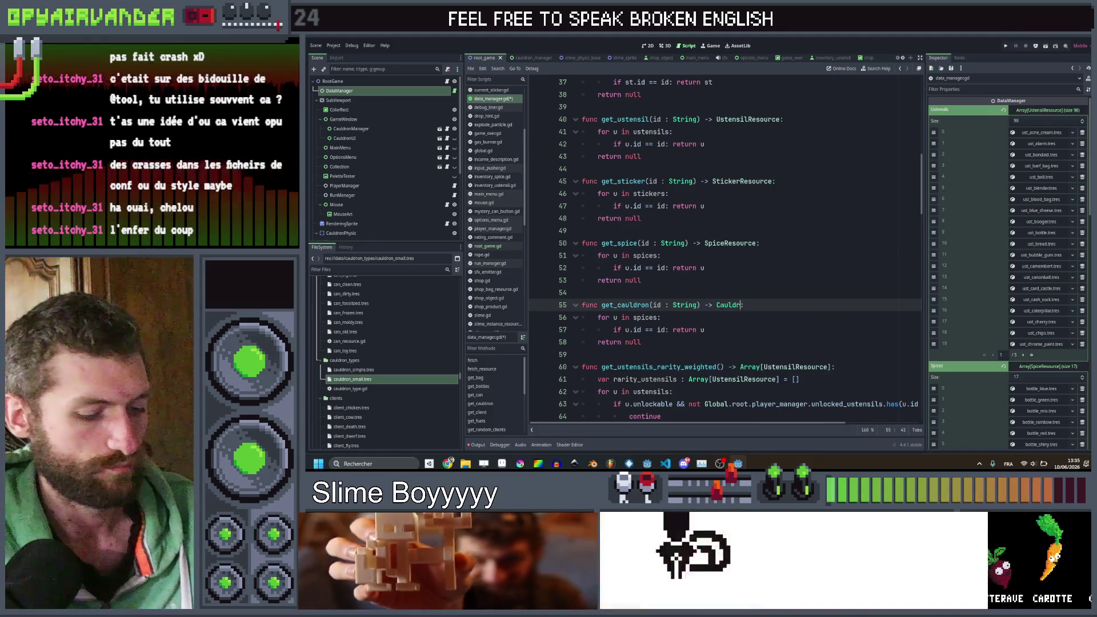
text(ron(id )
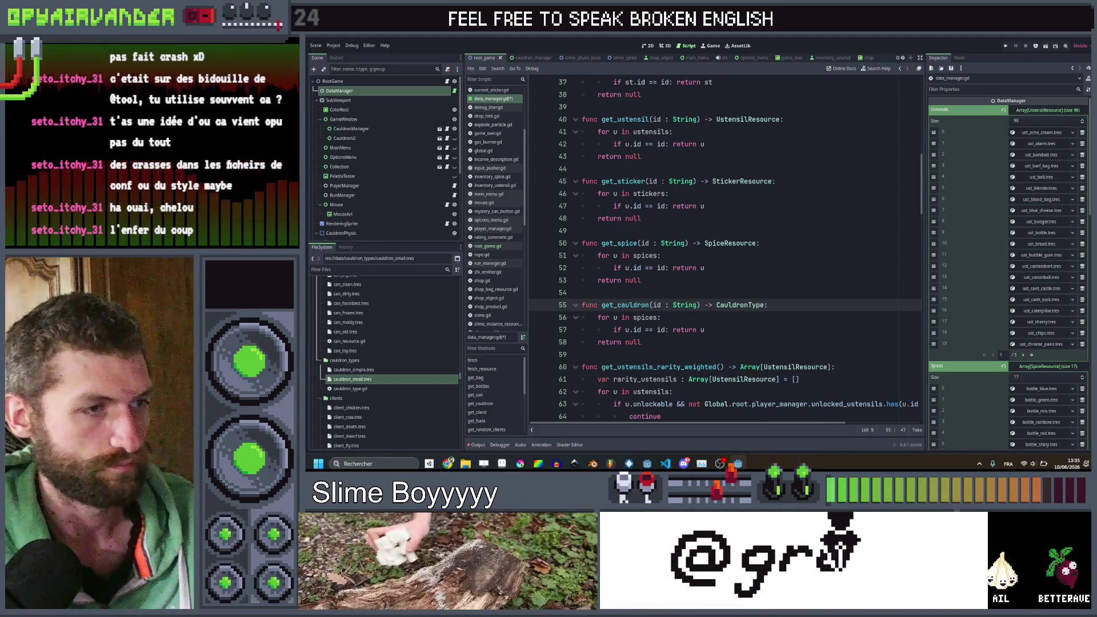
text(:)
click(645, 317)
double_click(644, 318)
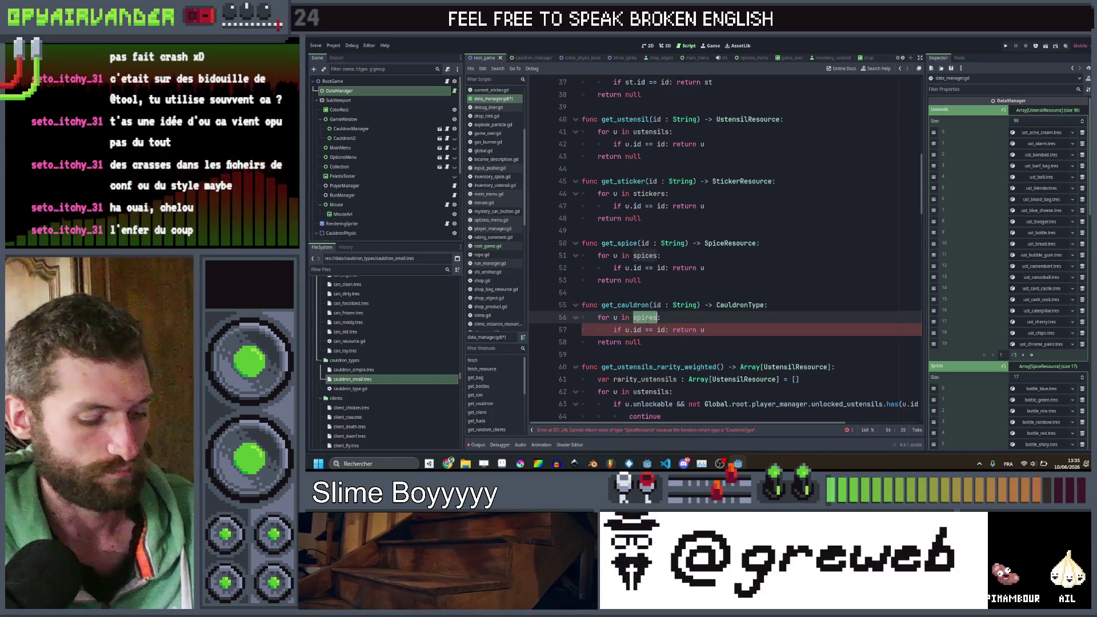
text(drons)
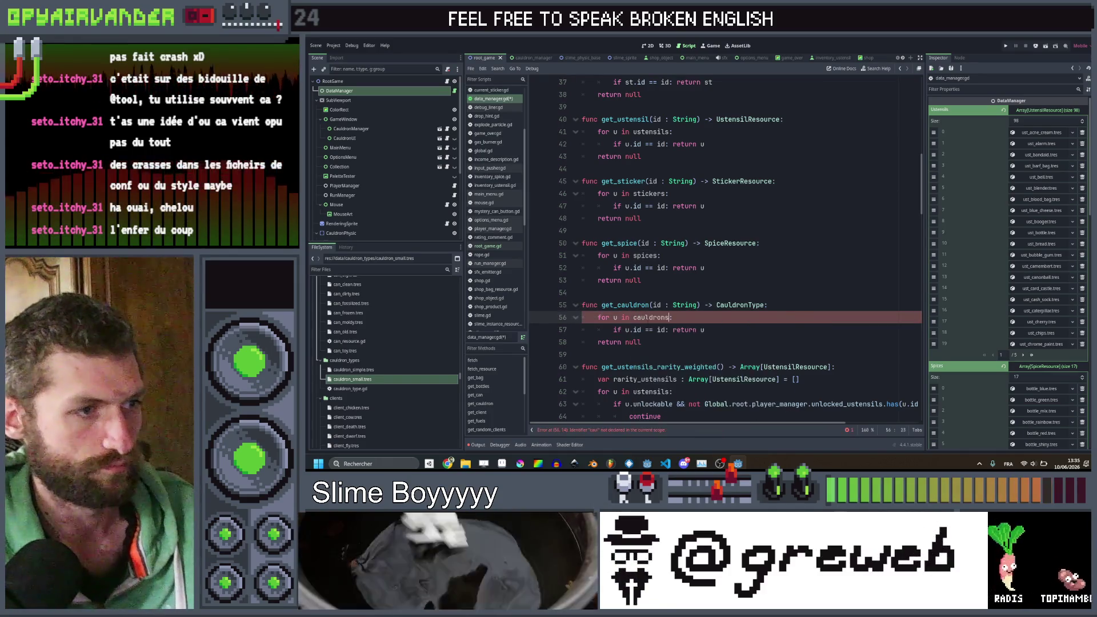
scroll(726, 246, down, 9)
Paste a copy of the stickers fetch lines below them and rename the reset variable to cauldrons
scroll(707, 307, down, 20)
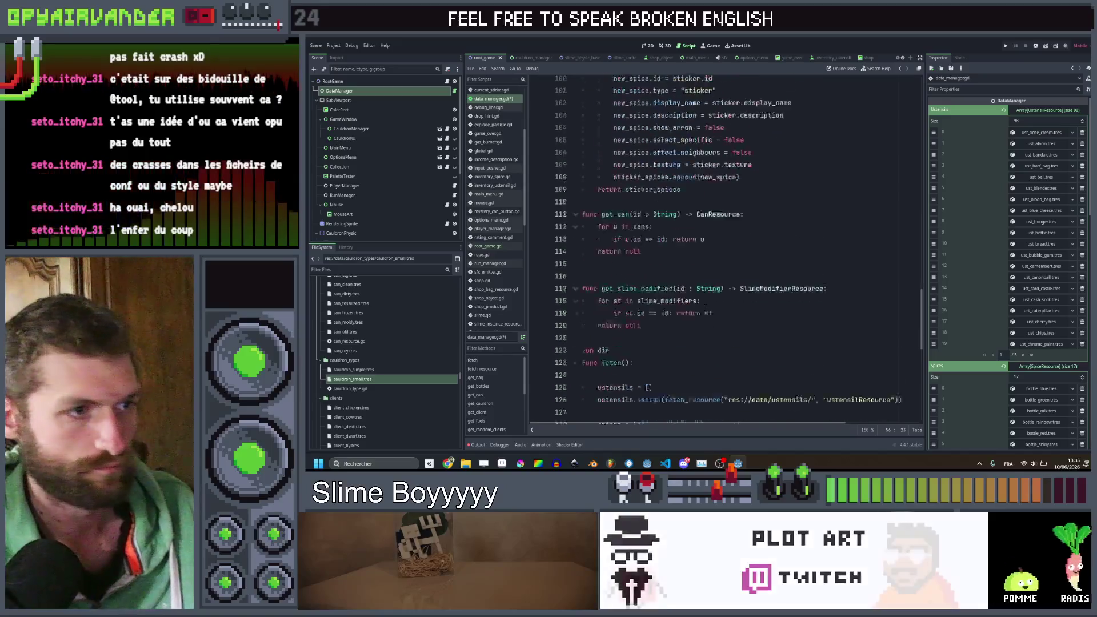
scroll(707, 307, down, 1)
drag(891, 255, 597, 244)
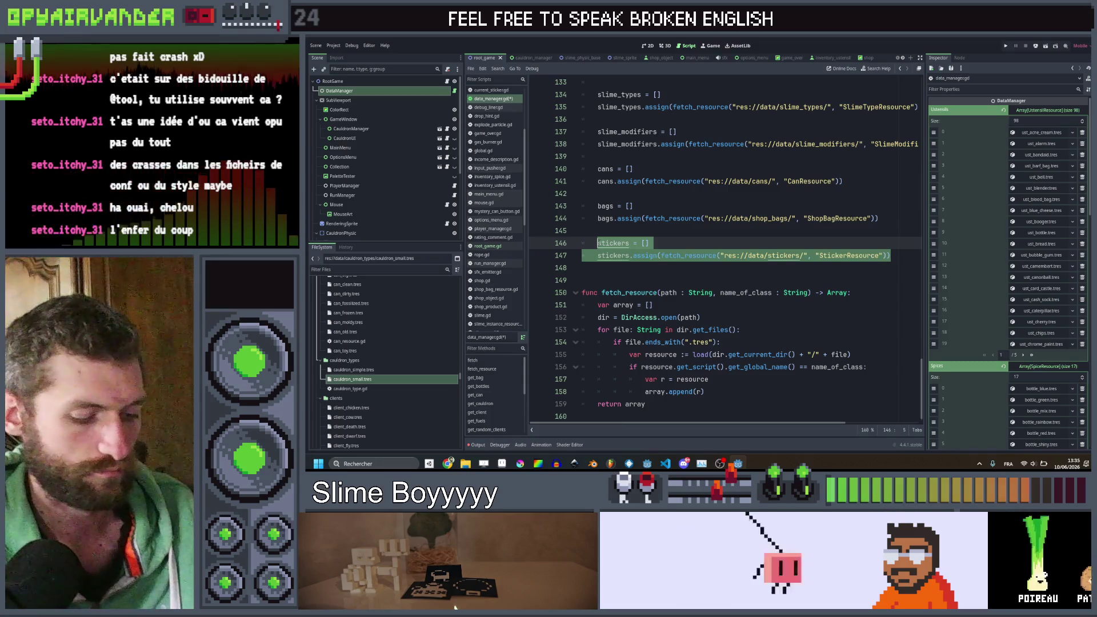
click(900, 258)
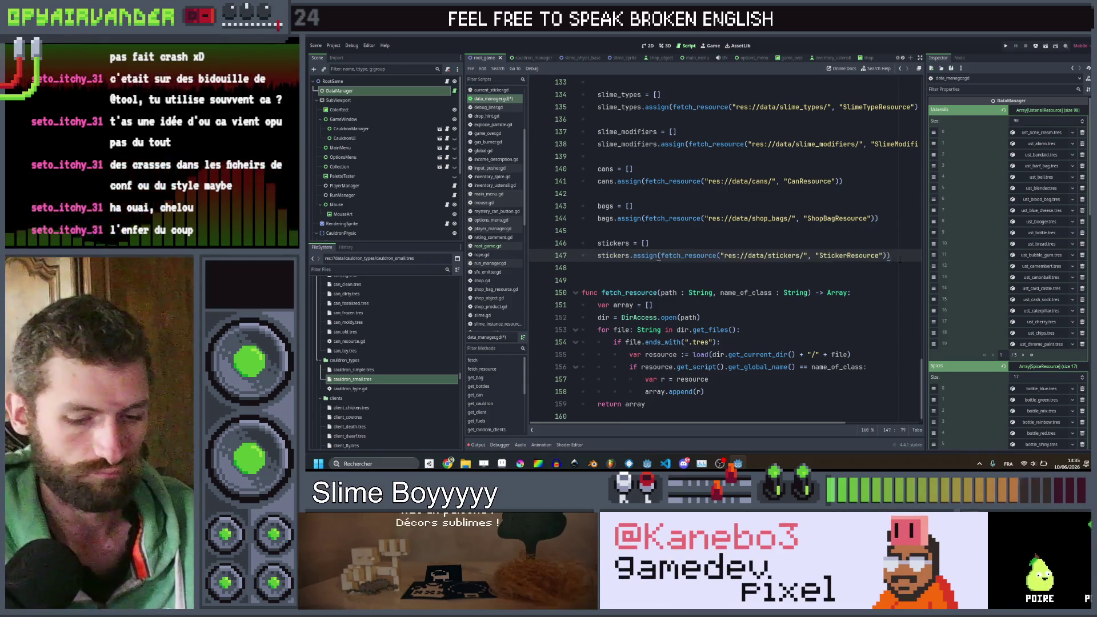
key(Return)
key(BackSpace)
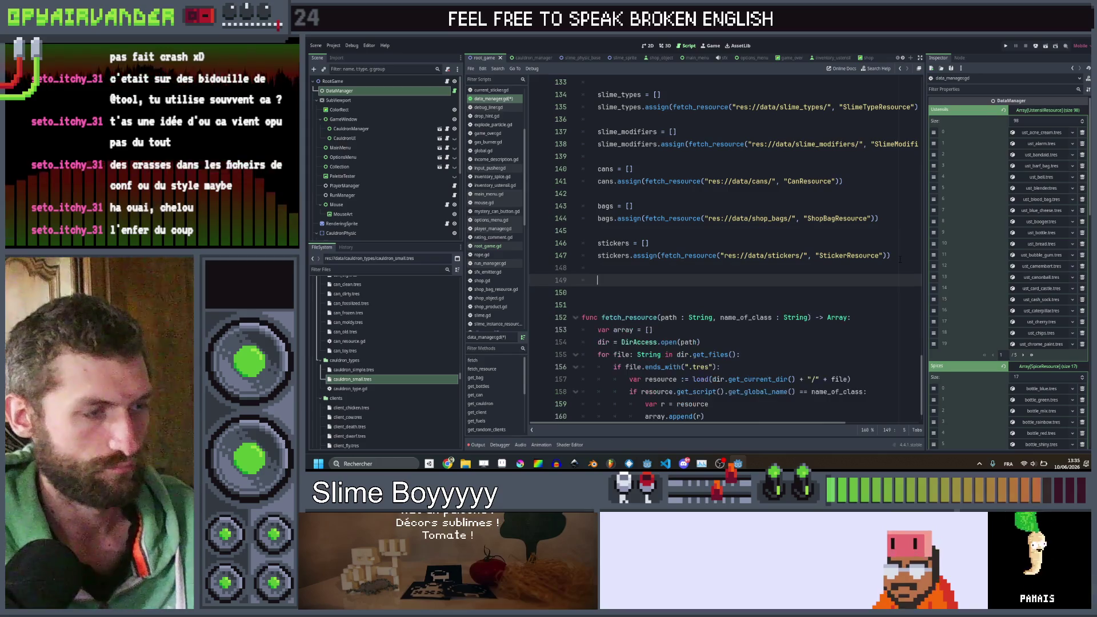
key(Return)
key(Tab)
key(ctrl+v)
key(Up)
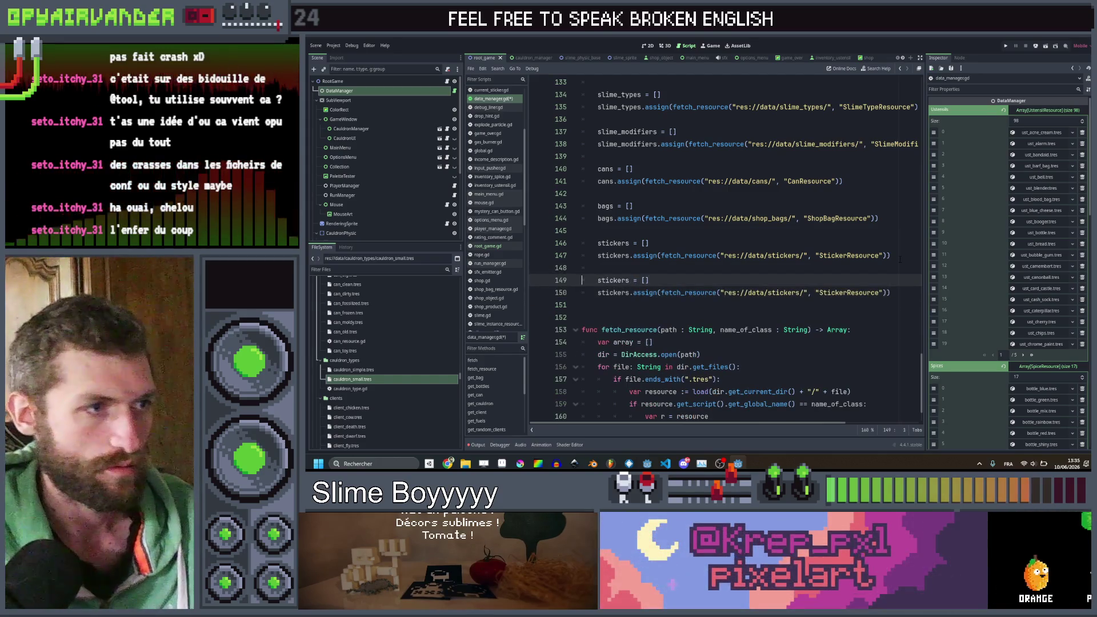
key(ctrl+shift+Right)
text(caul)
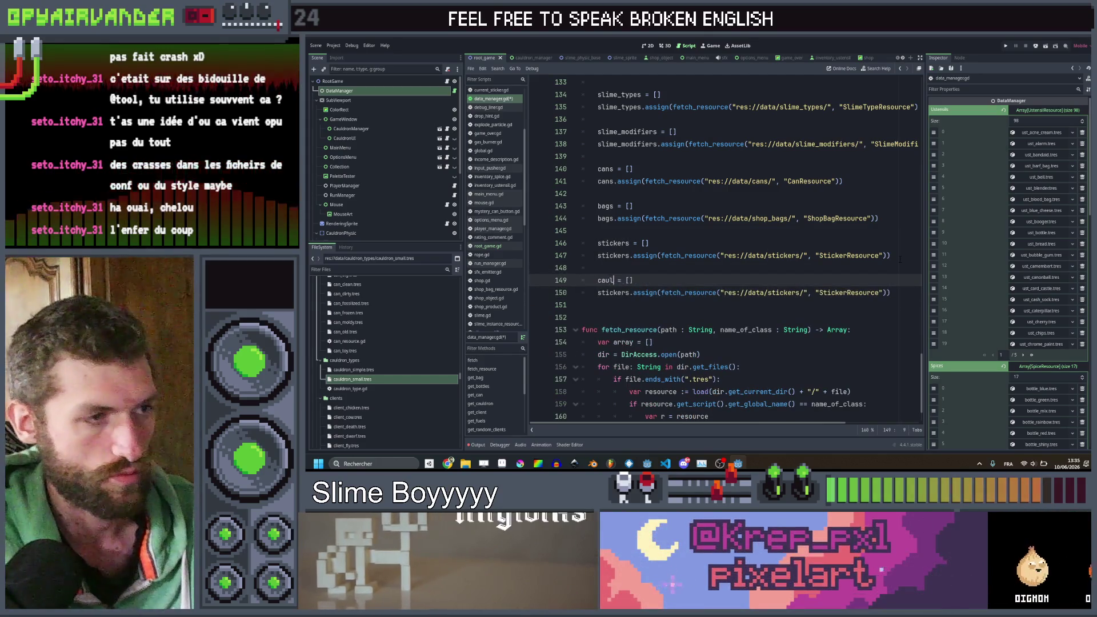
text(drons)
key(Escape)
Change the copied fetch line to cauldrons with class CauldronType, then save
key(Down)
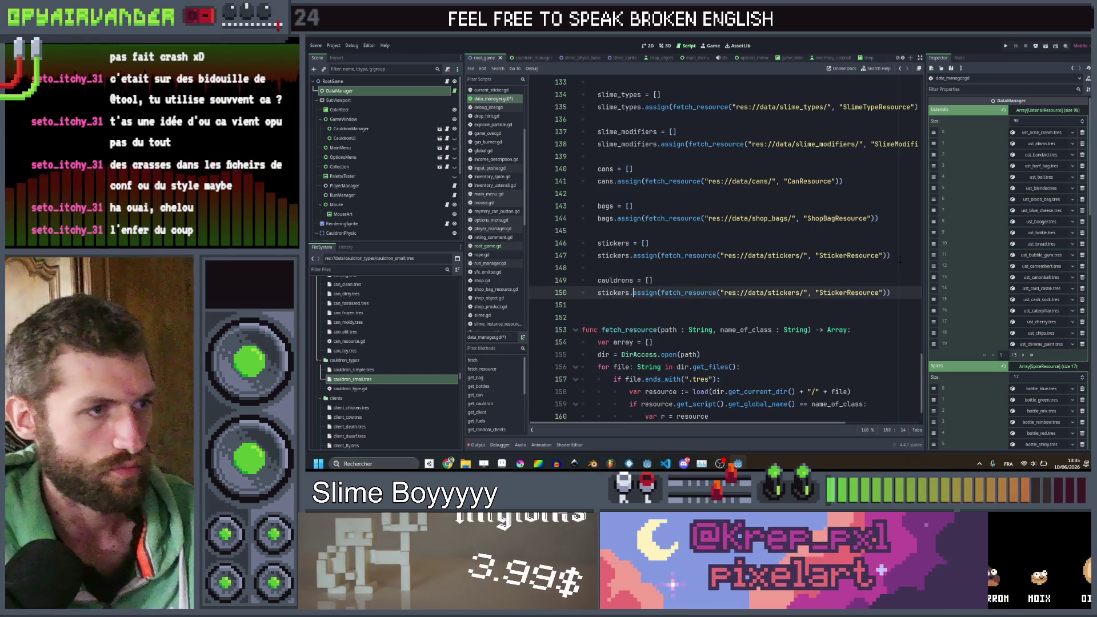
key(Home)
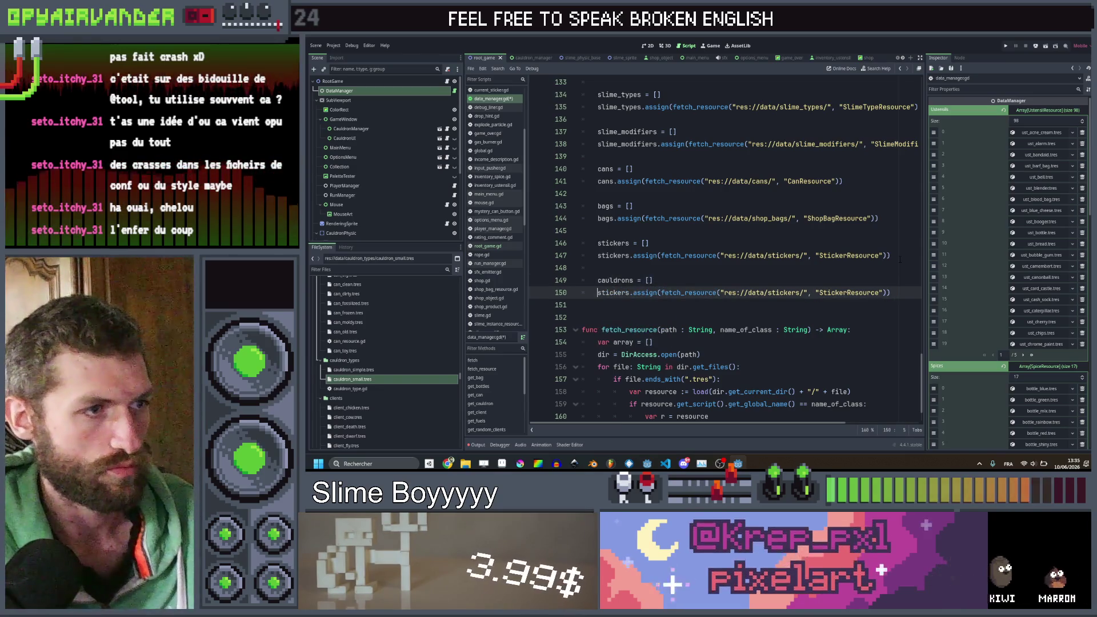
key(ctrl+shift+Right)
text(cauldrons)
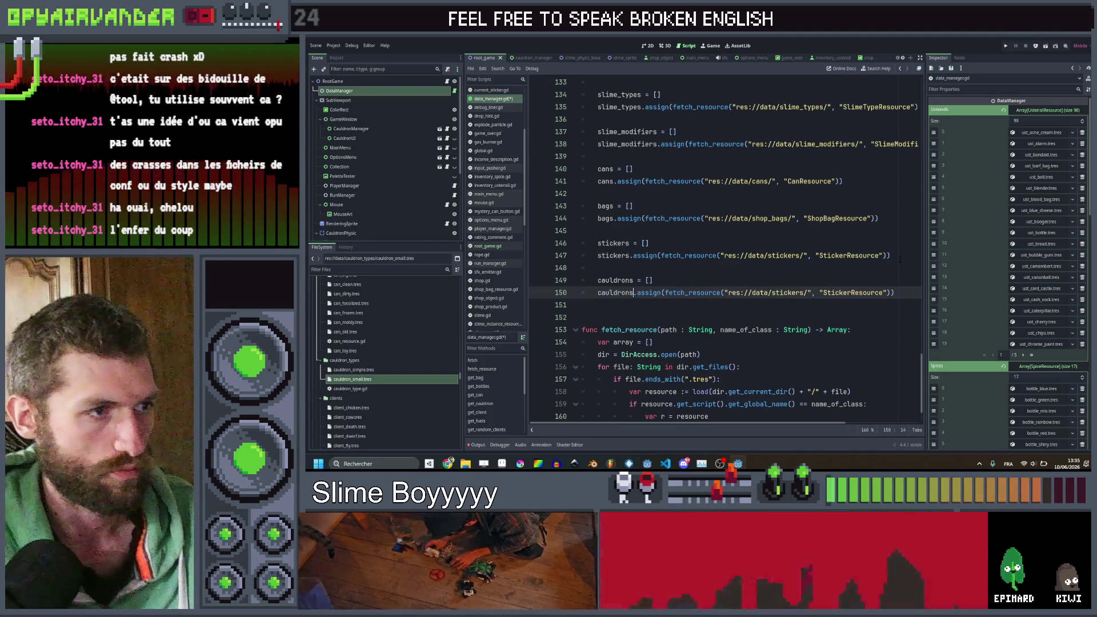
key(ctrl+Right)
key(ctrl+Right)
key(Right)
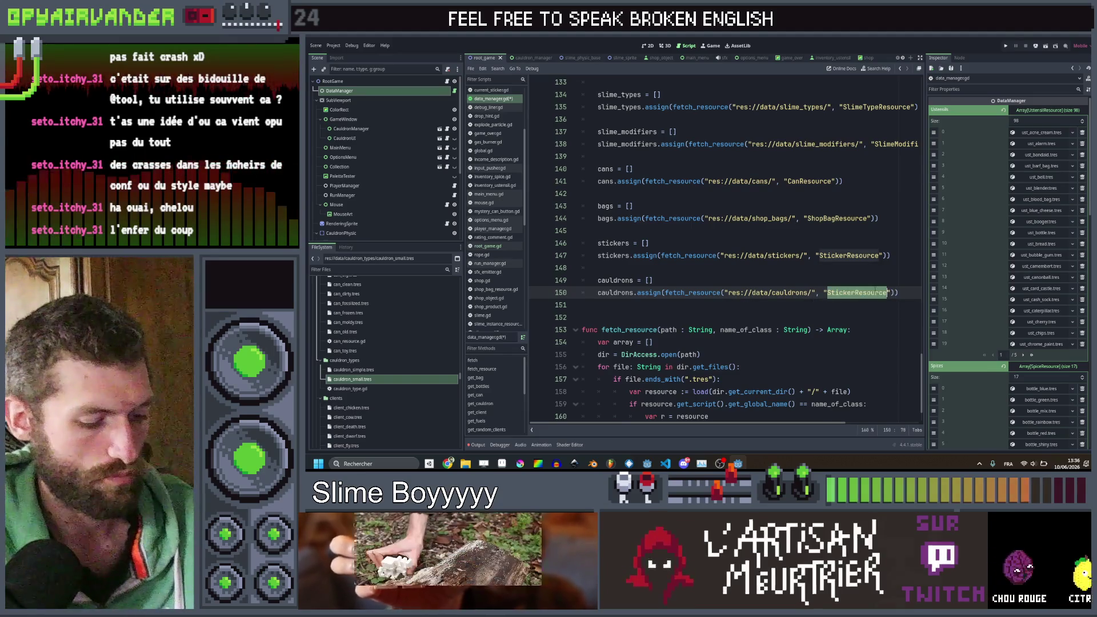
text(CauldronTytpe)
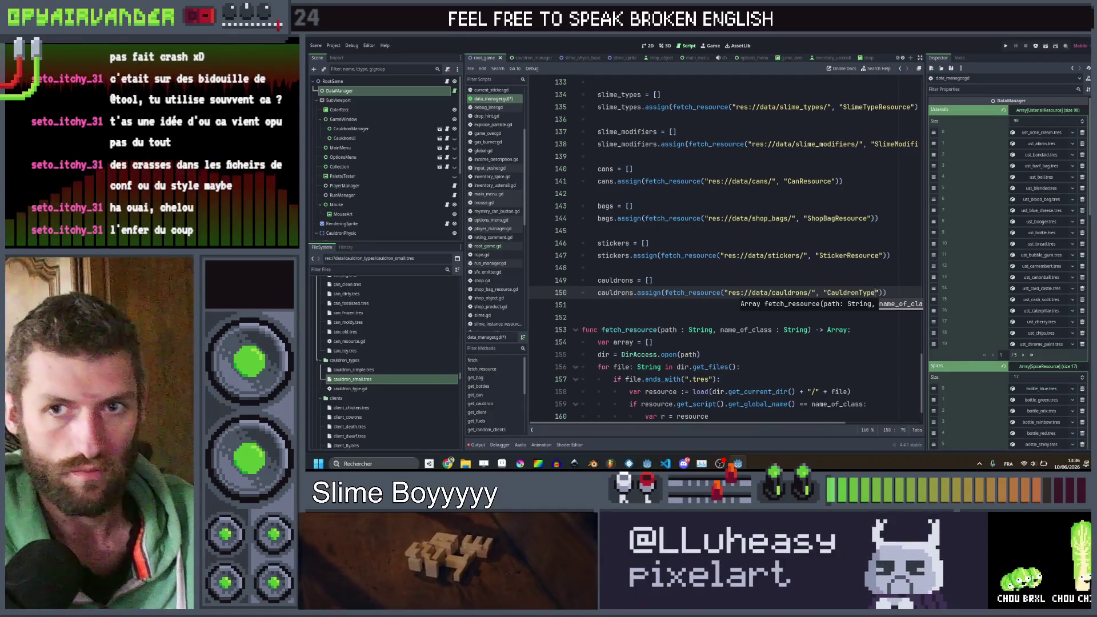
click(865, 273)
key(ctrl+s)
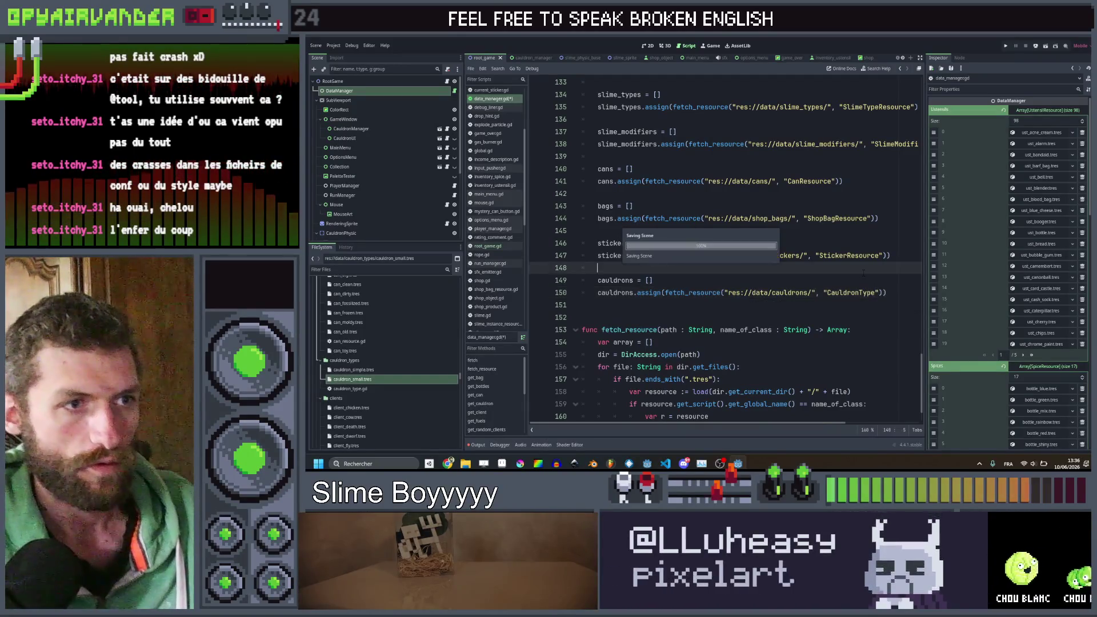
Select the DataManager node and run Fetch all in the Inspector
scroll(1008, 375, down, 10)
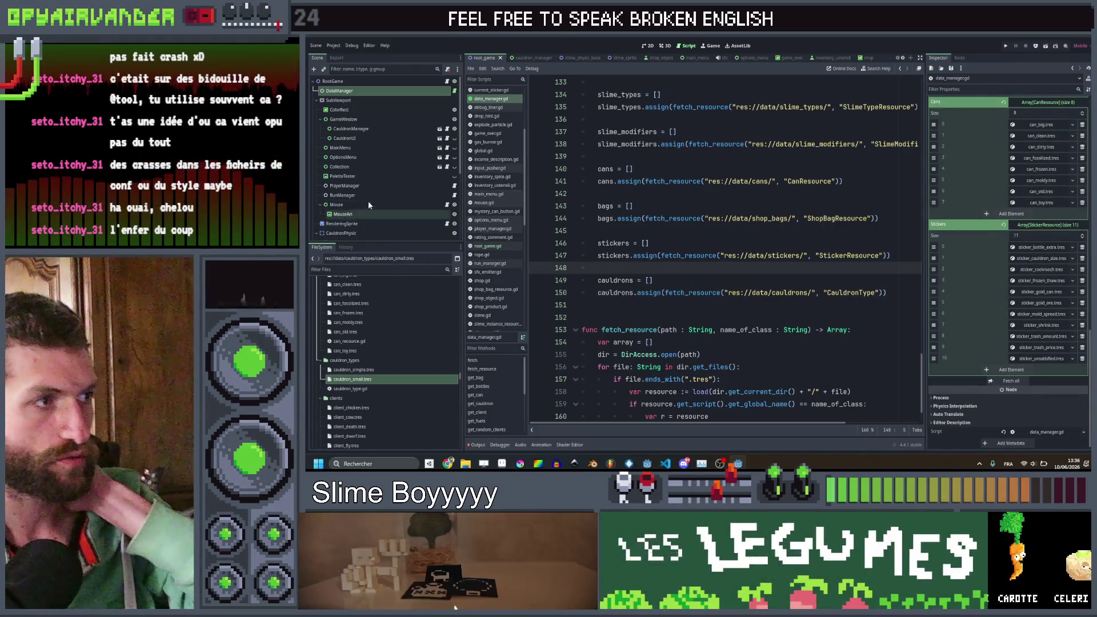
click(372, 138)
click(357, 91)
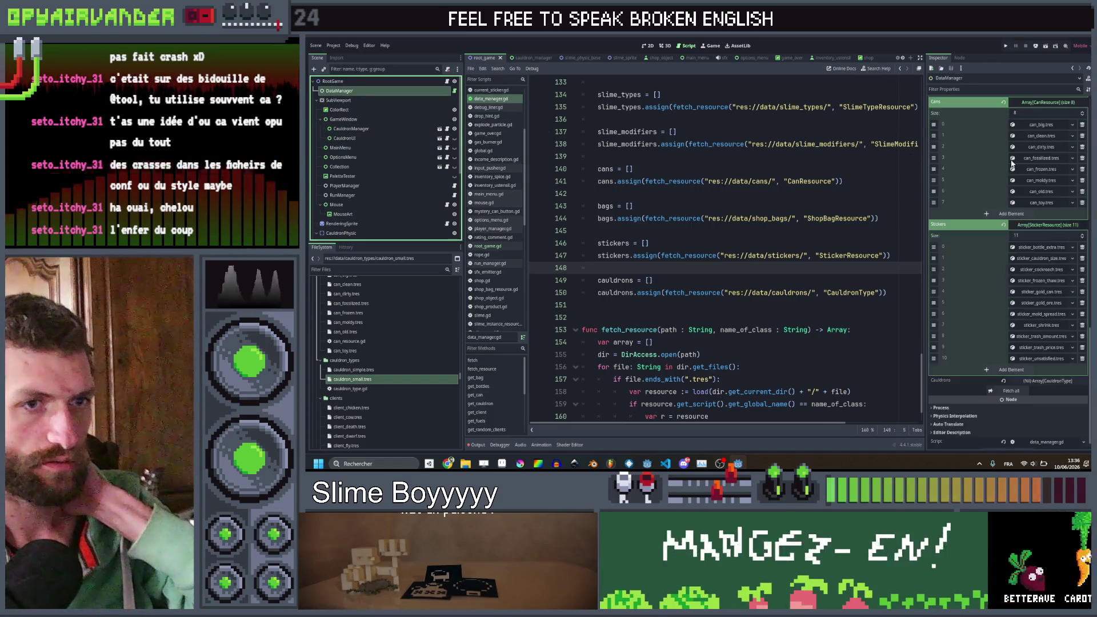
click(1012, 391)
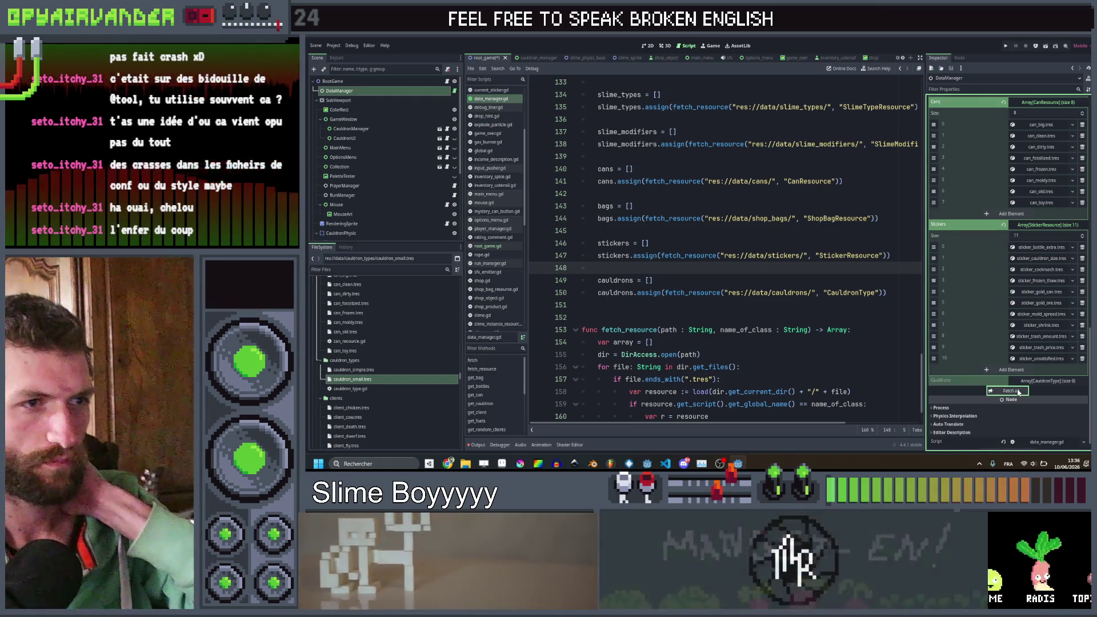
Correct the path to res://data/cauldron_types/, save, refetch and confirm cauldron_simple.tres and cauldron_small.tres load
click(807, 292)
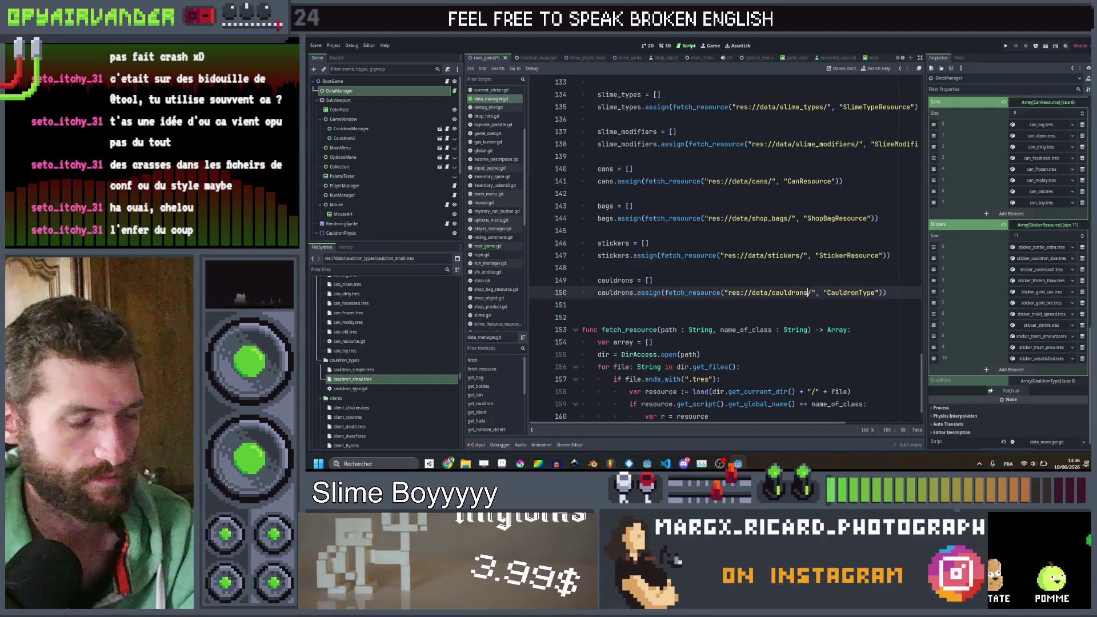
text(_types)
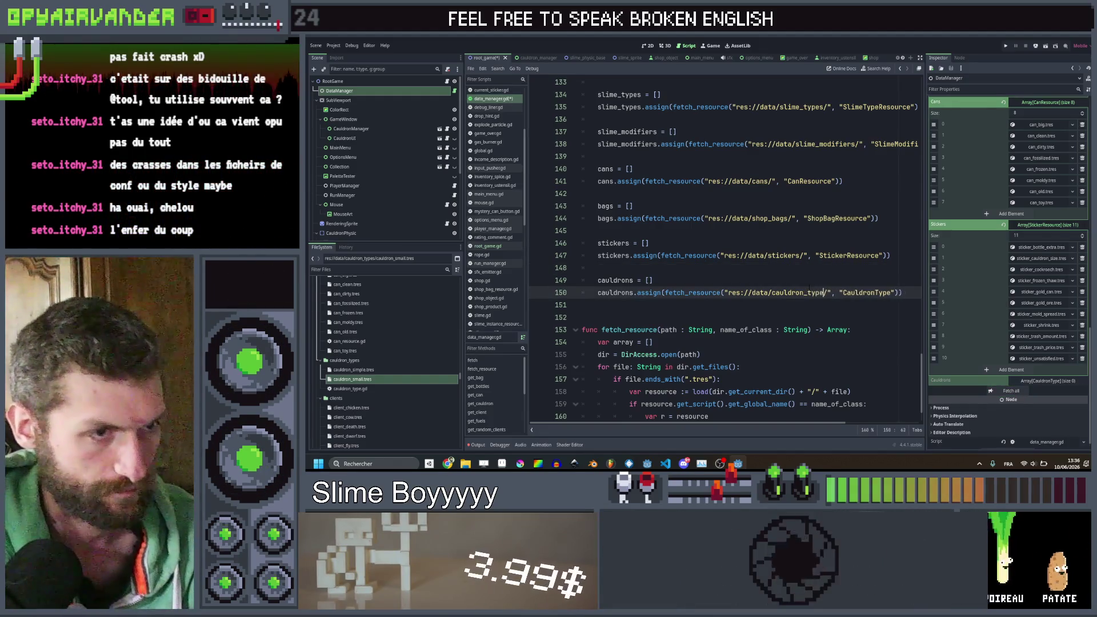
key(ctrl+s)
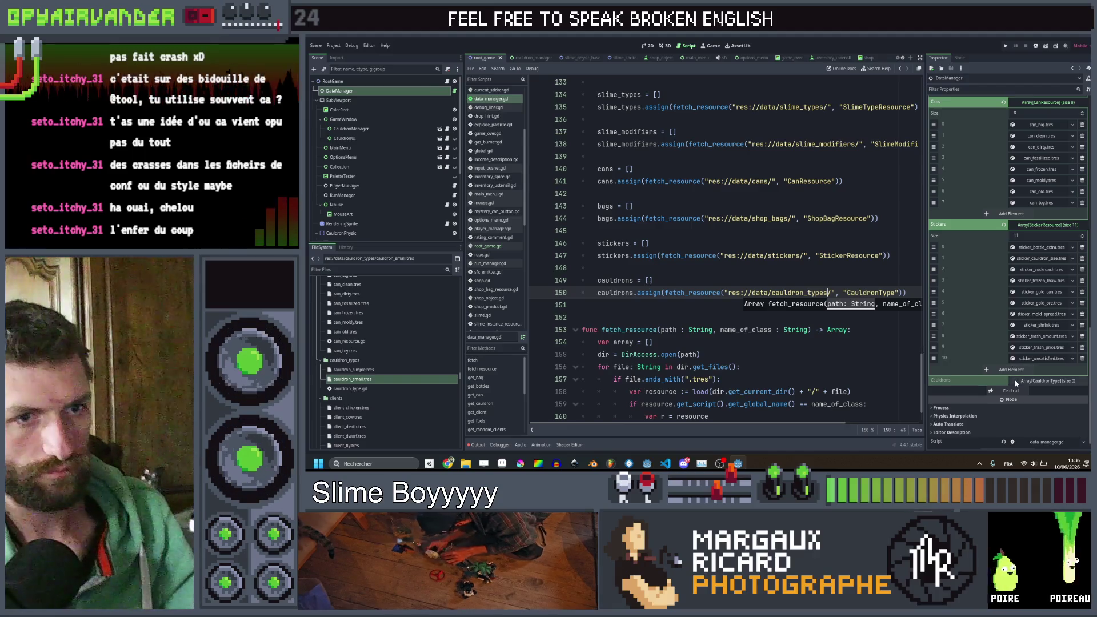
click(1022, 390)
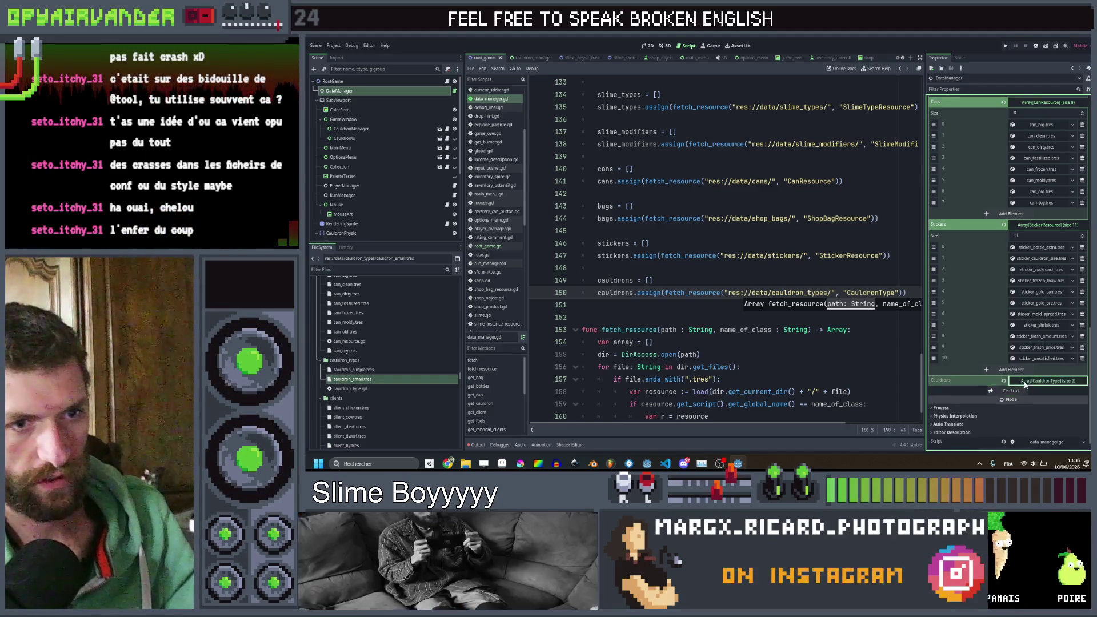
click(1048, 381)
click(858, 272)
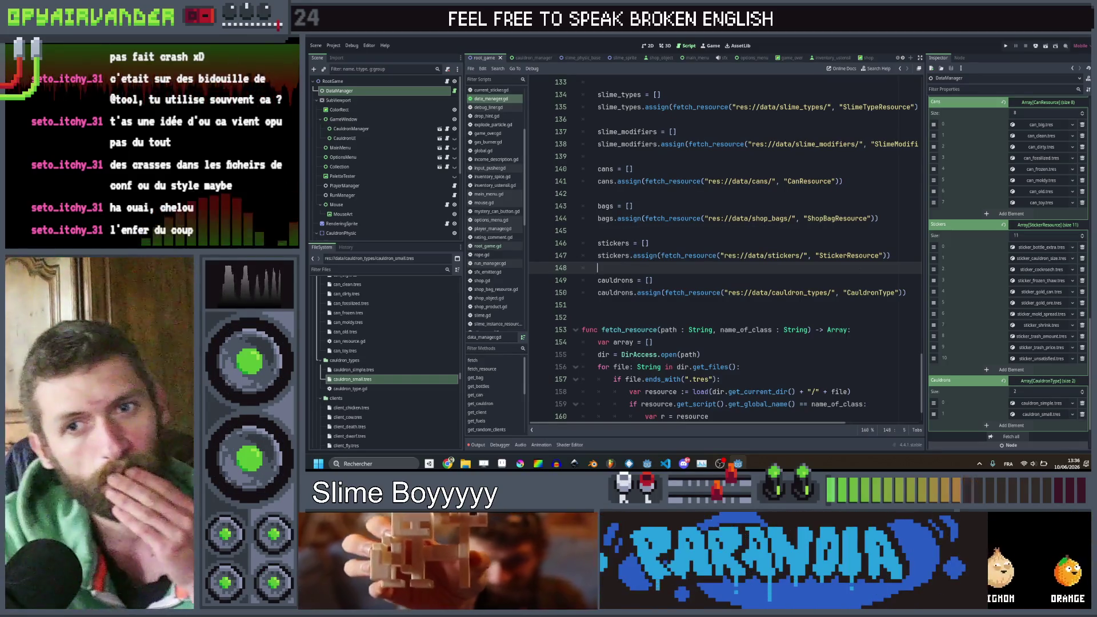
Switch to run_manager.gd and scroll up to its new_run() function
scroll(778, 161, up, 15)
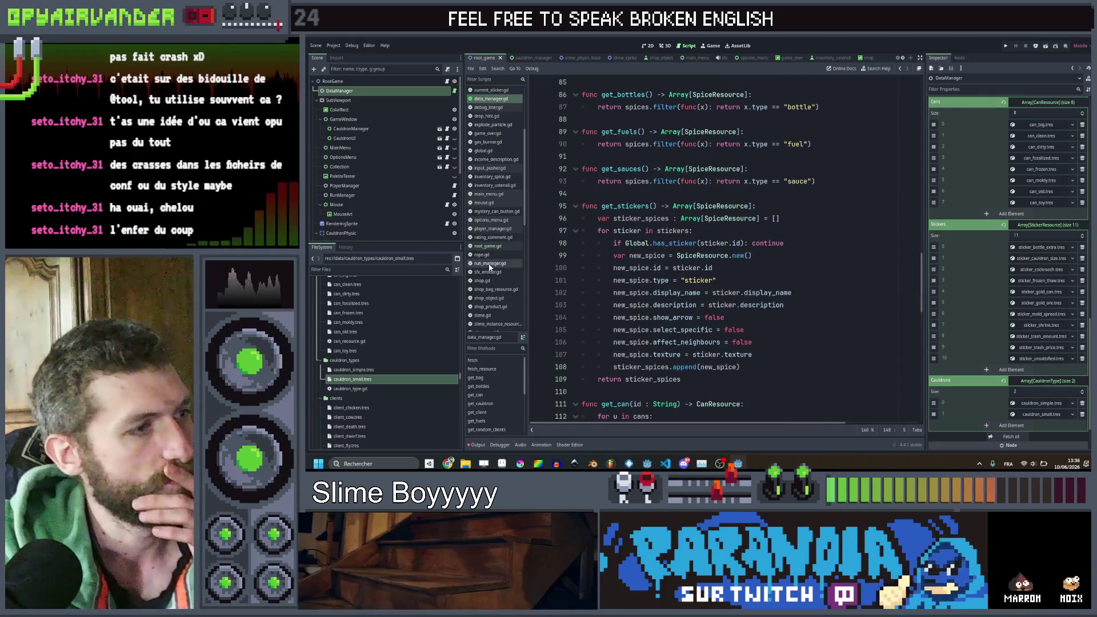
click(490, 264)
scroll(743, 258, up, 5)
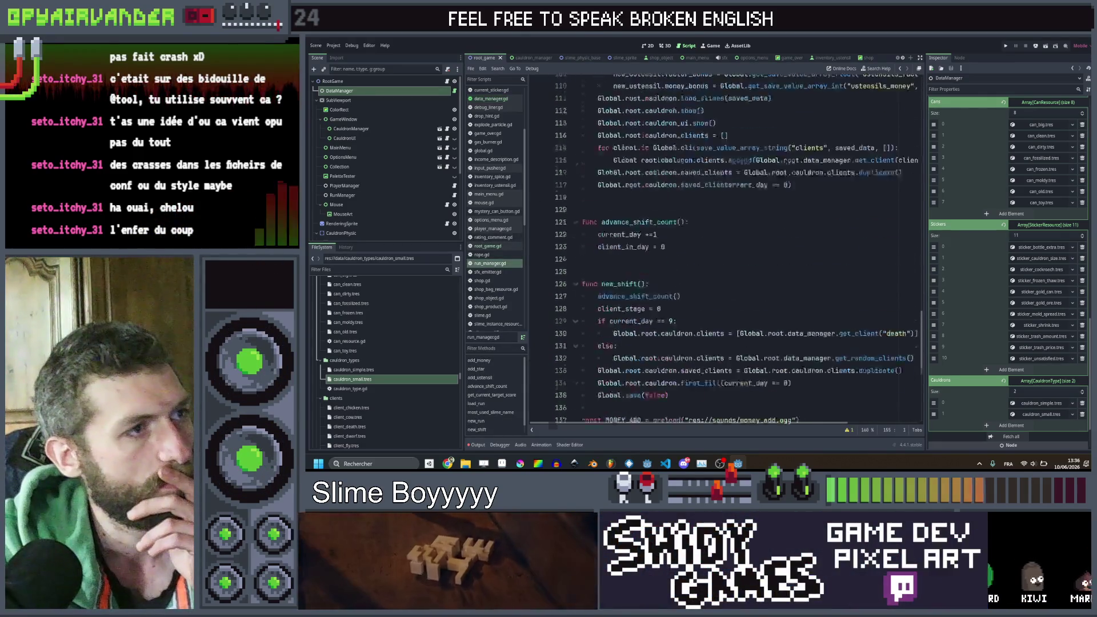
scroll(743, 252, up, 15)
scroll(726, 251, up, 9)
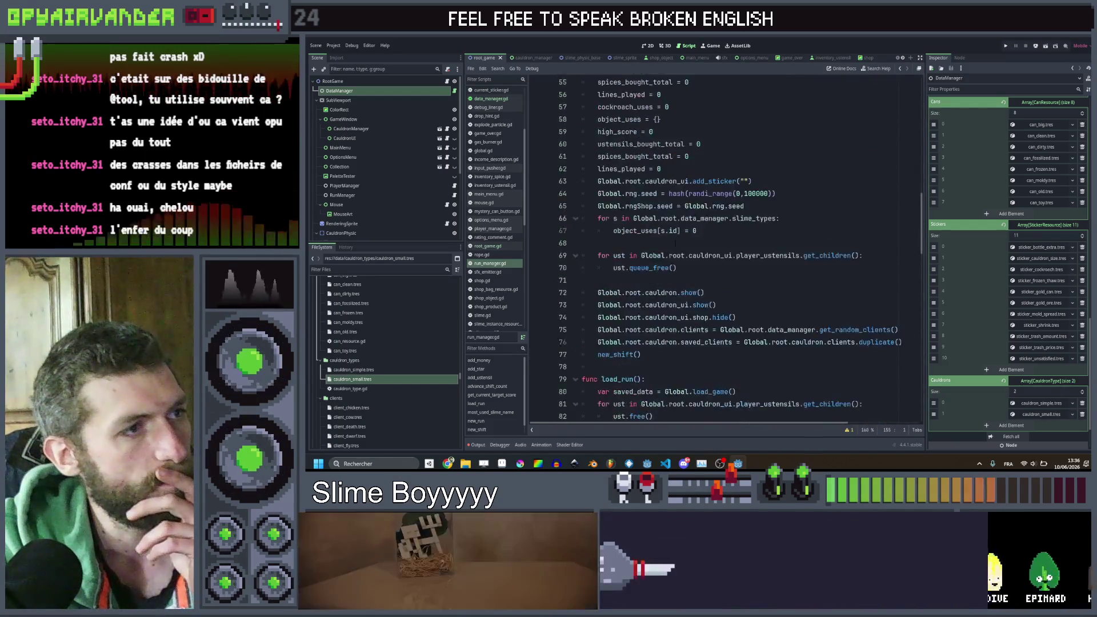
click(715, 255)
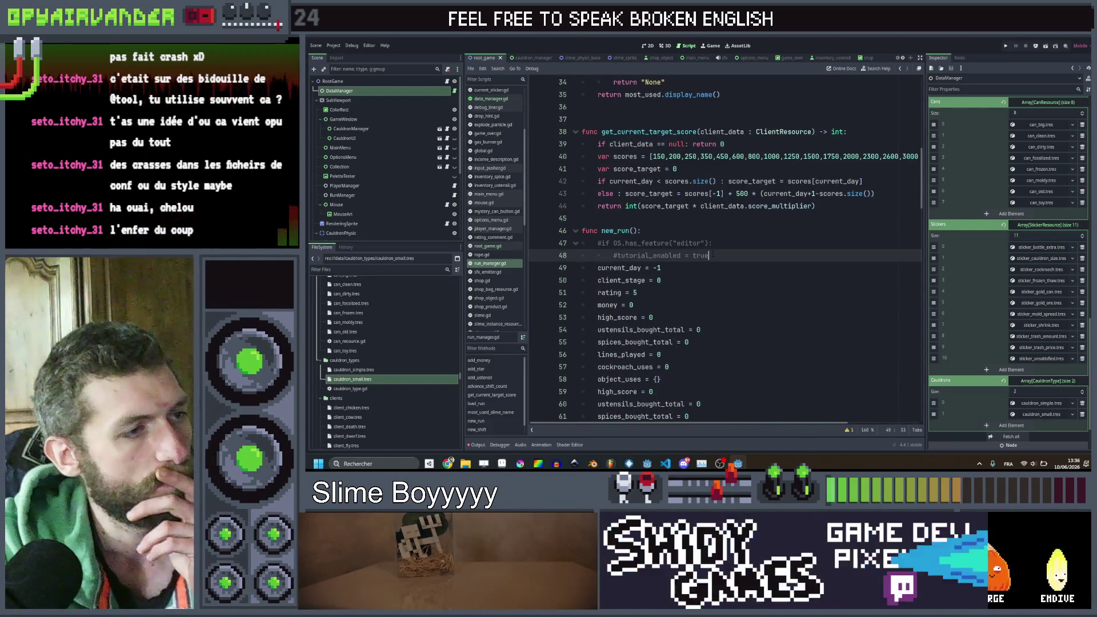
scroll(715, 251, down, 5)
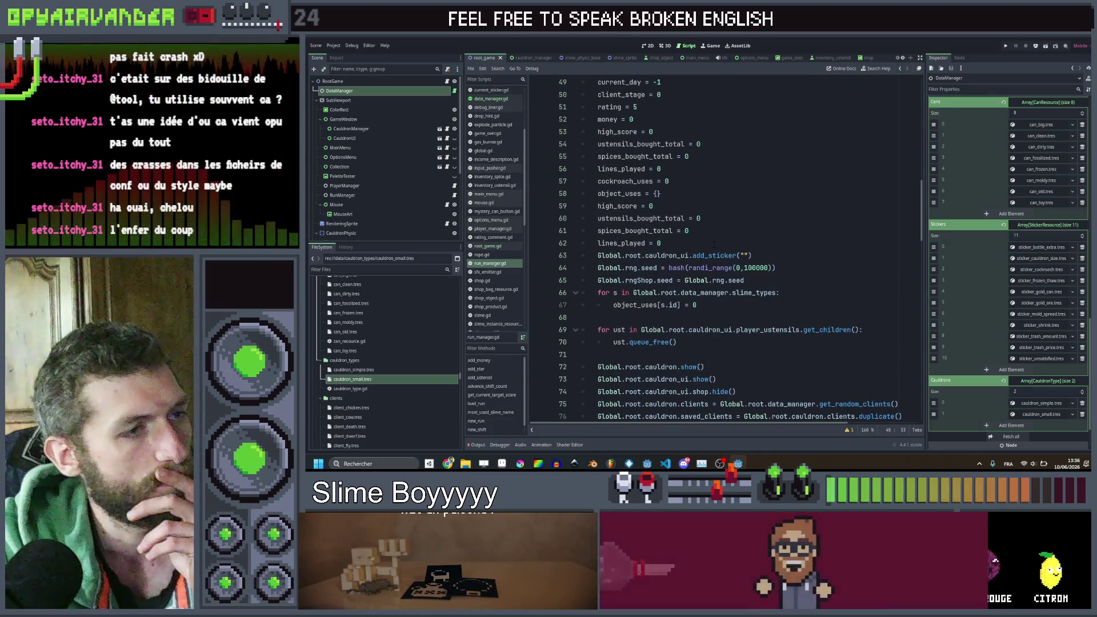
scroll(714, 244, up, 6)
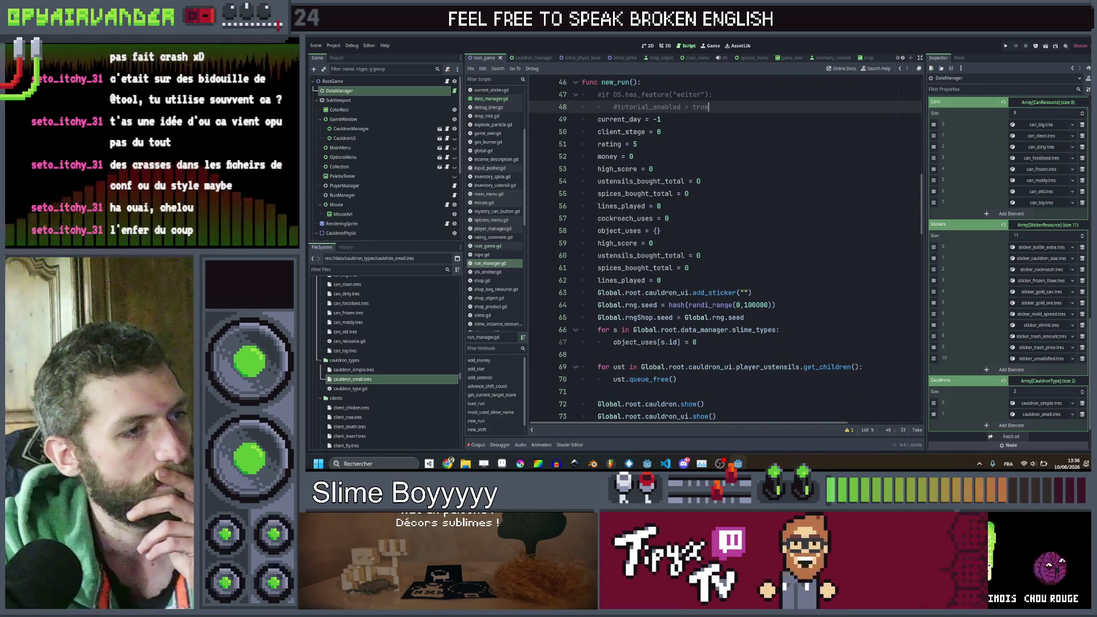
scroll(696, 279, up, 10)
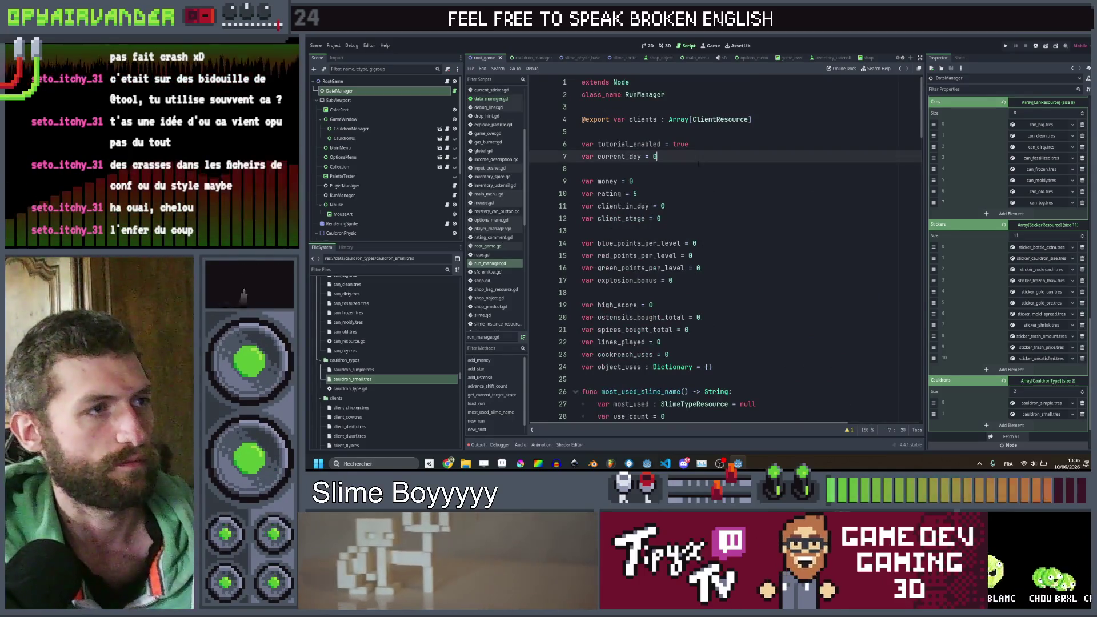
click(685, 132)
key(Return)
key(Return)
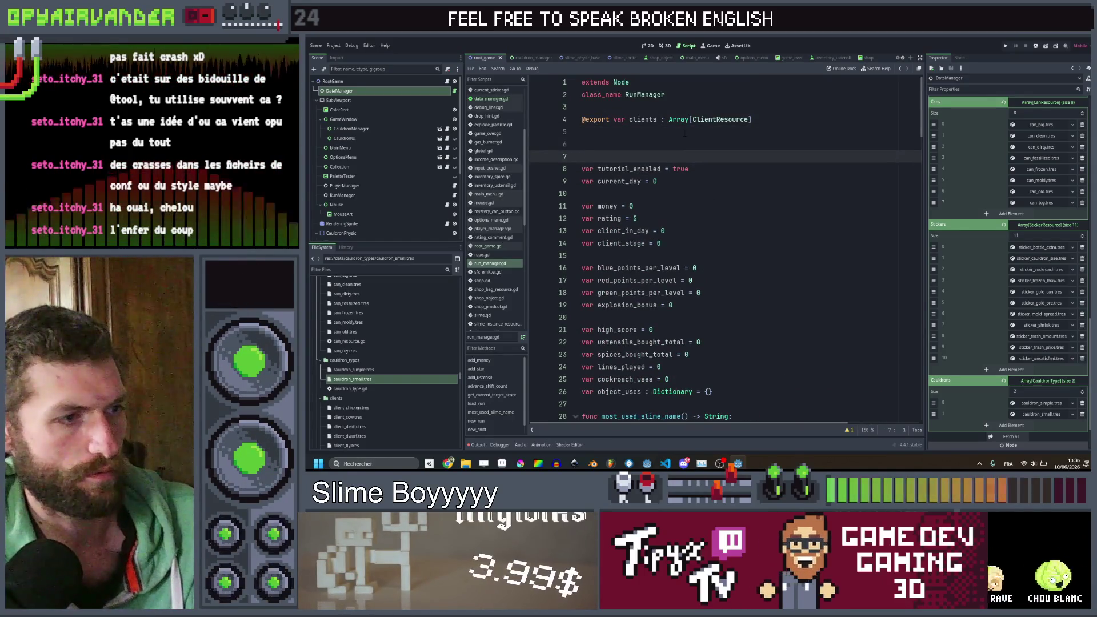
key(Up)
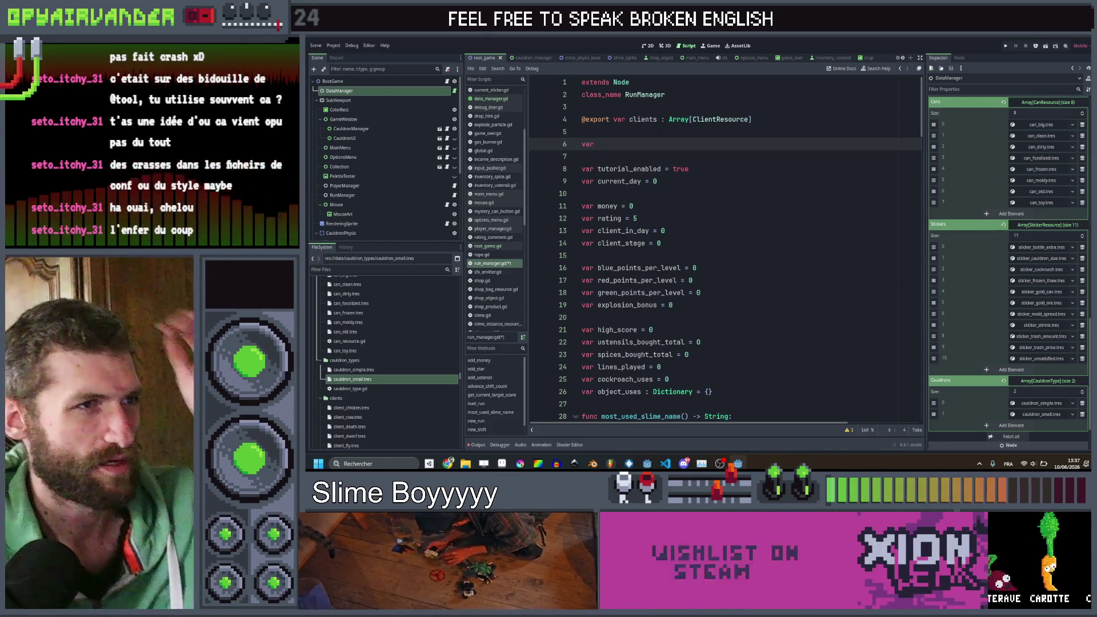
double_click(643, 118)
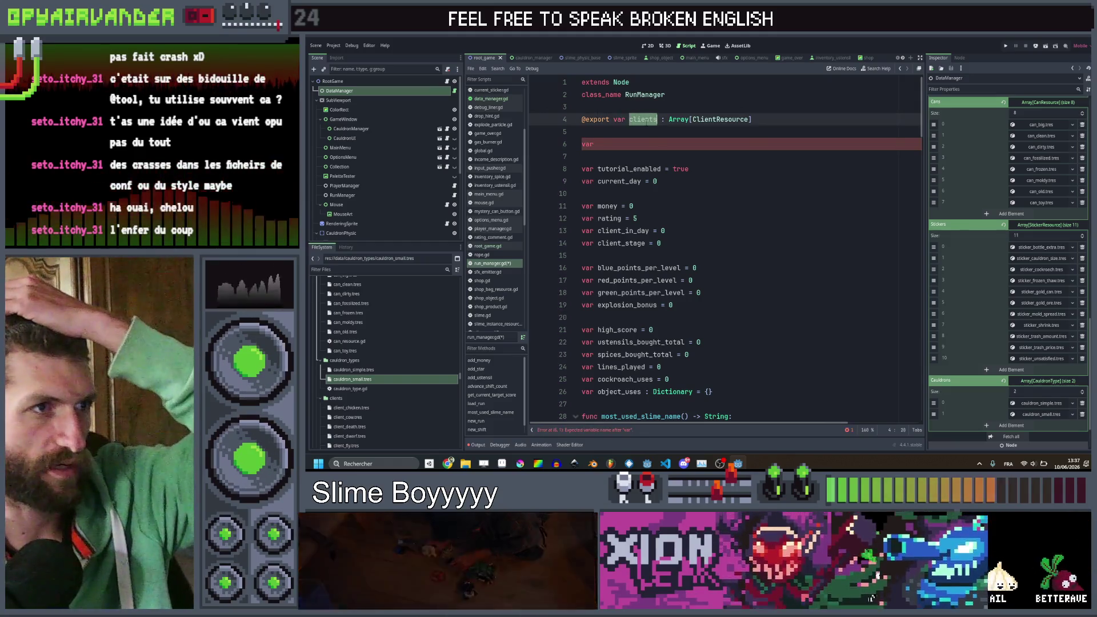
drag(752, 119, 490, 117)
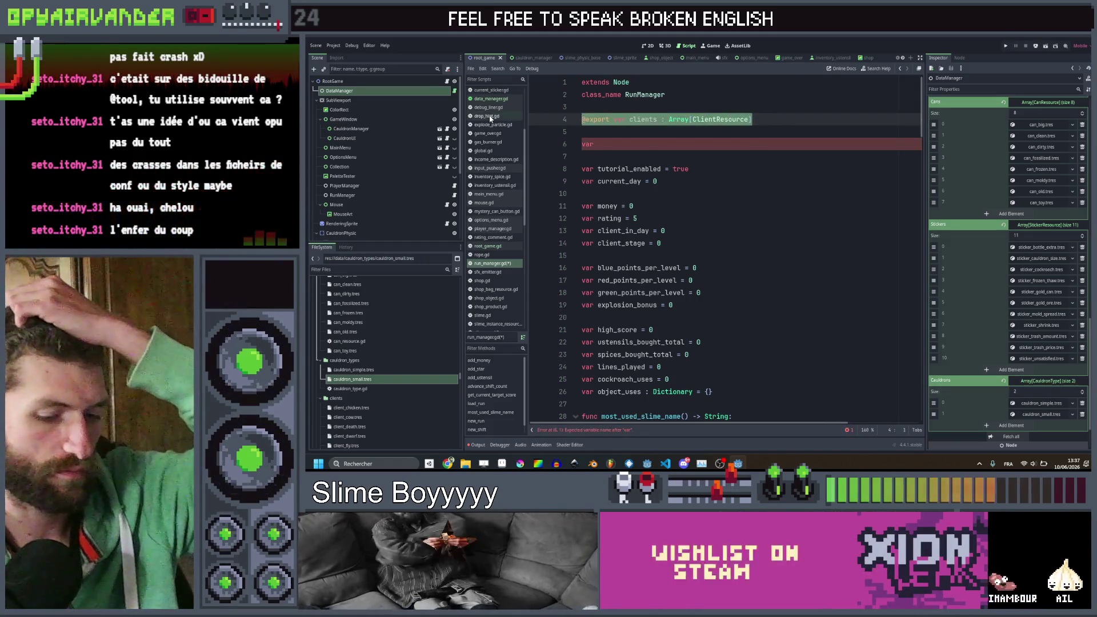
key(BackSpace)
key(BackSpace)
scroll(714, 257, down, 8)
scroll(726, 251, down, 20)
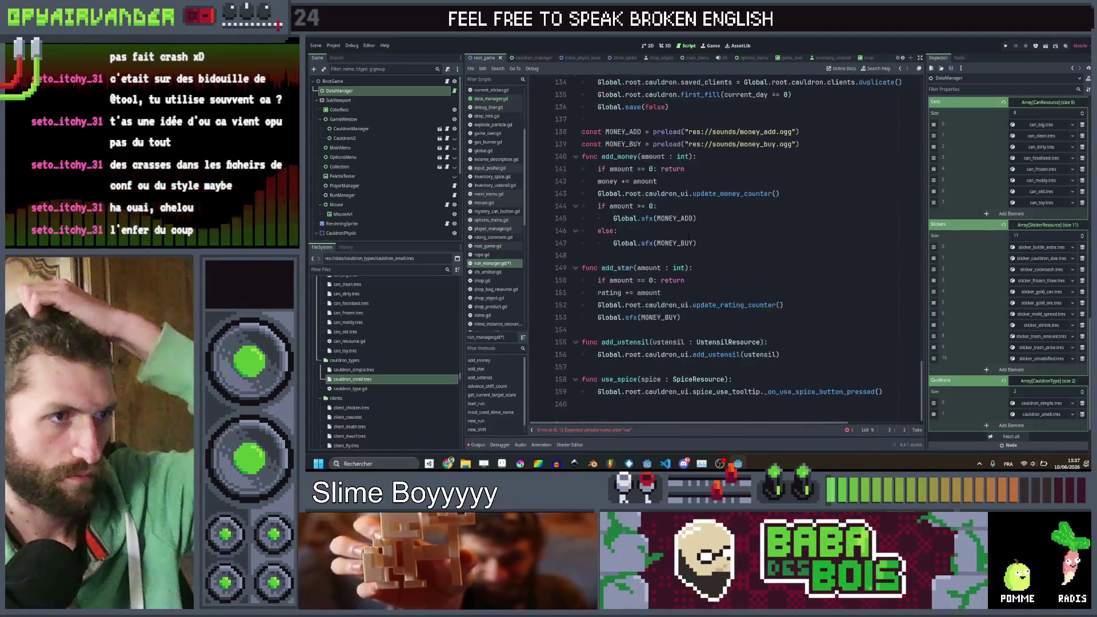
scroll(714, 251, up, 20)
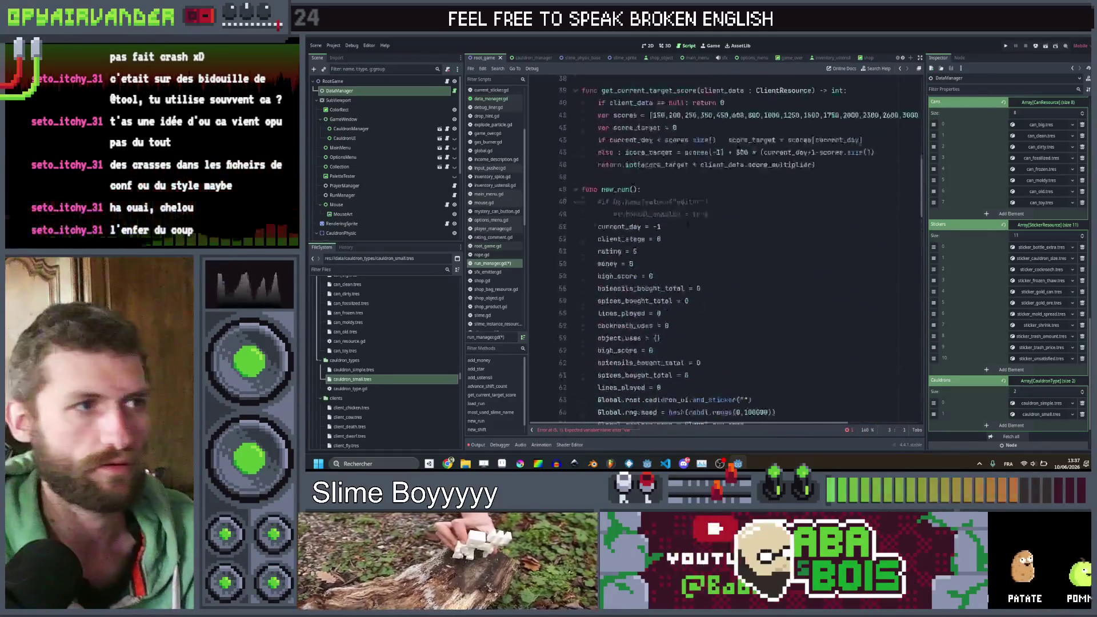
scroll(726, 251, up, 13)
key(ctrl+s)
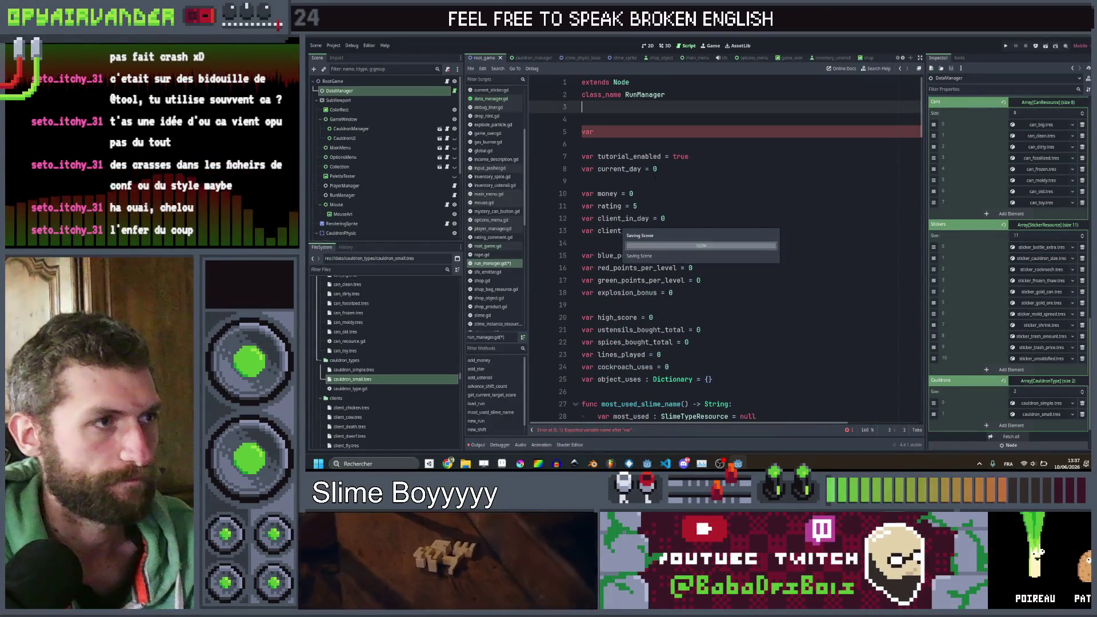
Declare 'var cauldron_type : CauldronType' on line 5 via autocomplete and save
click(626, 131)
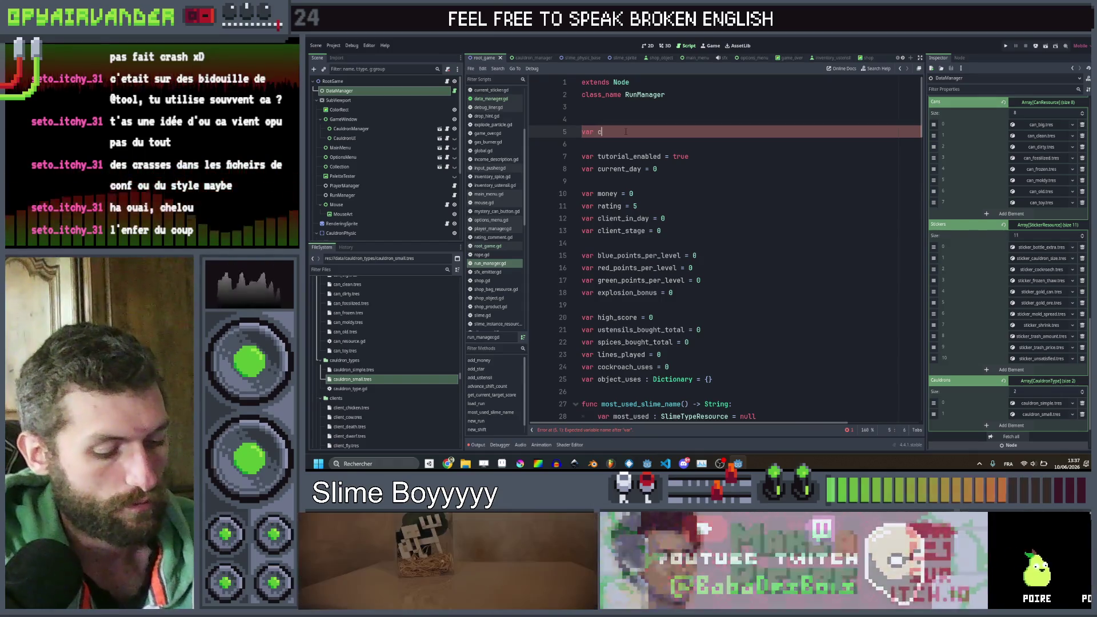
text(cauldron_type :)
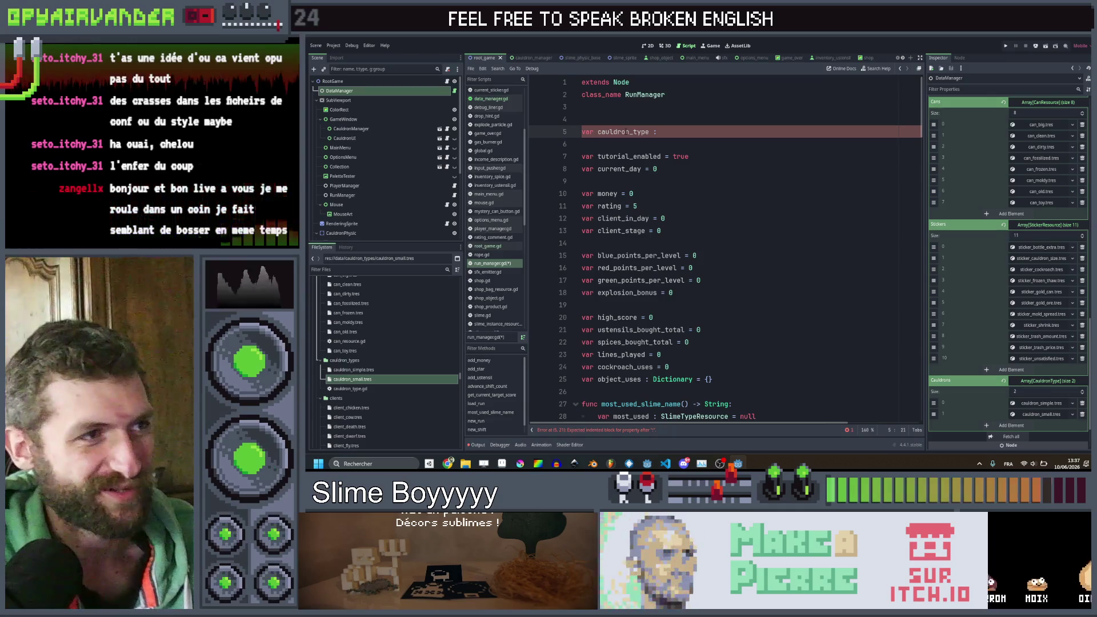
text( a)
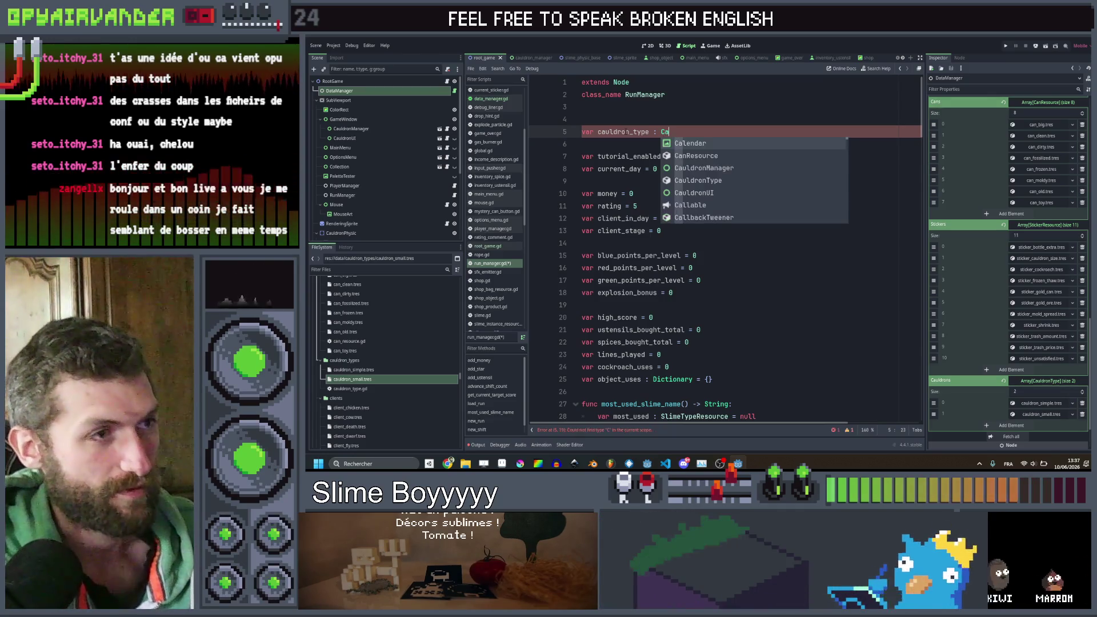
text(ul)
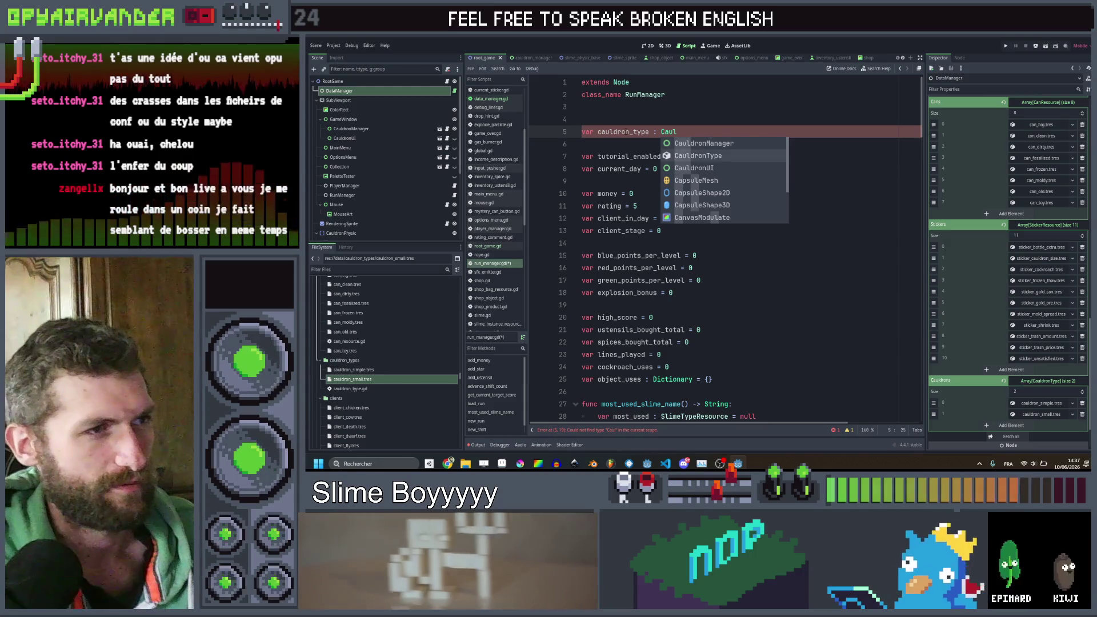
key(Return)
key(ctrl+s)
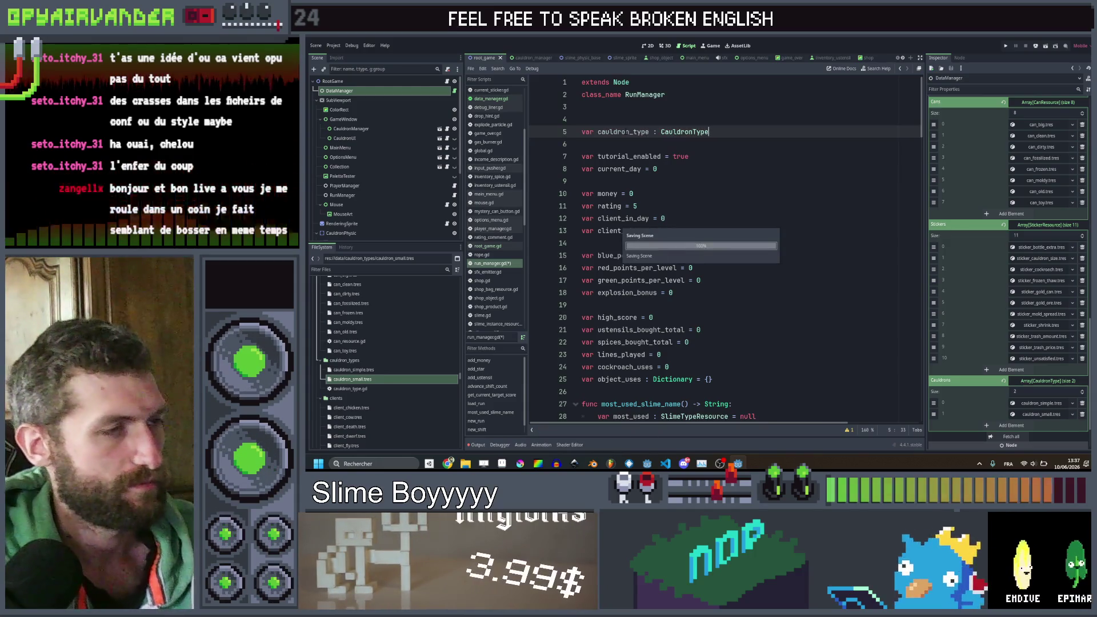
scroll(678, 171, down, 6)
scroll(678, 171, down, 5)
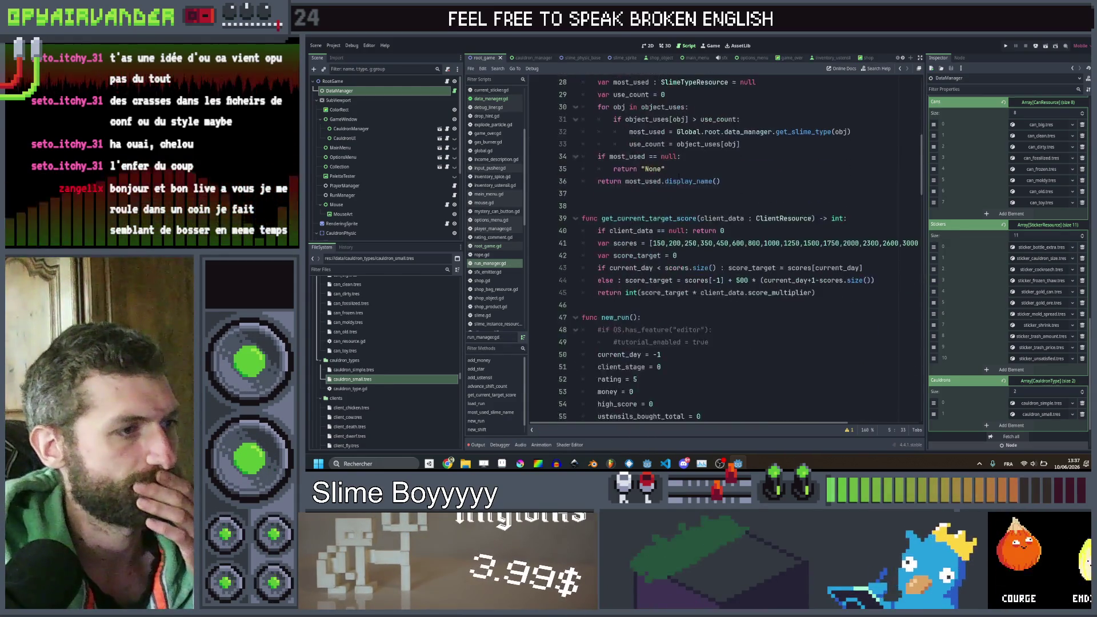
click(712, 268)
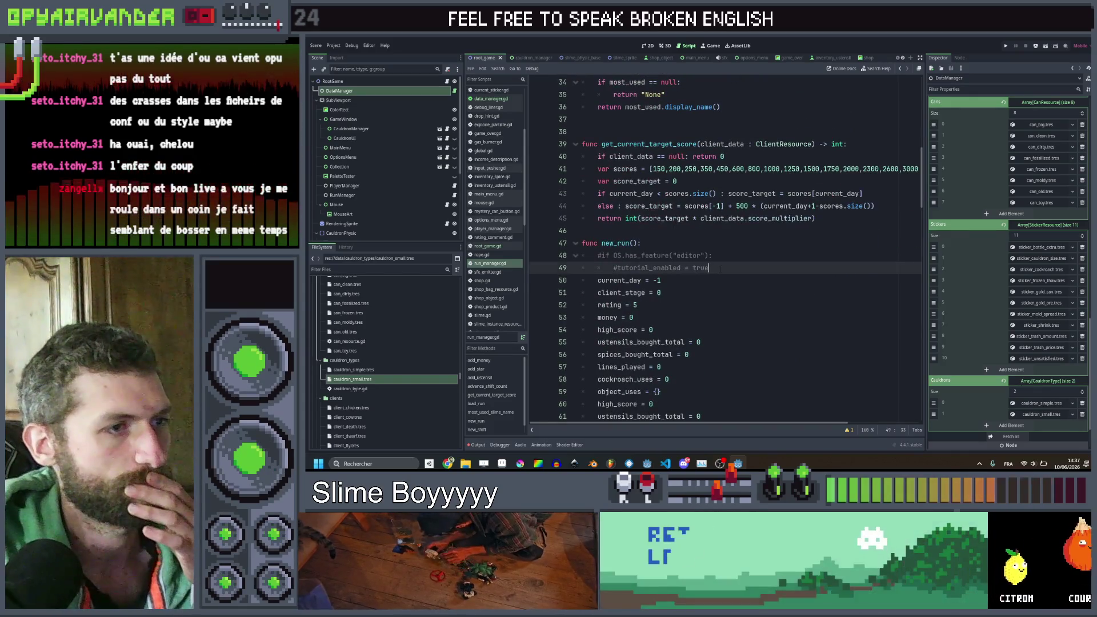
Add a new_run line setting cauldron_type from Global.root.data_manager.get_cauldron("small") and save
key(Return)
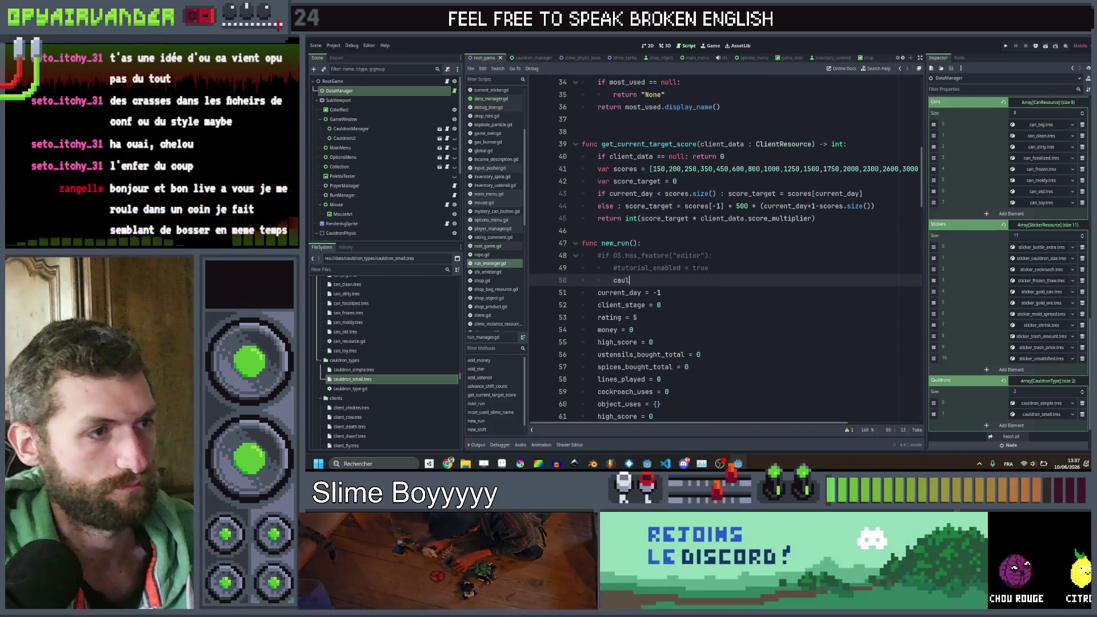
text(ld)
key(Return)
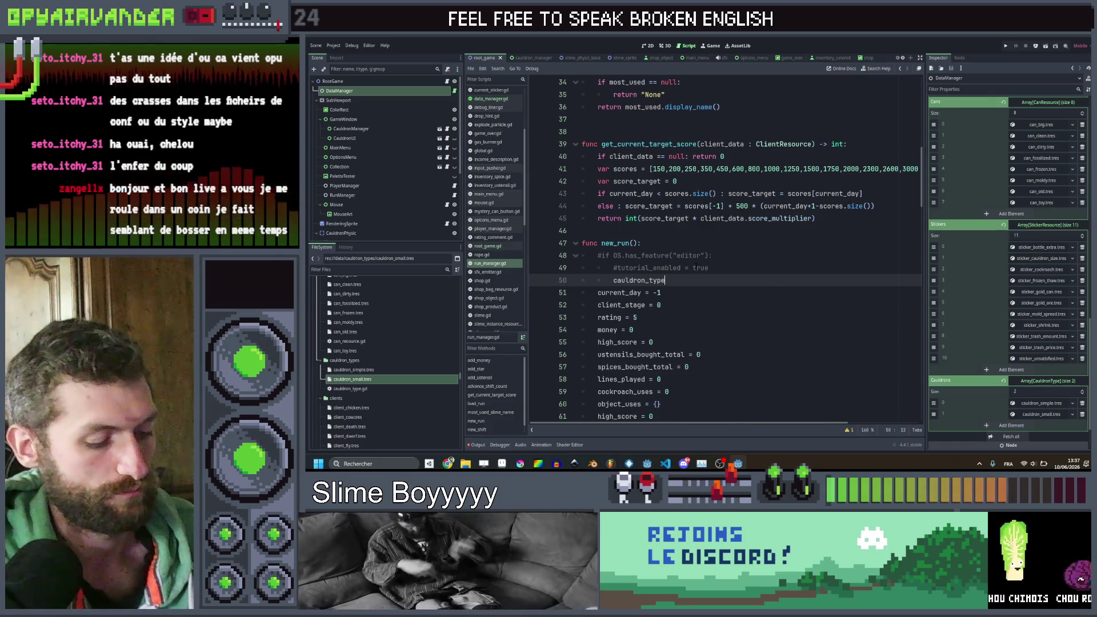
key(shift+Tab)
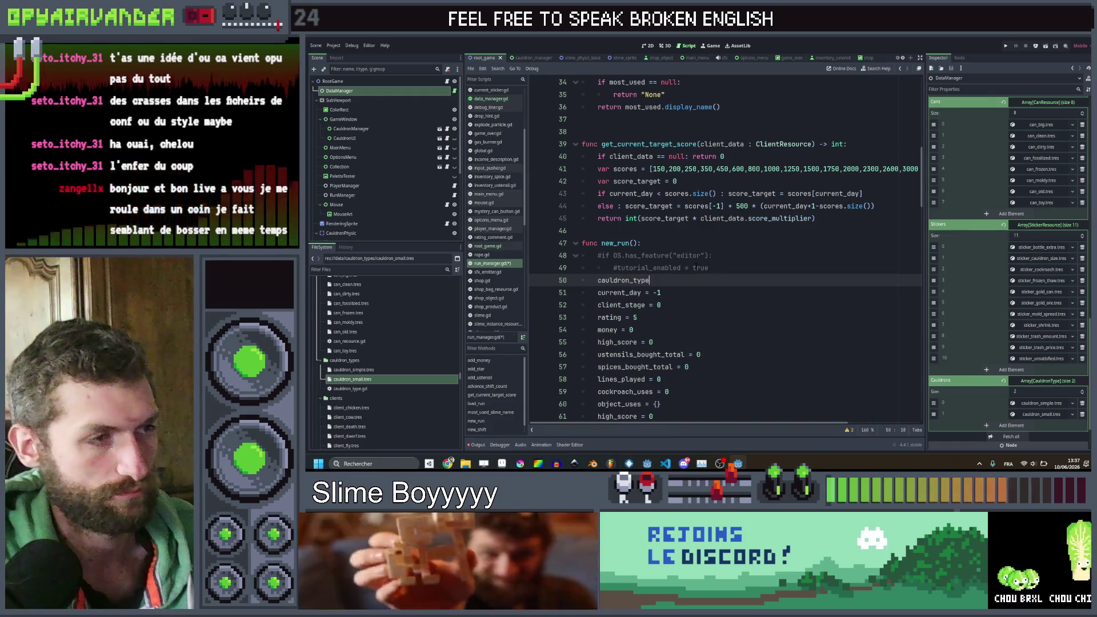
text(Global.r)
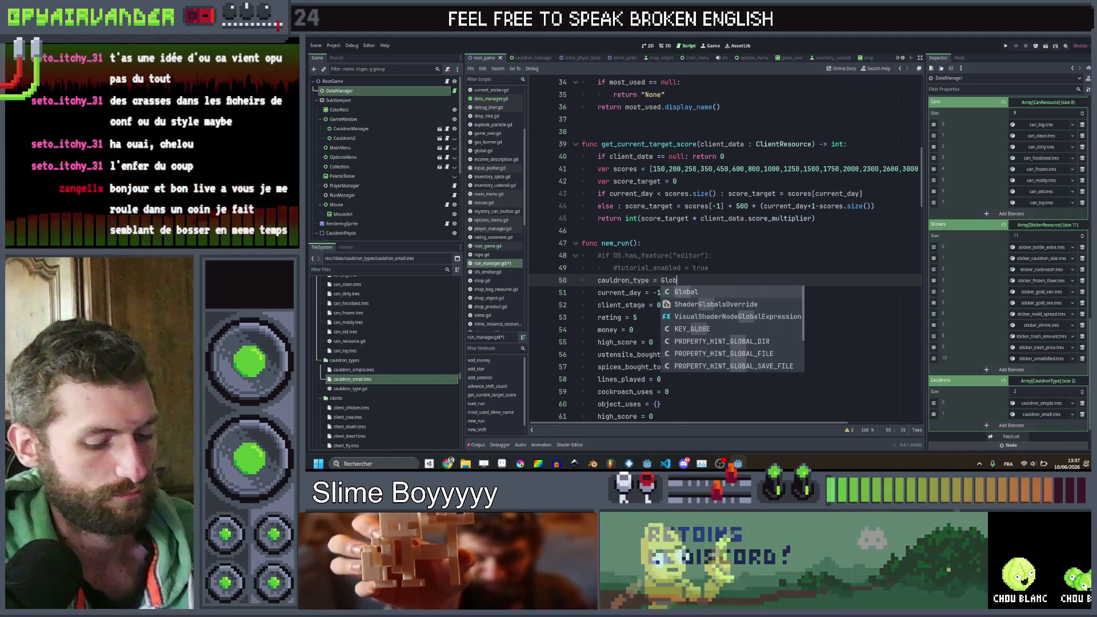
text(oot.data)
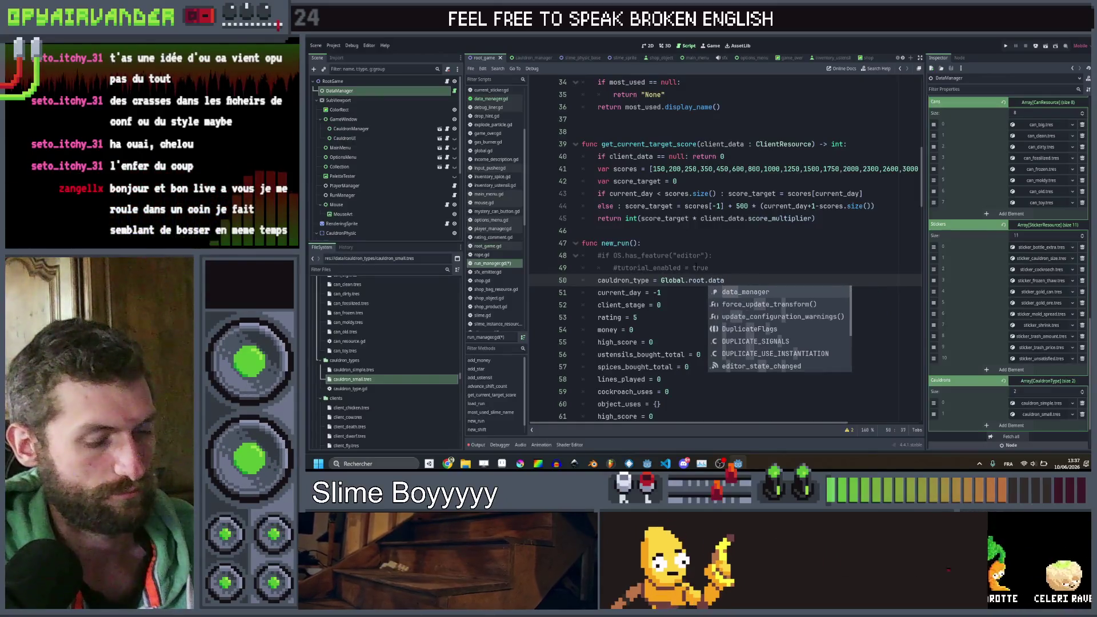
key(Return)
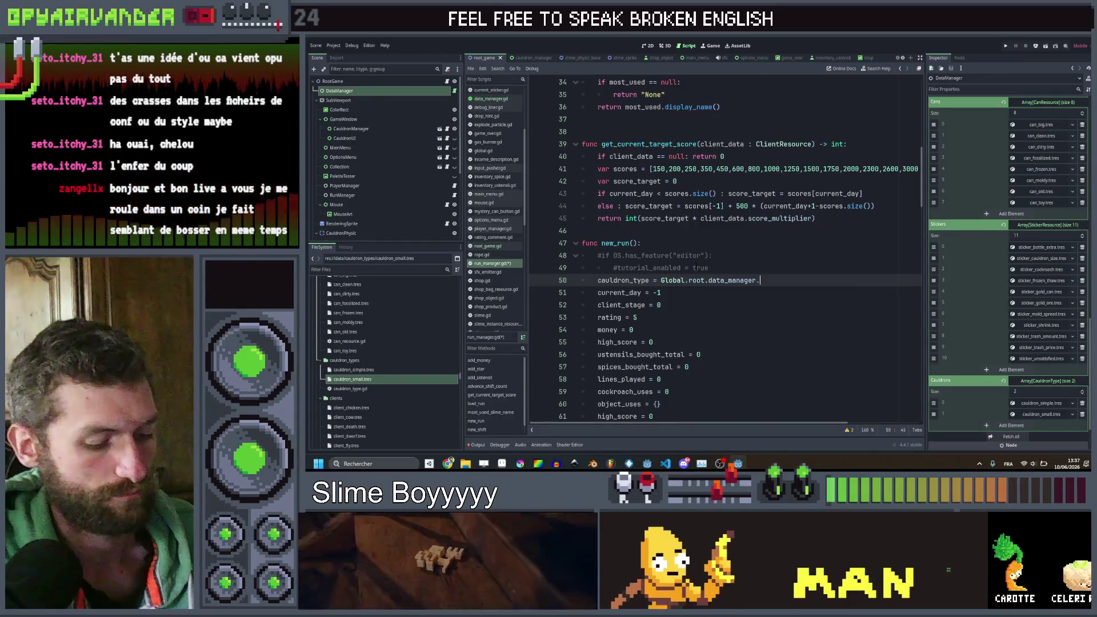
text(.ge)
key(Down)
key(Down)
key(Down)
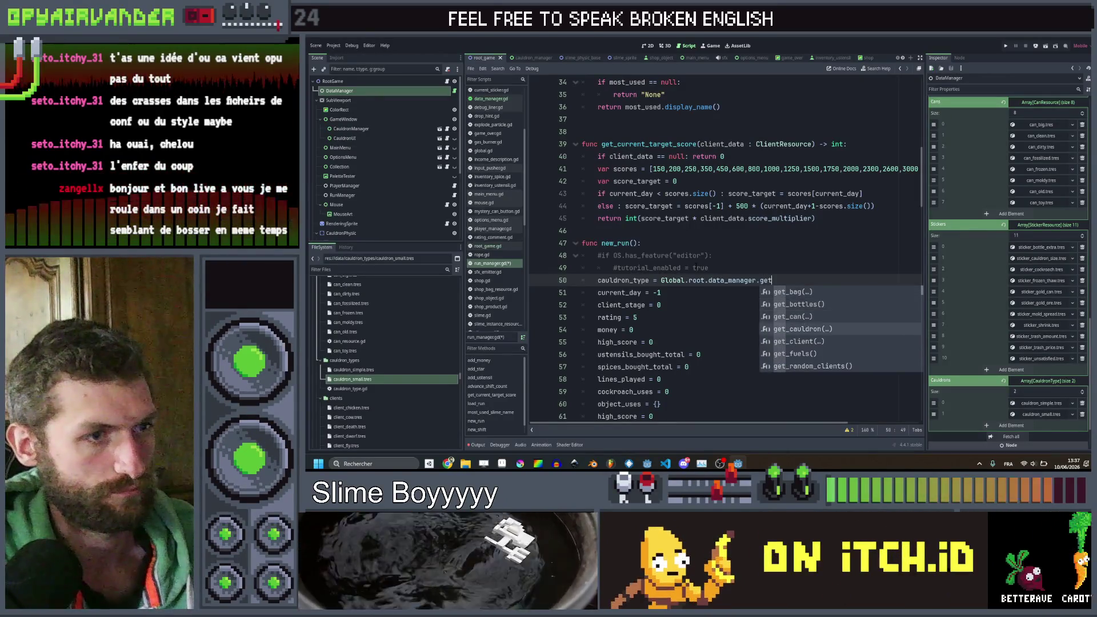
key(Return)
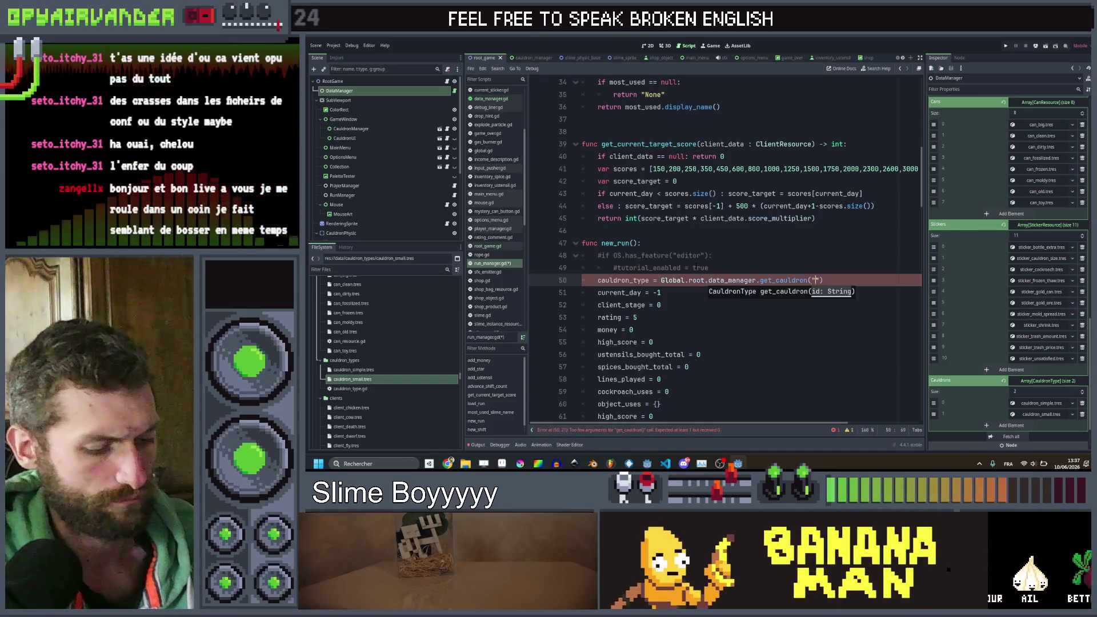
text("small)
key(ctrl+s)
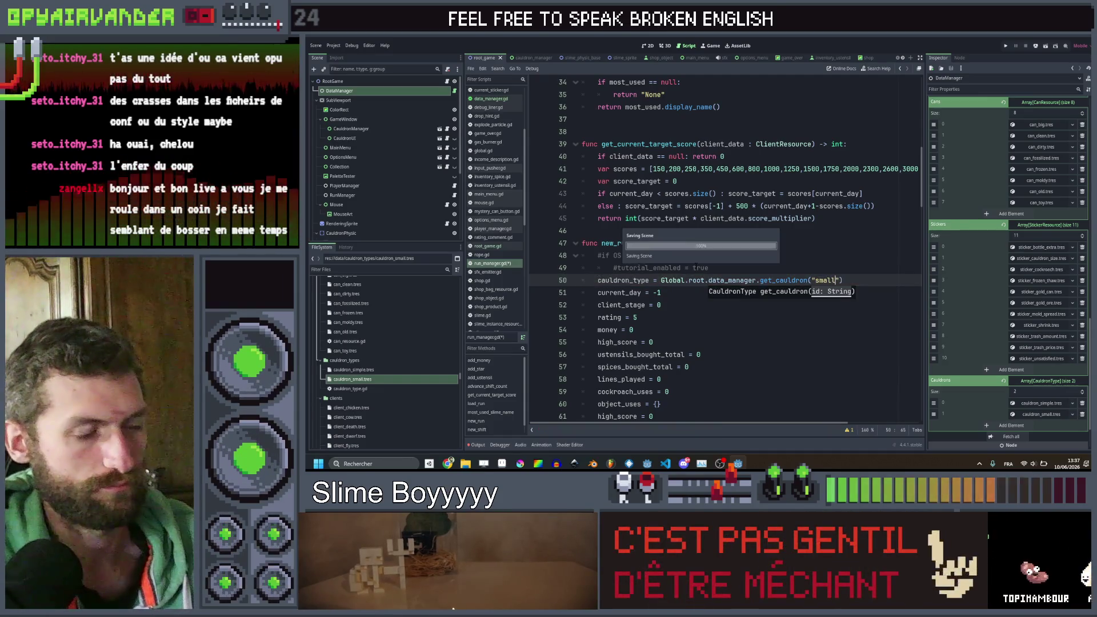
Insert an init_type(cauldron_type) call on a new line above the cauldron show() call
key(Down)
key(Down)
key(Down)
scroll(745, 268, down, 7)
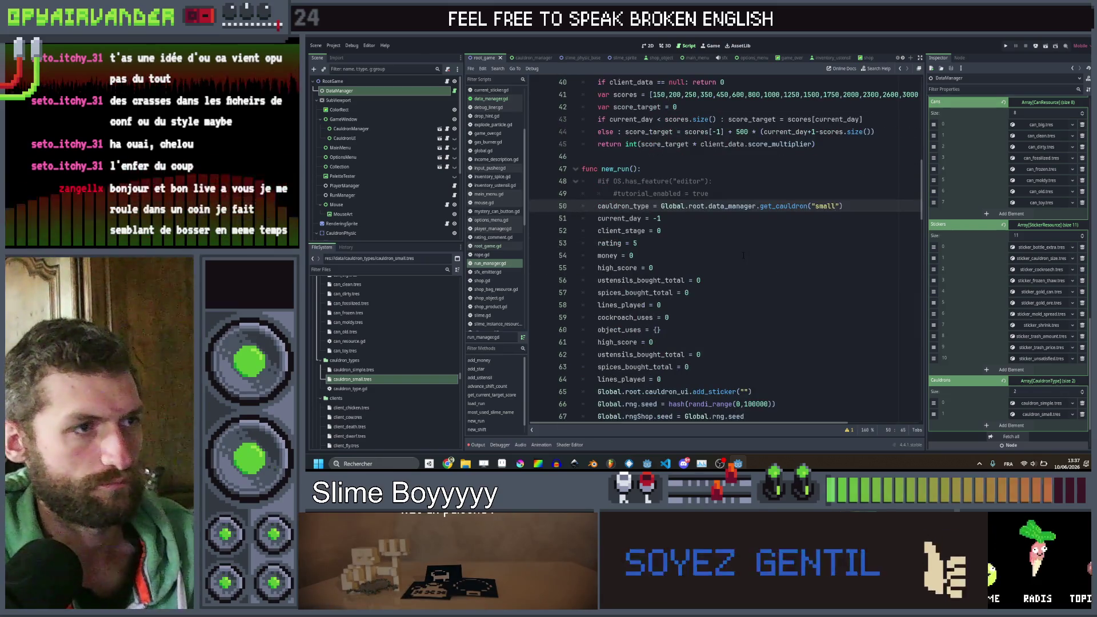
scroll(745, 268, up, 1)
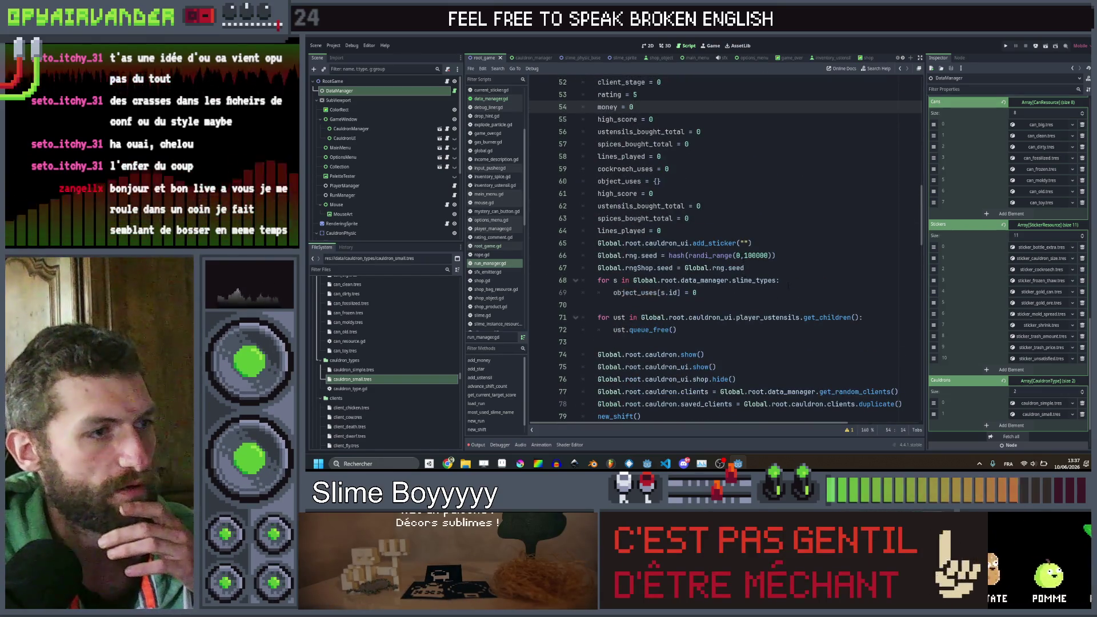
scroll(739, 294, down, 1)
click(699, 305)
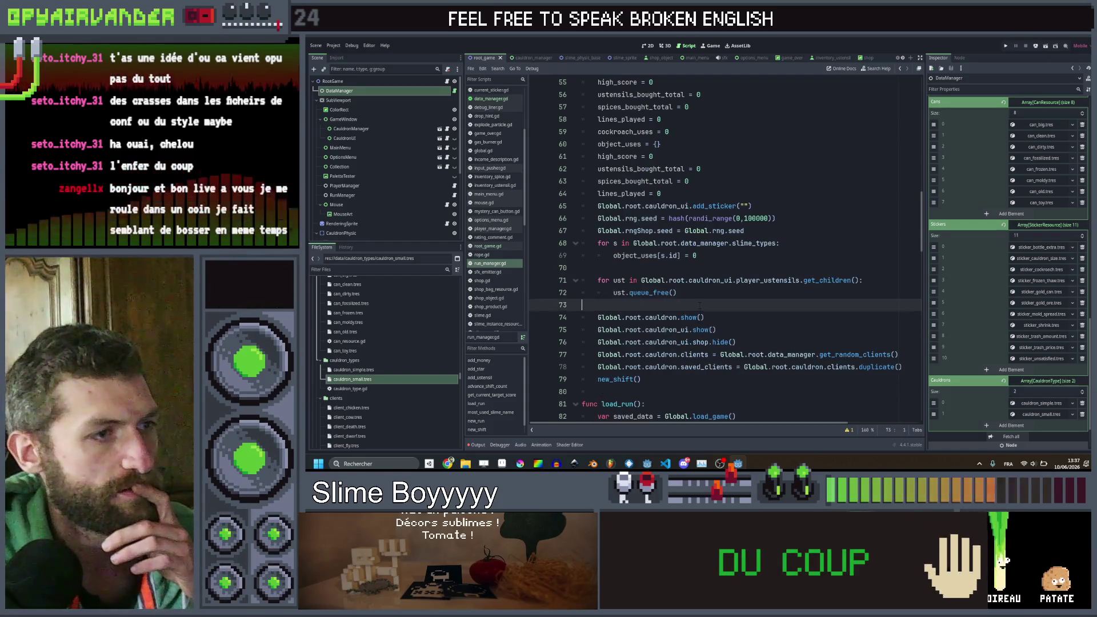
key(Tab)
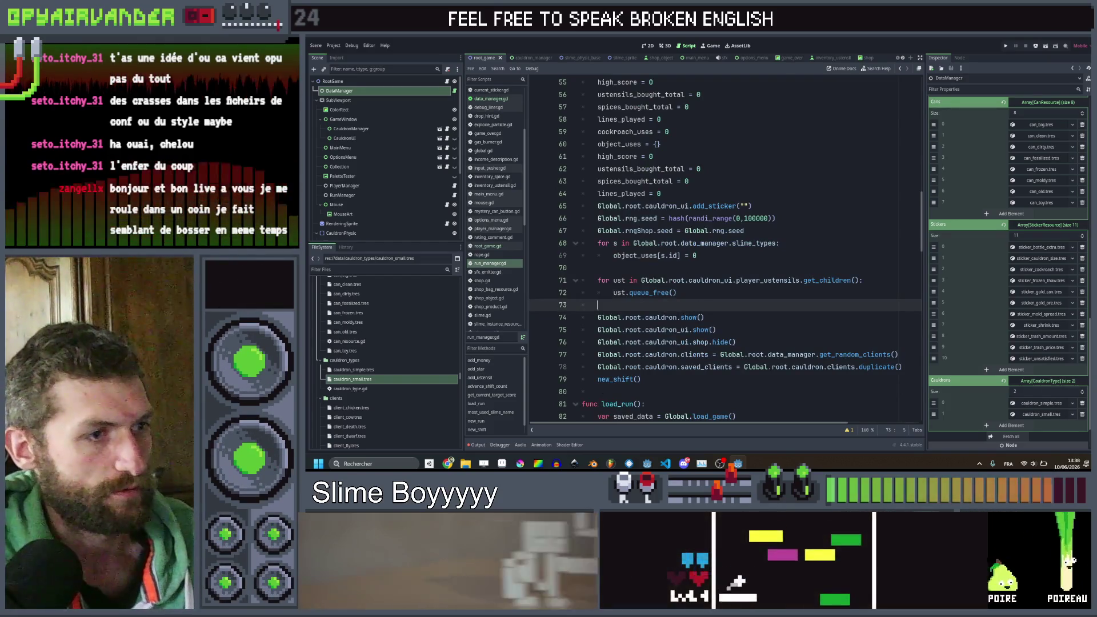
drag(678, 317, 613, 317)
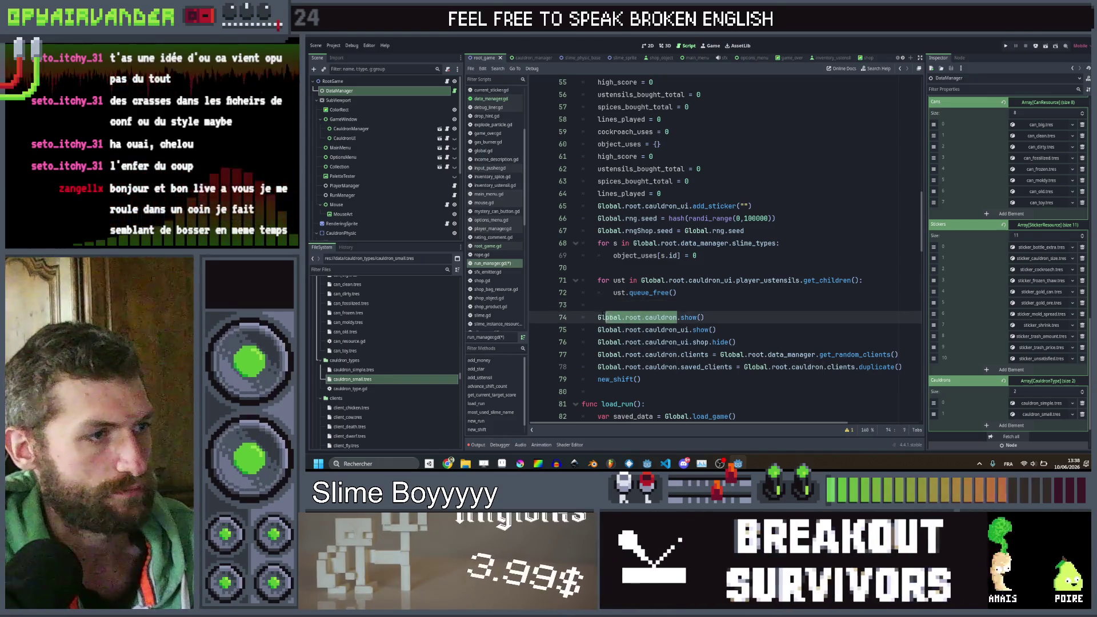
click(602, 307)
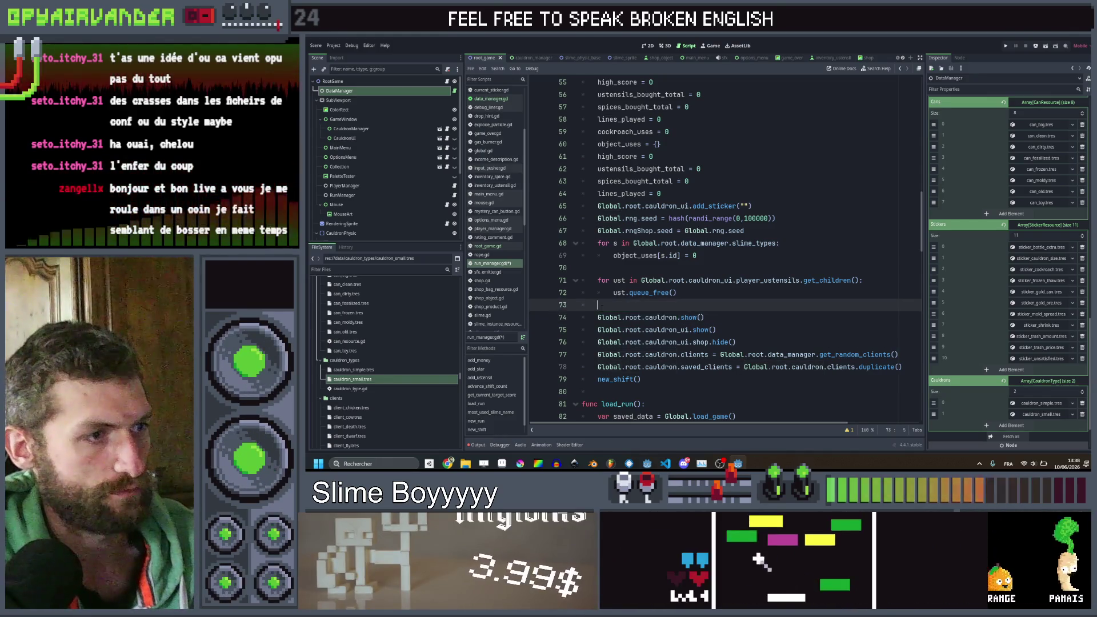
text(init)
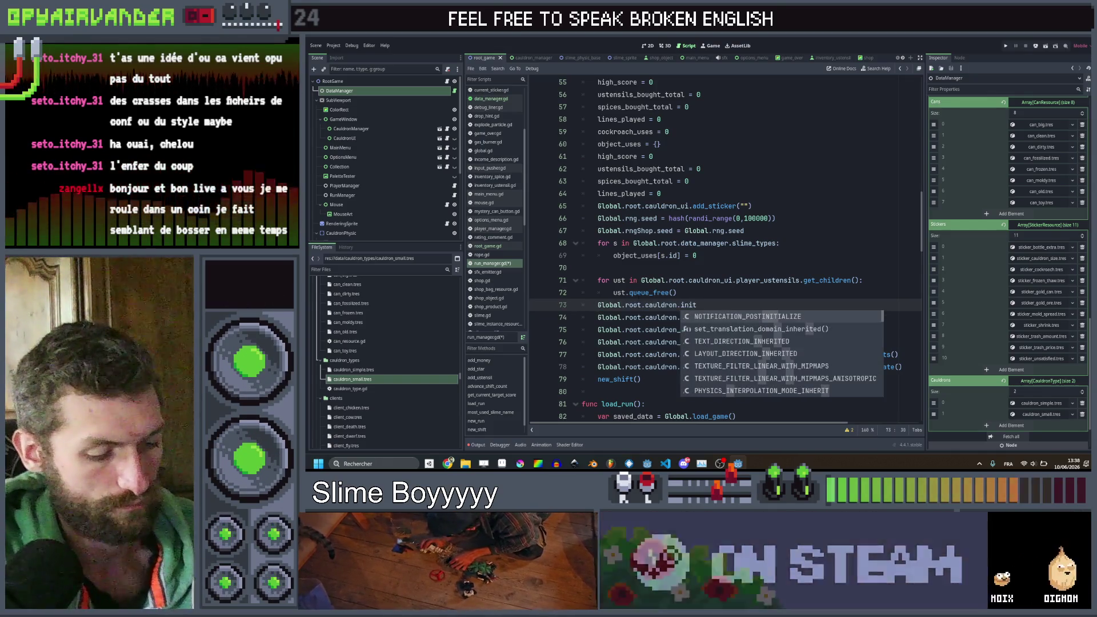
text(_type()
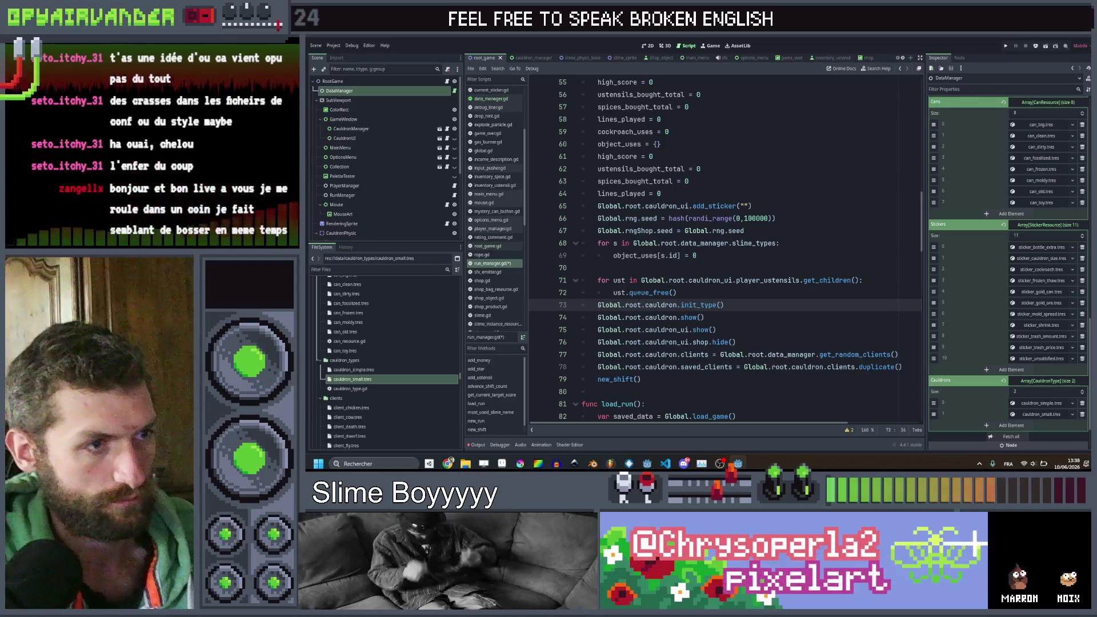
text(cauldron_type)
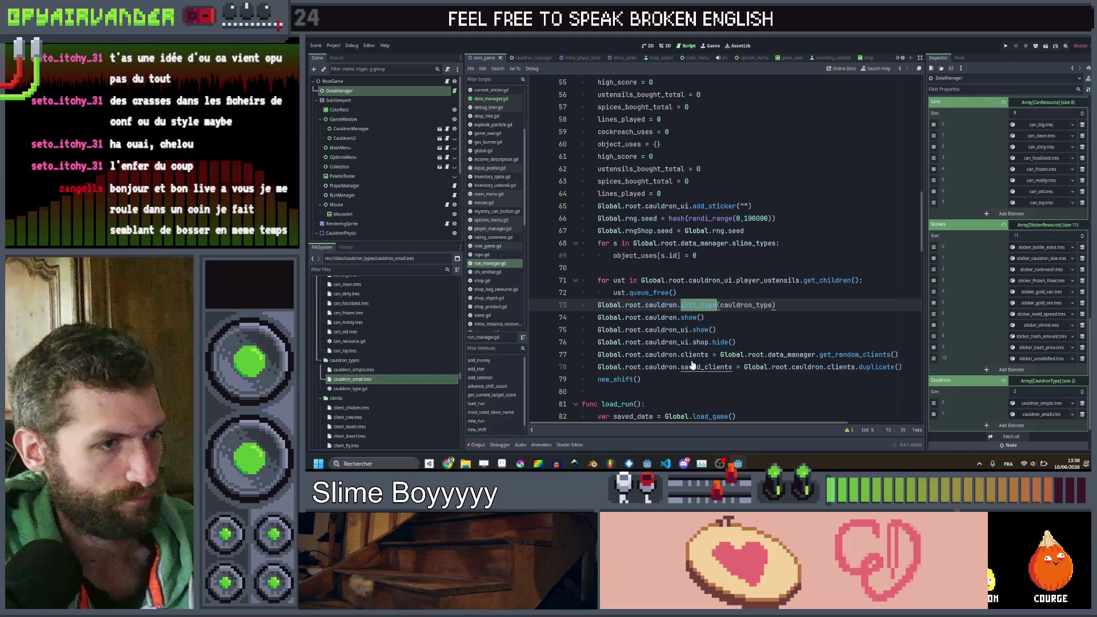
ctrl+click(692, 366)
Clear a misplaced init_type entry and extra blank lines after _ready in cauldron_manager.gd
scroll(723, 212, down, 10)
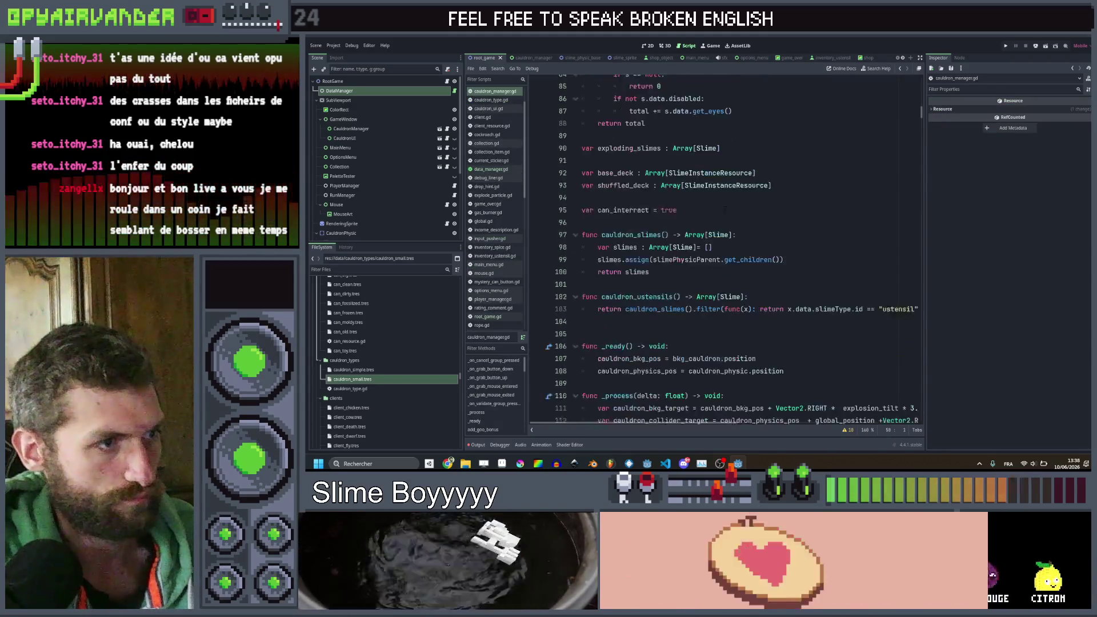
scroll(723, 213, down, 8)
scroll(736, 269, up, 4)
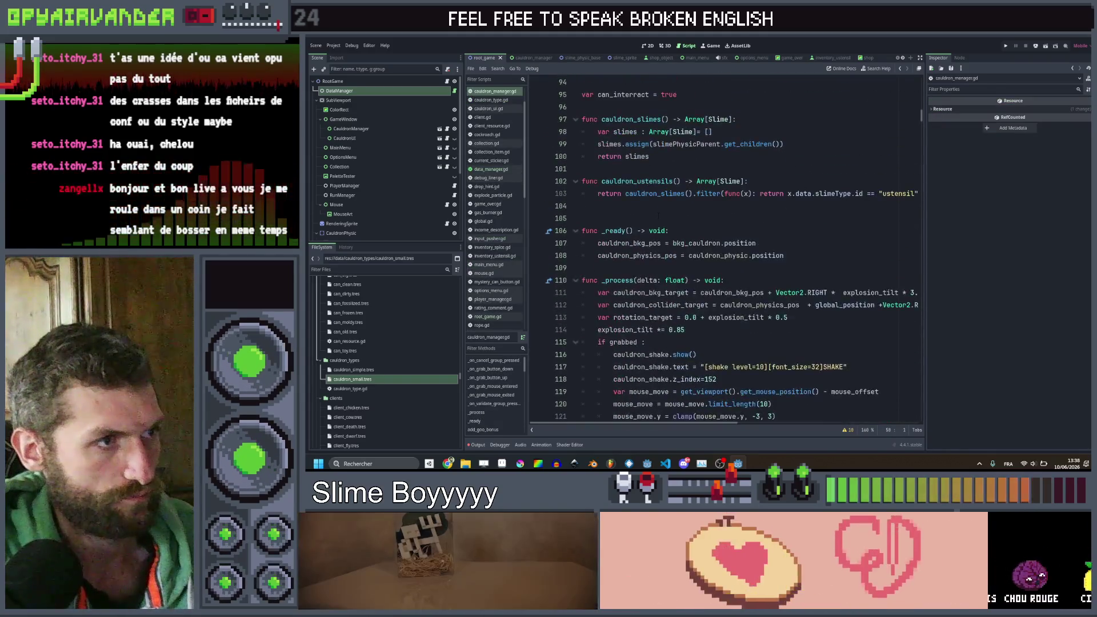
click(731, 265)
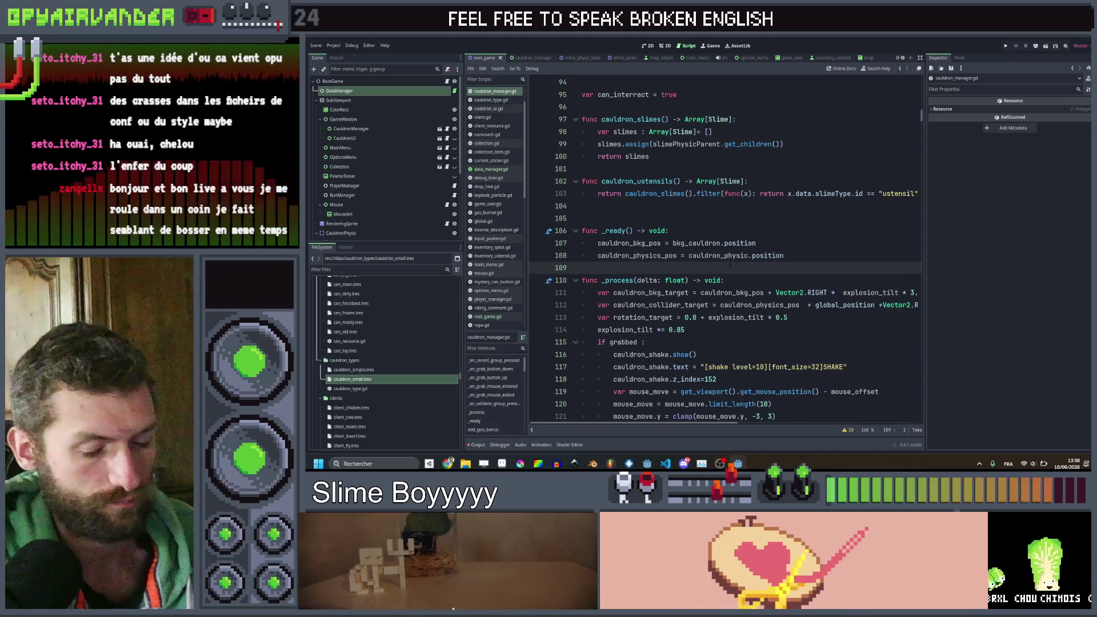
key(Return)
key(Return)
key(Return)
key(Up)
text(init_type)
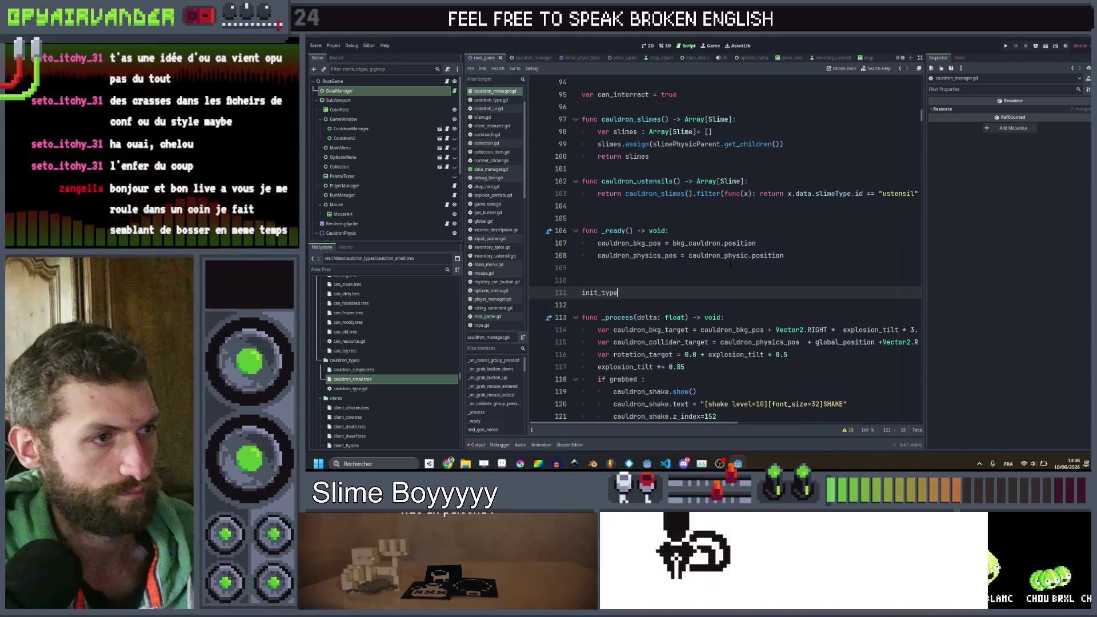
key(ctrl+BackSpace)
key(BackSpace)
key(Delete)
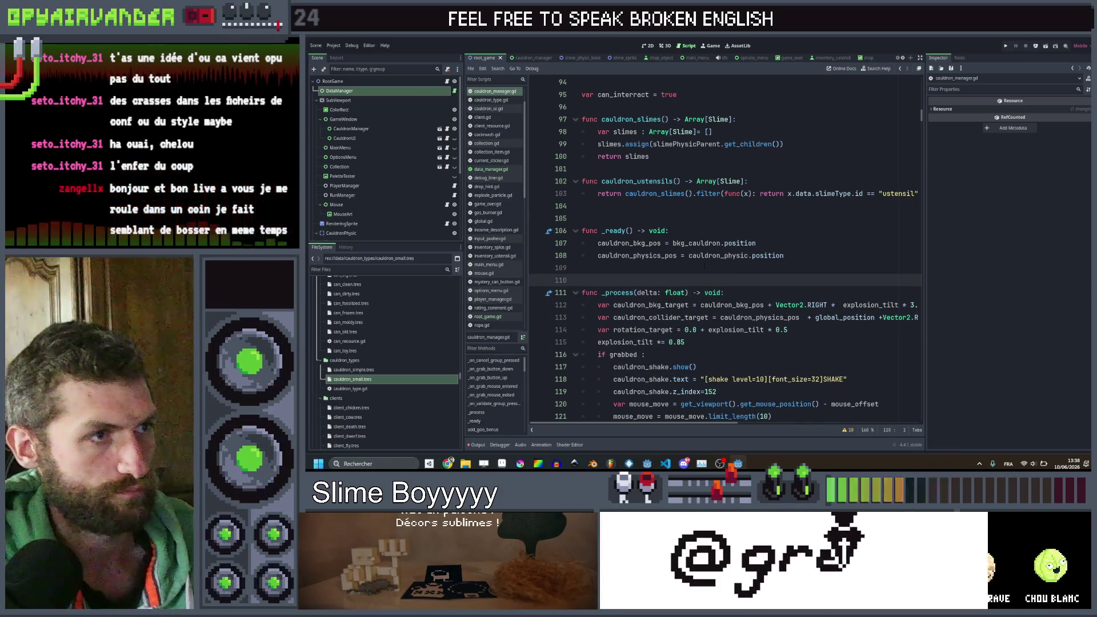
key(BackSpace)
Declare 'func init_type(cauldron_type : CauldronType):' above _ready with an empty body
key(Up)
key(Up)
key(Up)
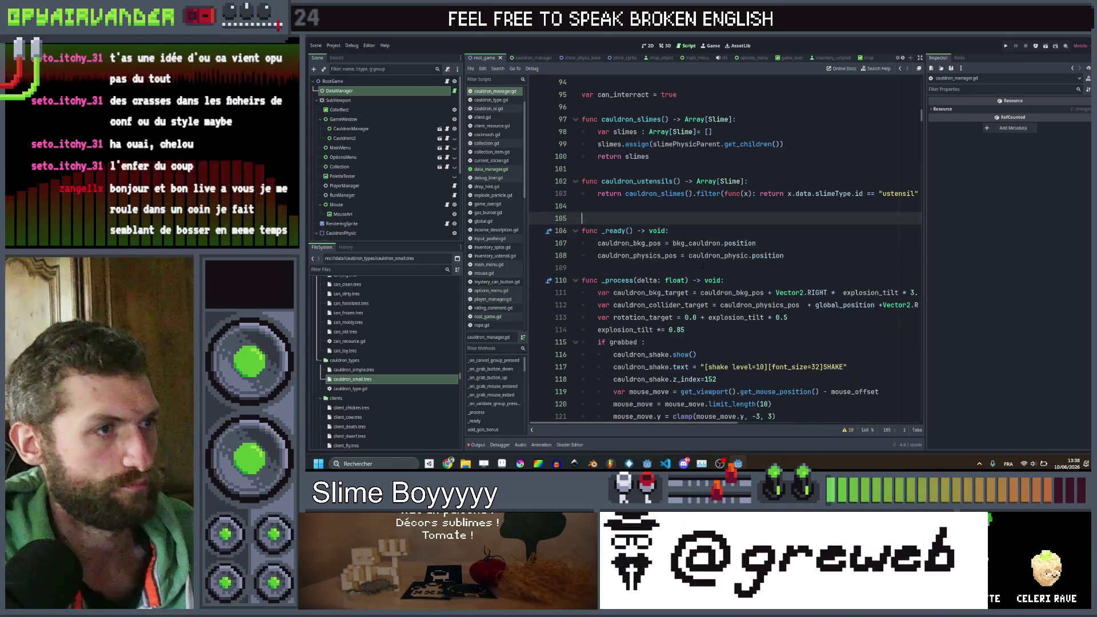
key(Return)
key(Return)
key(Up)
key(Up)
text(fu)
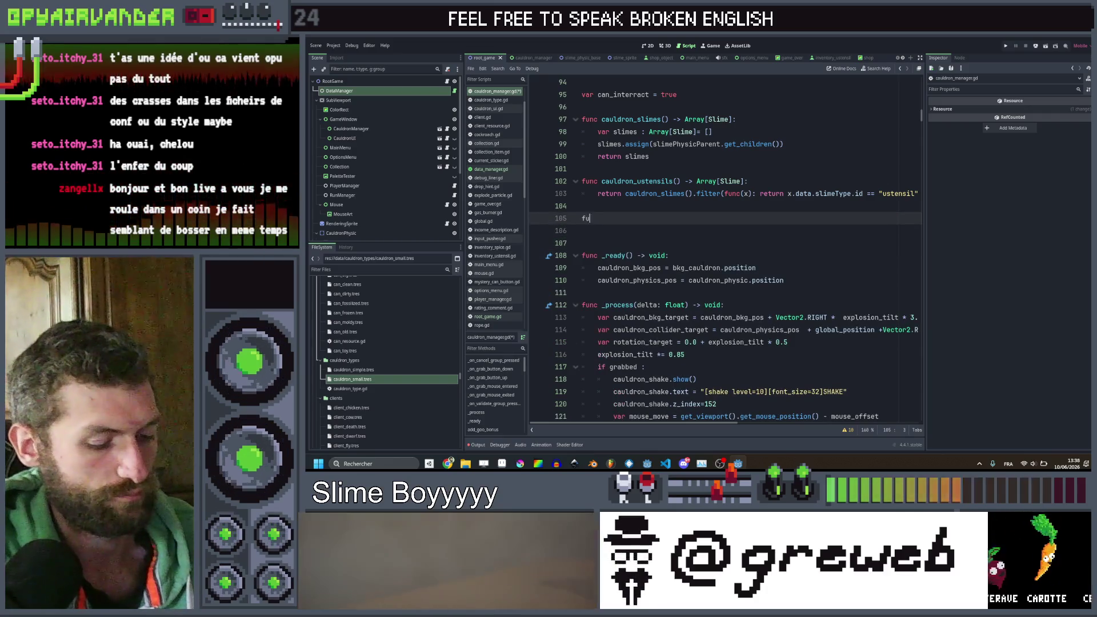
text(nc init_type)
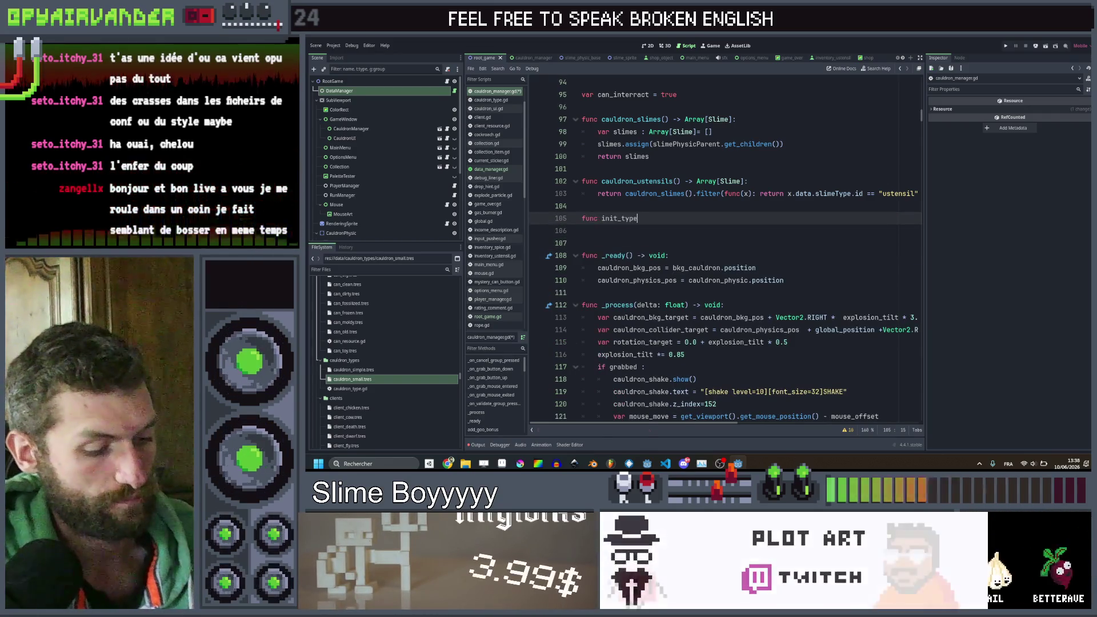
text((cauldron)
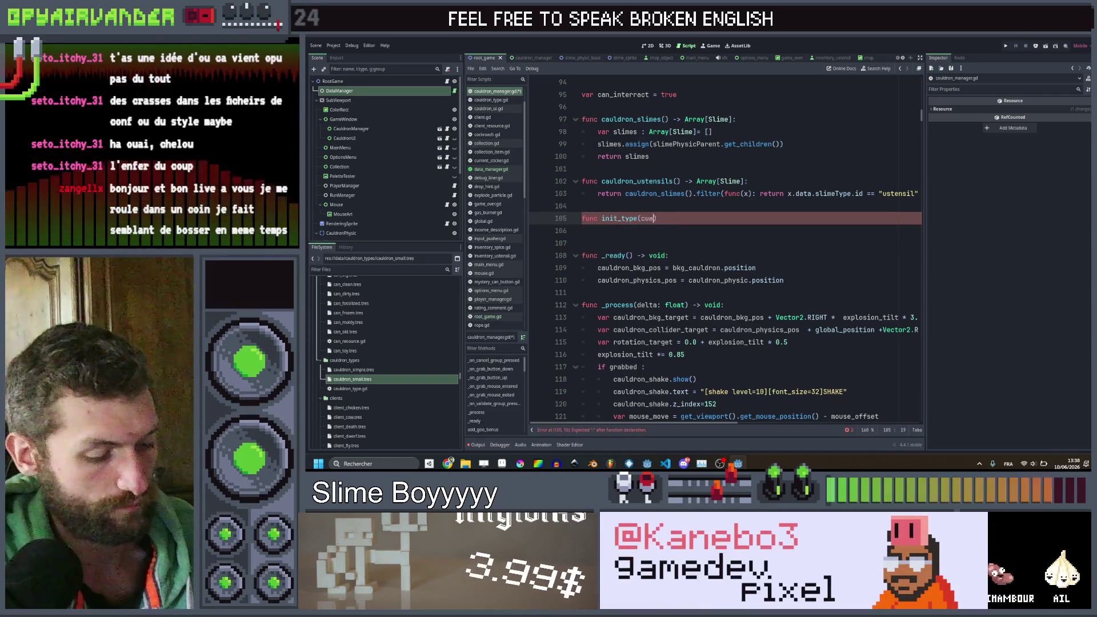
text(_type : Cau)
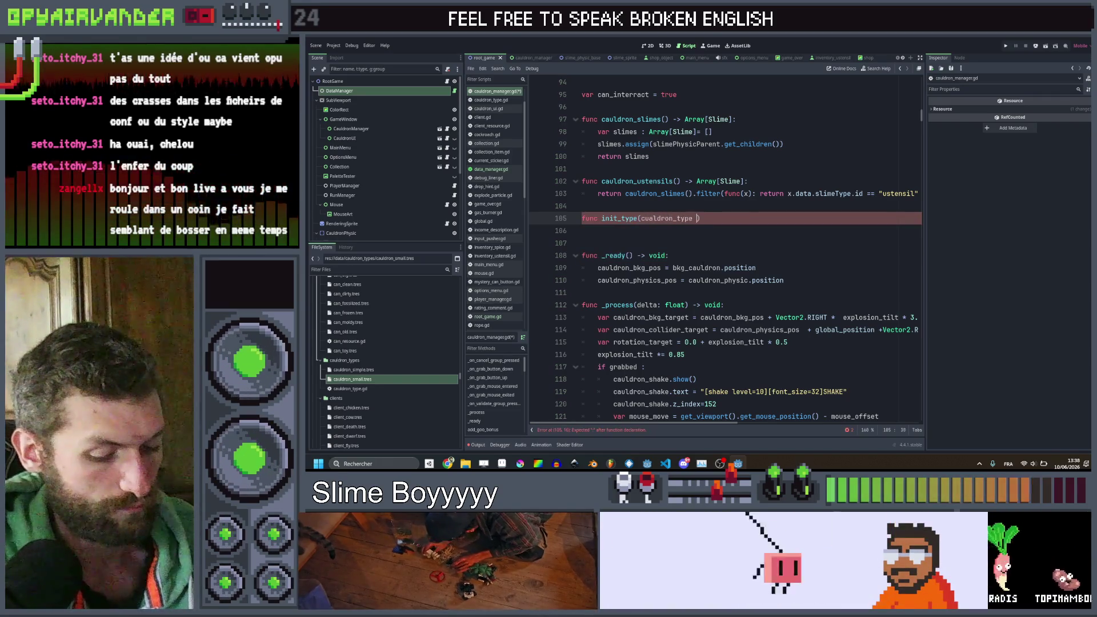
text(l)
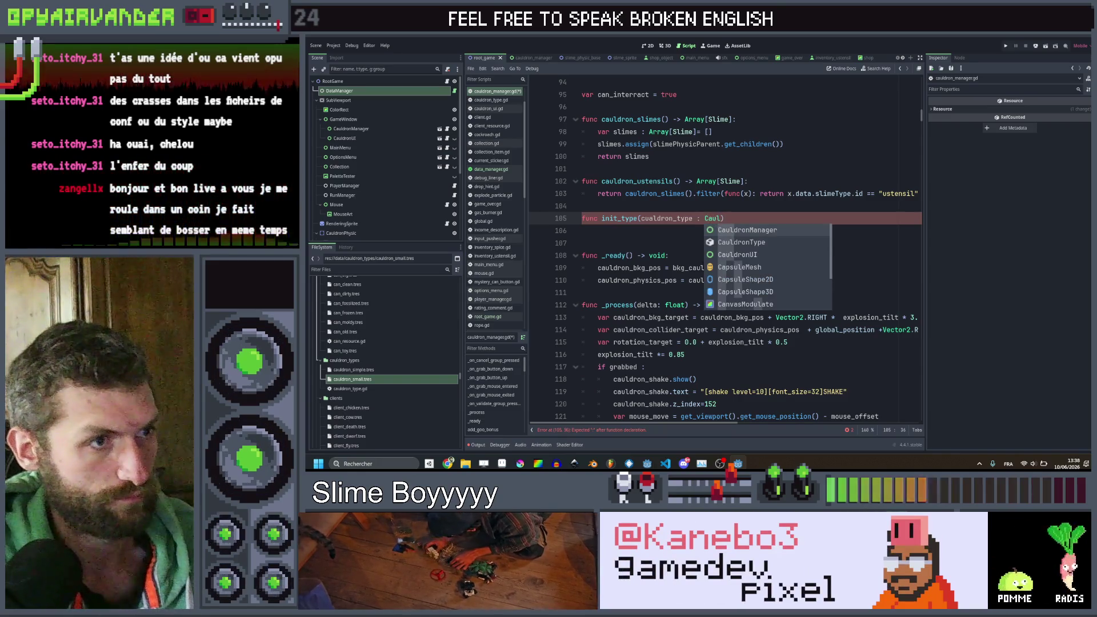
key(Down)
key(Return)
text(:)
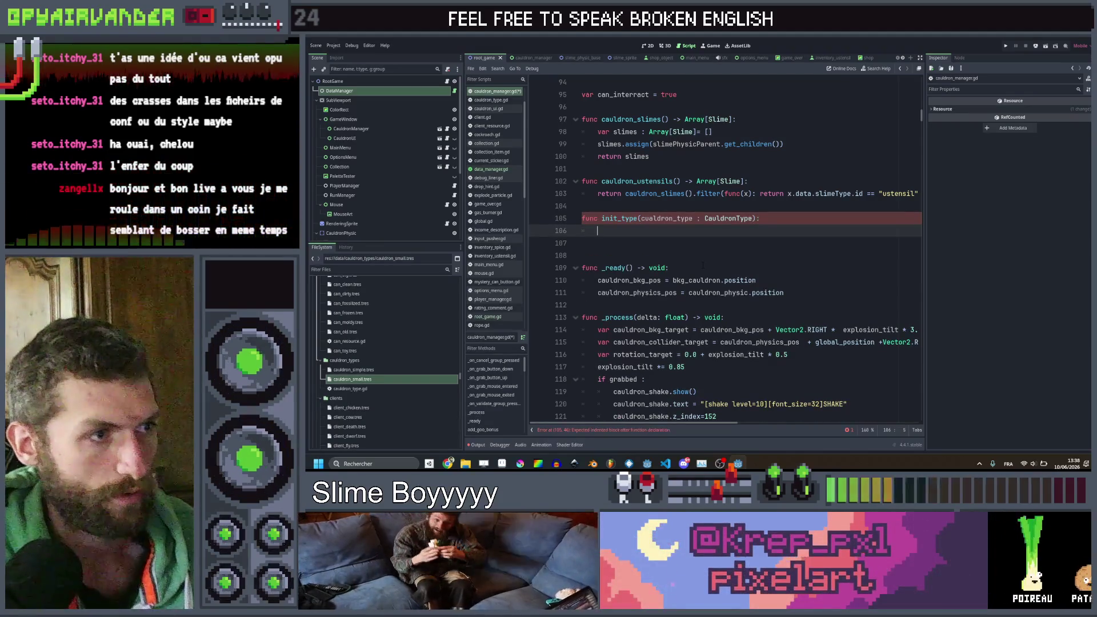
key(Return)
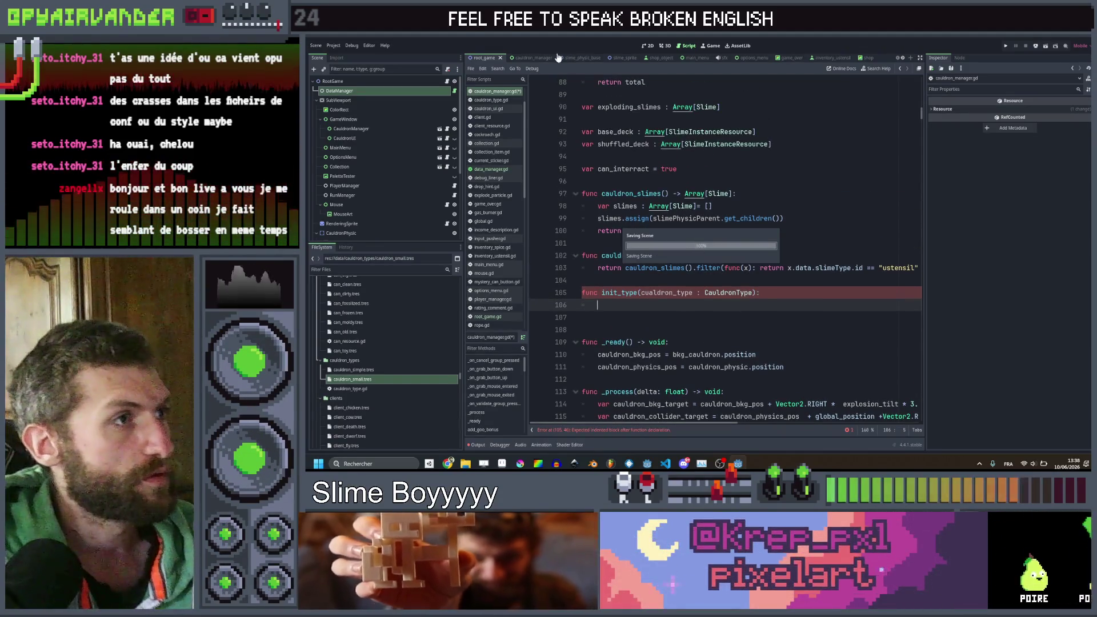
click(533, 55)
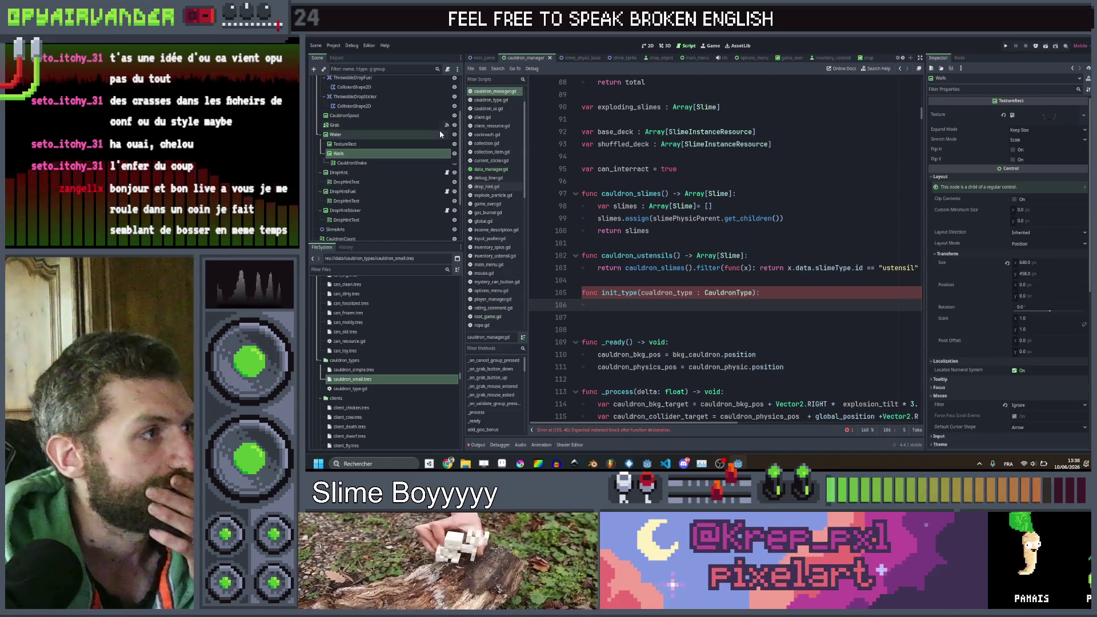
scroll(738, 217, up, 20)
scroll(738, 217, up, 7)
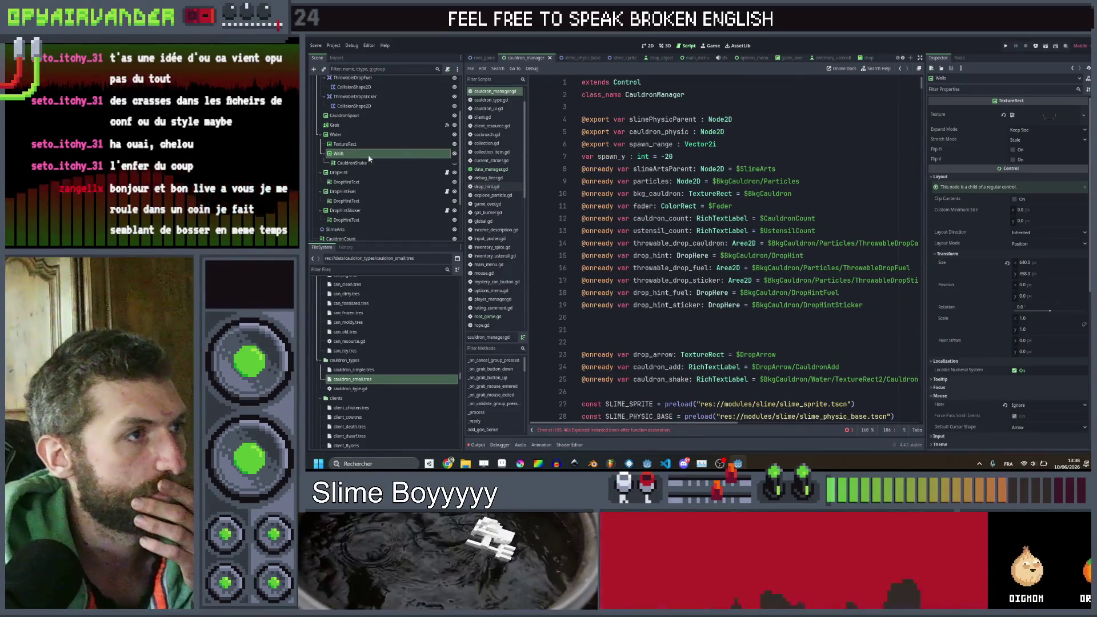
mouse_move(338, 153)
mouse_down()
mouse_move(686, 269)
mouse_move(725, 321)
mouse_up()
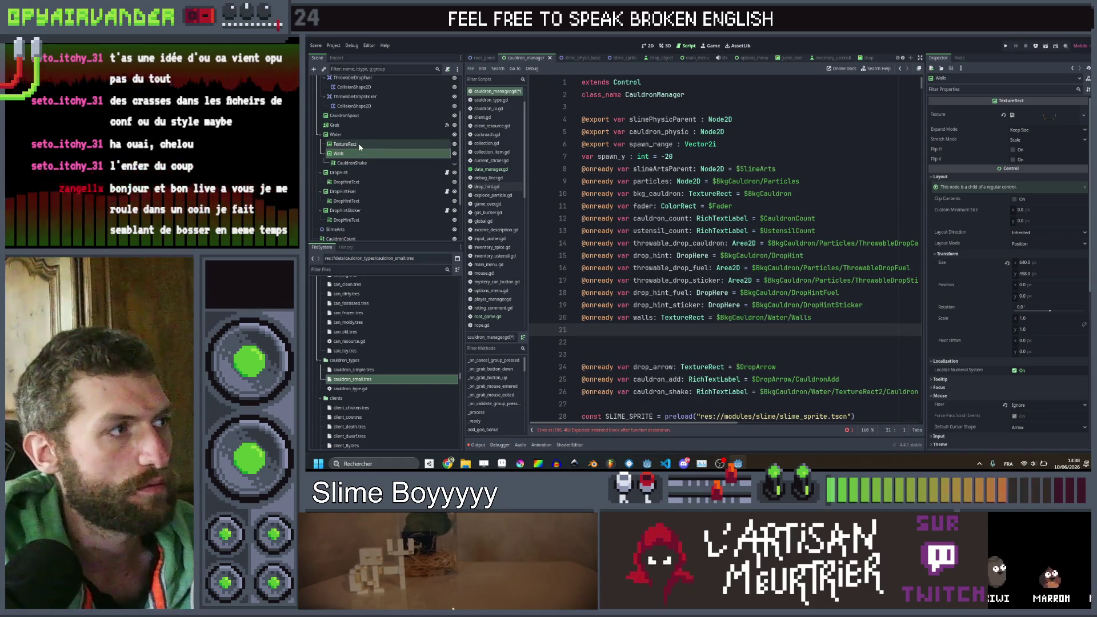
drag(356, 146, 376, 166)
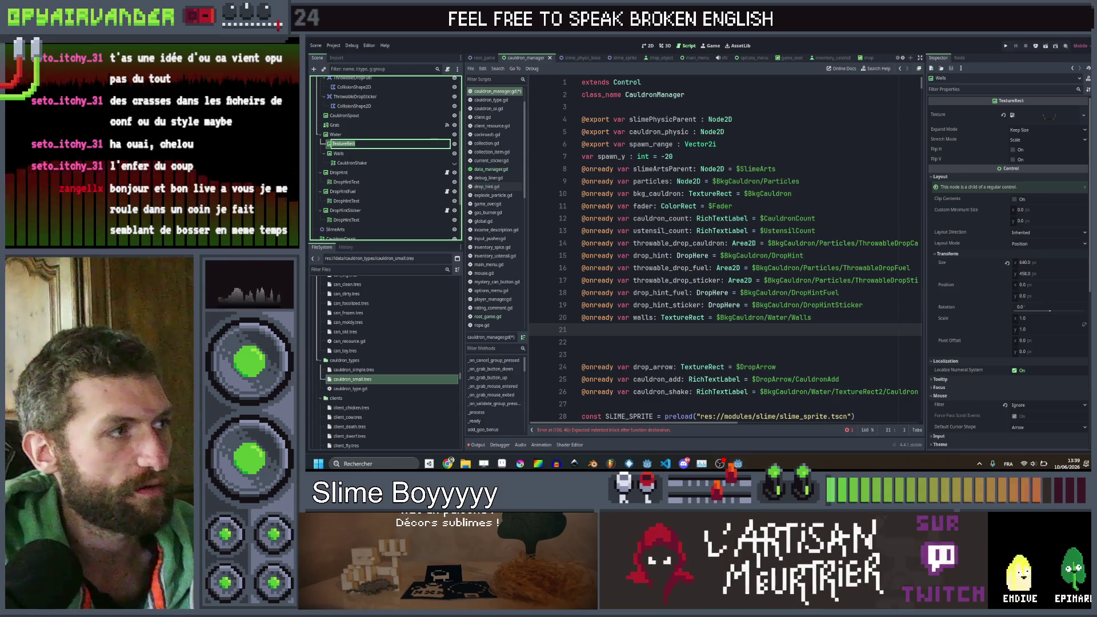
text(Water)
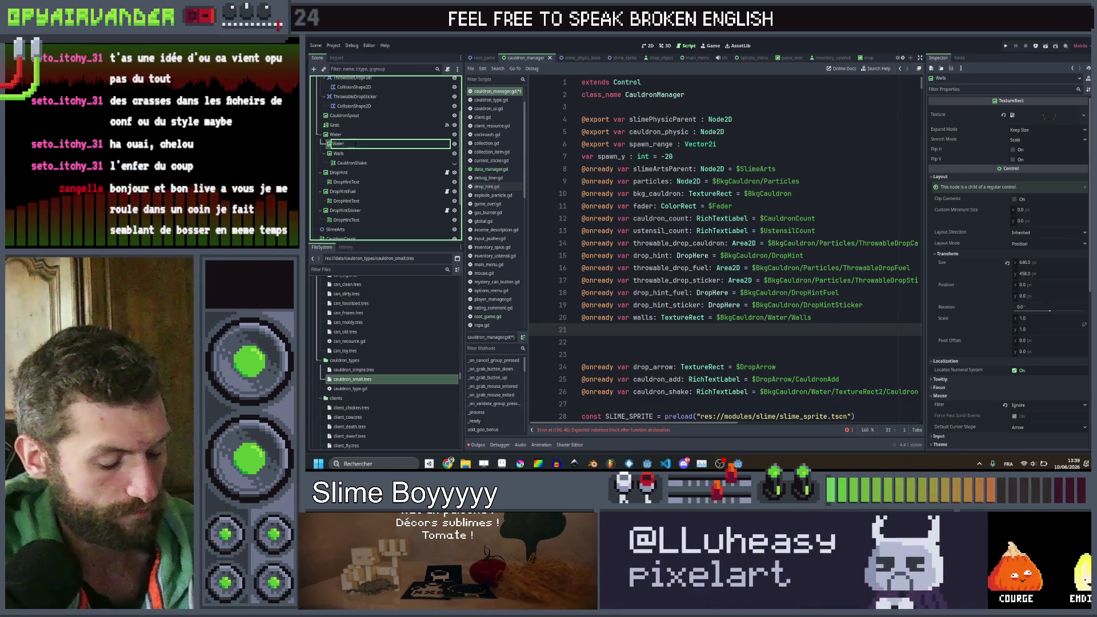
text(Texture)
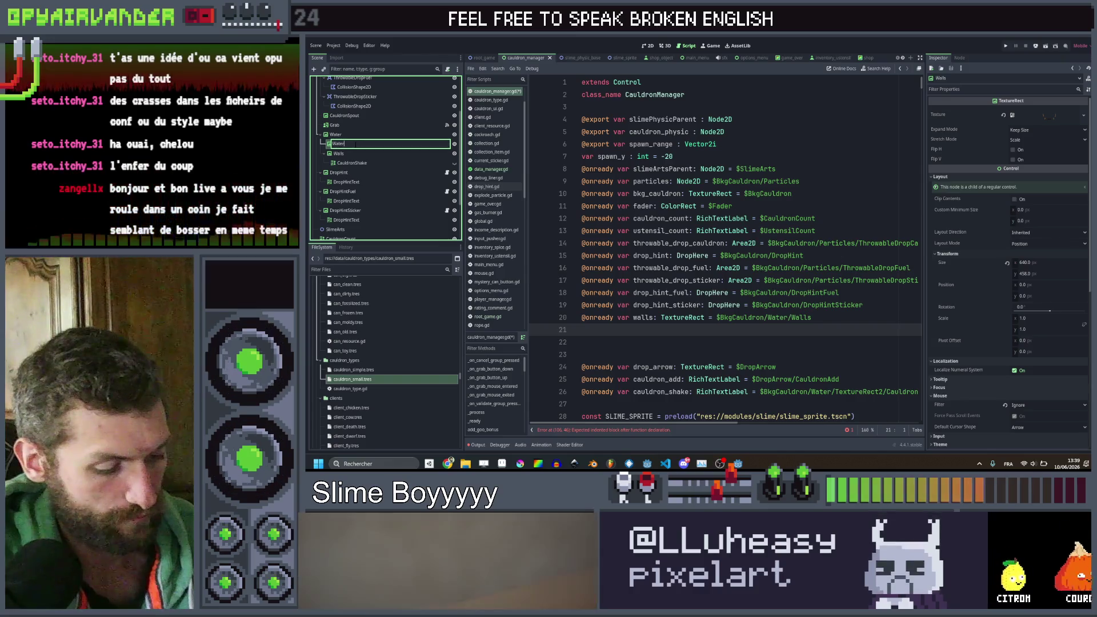
key(Return)
mouse_move(355, 147)
mouse_down()
mouse_move(362, 166)
mouse_move(668, 233)
mouse_move(669, 330)
mouse_up()
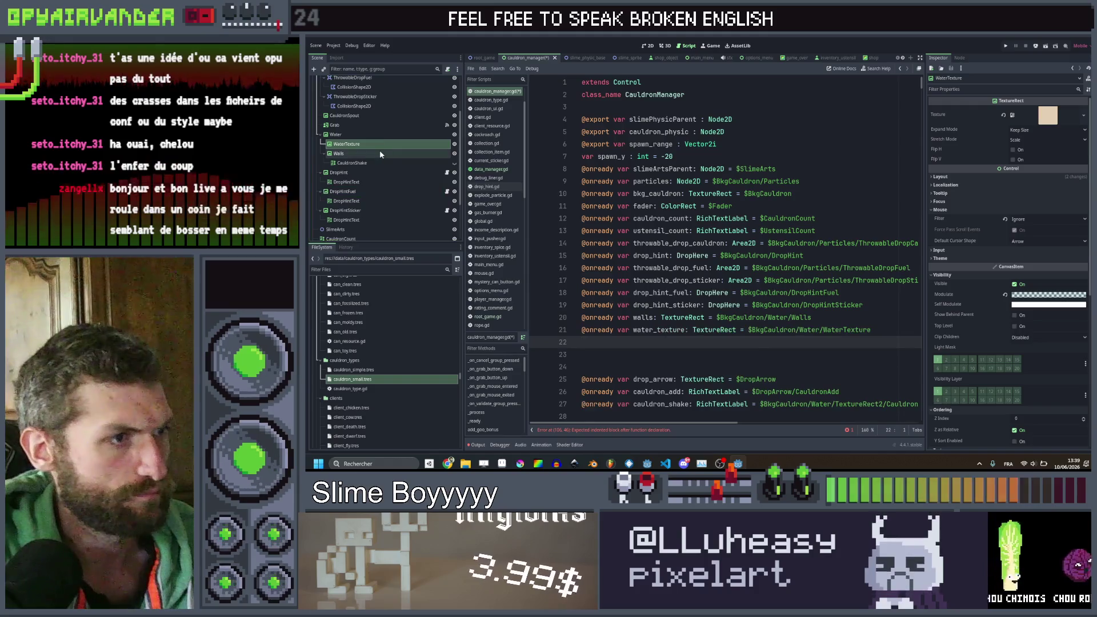
click(335, 134)
key(F2)
text(Mas)
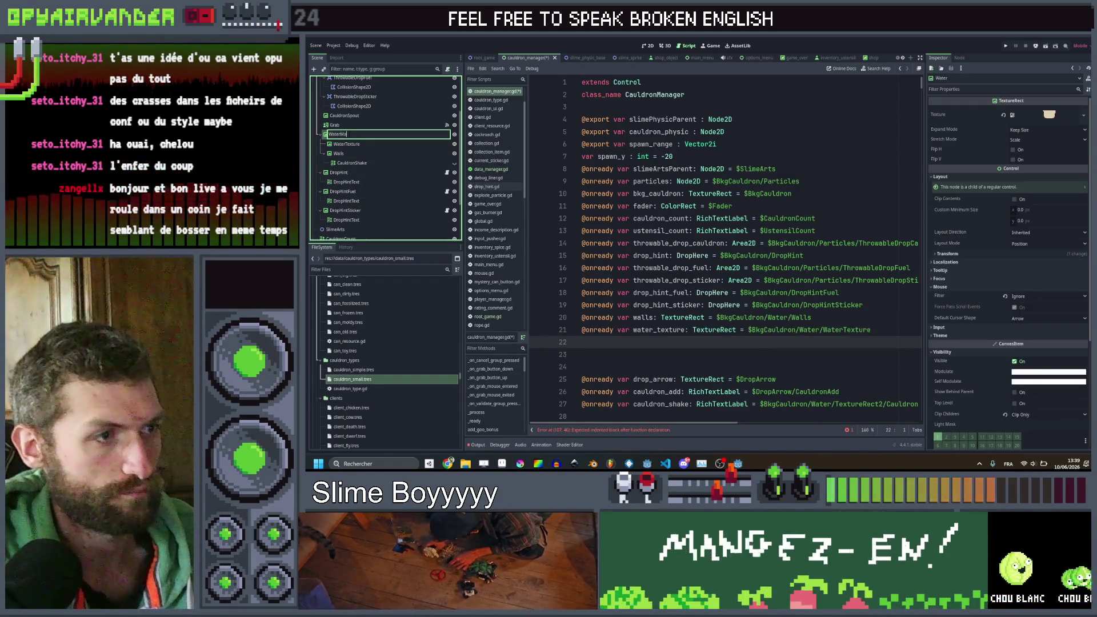
text(k)
key(Return)
mouse_move(350, 136)
mouse_down()
mouse_move(572, 218)
mouse_move(658, 293)
mouse_move(771, 342)
mouse_move(823, 342)
mouse_up()
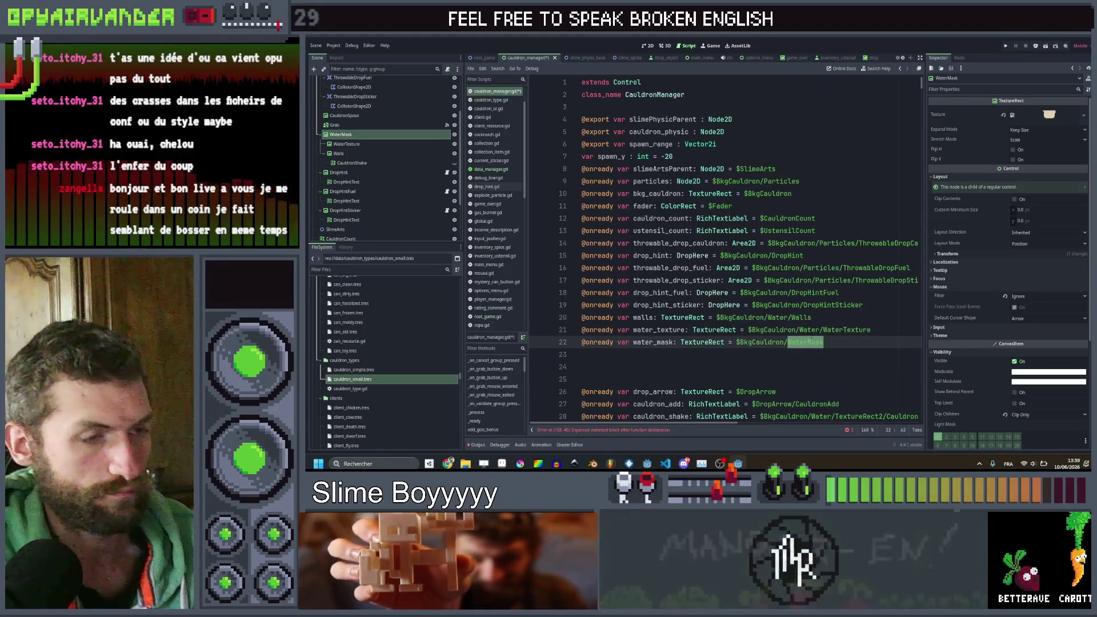
Change Water to WaterMask in the node paths, replace TextureRect2 with Walls, and save
double_click(810, 329)
text(WaterMask)
double_click(777, 317)
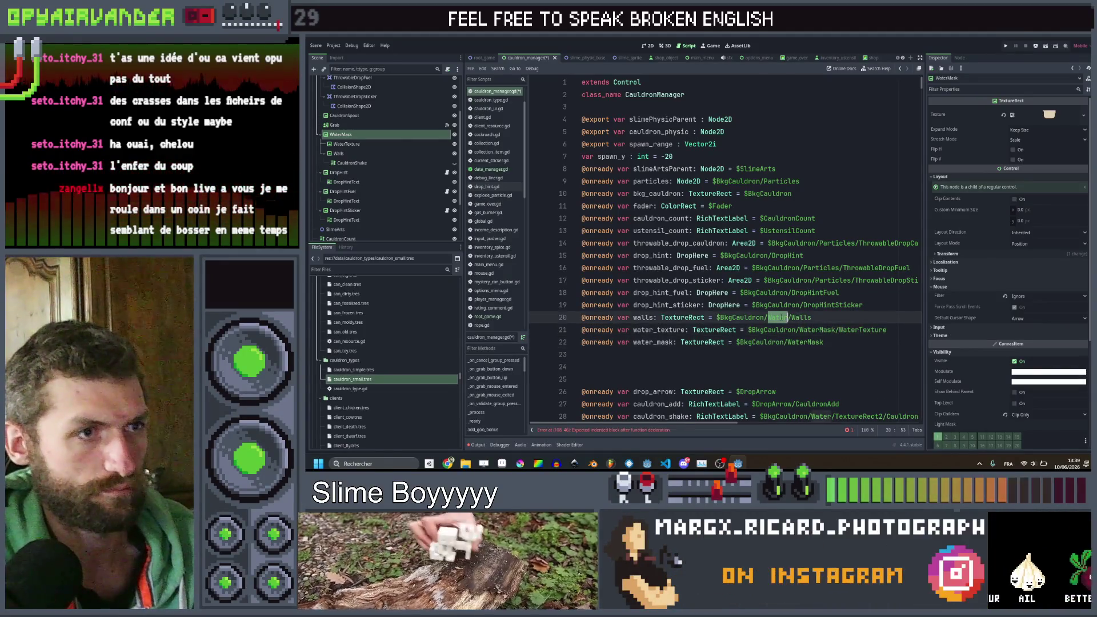
scroll(723, 251, down, 3)
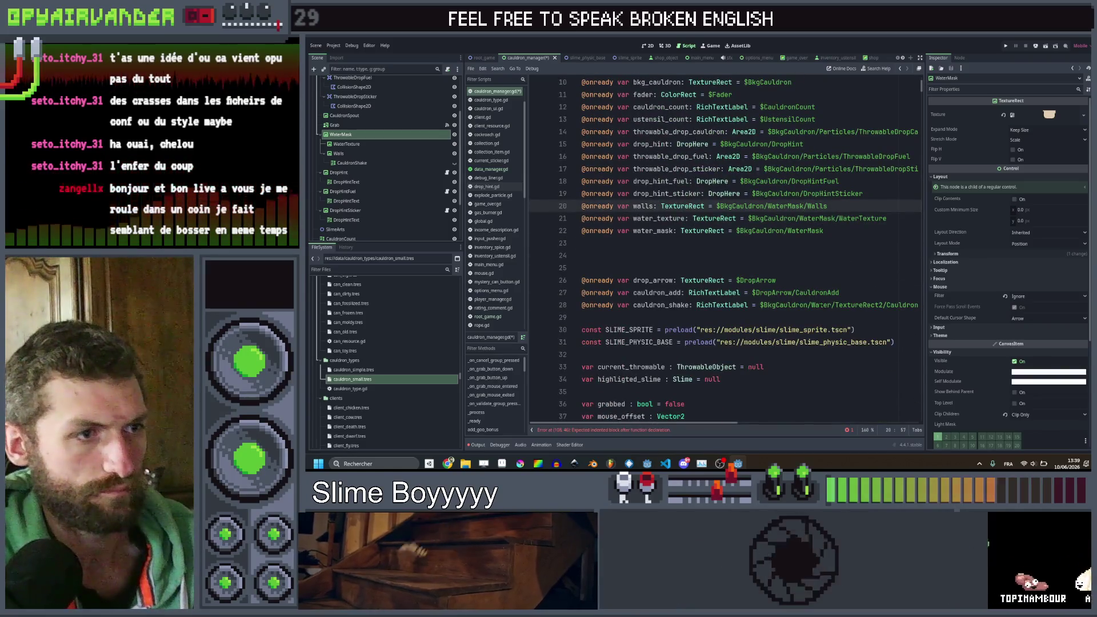
double_click(822, 305)
text(WaterMask)
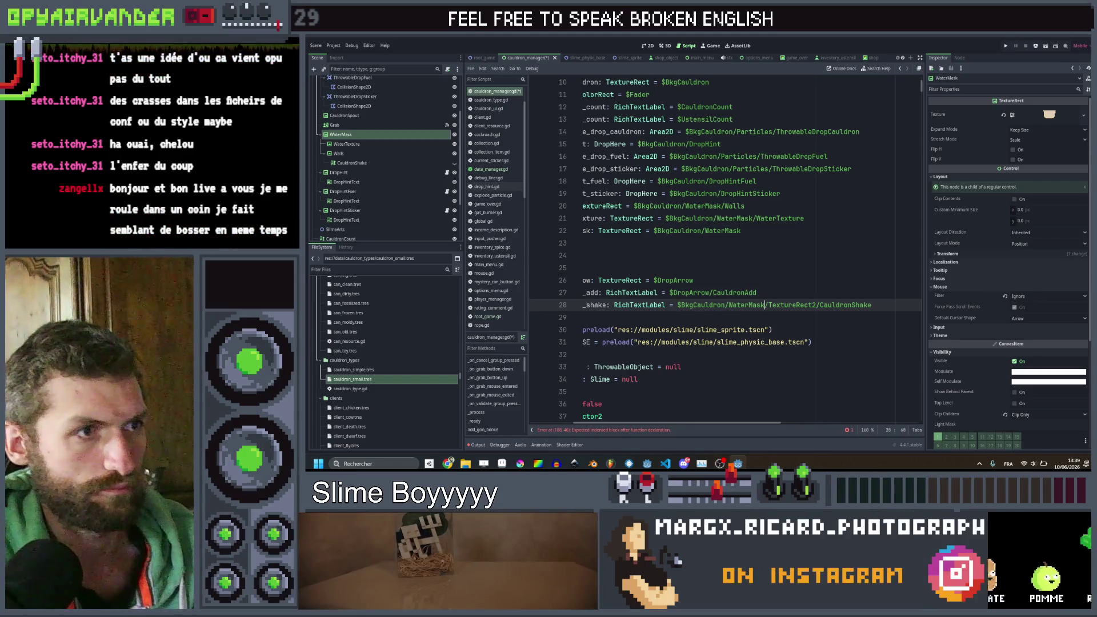
double_click(735, 205)
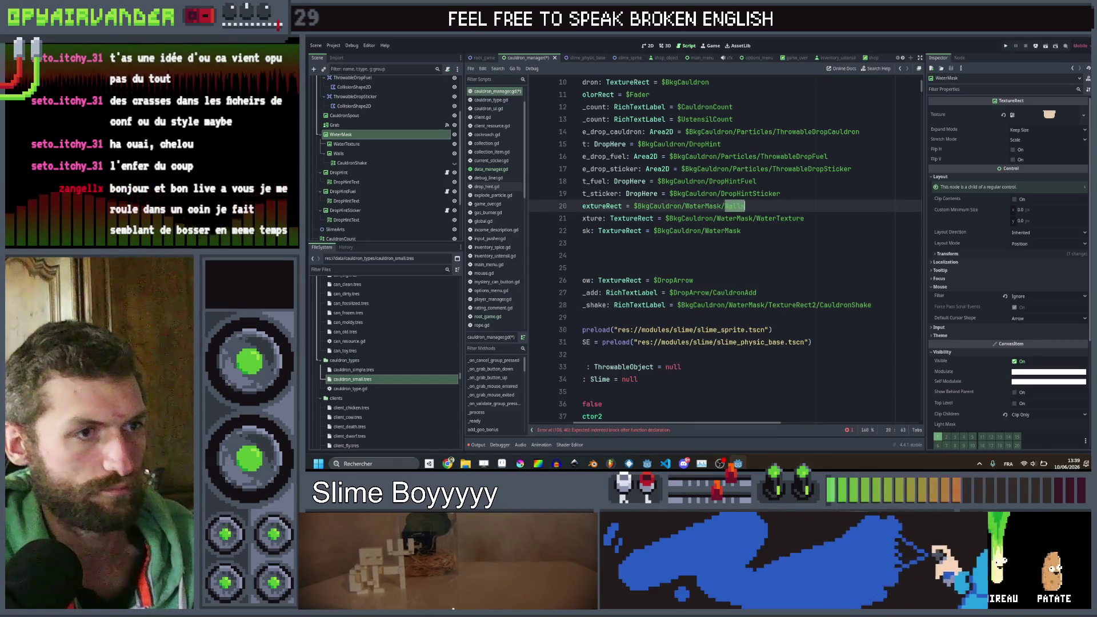
key(ctrl+c)
double_click(854, 305)
key(ctrl+v)
key(ctrl+s)
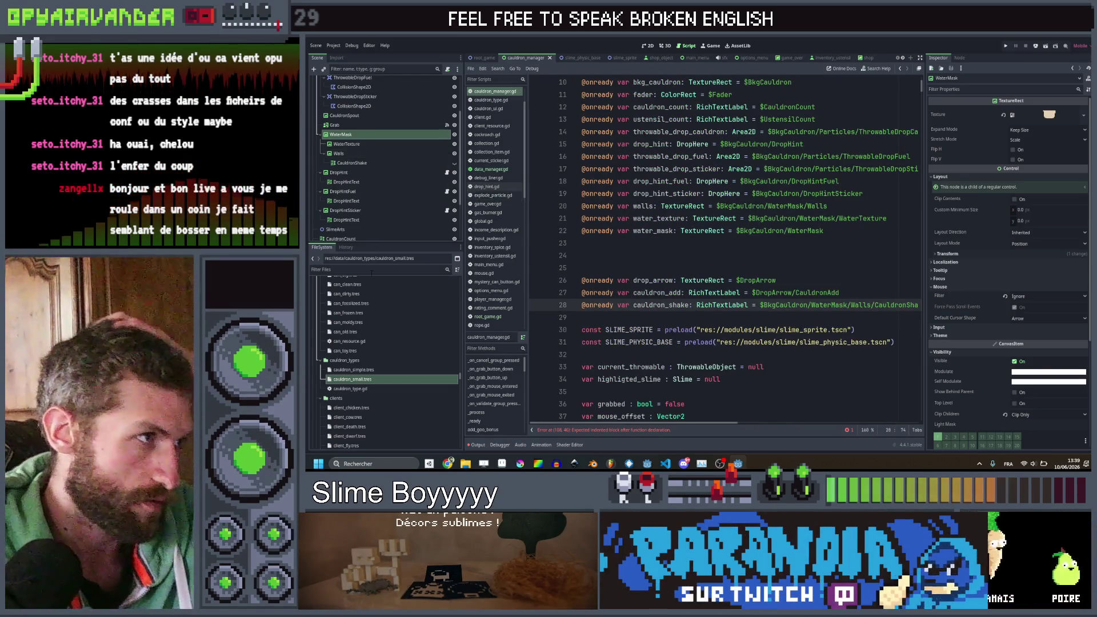
Select the DropHint node and scroll the script down toward init_type
click(371, 173)
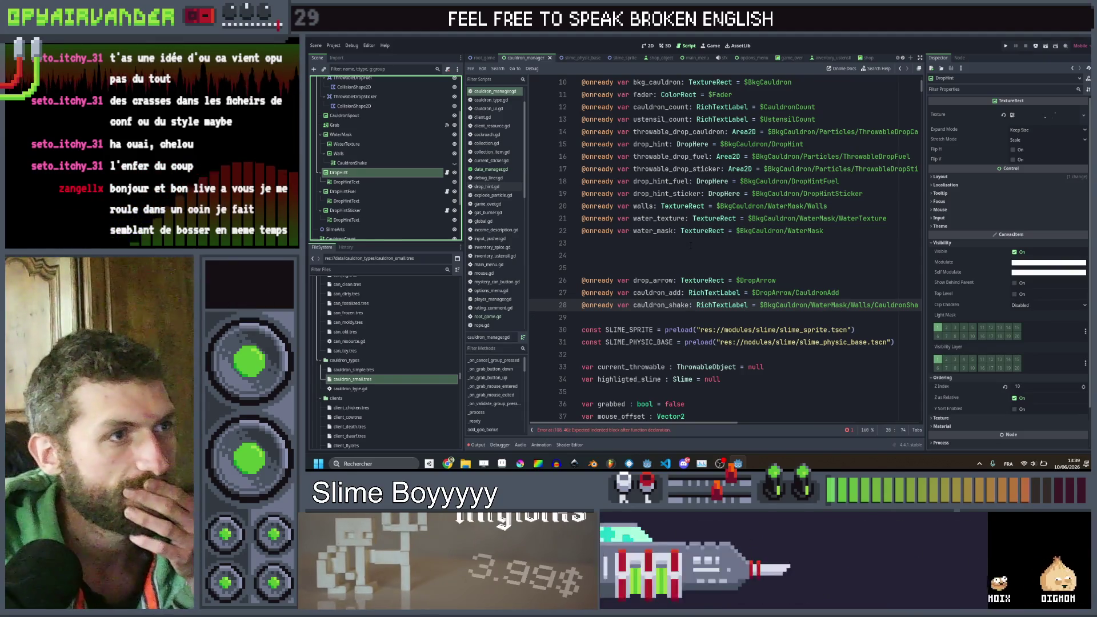
scroll(690, 246, down, 7)
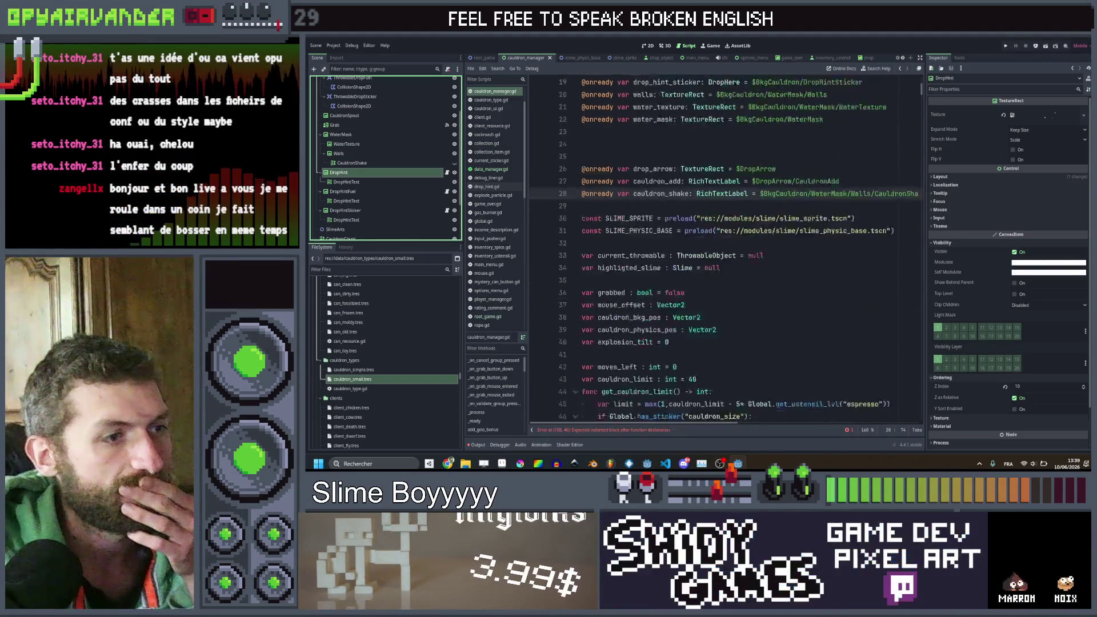
scroll(726, 252, down, 4)
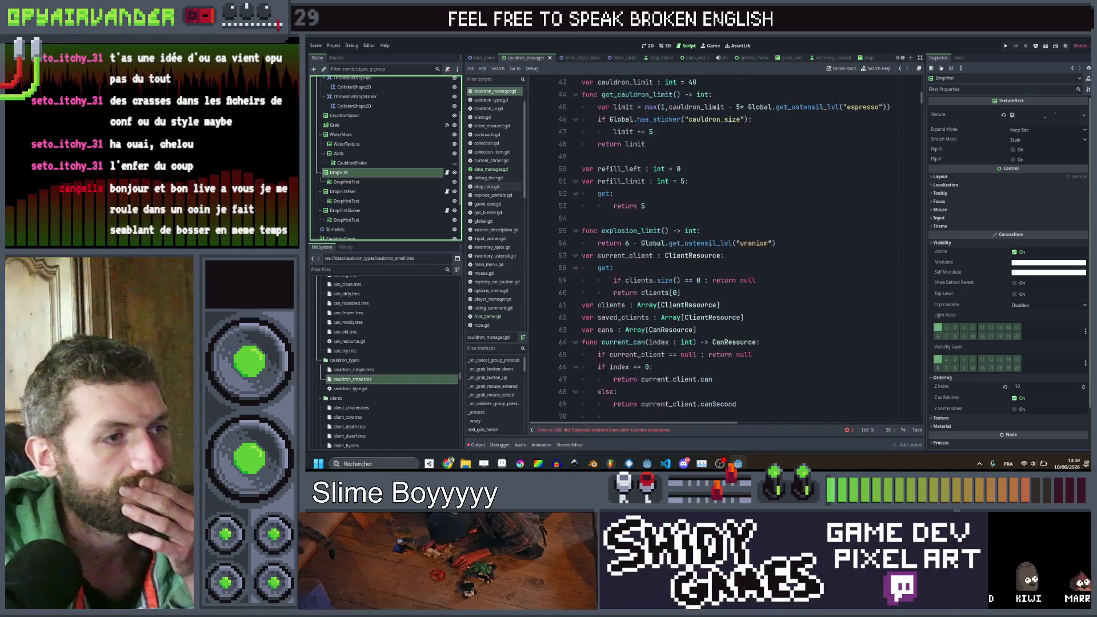
scroll(695, 245, down, 16)
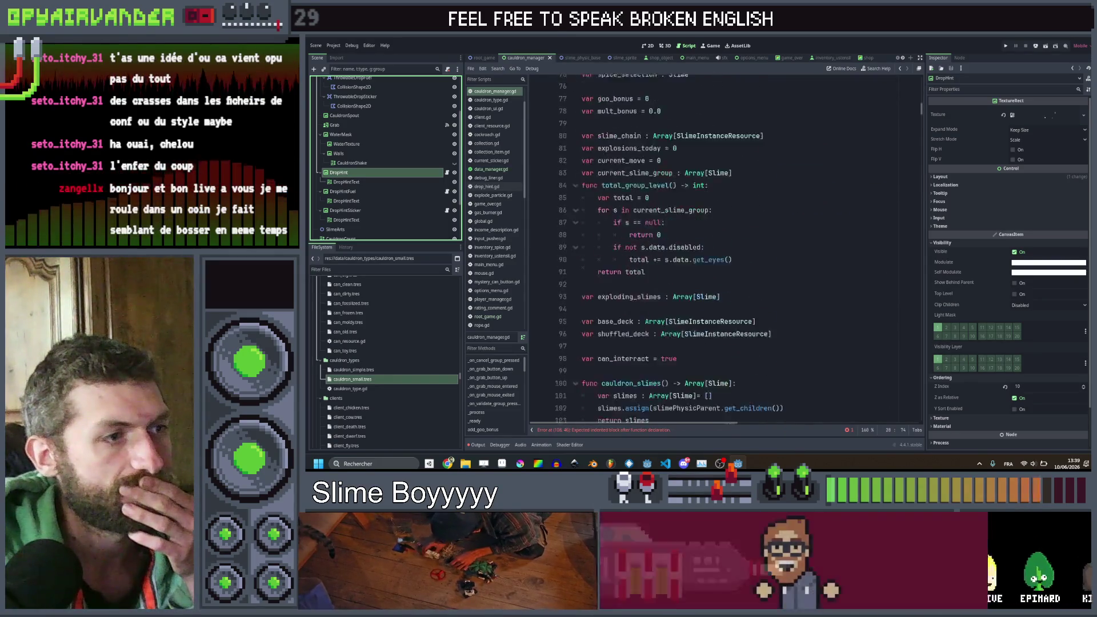
scroll(672, 263, down, 1)
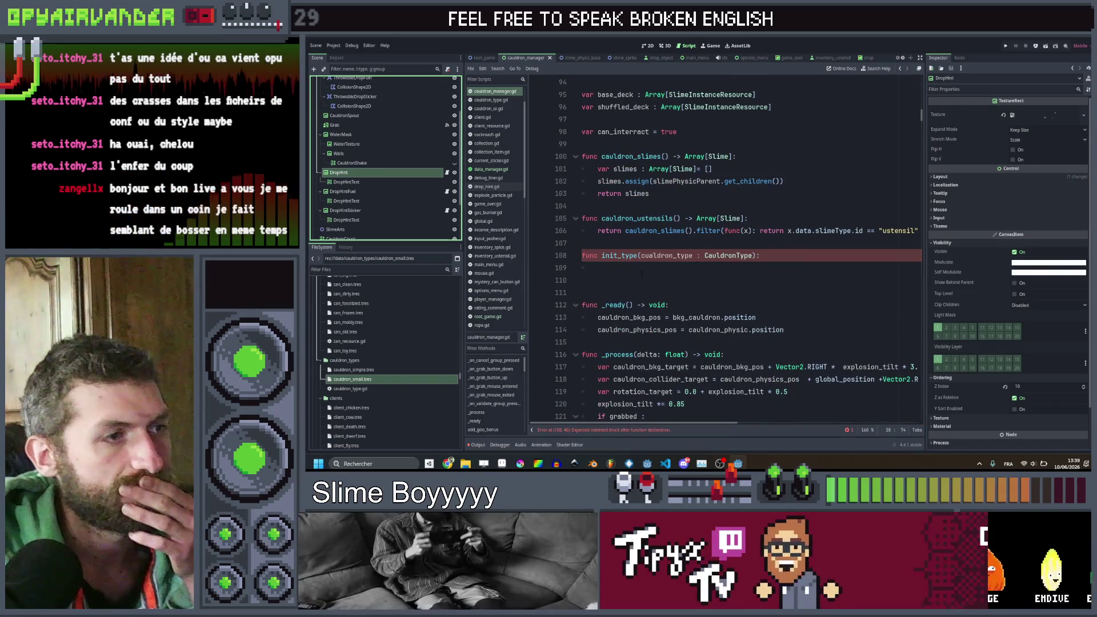
In init_type, write bkg_cauldron.texture = cauldron_type.background
click(641, 272)
scroll(641, 273, up, 1)
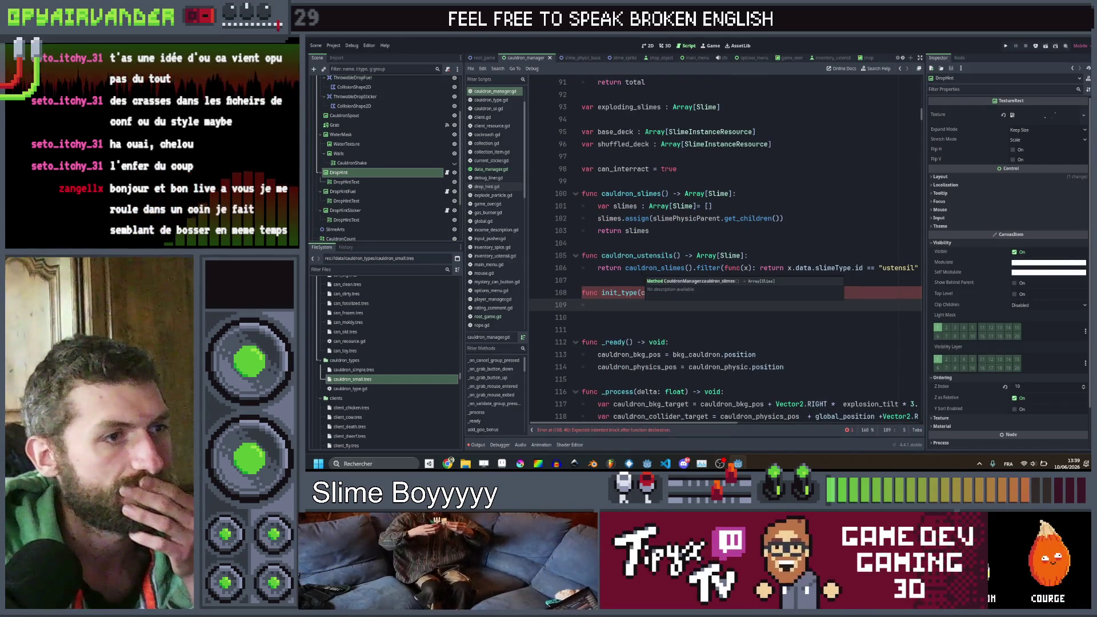
text(bk)
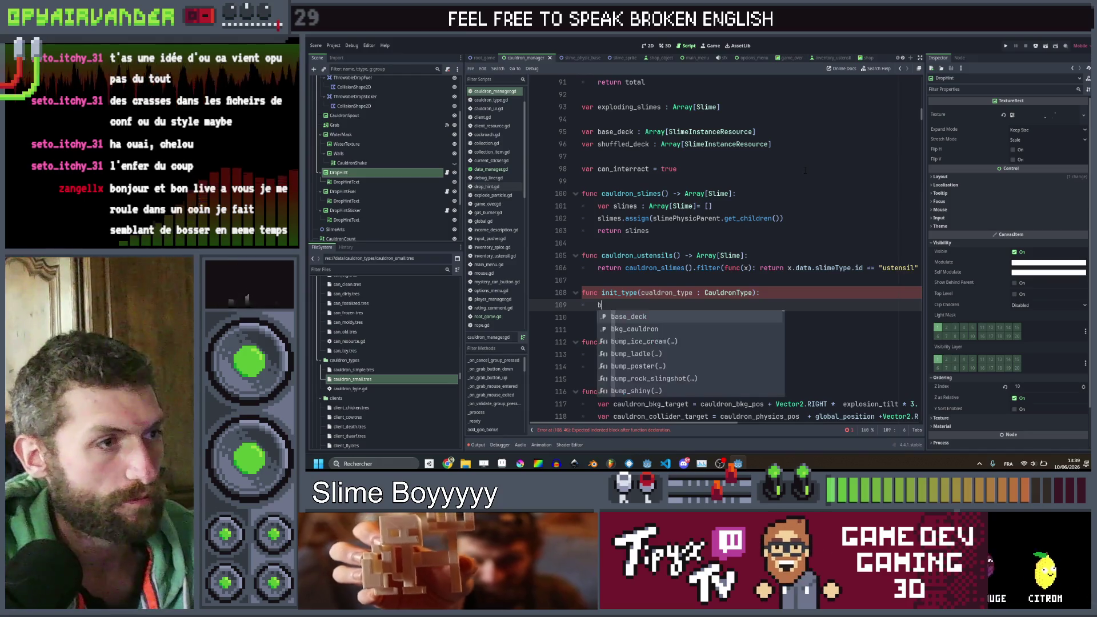
key(Return)
text(.text)
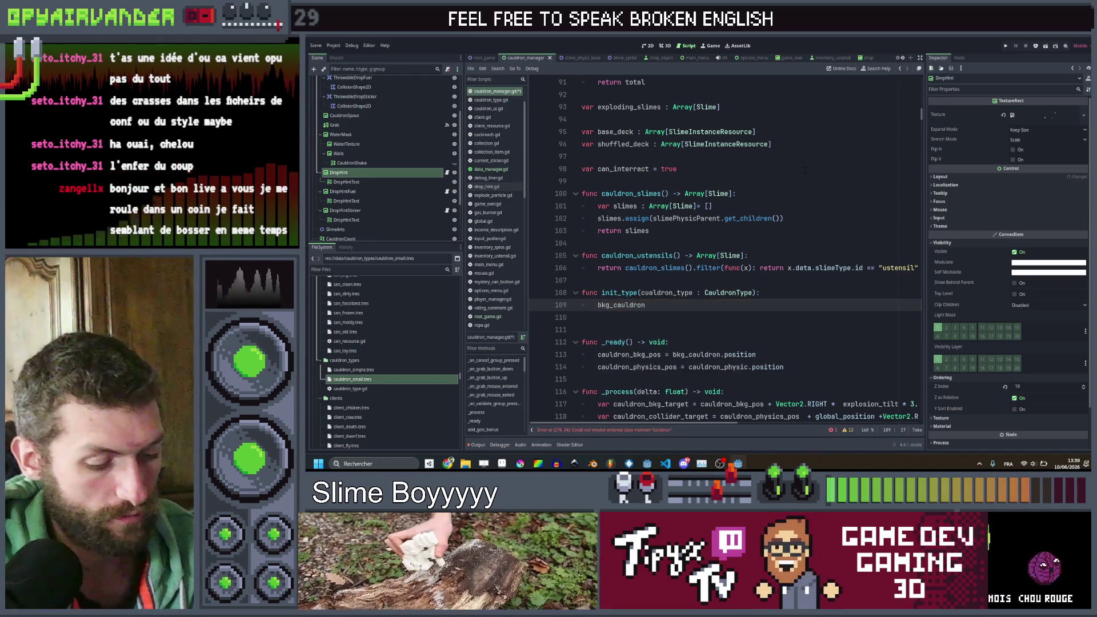
key(Return)
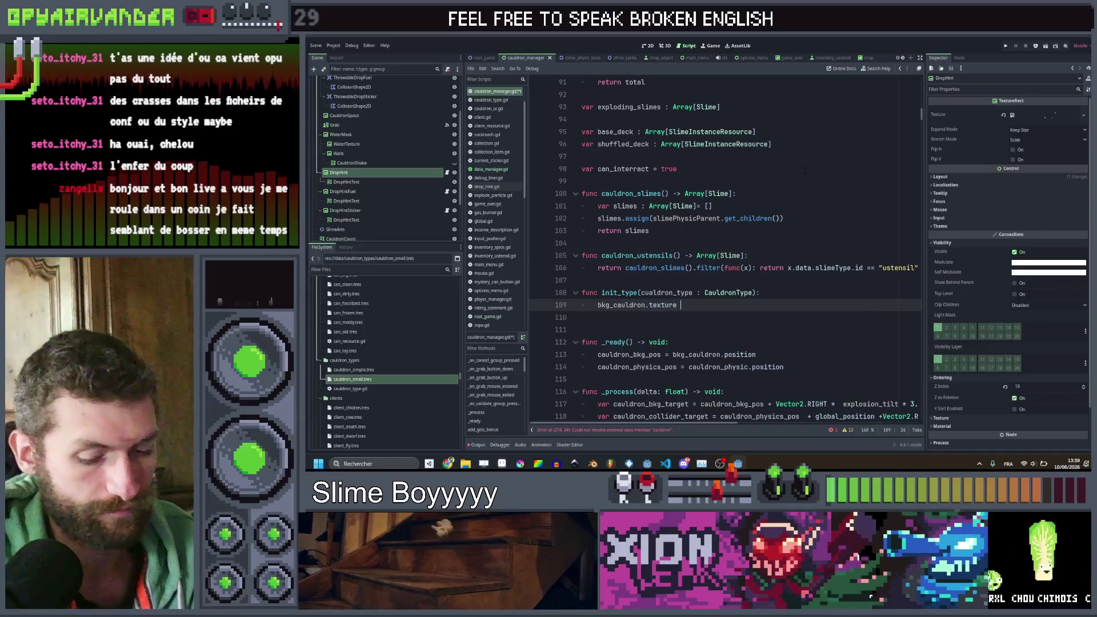
text(= caul)
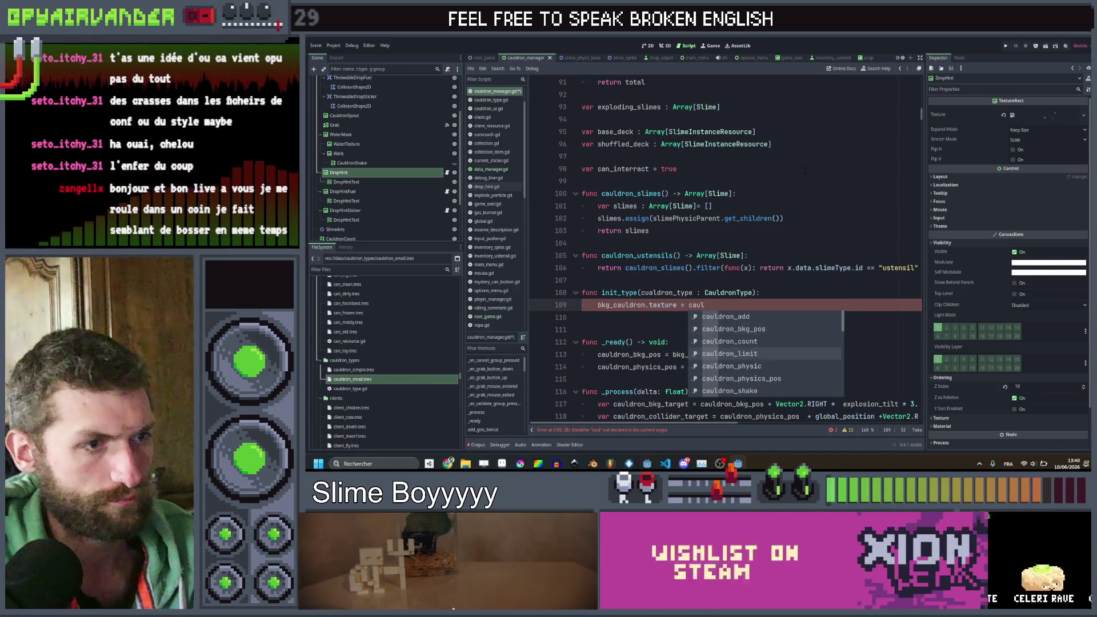
key(Down)
key(Down)
key(Down)
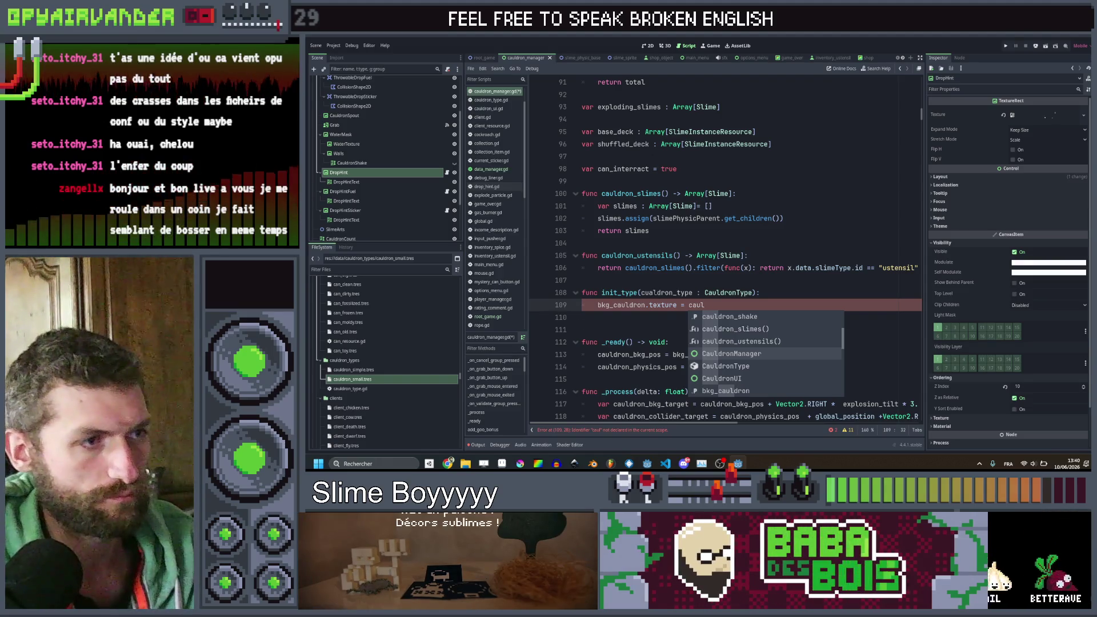
click(653, 293)
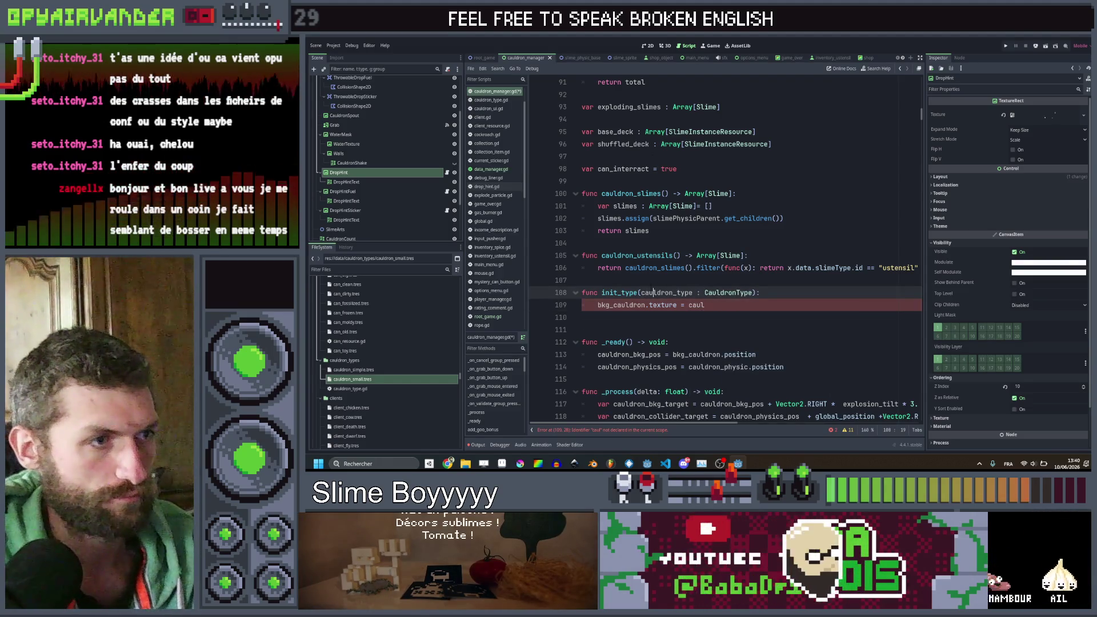
click(716, 307)
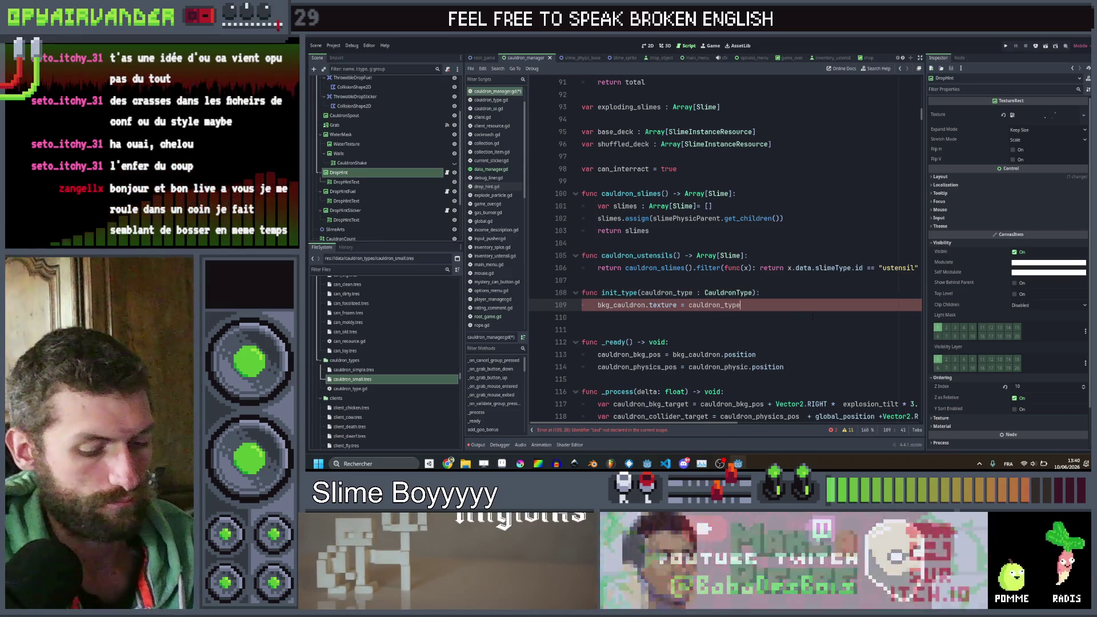
text(.background)
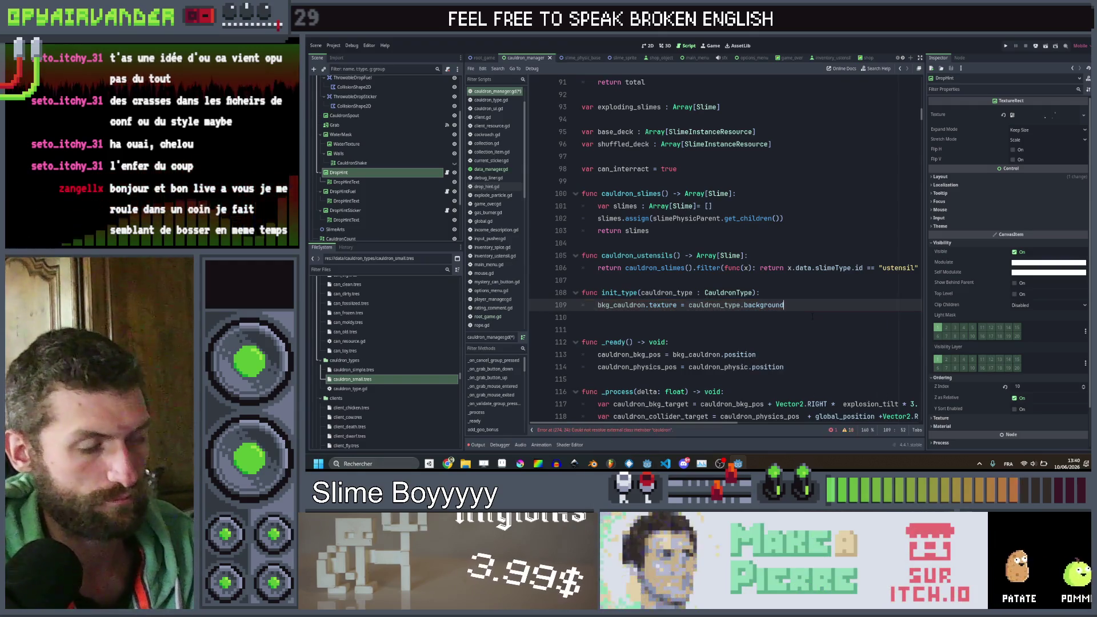
Add matching texture assignment lines for walls and water_mask, then save the script
key(ctrl+shift+d)
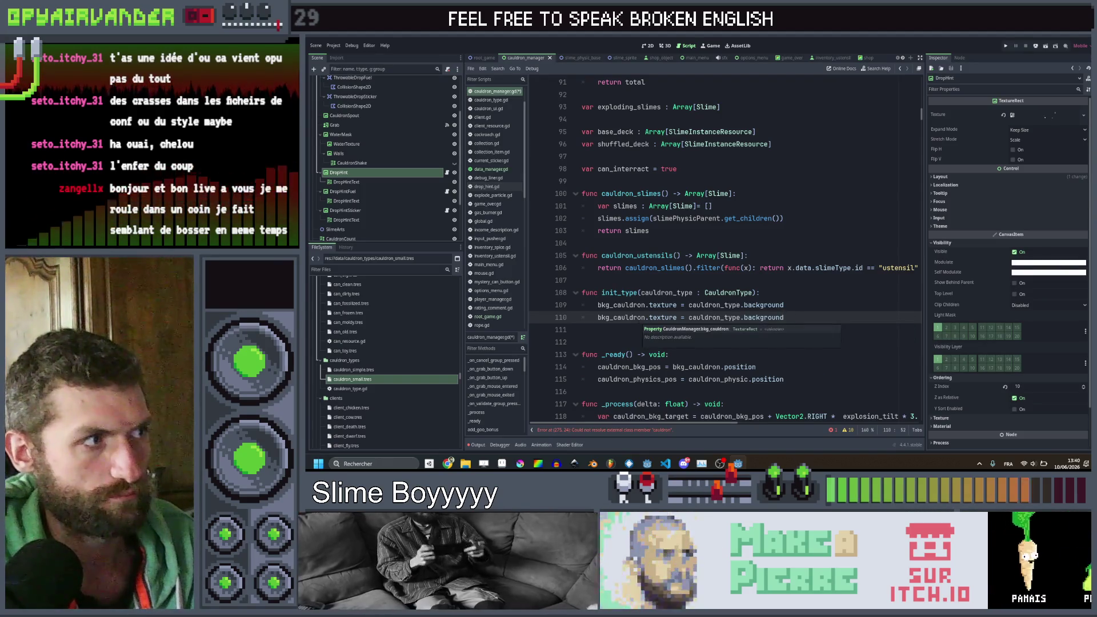
double_click(621, 317)
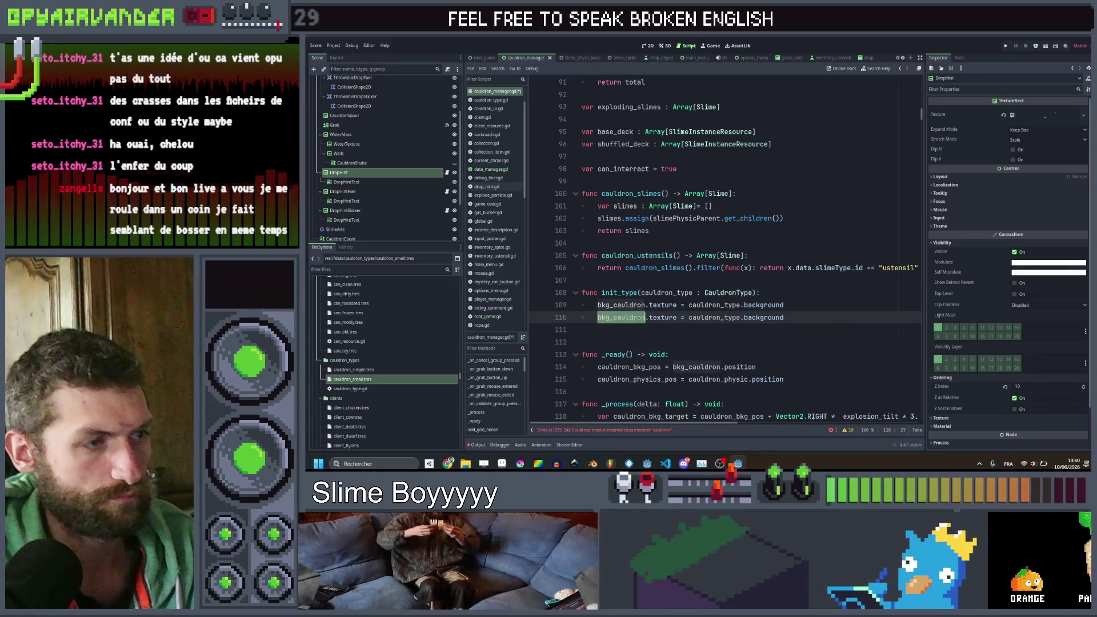
text(l)
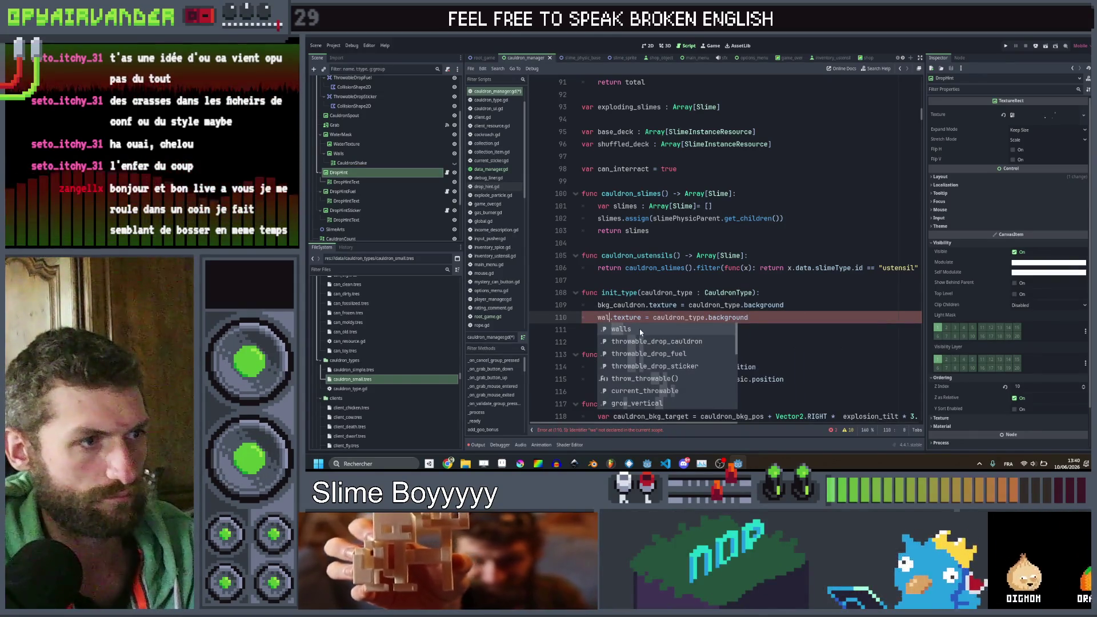
key(Return)
double_click(736, 317)
text(wa)
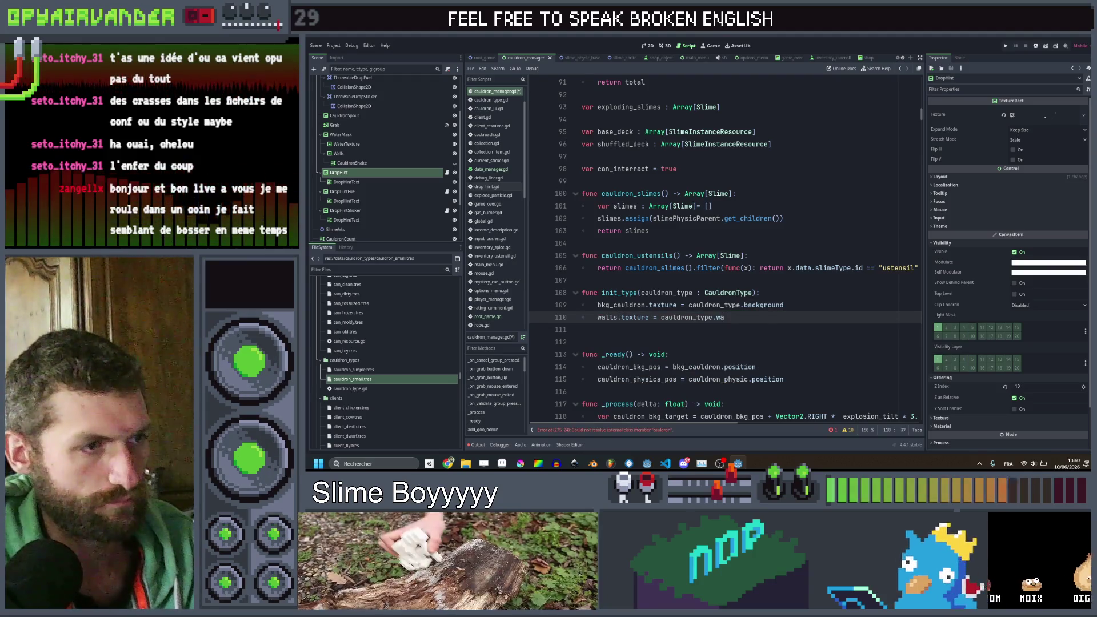
text(lls)
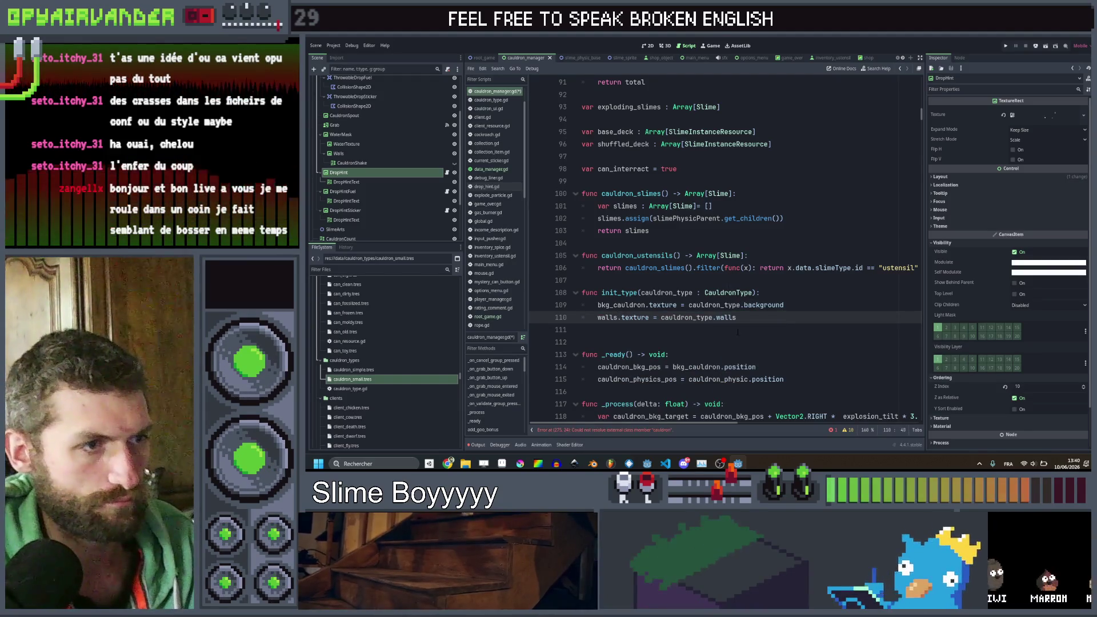
key(ctrl+shift+d)
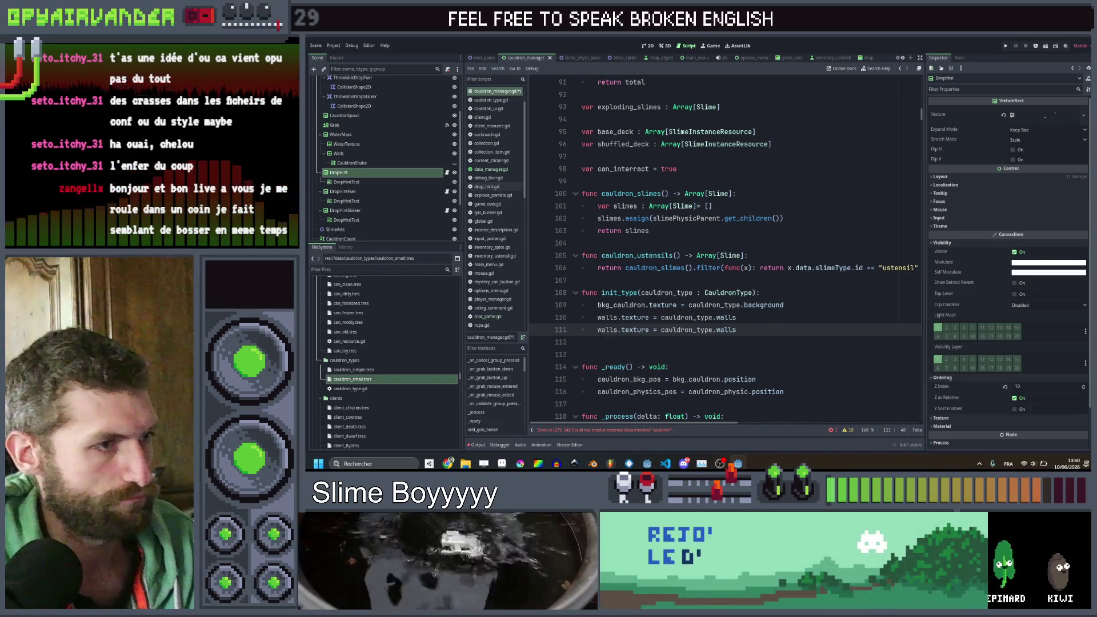
text(ter_mask)
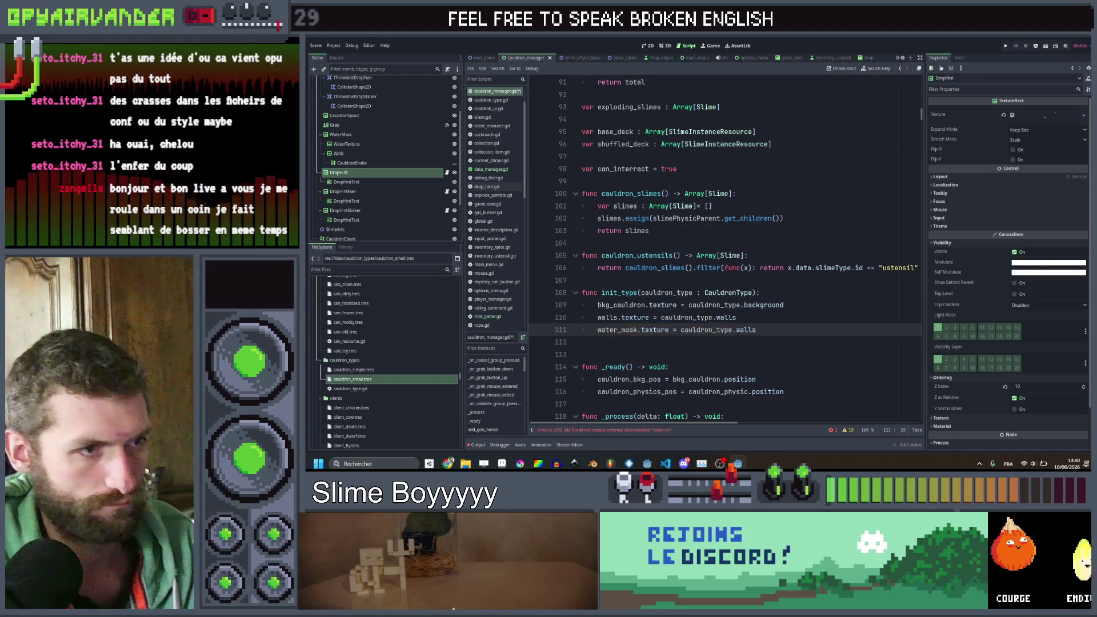
text(wa)
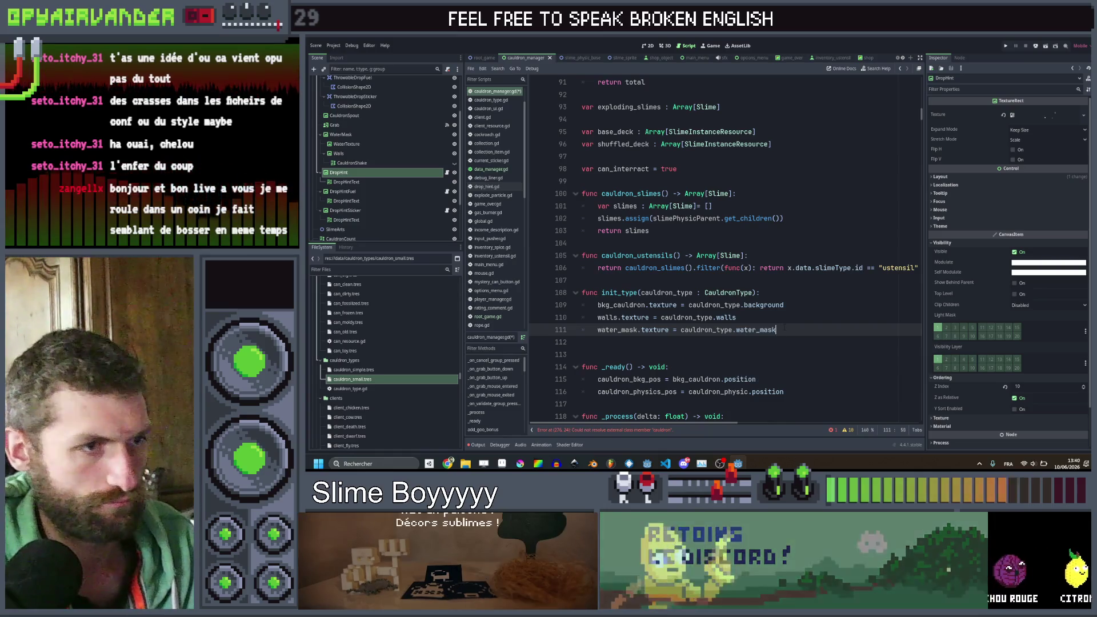
key(ctrl+s)
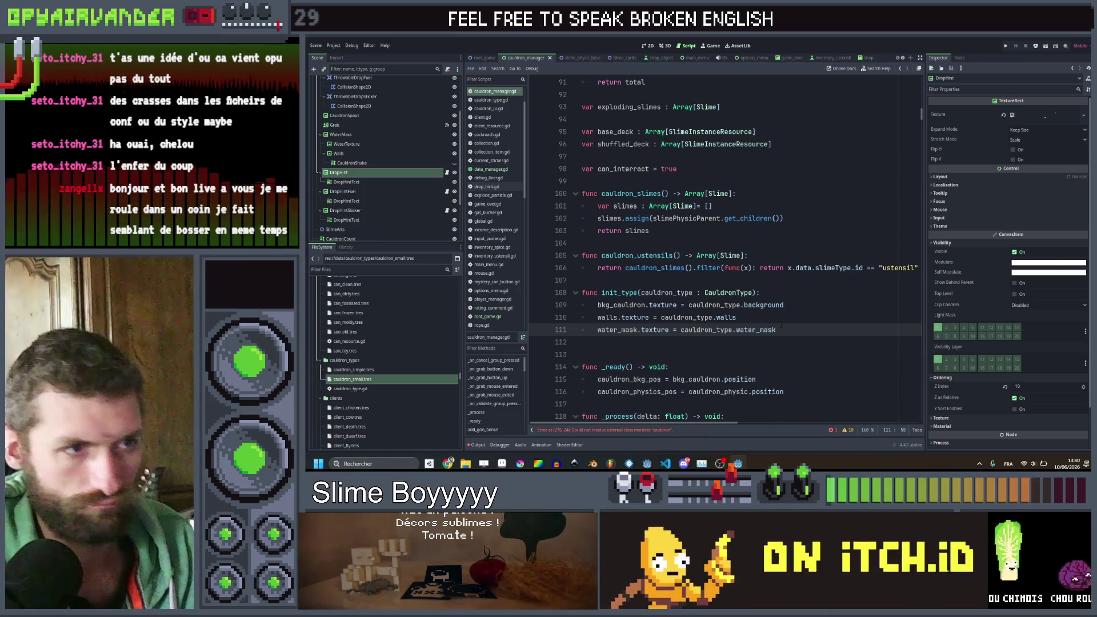
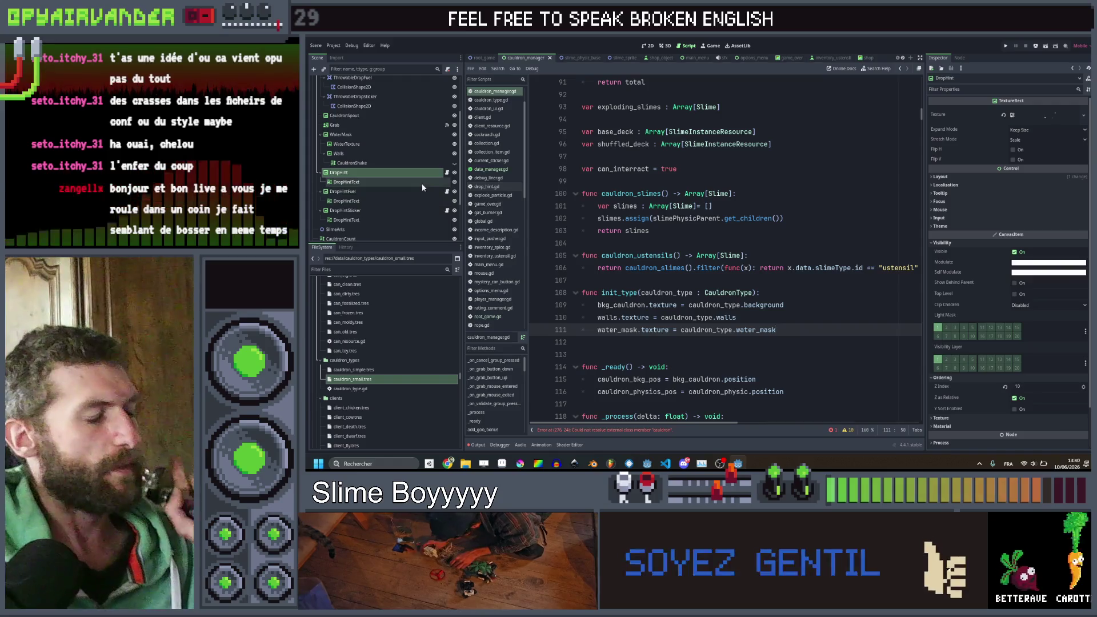
Add a new indented line after the water_mask.texture assignment at the end of init_type
scroll(421, 191, down, 3)
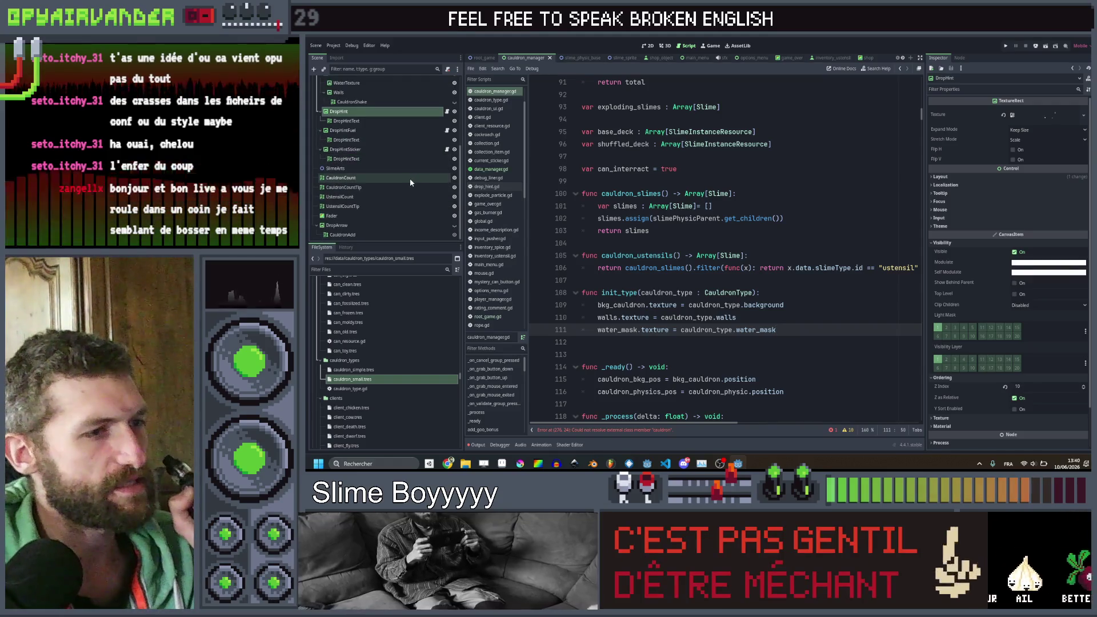
scroll(410, 182, up, 3)
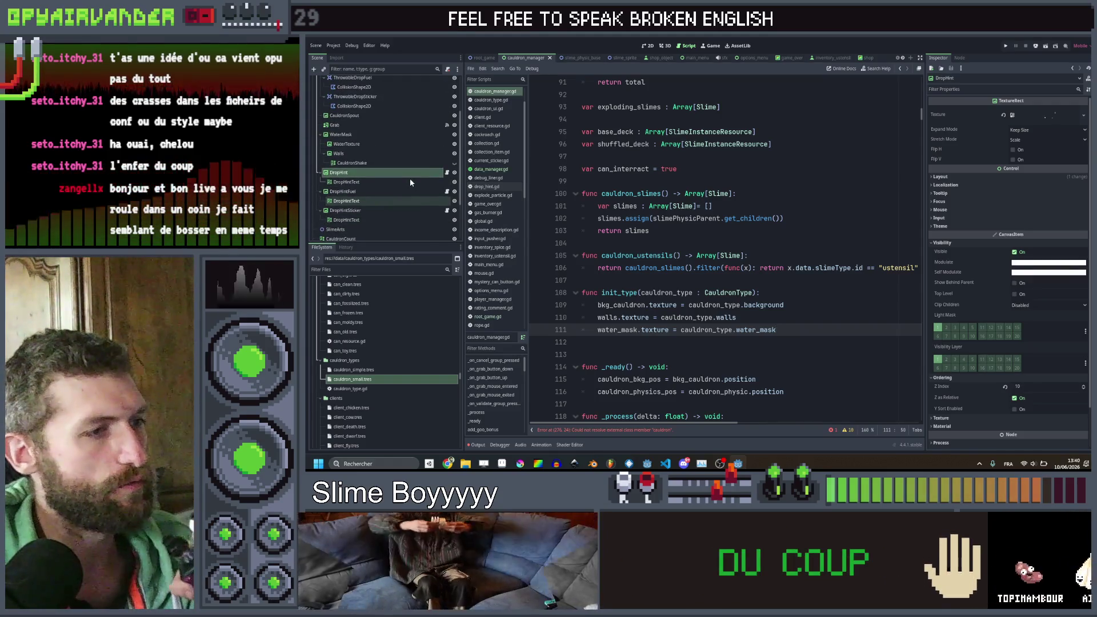
key(Return)
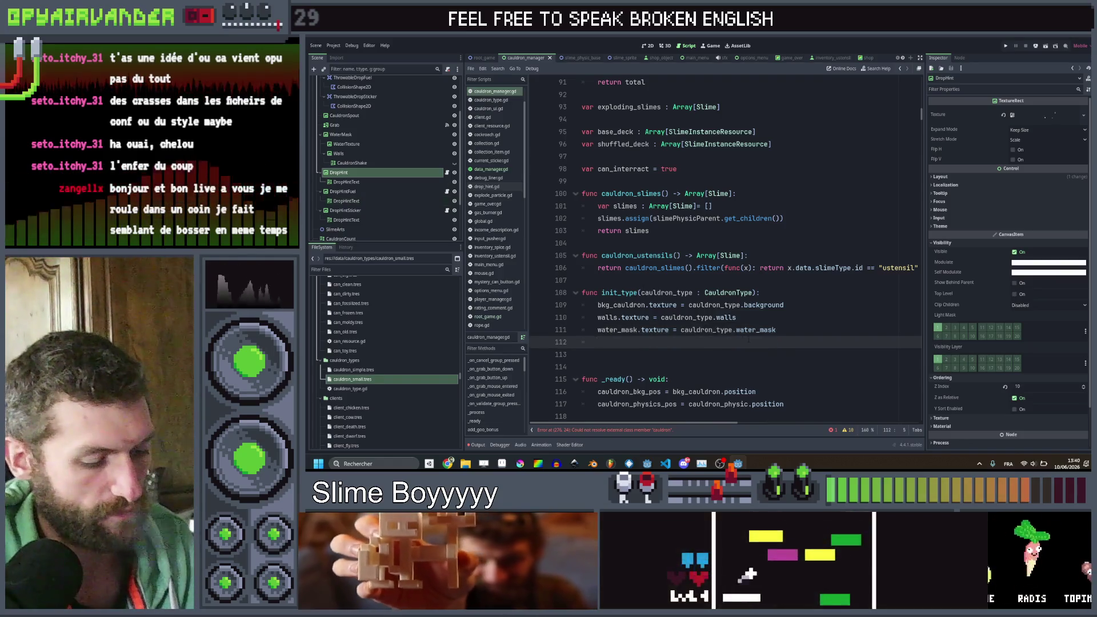
Add drop_hint.texture = cauldron_type.drop_hint to init_type and save the script
key(Down)
key(Return)
text(.texture )
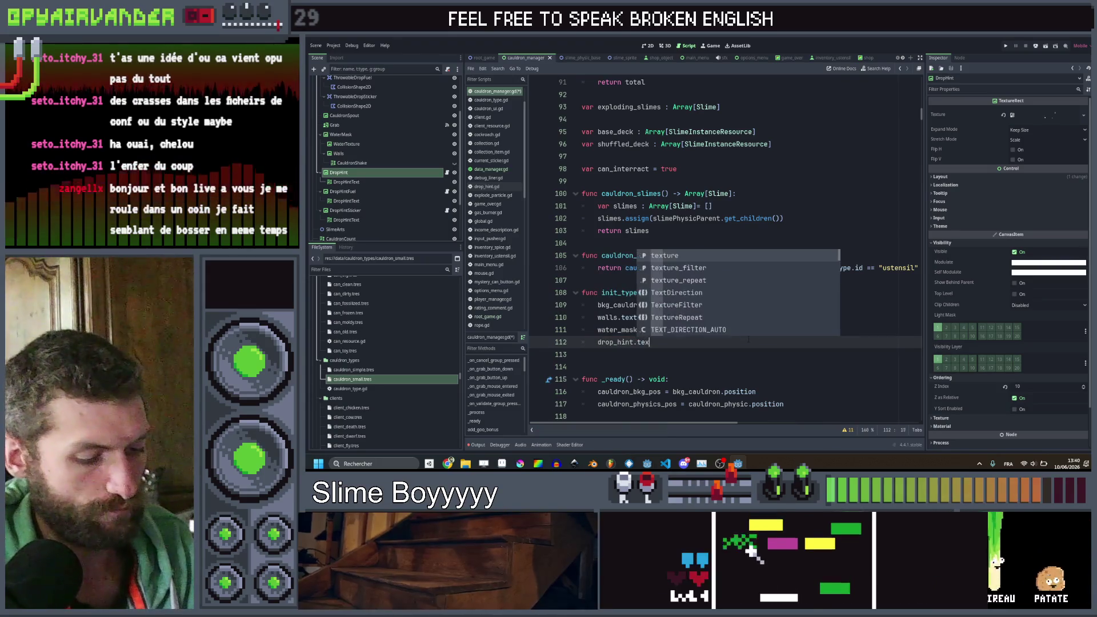
text(= c)
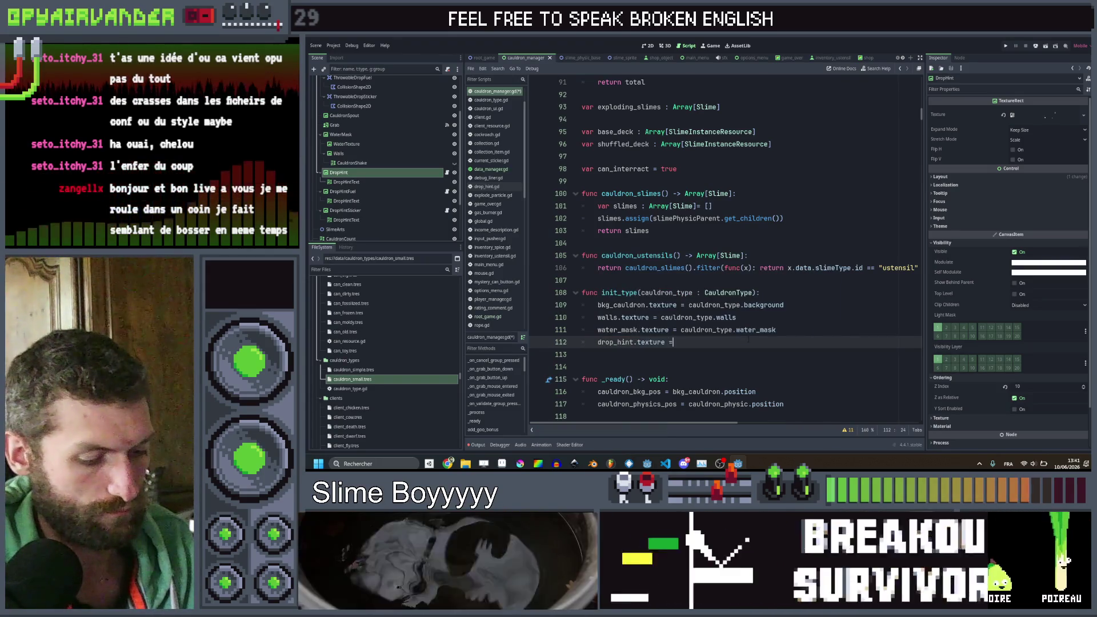
key(Down)
key(Down)
key(Down)
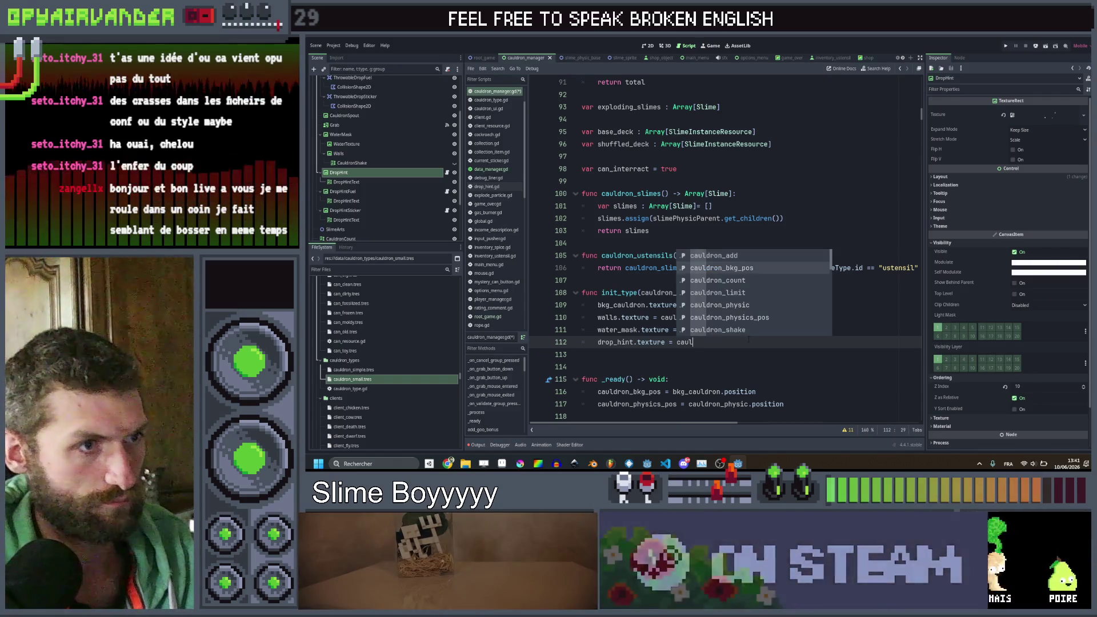
key(Down)
key(Down)
key(Return)
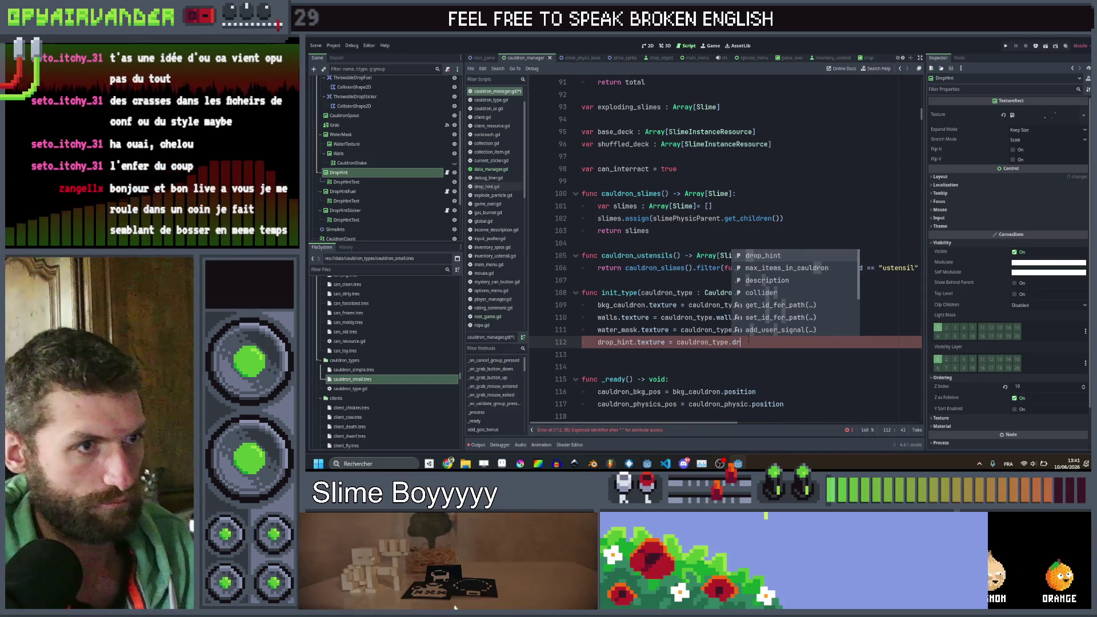
key(Return)
key(ctrl+s)
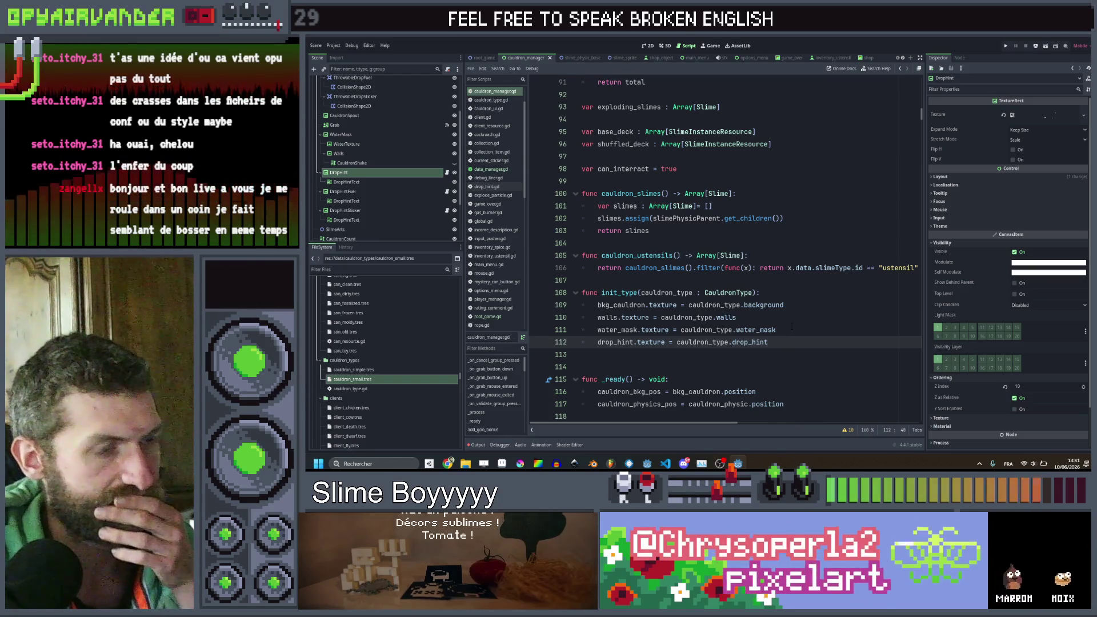
Add spawn_range = cauldron_type.spawn_range on the next line and save the script
key(Return)
text(spa)
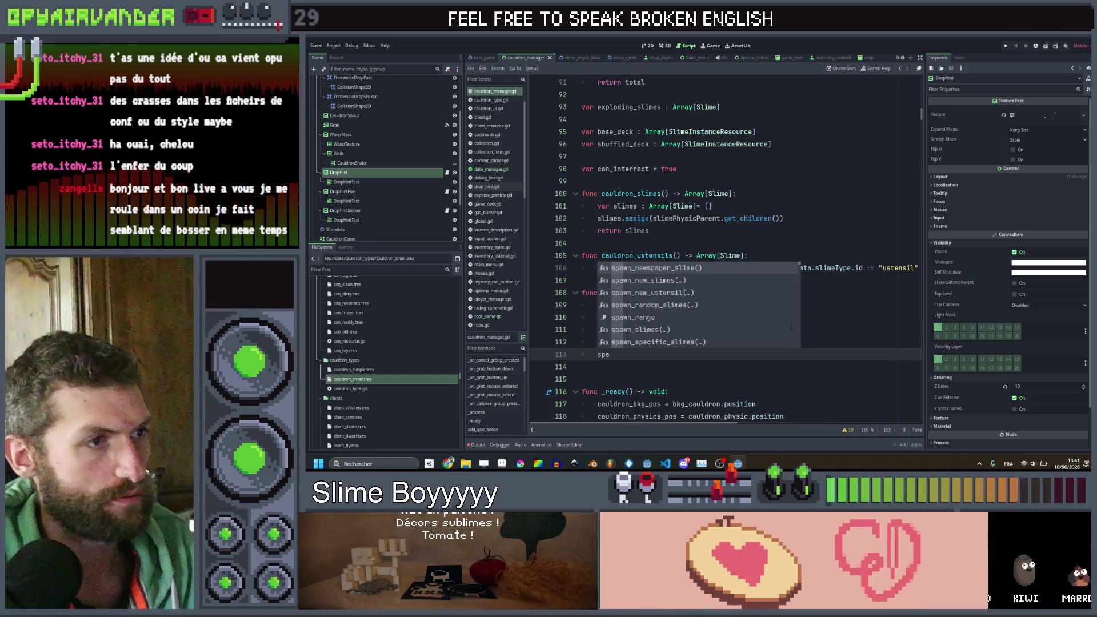
key(Down)
key(Down)
key(Down)
key(Return)
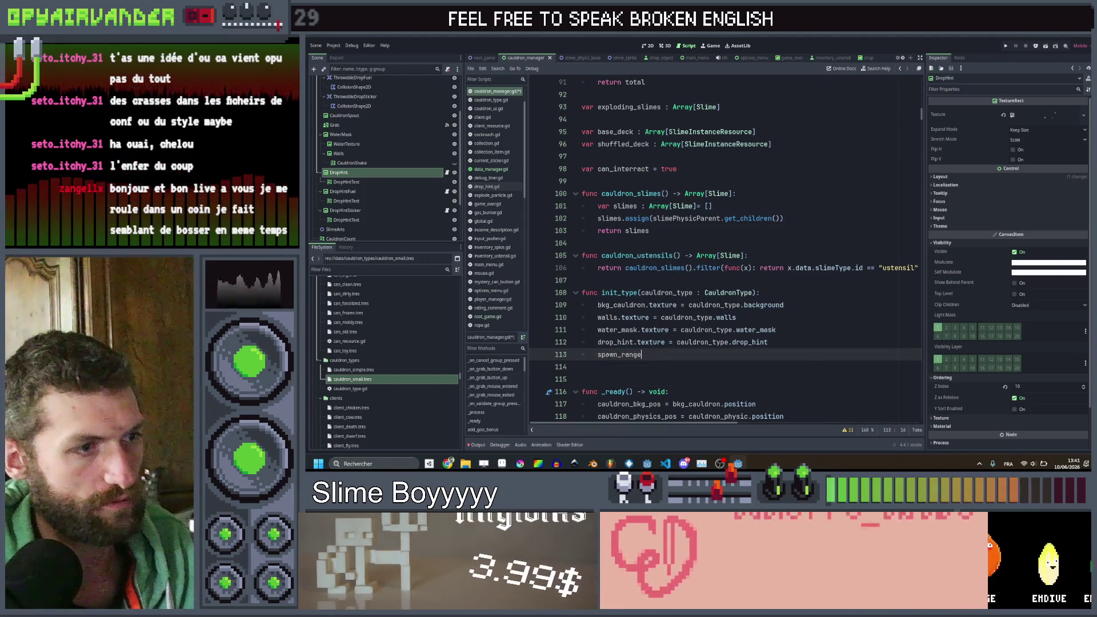
mouse_move(618, 359)
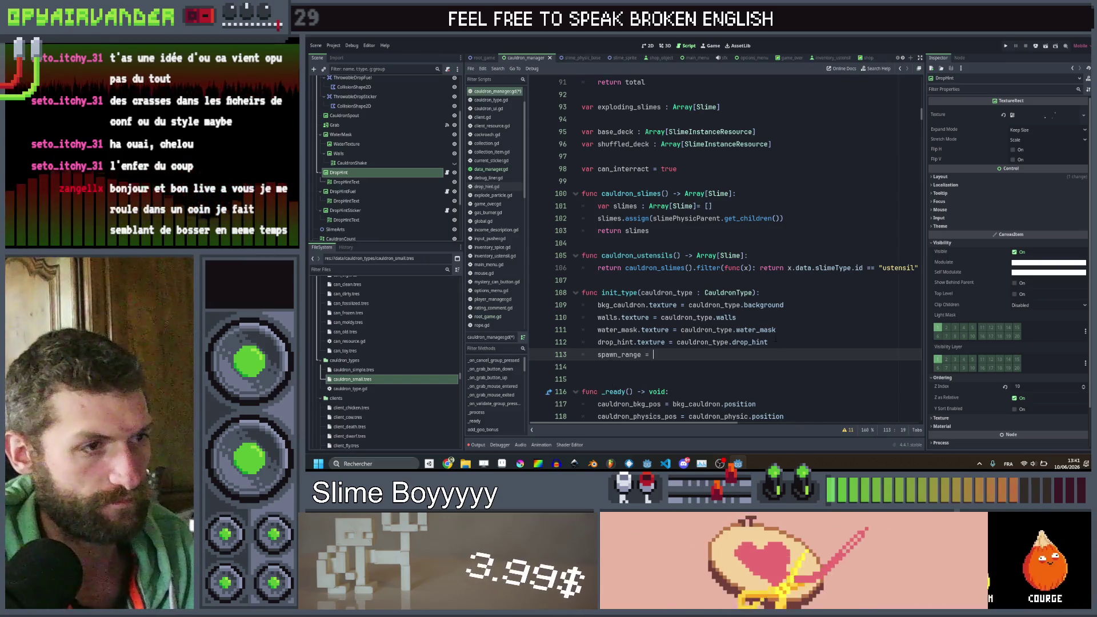
text(caul)
key(Down)
key(Down)
key(Down)
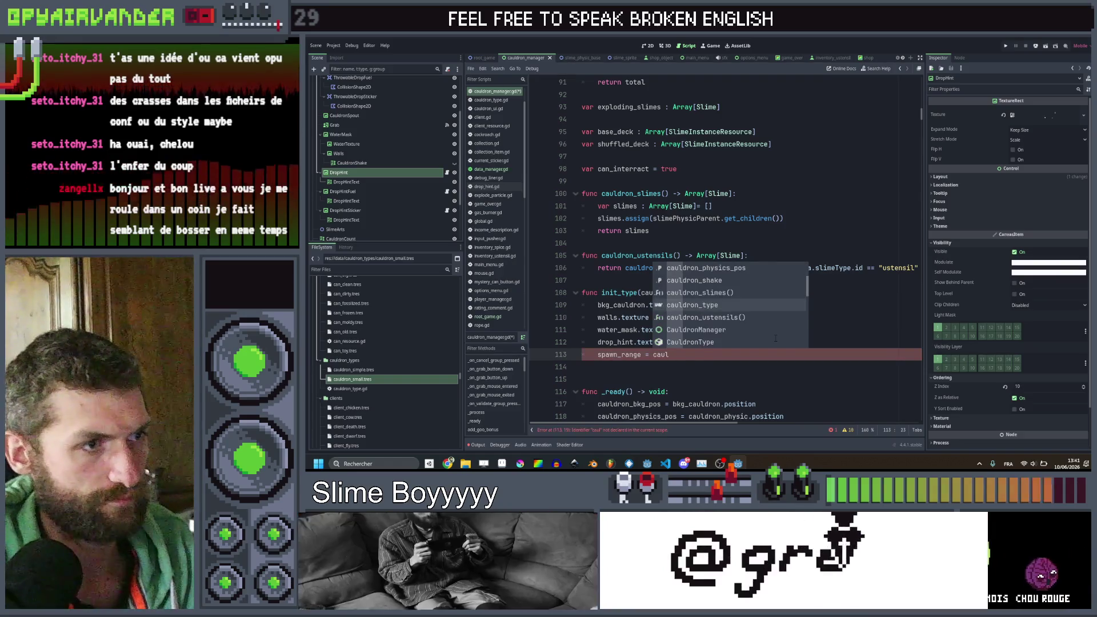
key(Return)
text(.spa)
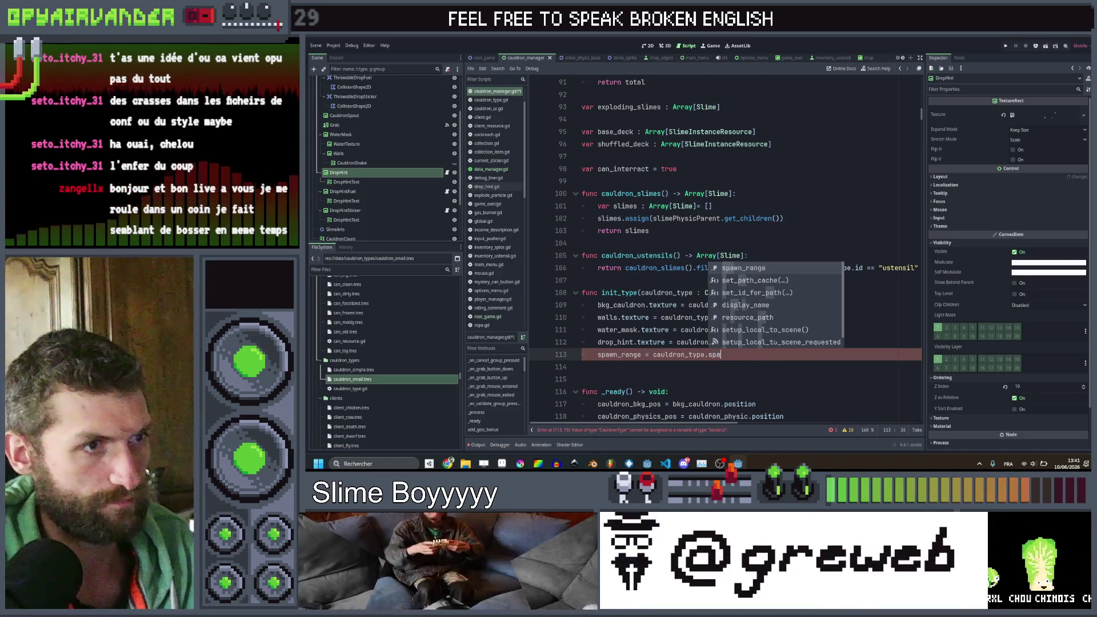
key(Return)
key(ctrl+s)
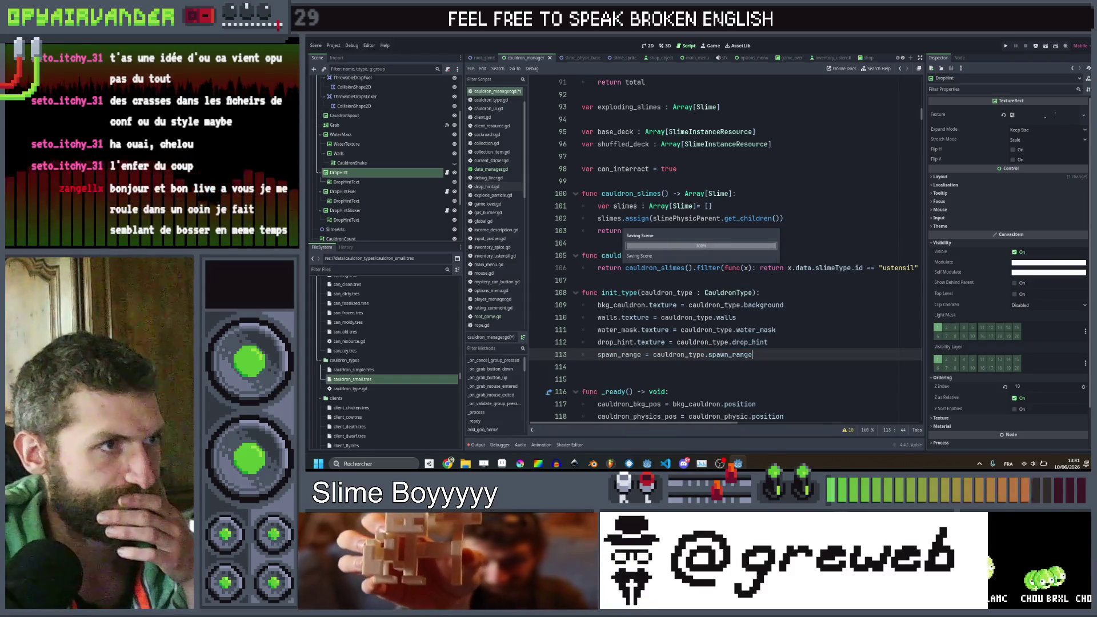
scroll(802, 199, up, 8)
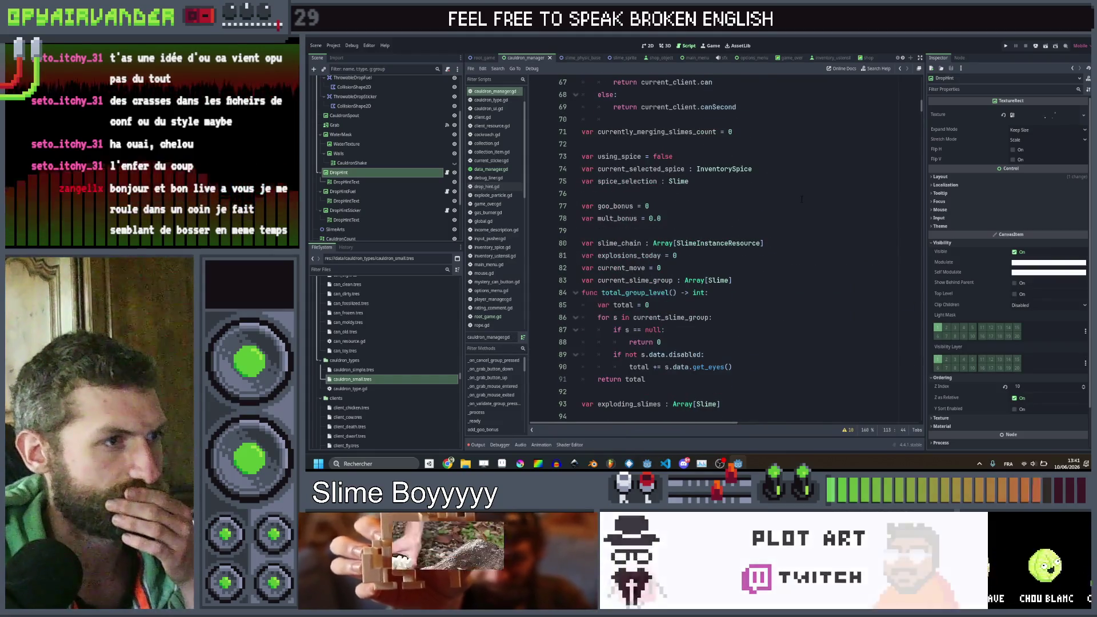
scroll(802, 199, up, 8)
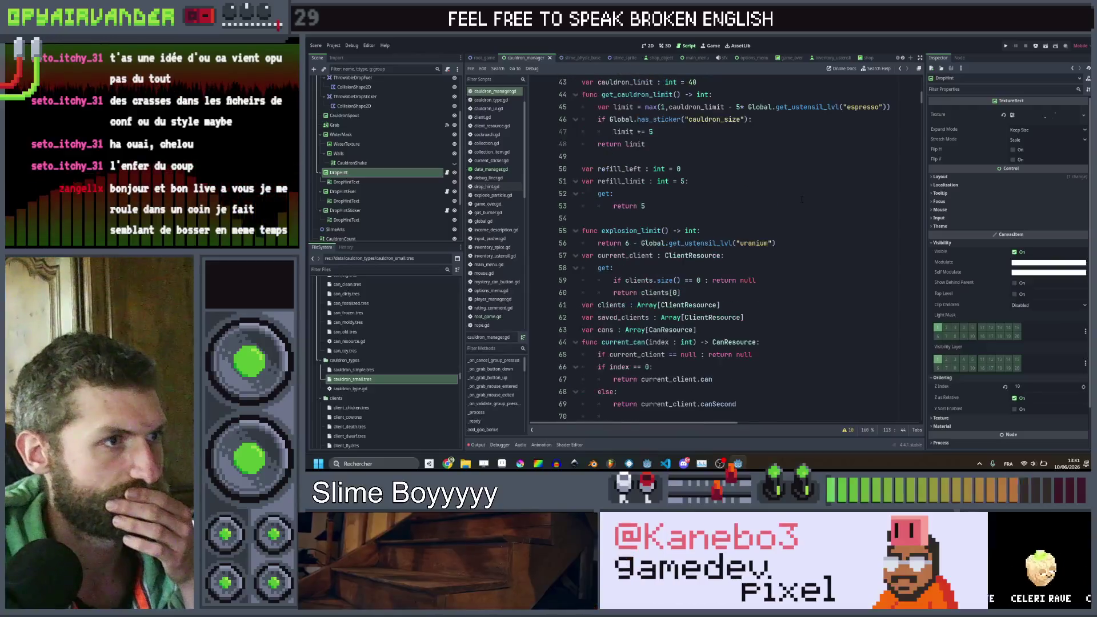
scroll(802, 199, up, 2)
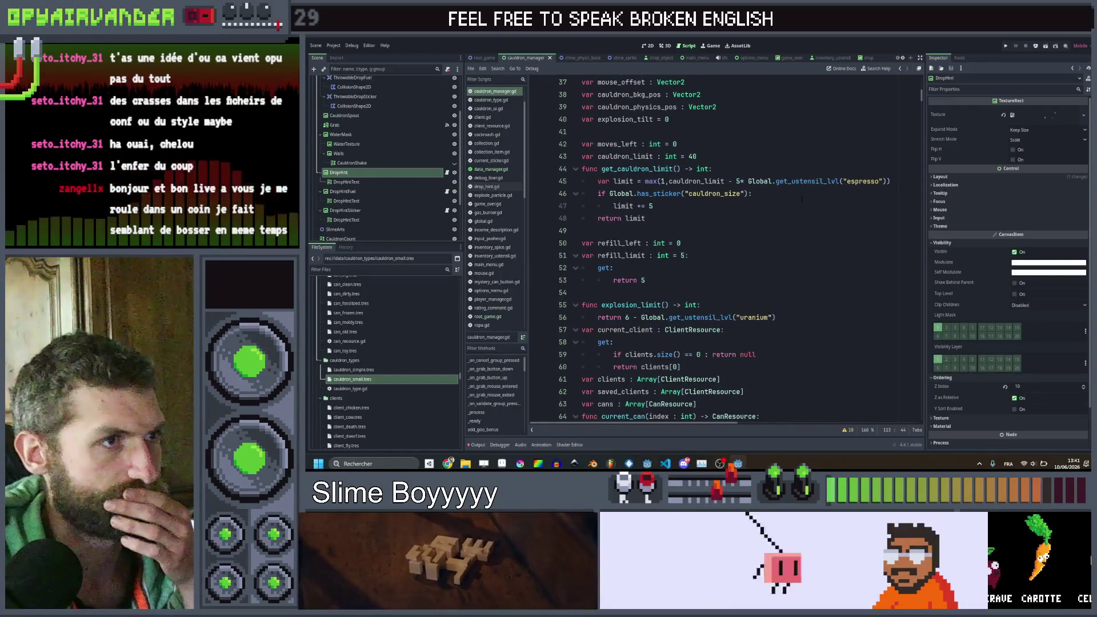
scroll(802, 199, up, 1)
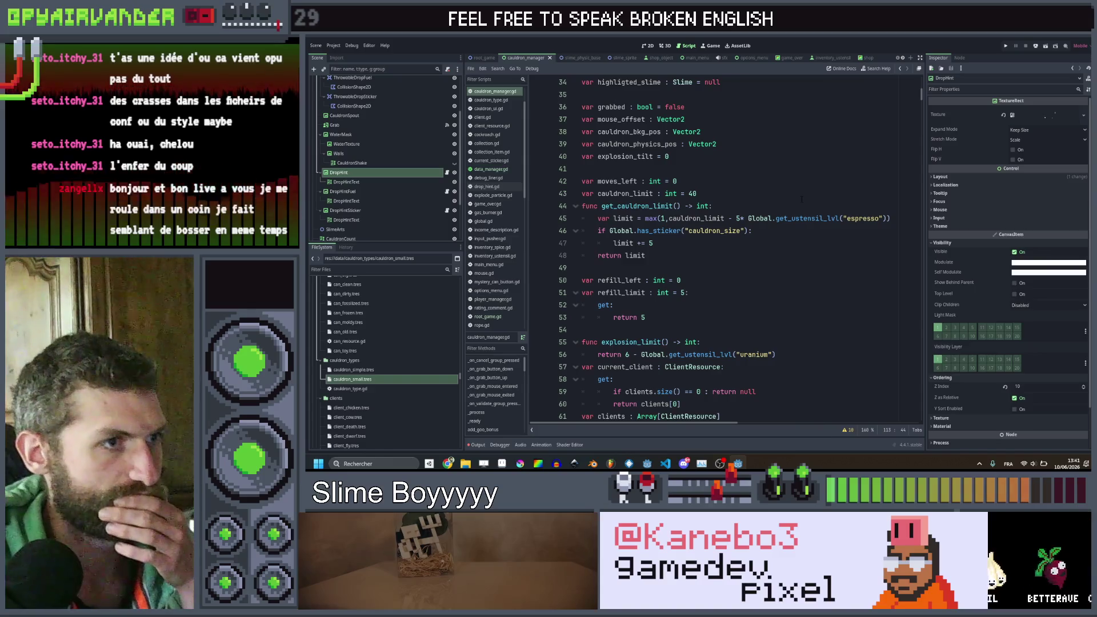
double_click(619, 195)
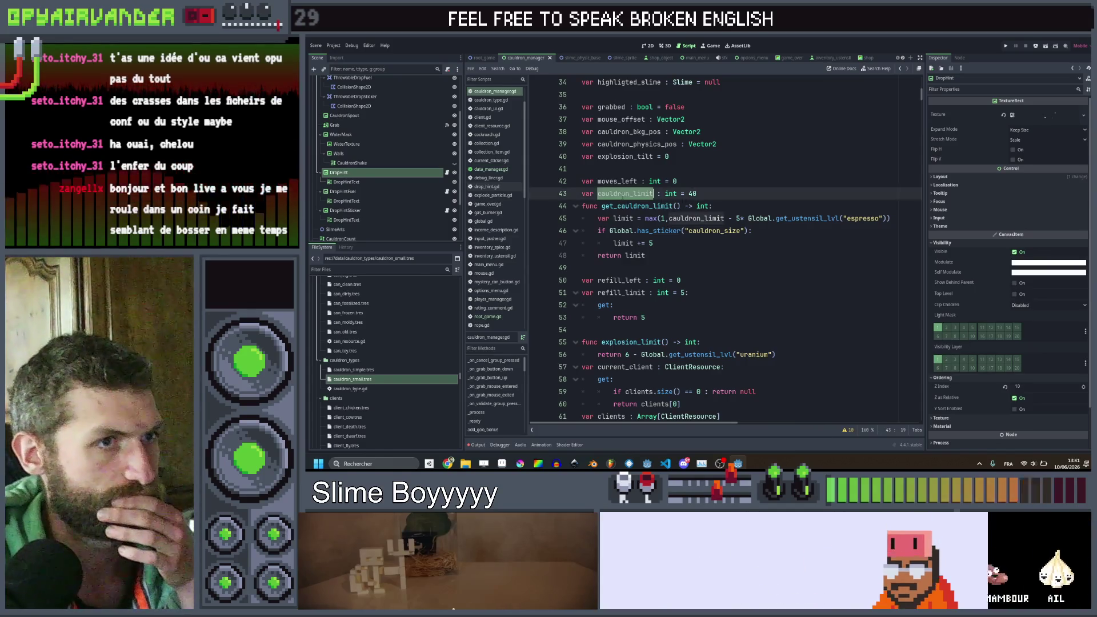
scroll(762, 224, down, 15)
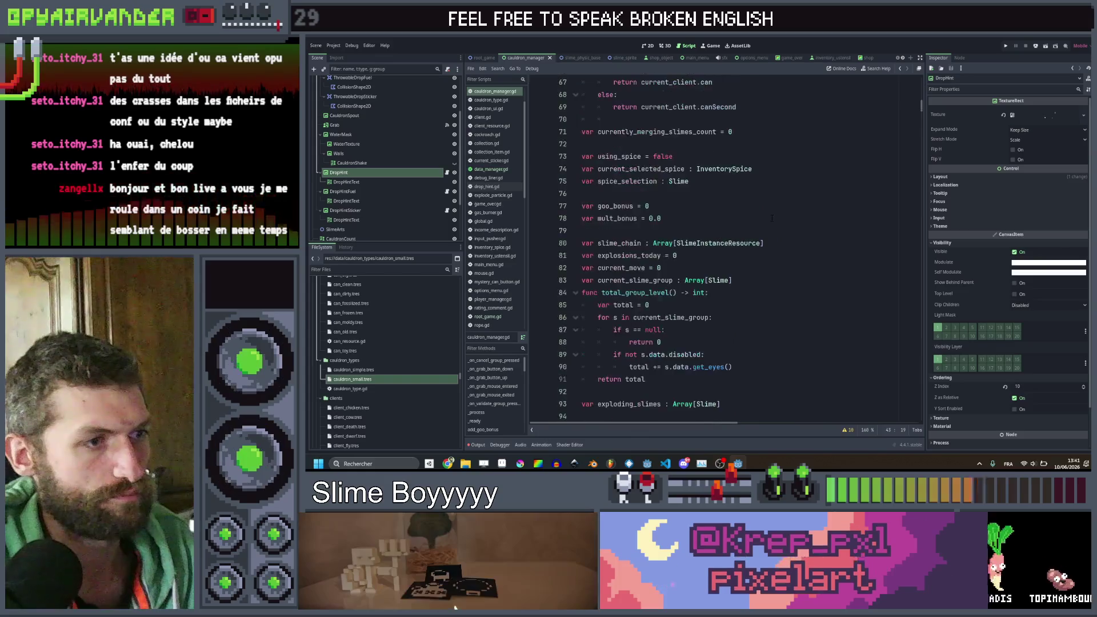
scroll(762, 224, down, 20)
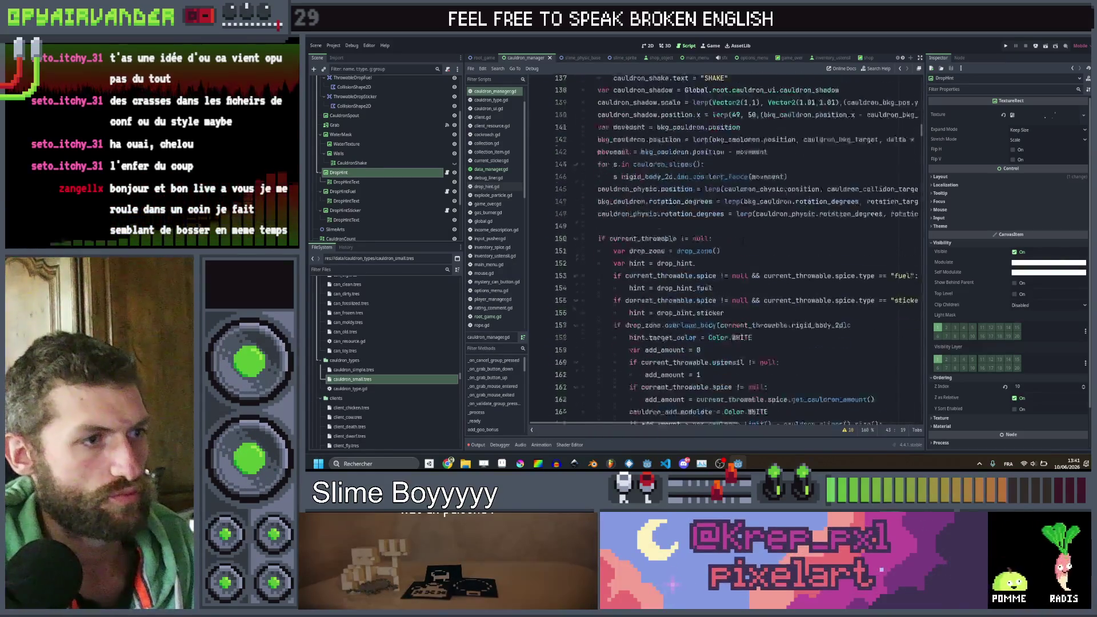
scroll(746, 241, up, 20)
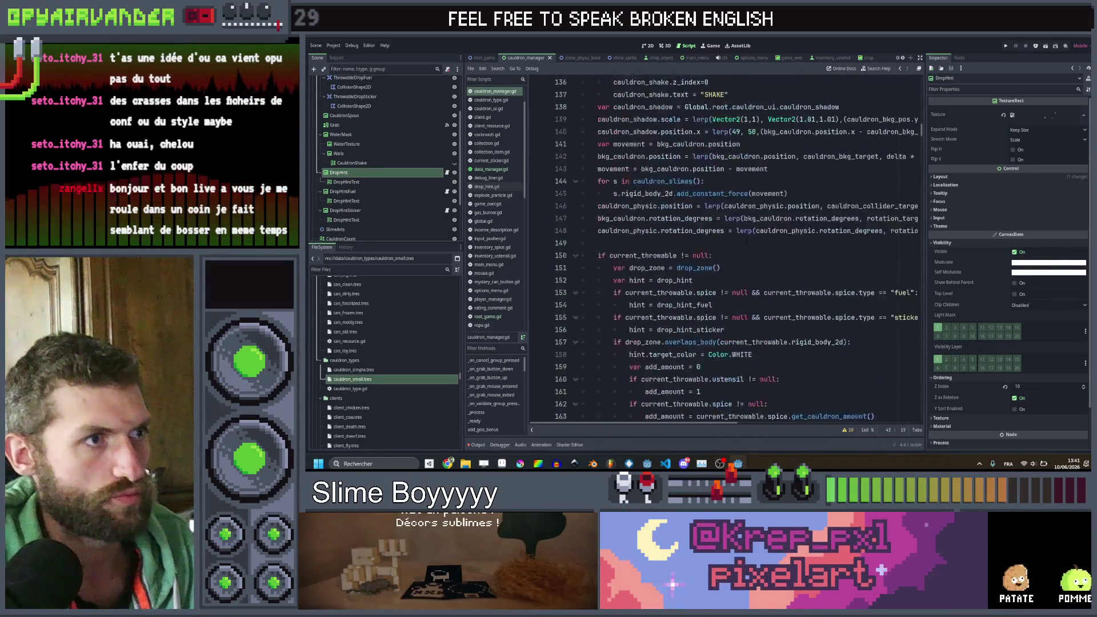
scroll(746, 241, up, 5)
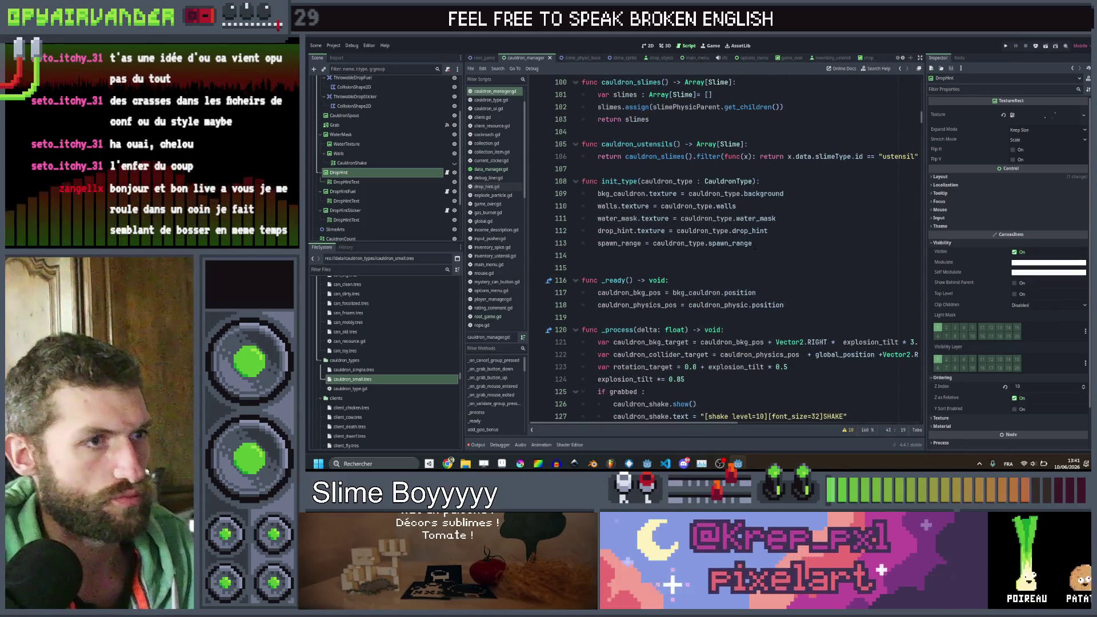
Add cauldron_limit = cauldron_type.max_items_in_cauldron after the spawn_range line and save
click(749, 243)
key(Return)
text(cauldron_limit = c)
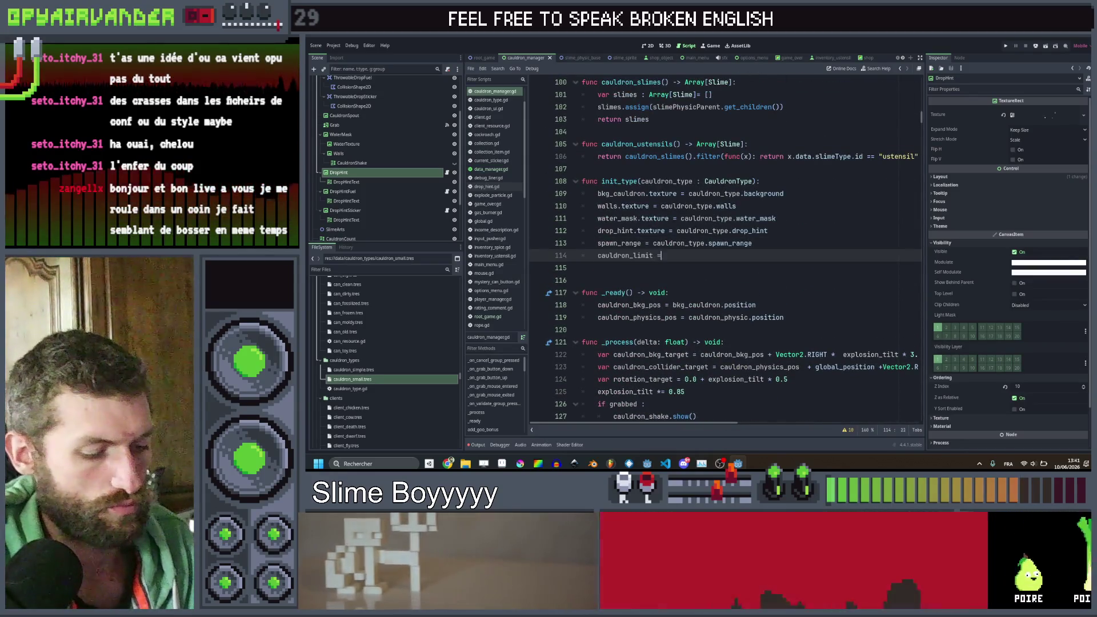
text(auld)
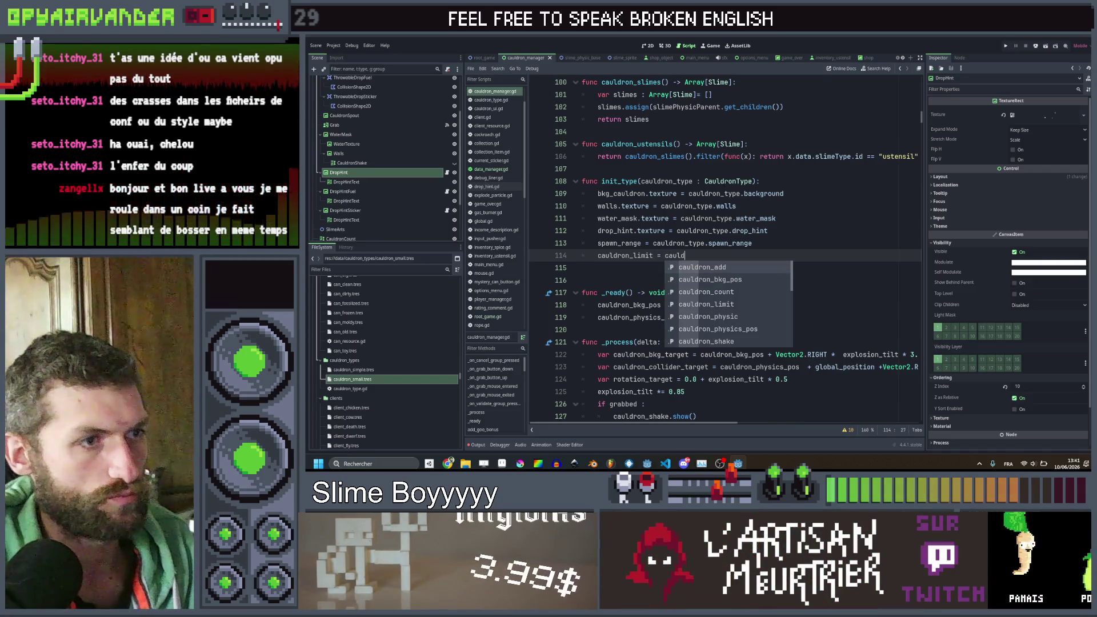
key(Down)
key(Return)
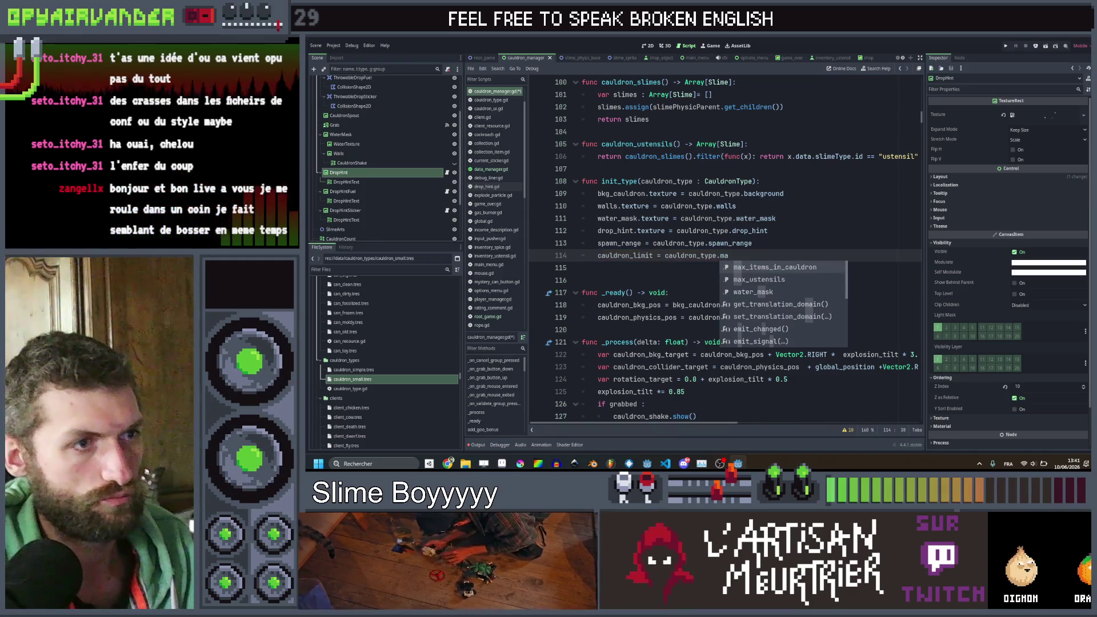
key(Return)
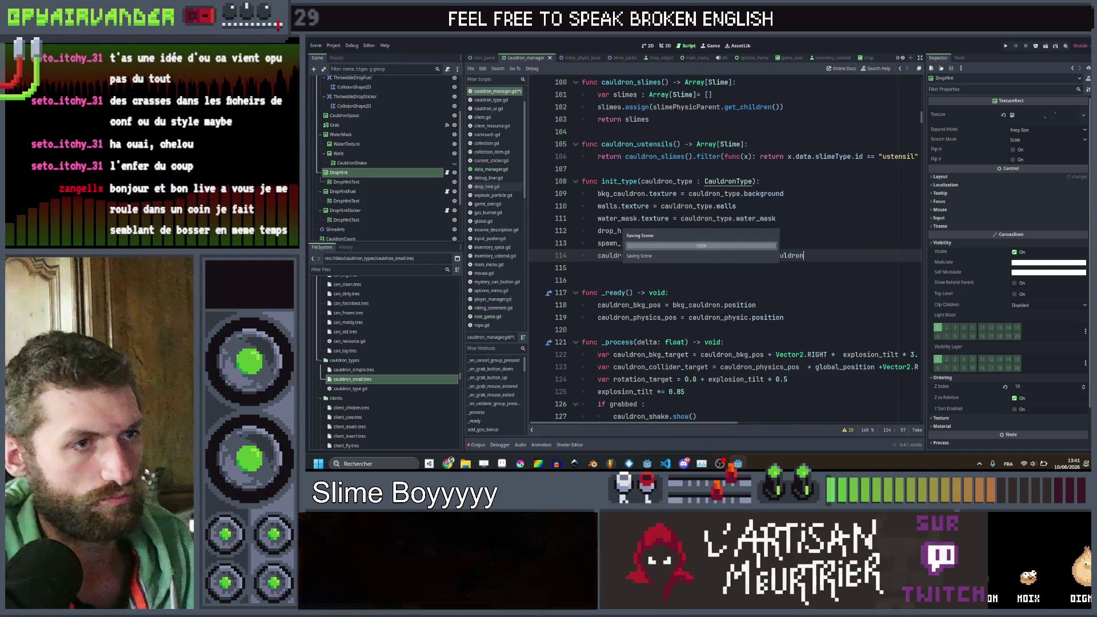
key(ctrl+s)
Add Global.root.player_manager.max_ustensils = cauldron_type.max_ustensils on the next line
key(Return)
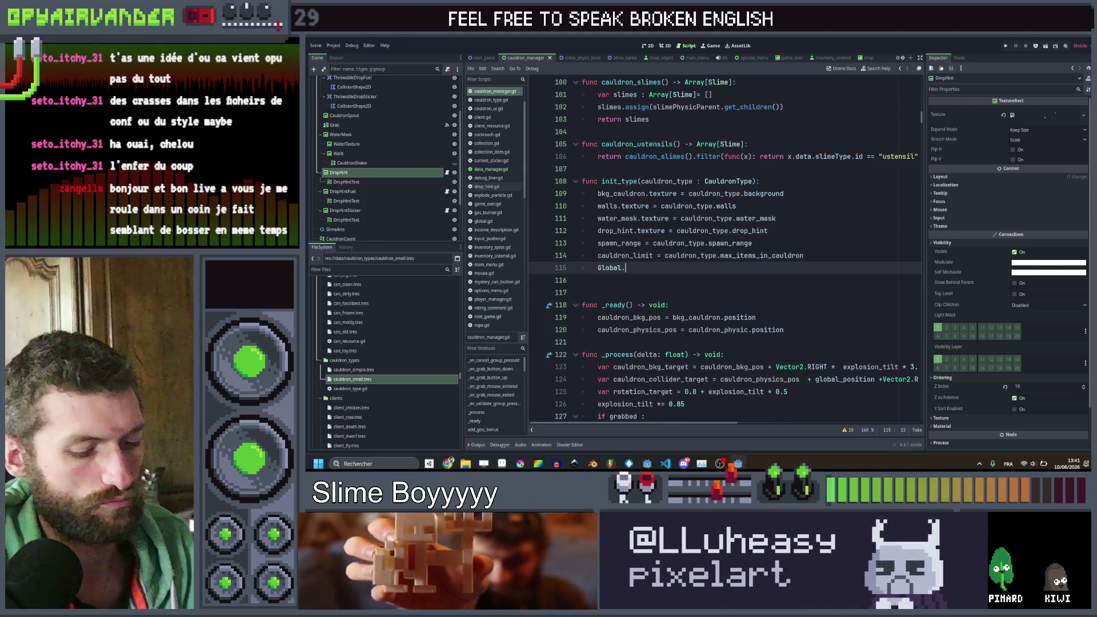
text(play)
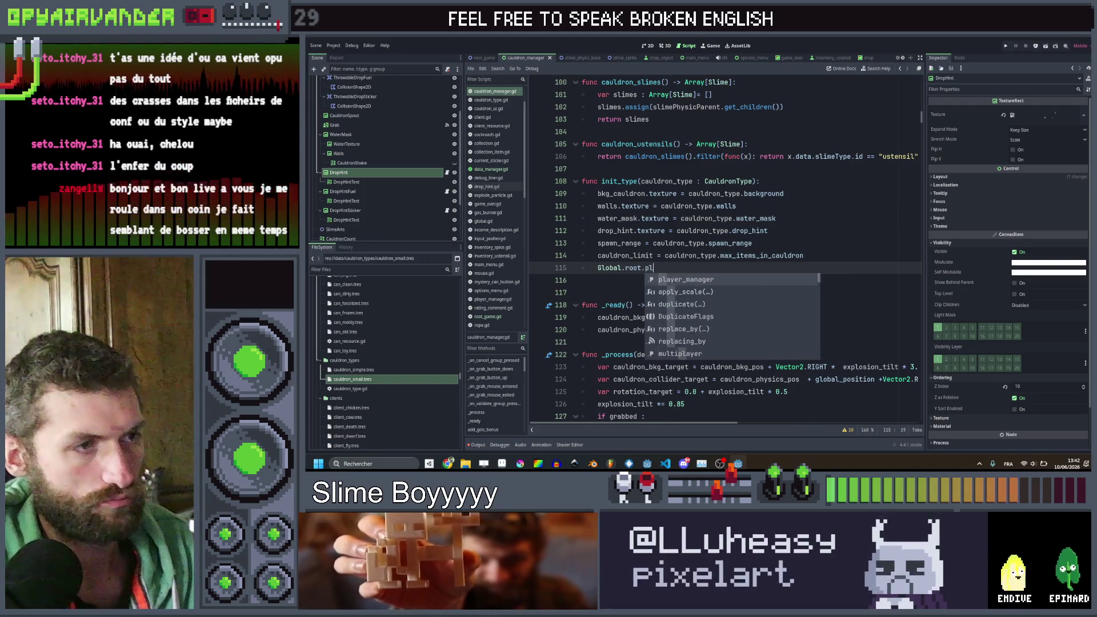
key(Return)
text(.max)
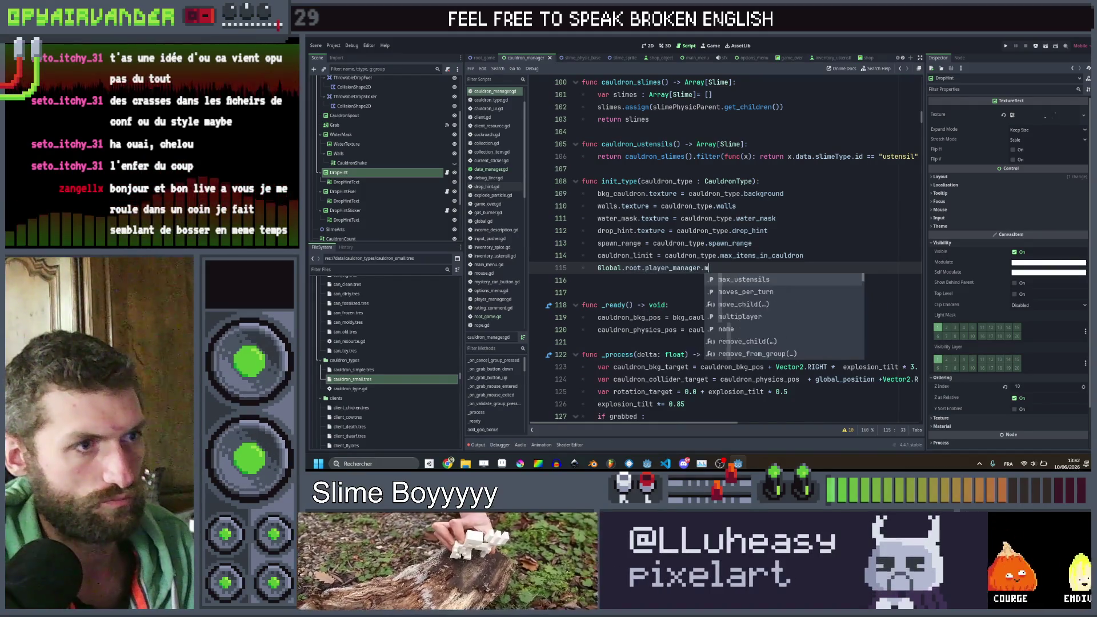
key(Return)
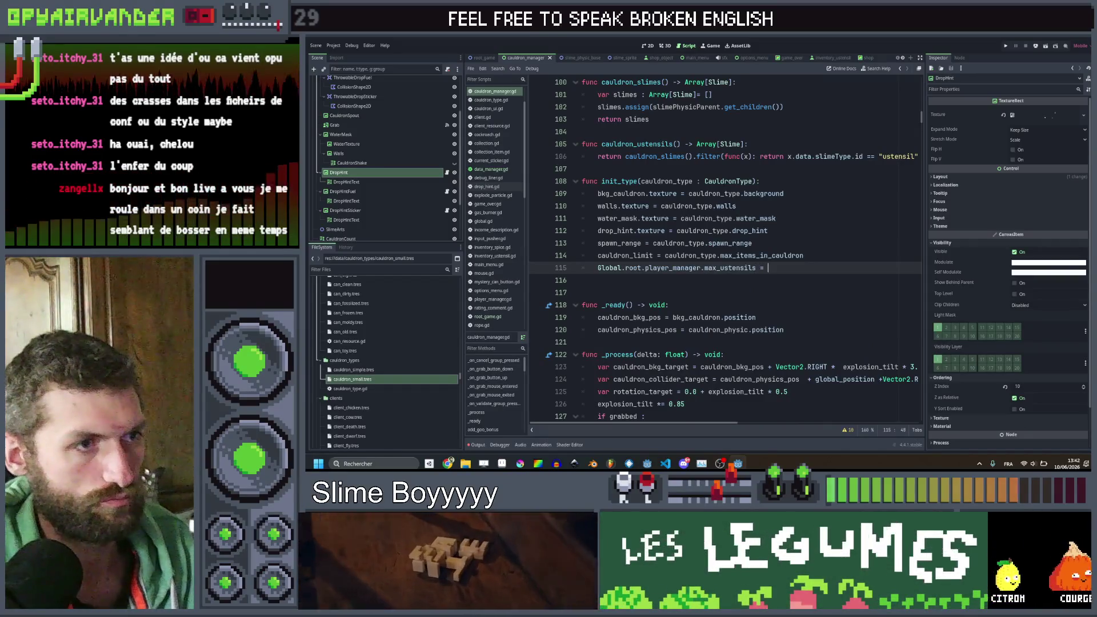
text(= cauld)
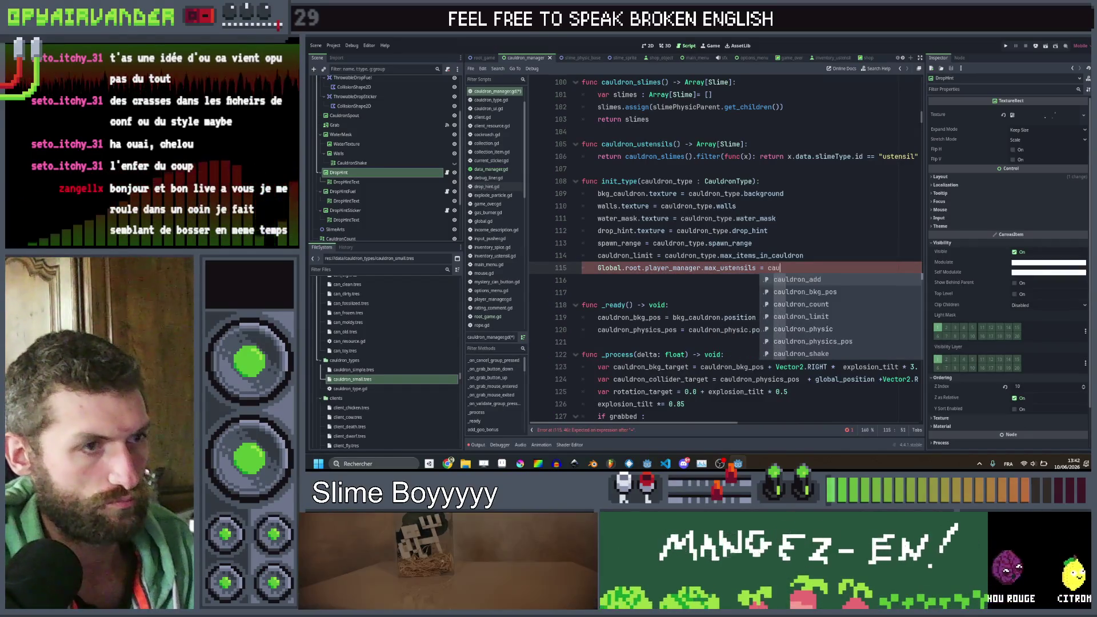
text(ron_t)
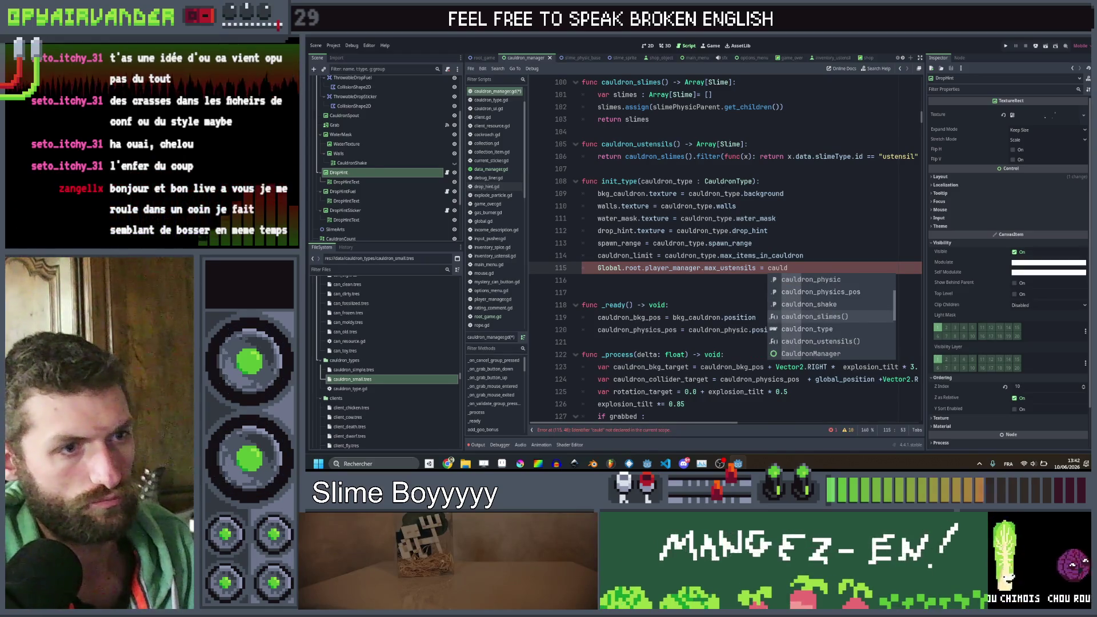
key(Return)
text(.ma)
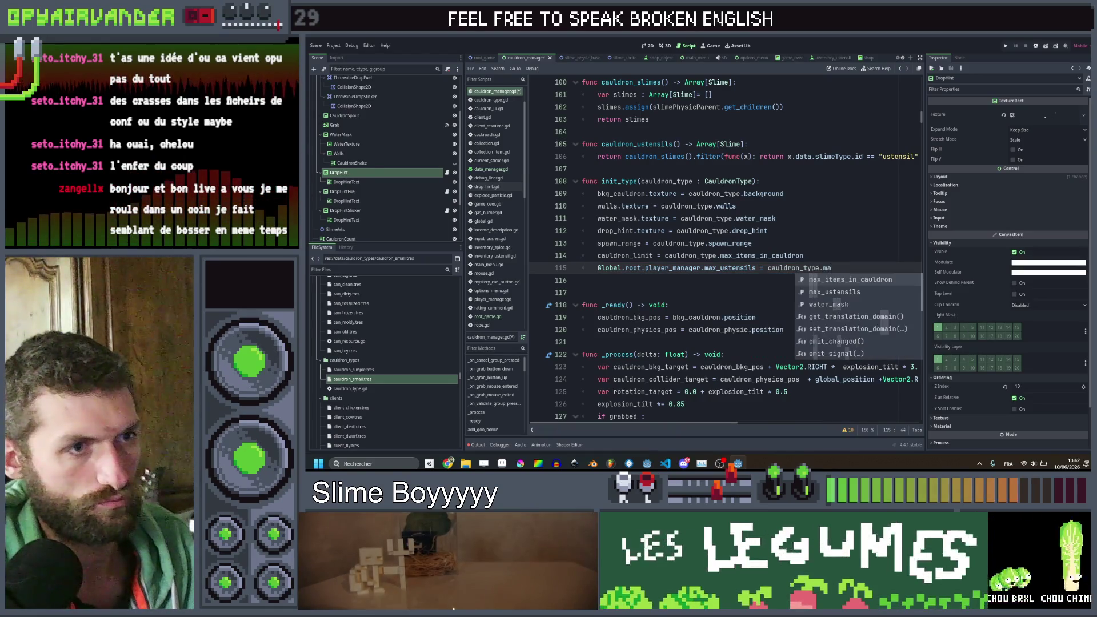
key(Return)
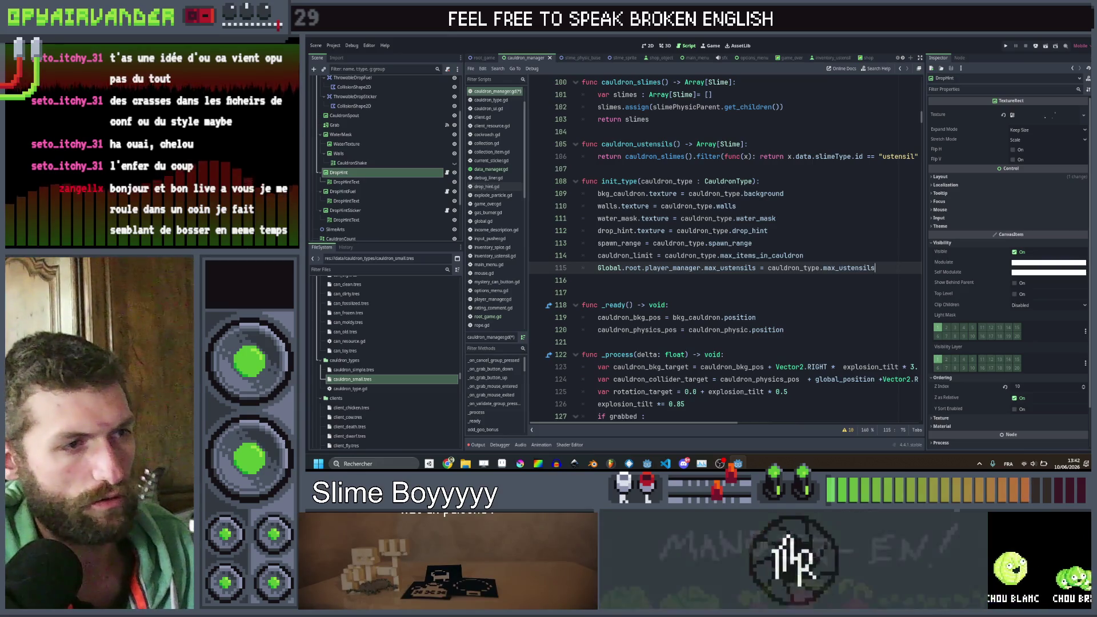
In player_manager.gd, delete the max_ustensils getter returning 5 and save
ctrl+click(723, 272)
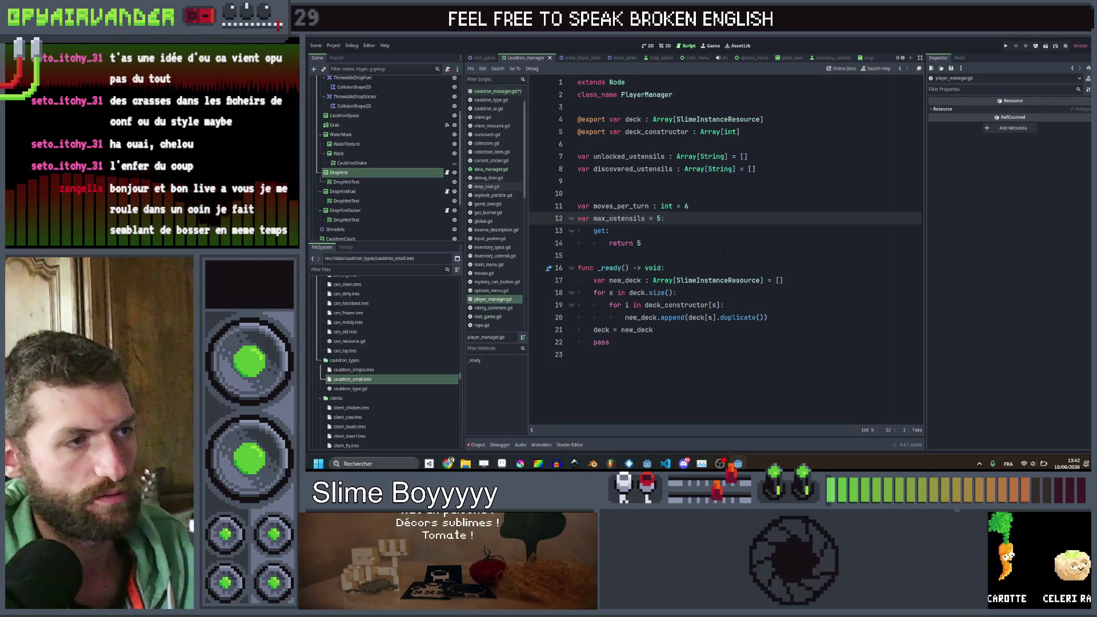
click(732, 243)
drag(641, 243, 662, 219)
key(BackSpace)
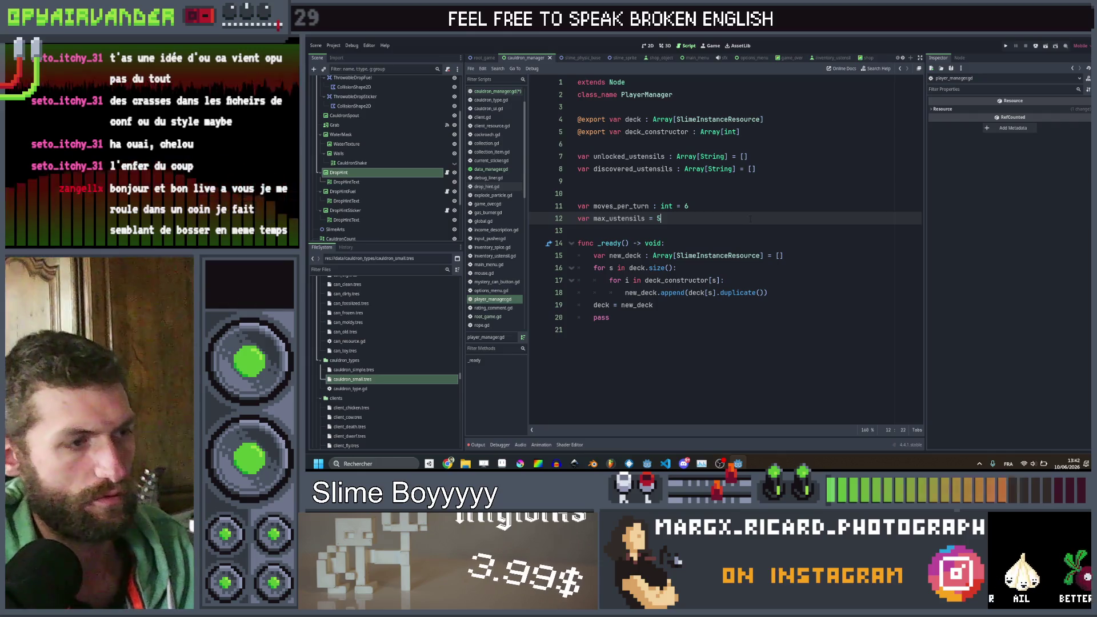
key(ctrl+s)
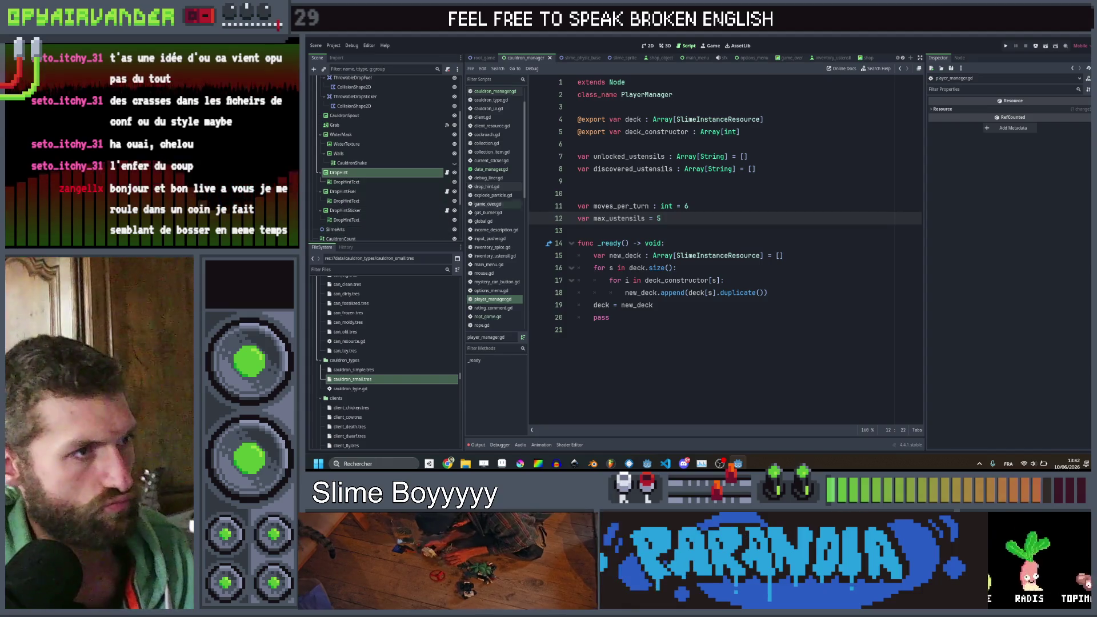
Navigate back to cauldron_manager.gd at line 114 and save the scripts
click(900, 68)
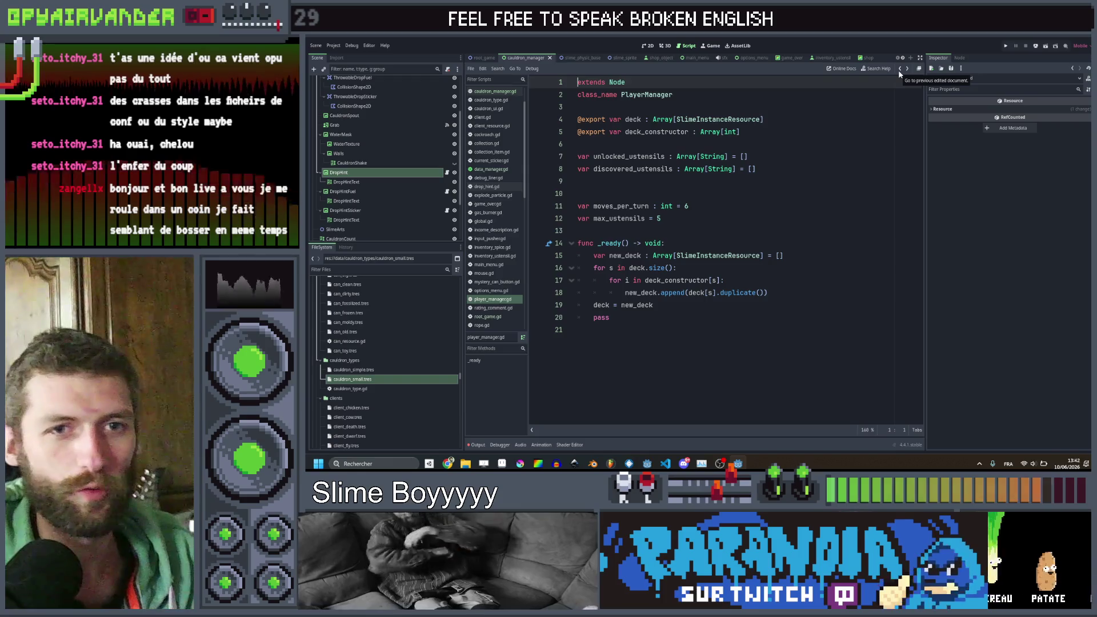
click(900, 69)
click(900, 68)
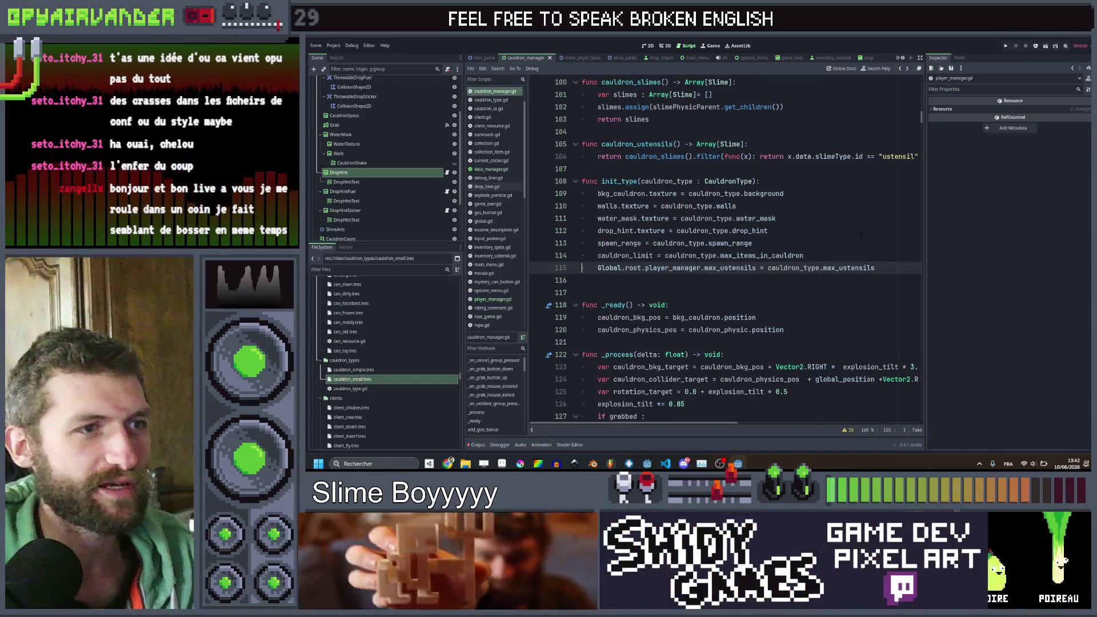
click(855, 255)
key(ctrl+s)
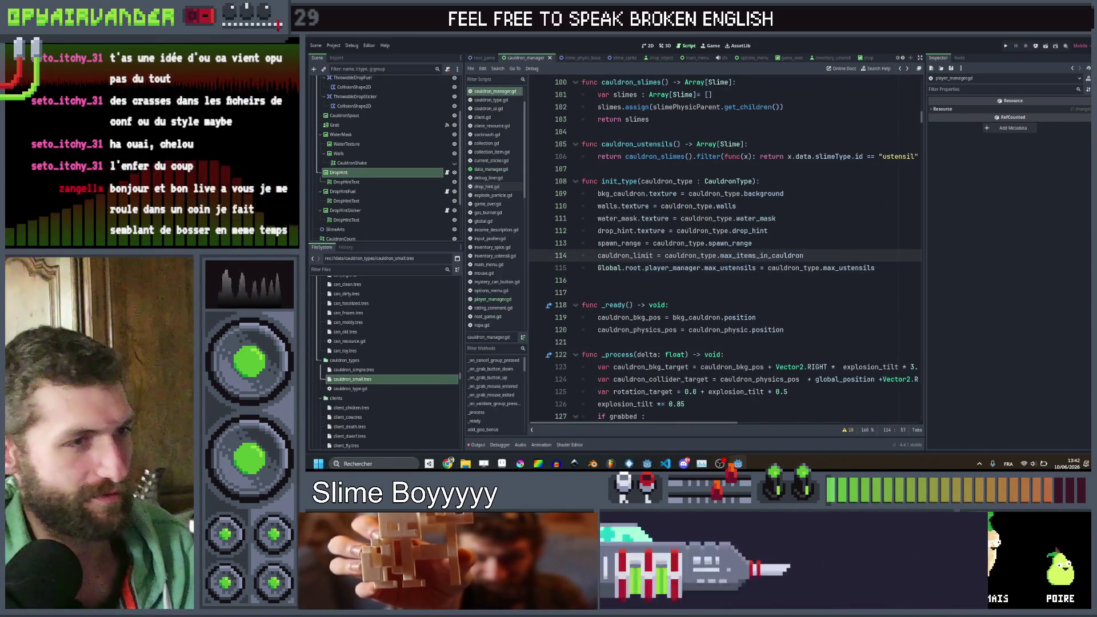
Switch to the web browser's YouTube Music tab
mouse_move(447, 463)
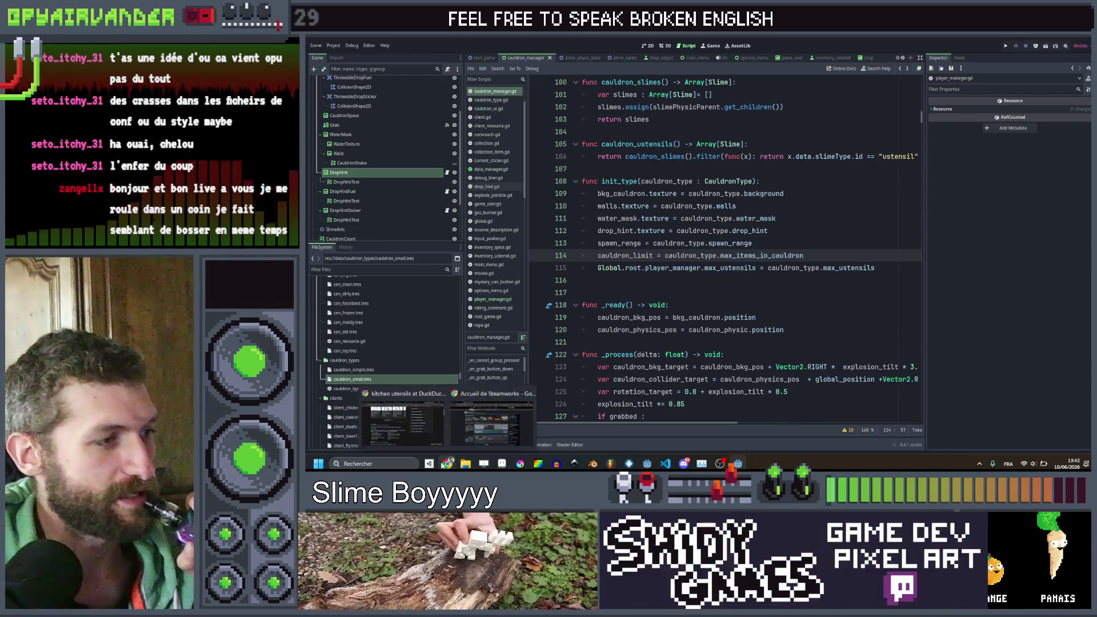
click(423, 431)
key(ctrl+1)
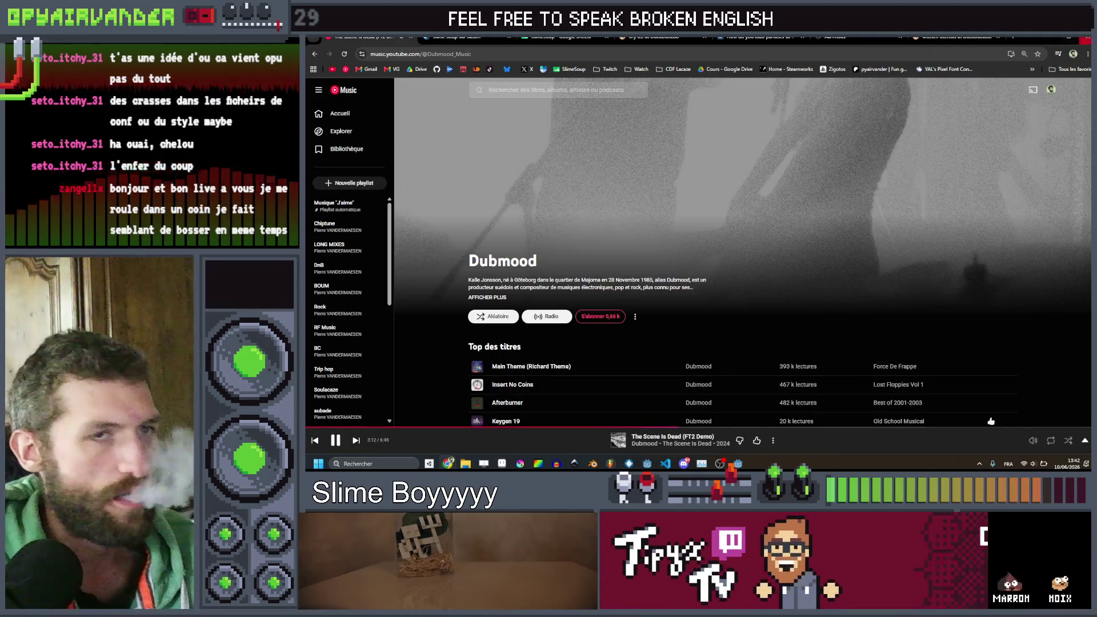
key(alt+Tab)
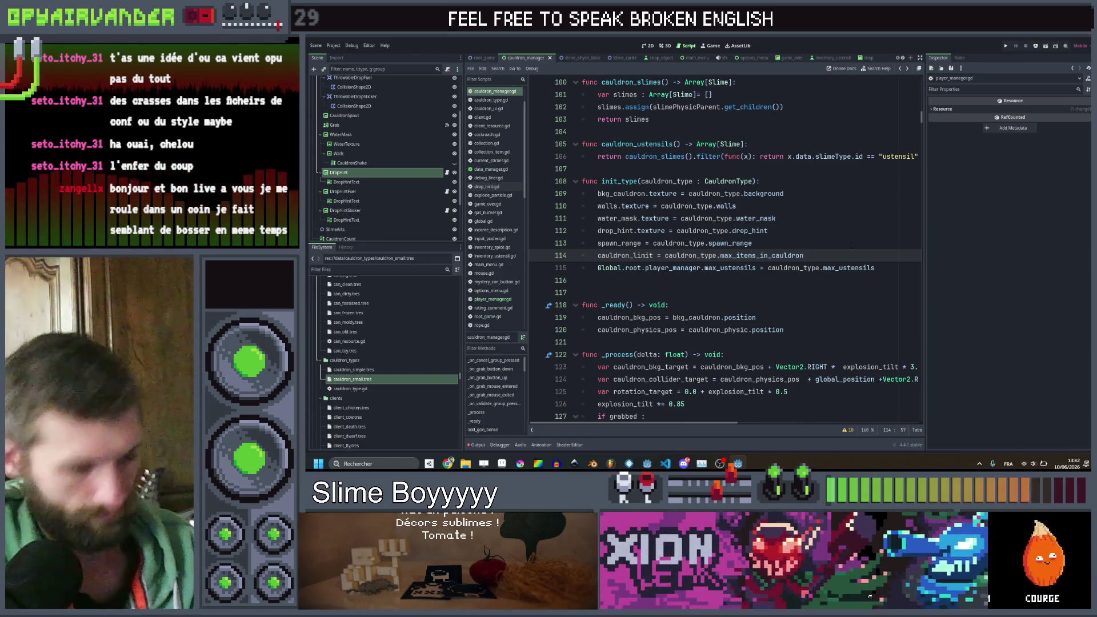
Declare var water_y : int = 70 below moves_left and save the script
scroll(852, 246, up, 10)
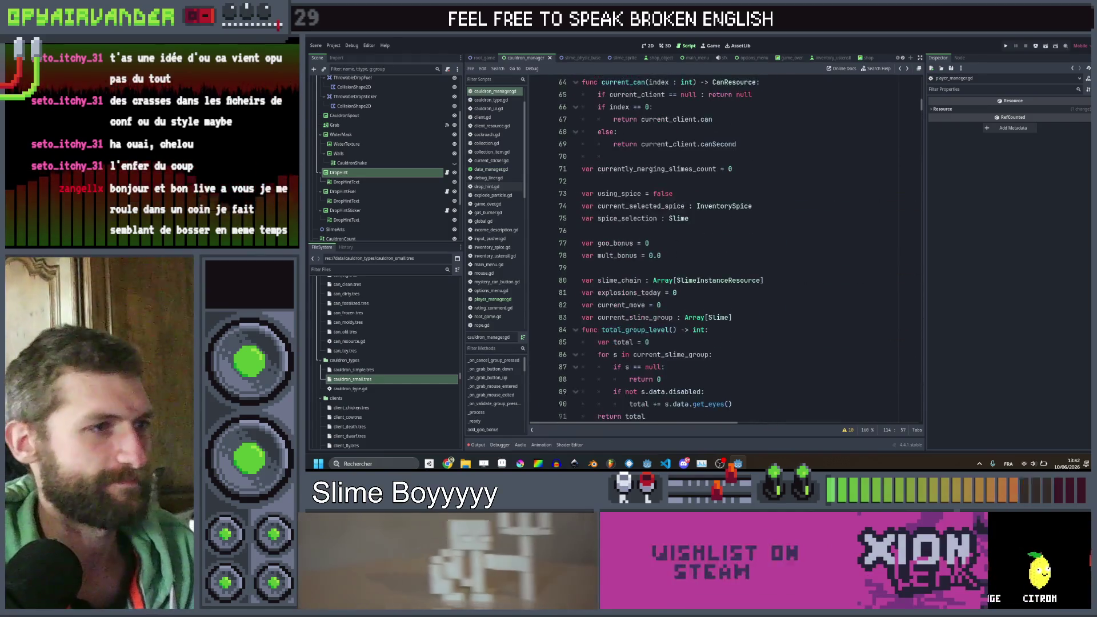
scroll(674, 230, up, 12)
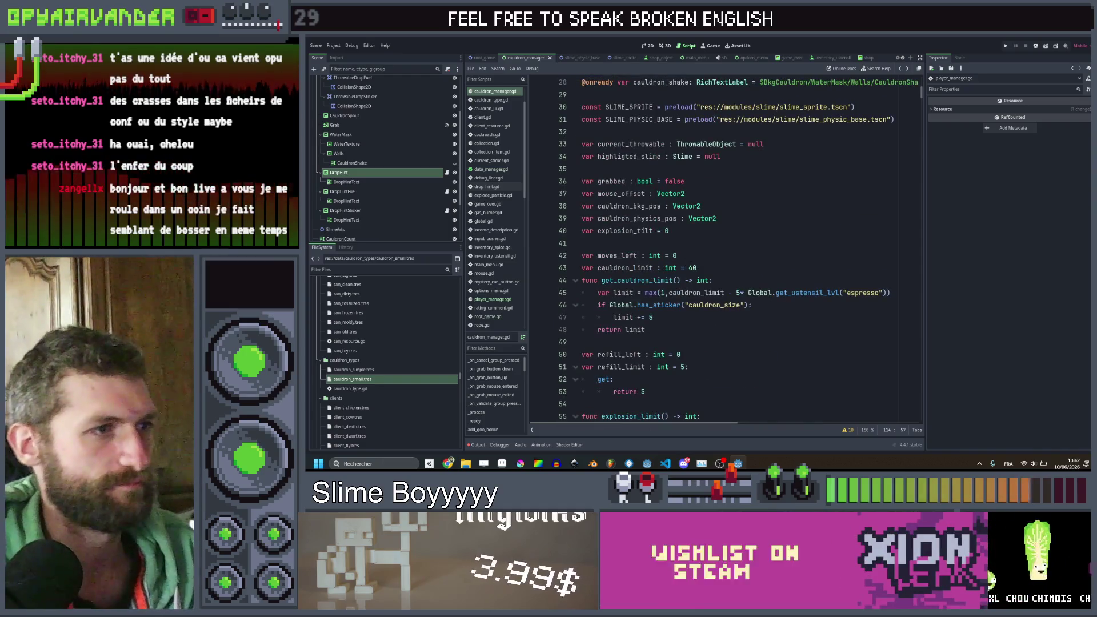
click(695, 255)
key(Return)
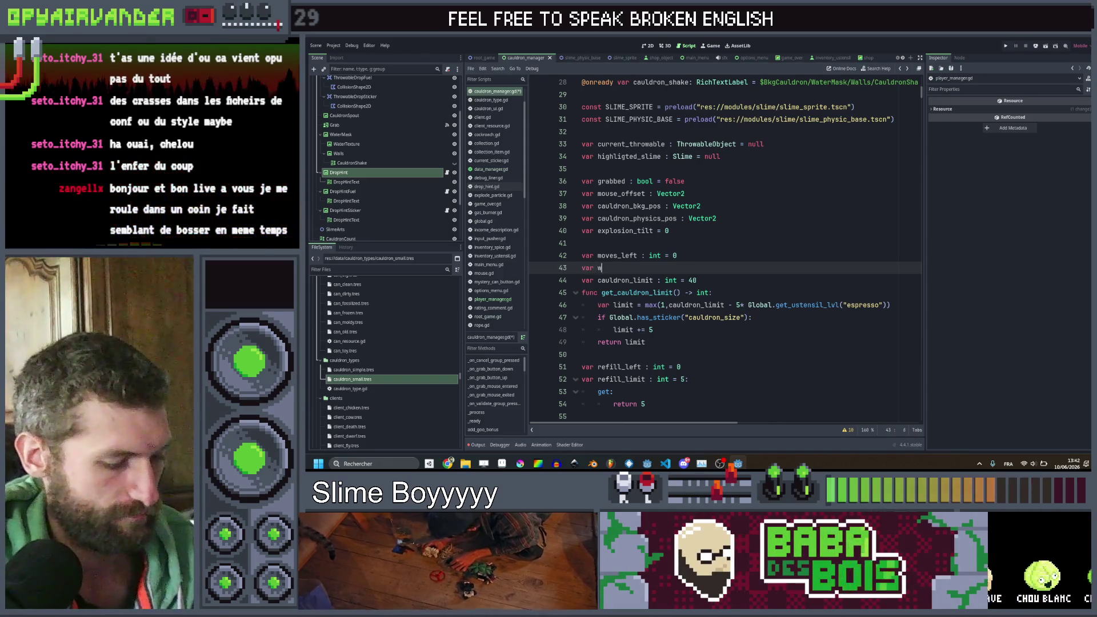
text(ater_y : 70)
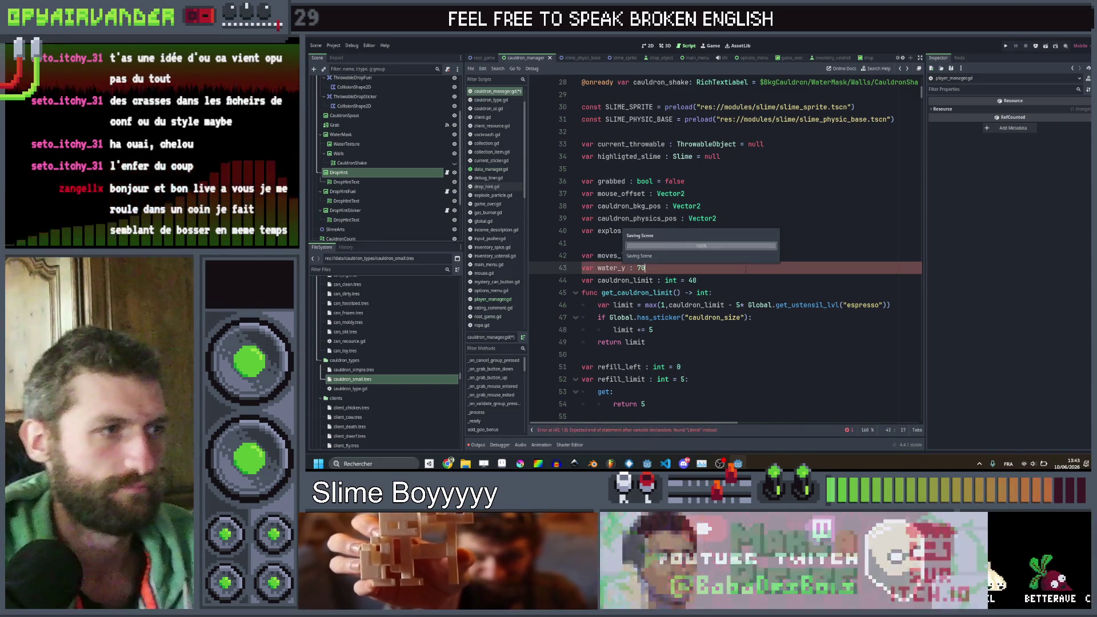
key(ctrl+s)
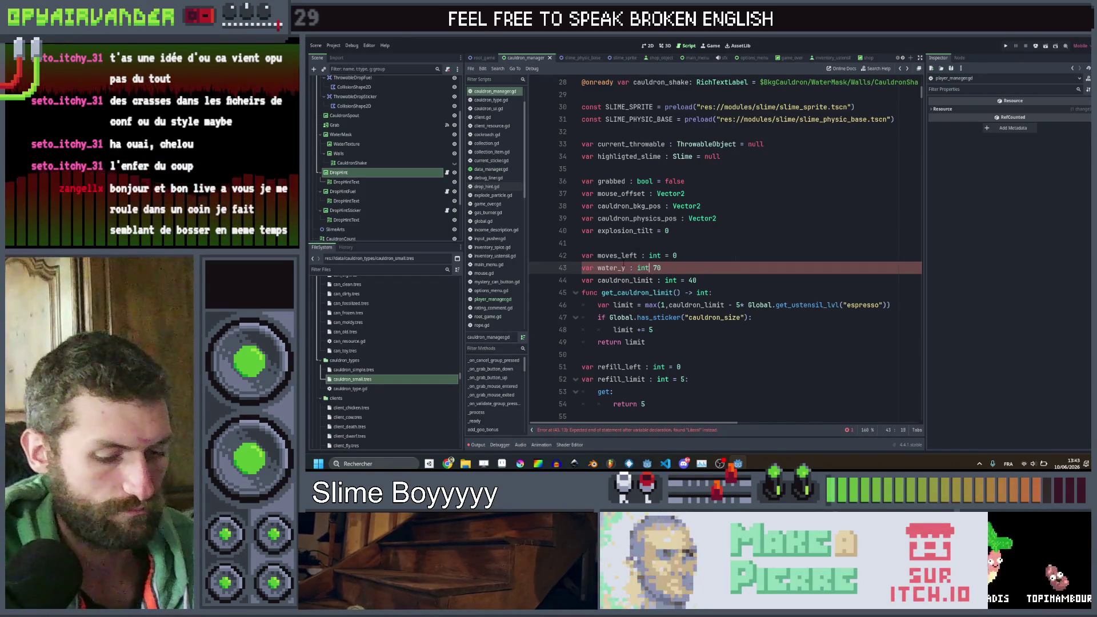
key(ctrl+s)
text(=)
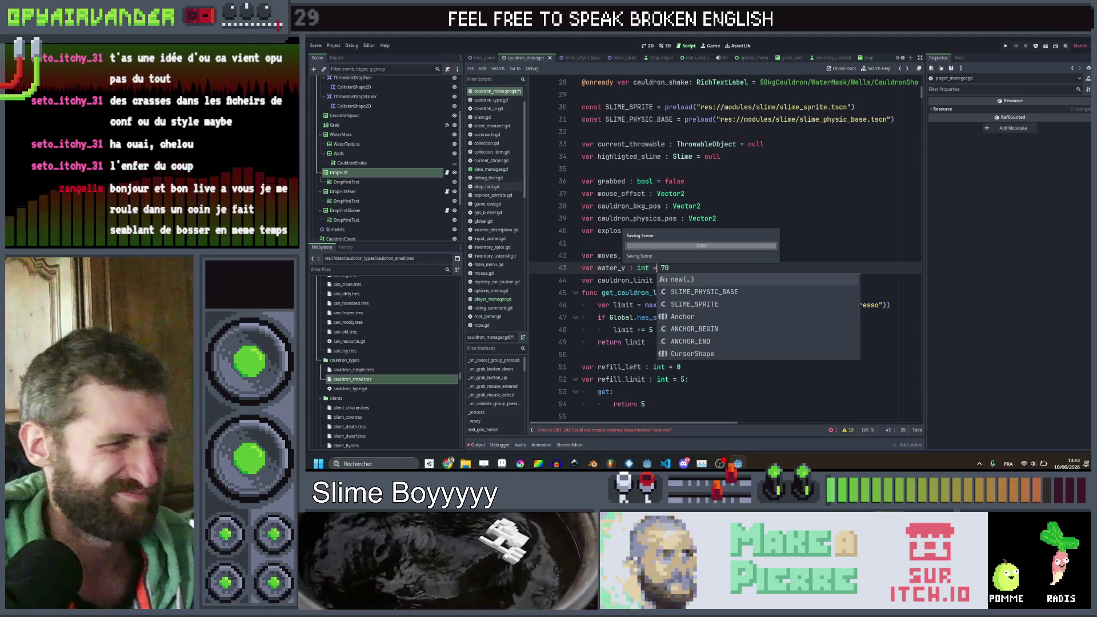
key(Escape)
scroll(849, 238, down, 10)
scroll(850, 237, down, 20)
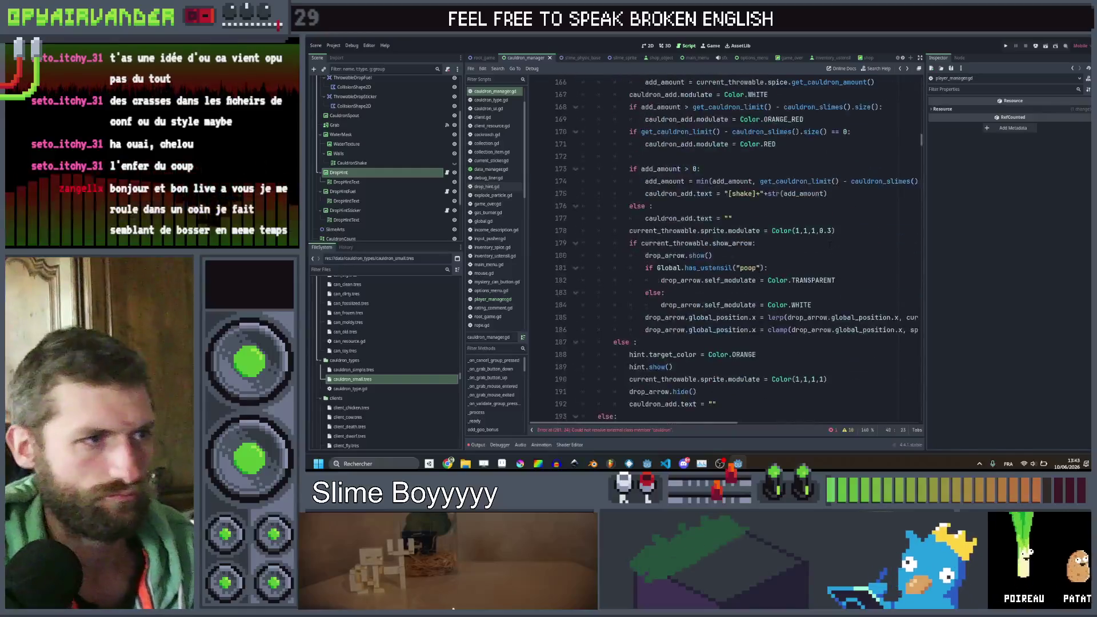
scroll(823, 258, down, 15)
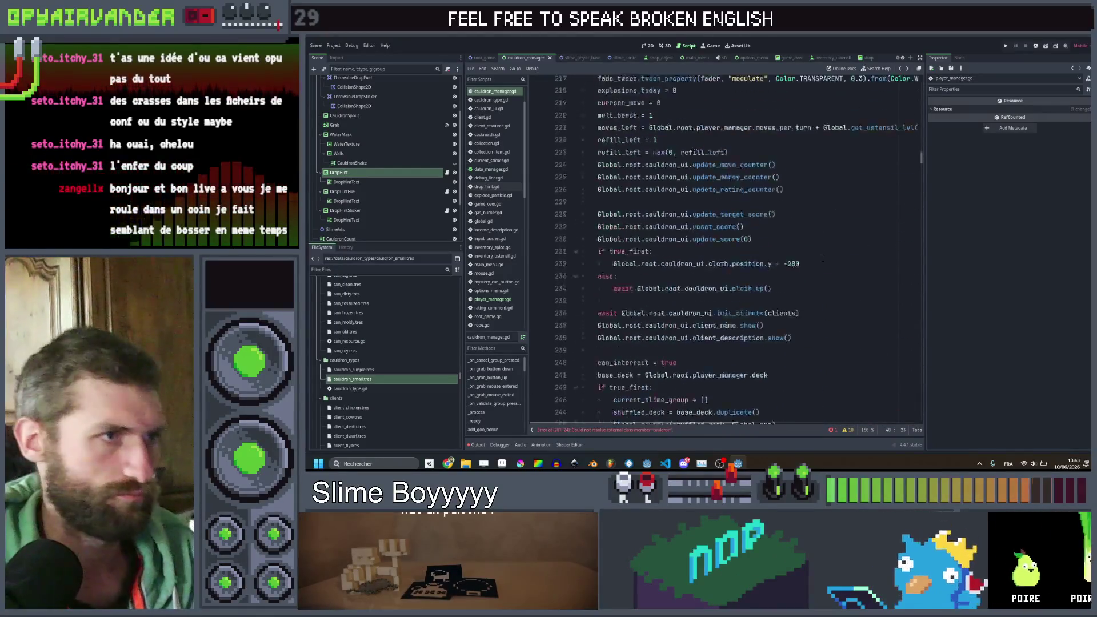
scroll(823, 259, up, 8)
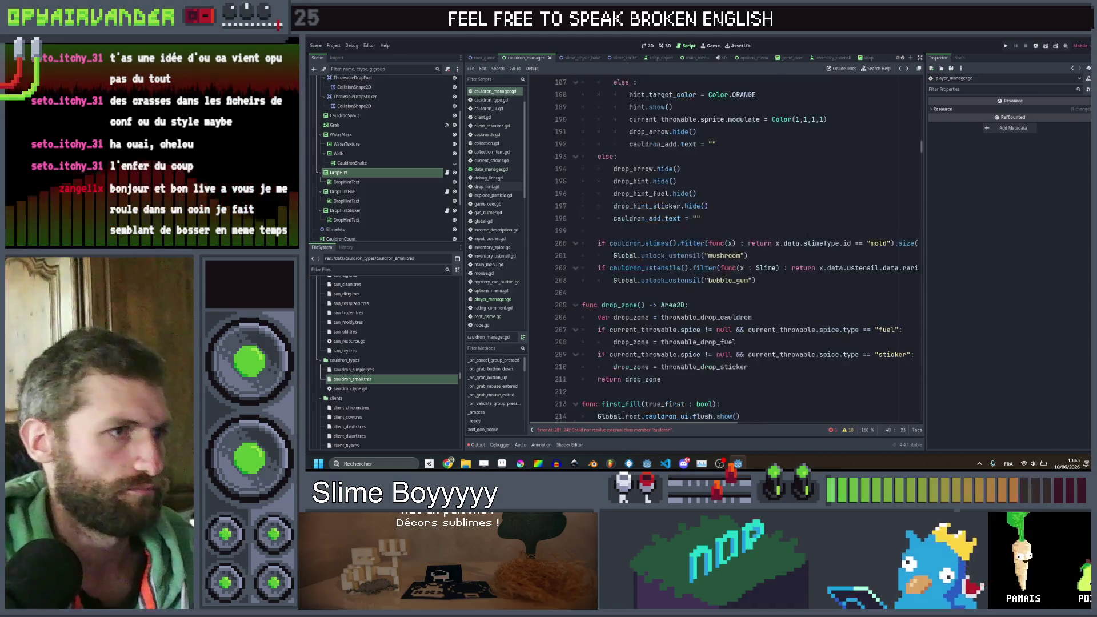
scroll(808, 238, up, 14)
scroll(794, 320, up, 8)
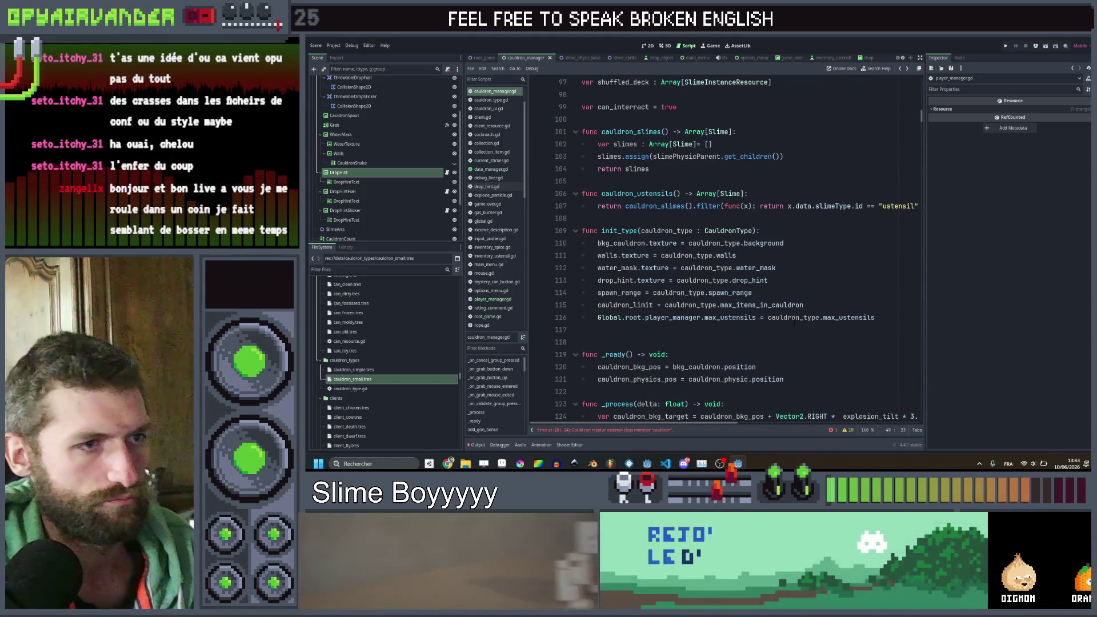
Begin a water_y = cauldron_type… assignment on the empty last line of init_type
click(795, 330)
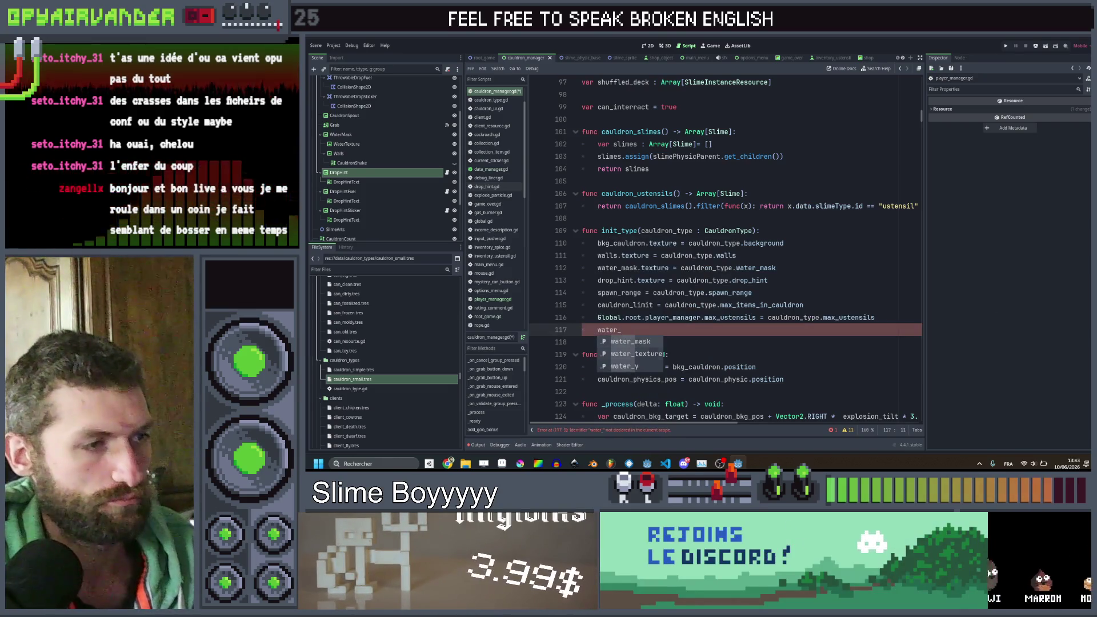
text(= ca)
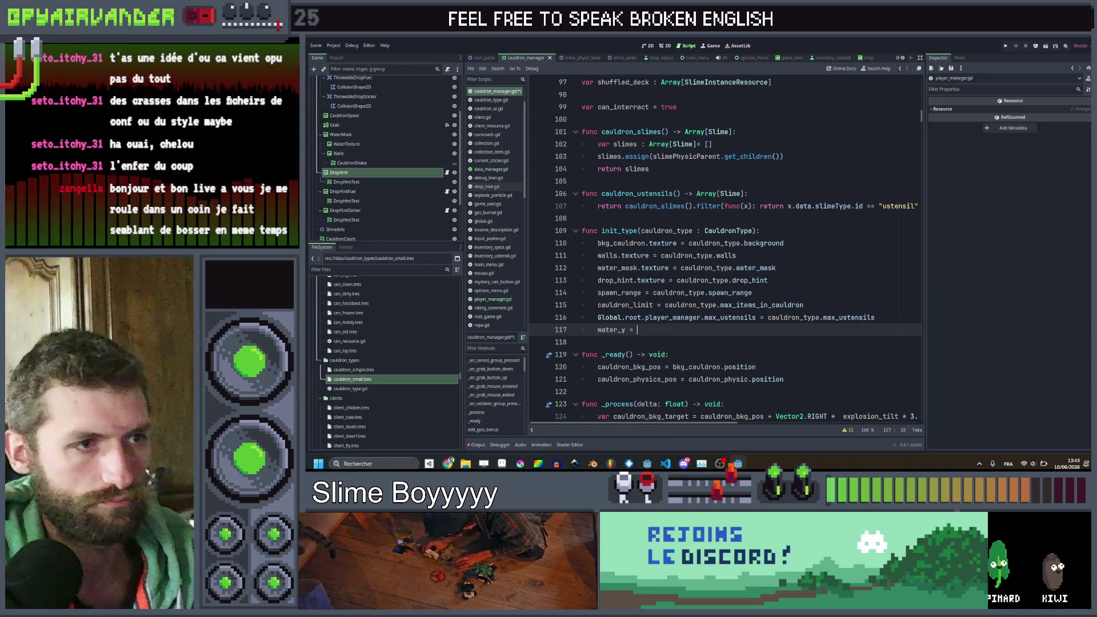